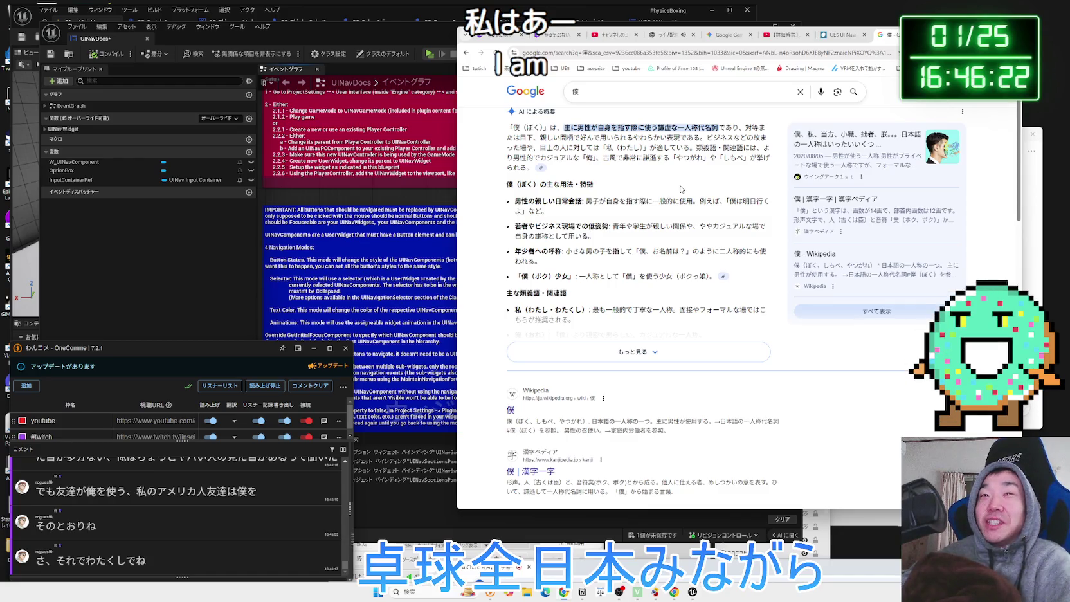
Highlight passages of the AI overview about 僕 and expand it to read the usage bullets
mouse_move(672, 174)
mouse_down()
mouse_move(579, 139)
mouse_move(507, 128)
mouse_move(643, 166)
mouse_move(643, 239)
mouse_move(675, 283)
mouse_up()
click(507, 127)
click(677, 319)
mouse_move(677, 320)
mouse_down()
mouse_move(525, 197)
mouse_move(643, 212)
mouse_move(643, 260)
mouse_move(708, 354)
mouse_move(788, 406)
mouse_move(643, 363)
mouse_move(546, 274)
mouse_move(499, 189)
mouse_move(643, 215)
mouse_move(746, 281)
mouse_move(515, 254)
mouse_move(500, 186)
mouse_up()
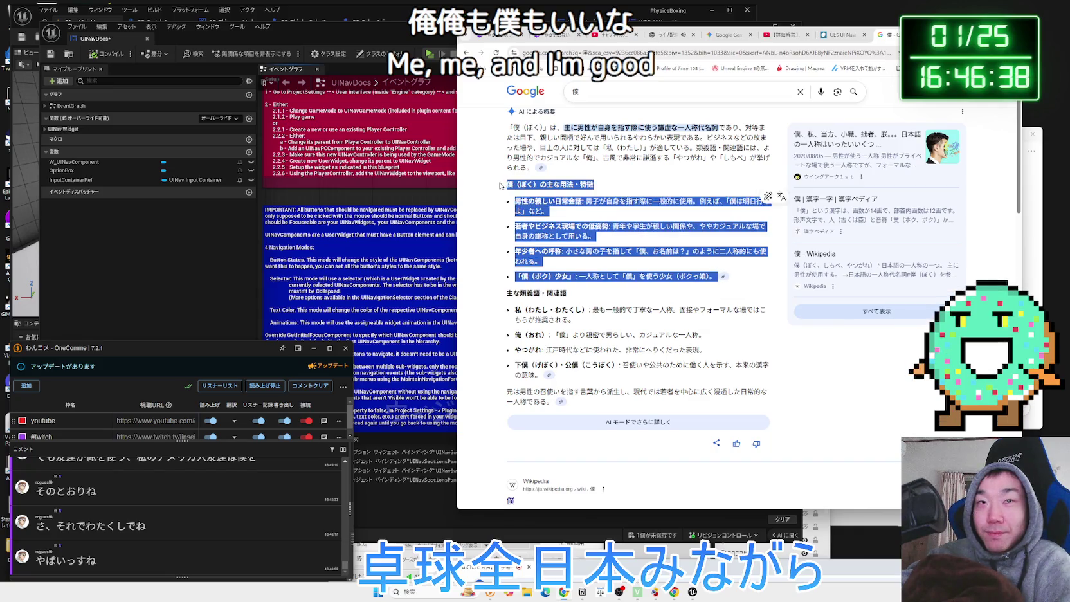
click(501, 186)
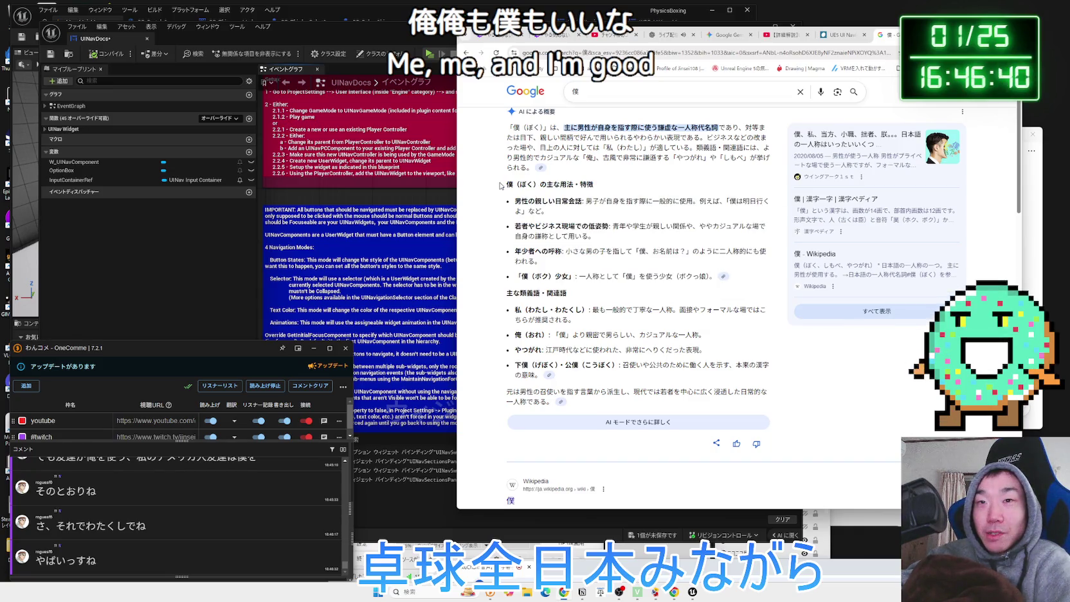
Read the related-words section, then show image results for 僕
mouse_move(496, 283)
mouse_down()
mouse_move(515, 338)
mouse_move(511, 405)
mouse_move(532, 300)
mouse_move(509, 293)
mouse_move(783, 365)
mouse_up()
click(782, 365)
scroll(784, 363, down, 4)
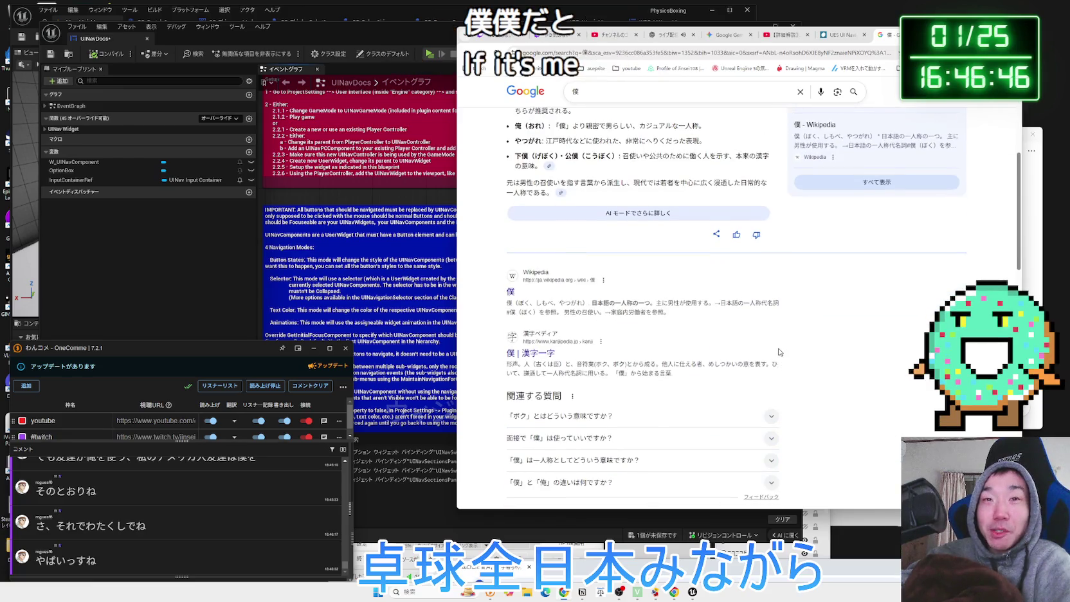
scroll(779, 348, up, 5)
click(573, 126)
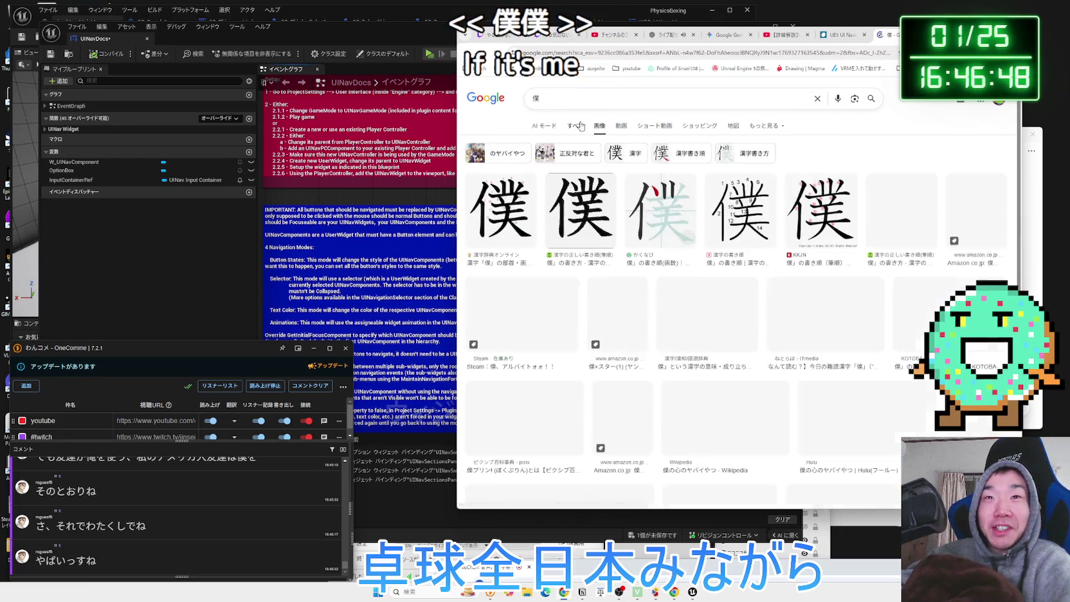
Delete 僕 from the Google search box
click(595, 103)
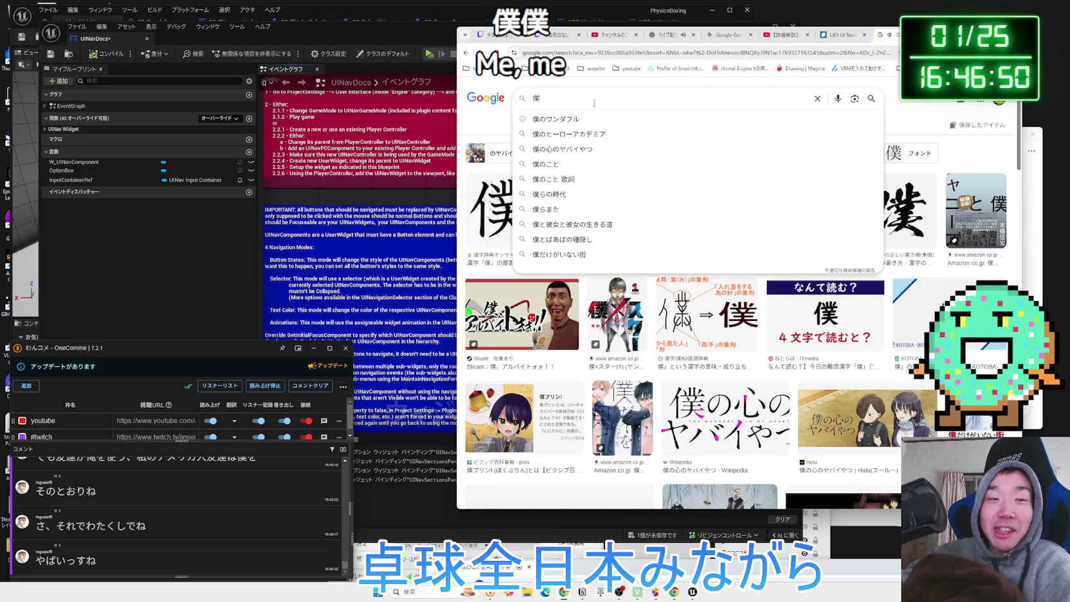
key(BackSpace)
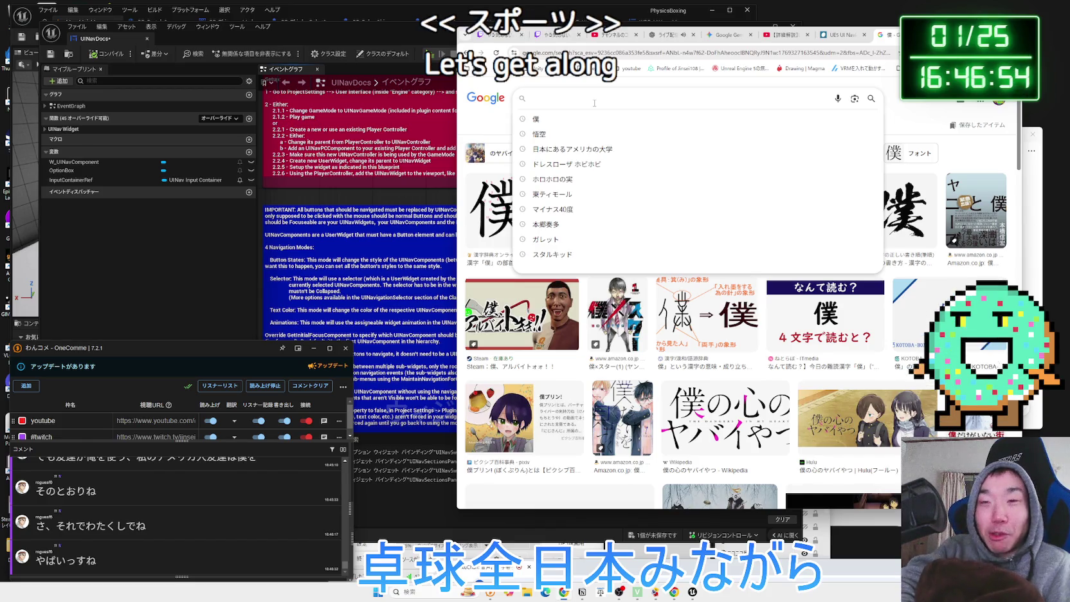
key(alt+Tab)
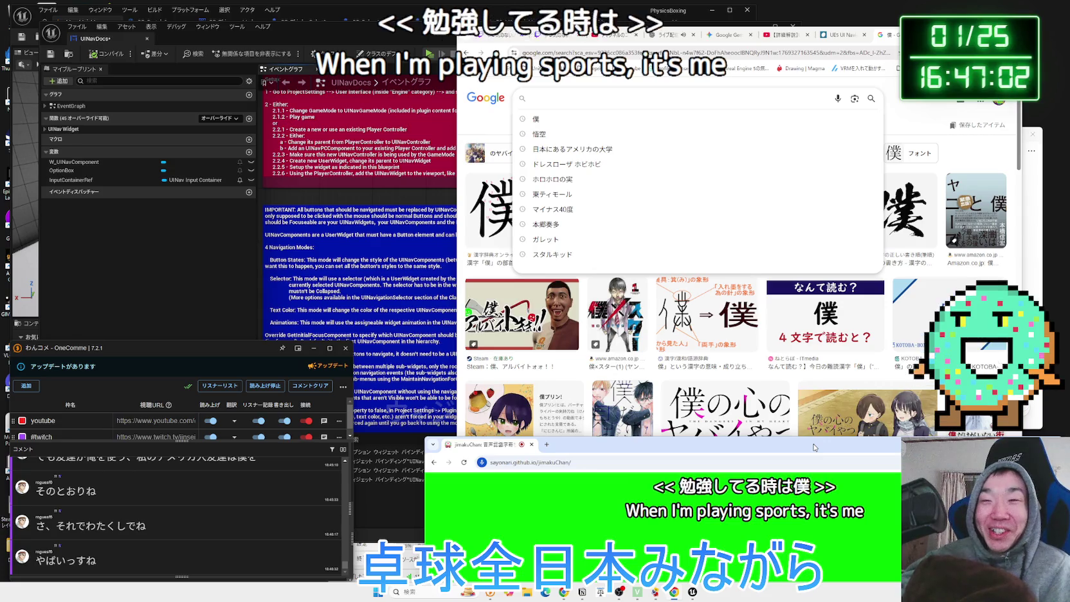
Lower the caption window, then dismiss the search suggestions and refocus the search box
drag(814, 447, 819, 561)
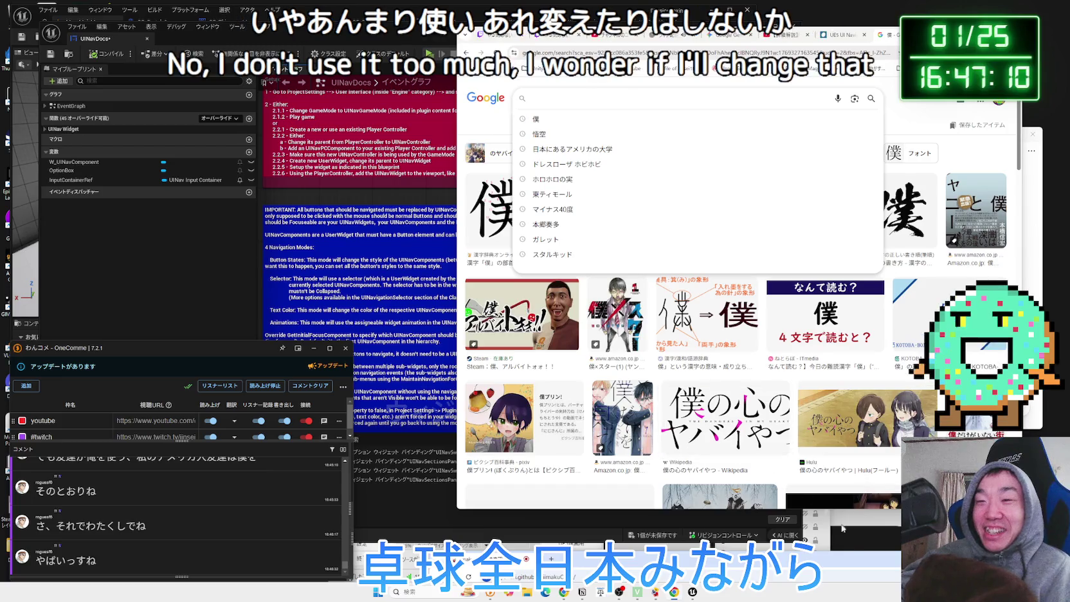
mouse_move(857, 557)
mouse_down()
mouse_move(852, 495)
mouse_move(851, 564)
mouse_up()
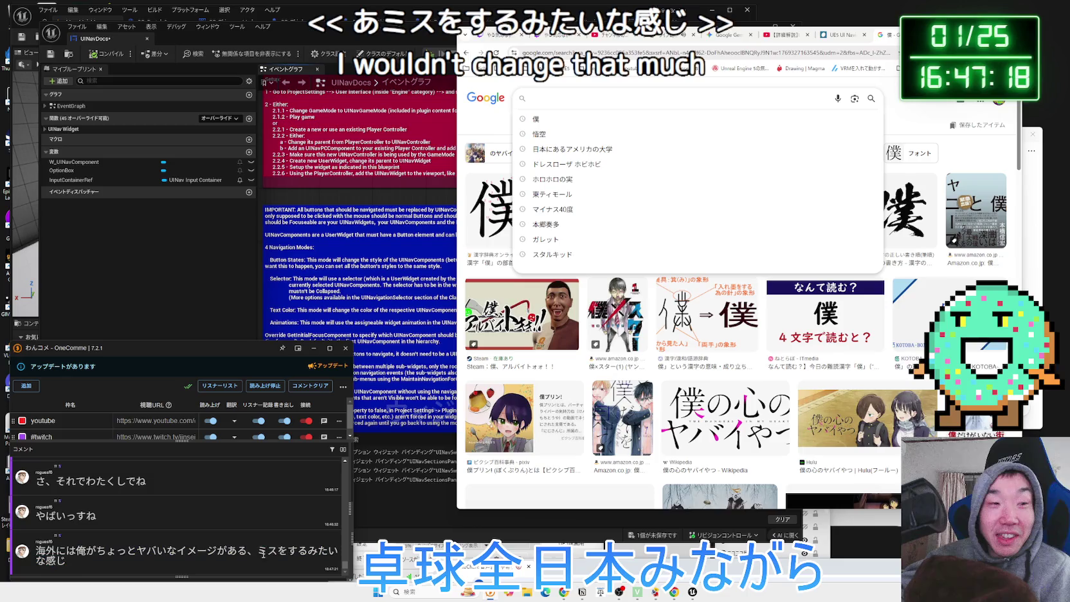
drag(258, 550, 90, 548)
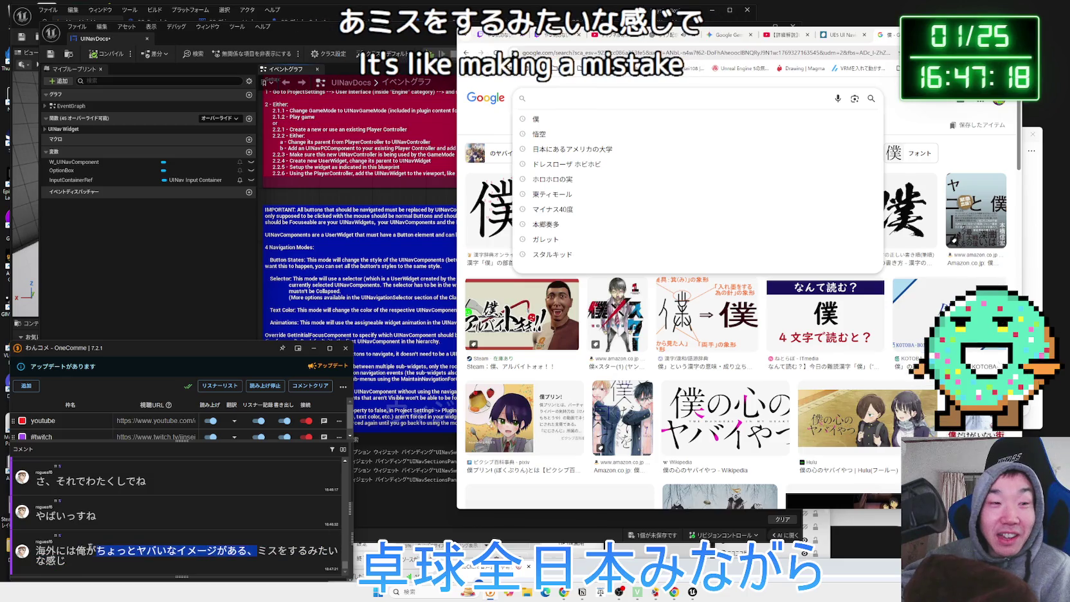
click(237, 556)
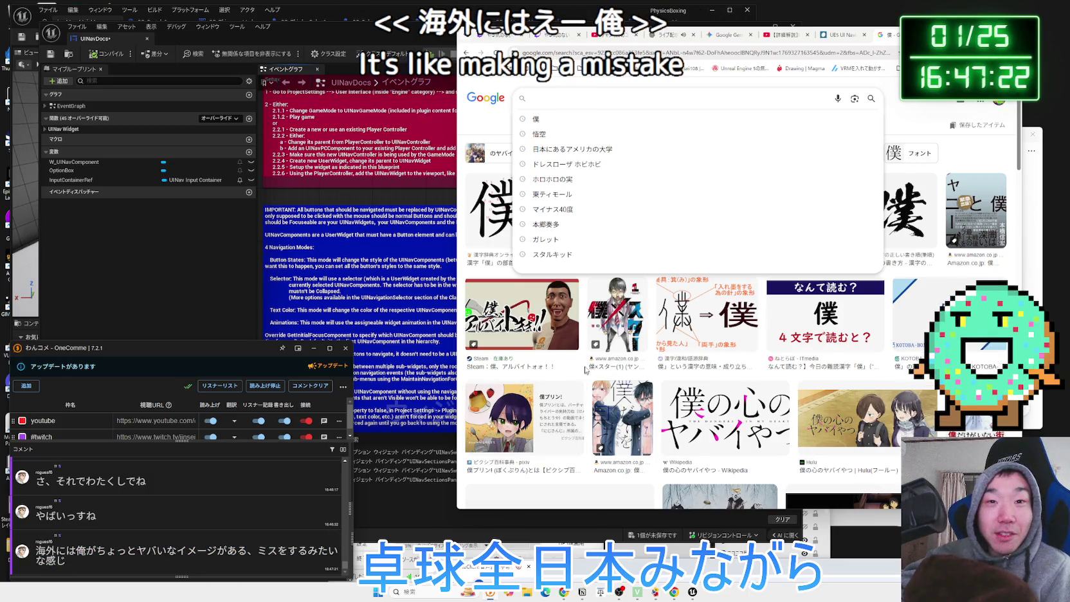
click(900, 107)
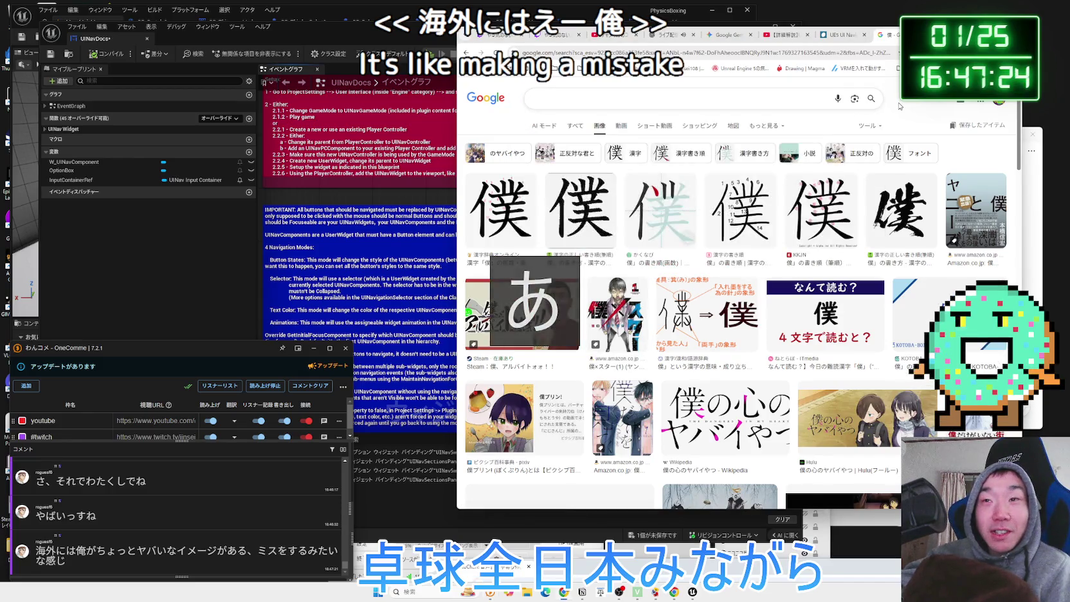
click(781, 98)
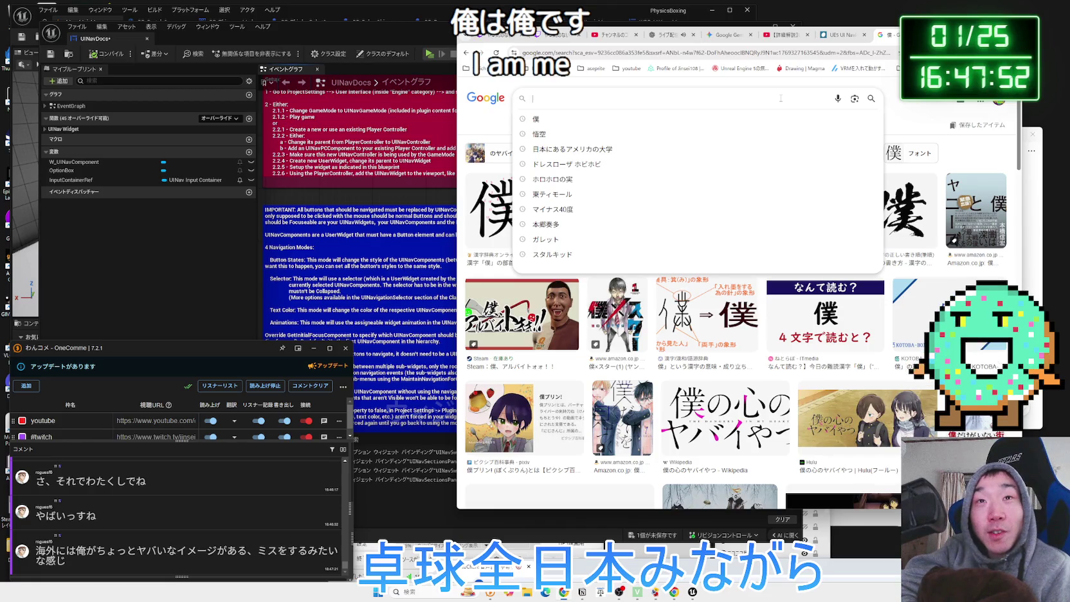
Enter 俺 and begin typing ぼく in the empty search box
text(俺 )
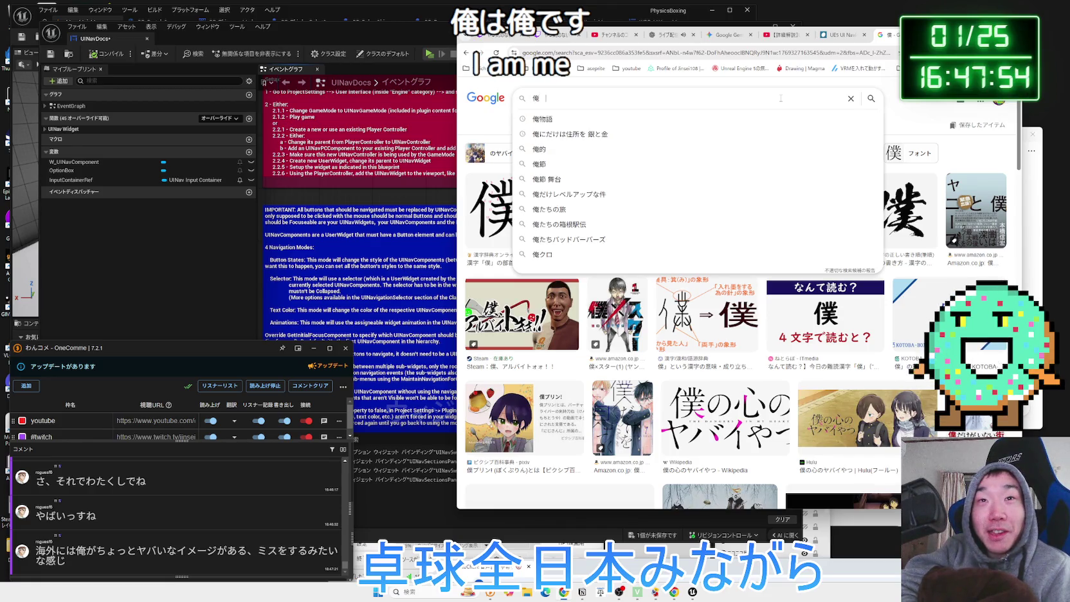
text(ぼk)
Search images for 俺 僕 and preview results, ending on the ameblo 日本語の一人称 chart
key(Return)
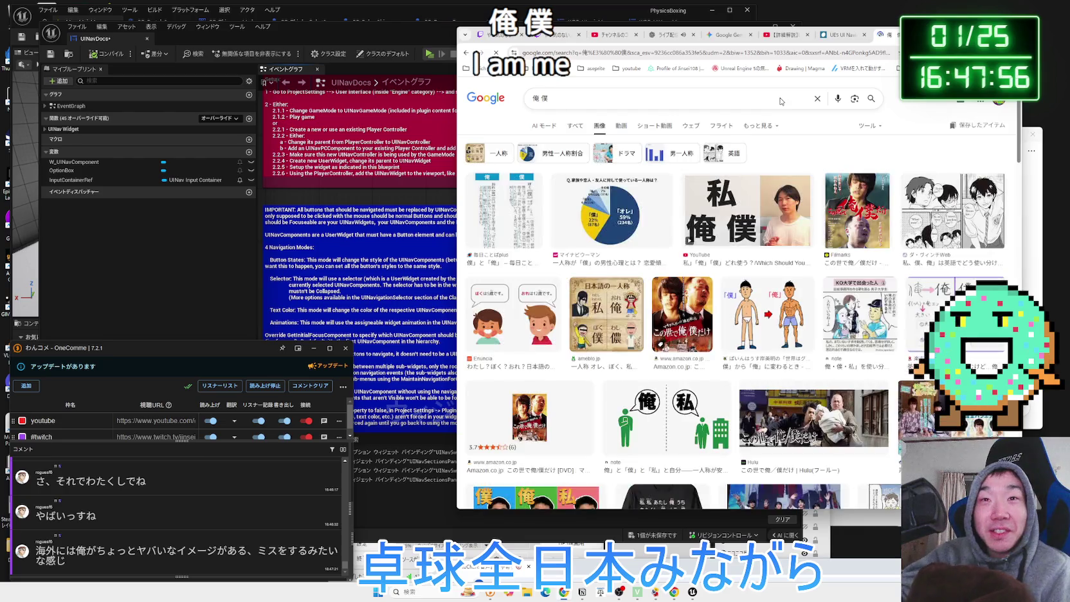
click(714, 204)
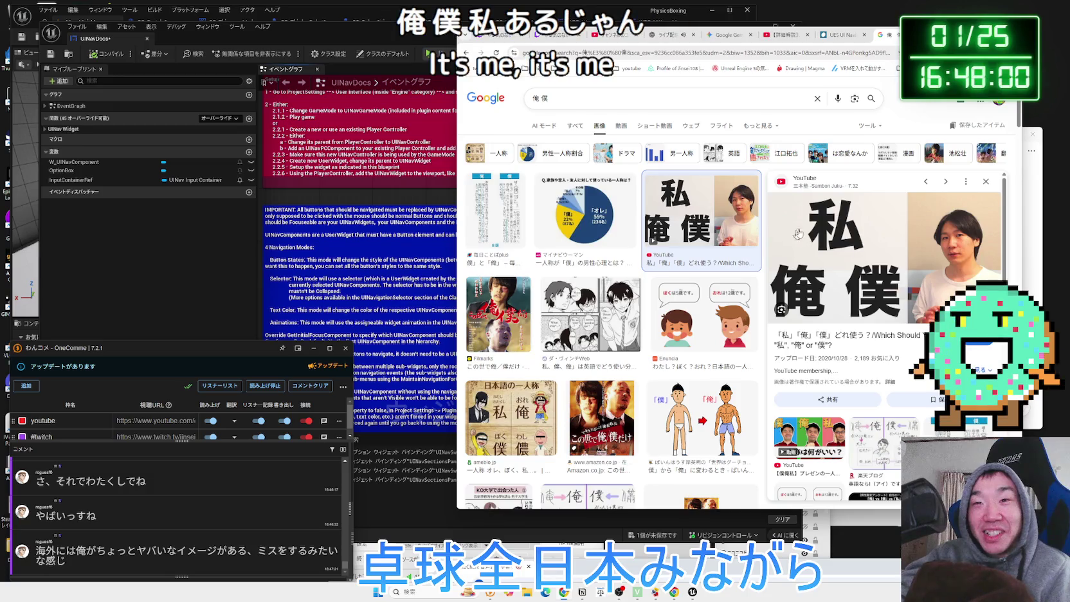
click(703, 425)
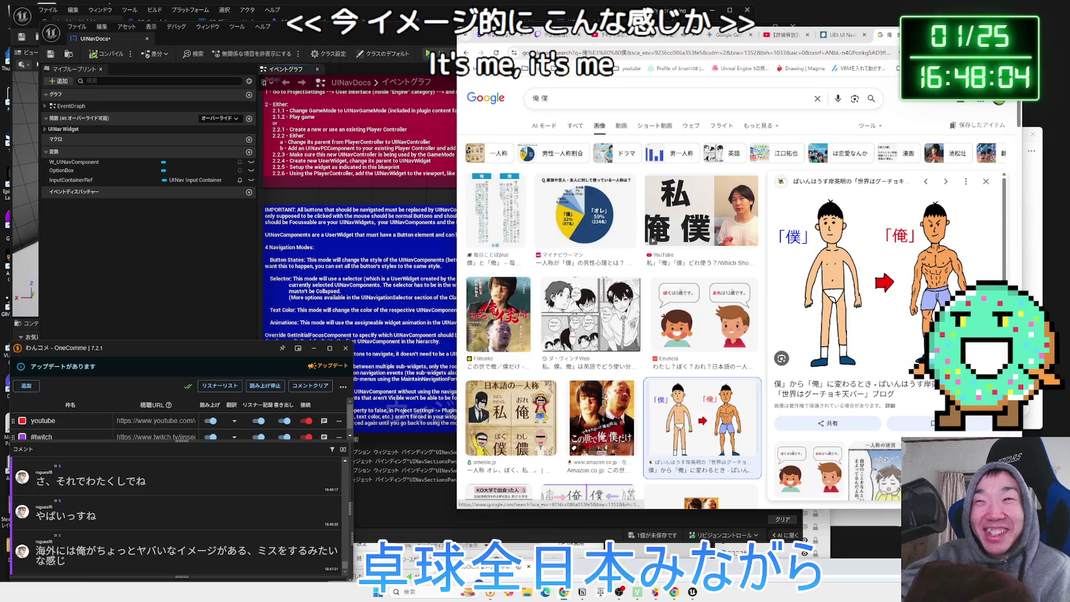
drag(964, 32, 836, 32)
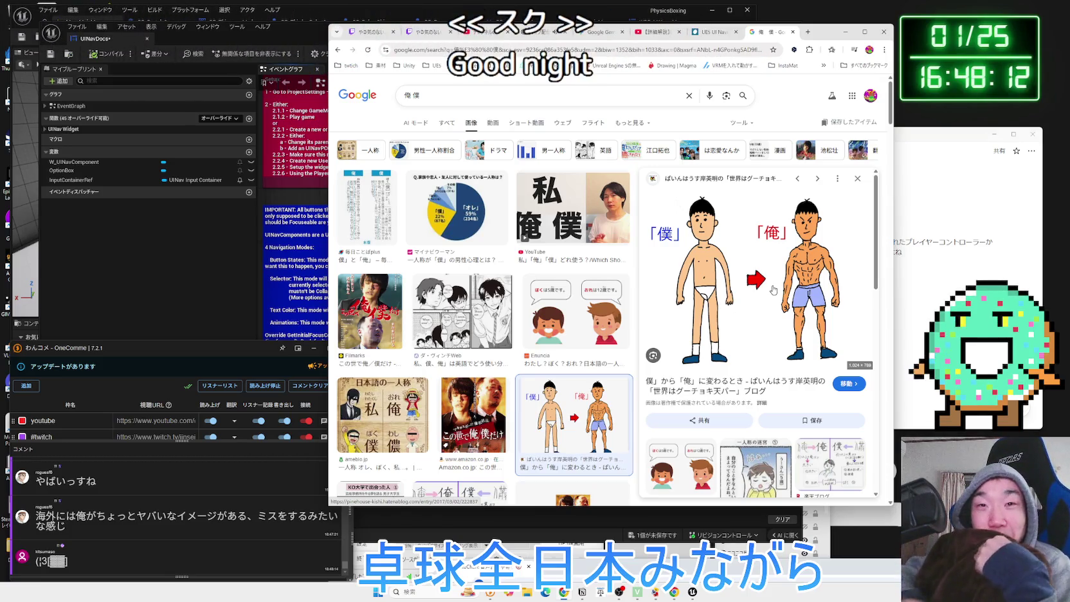
click(584, 333)
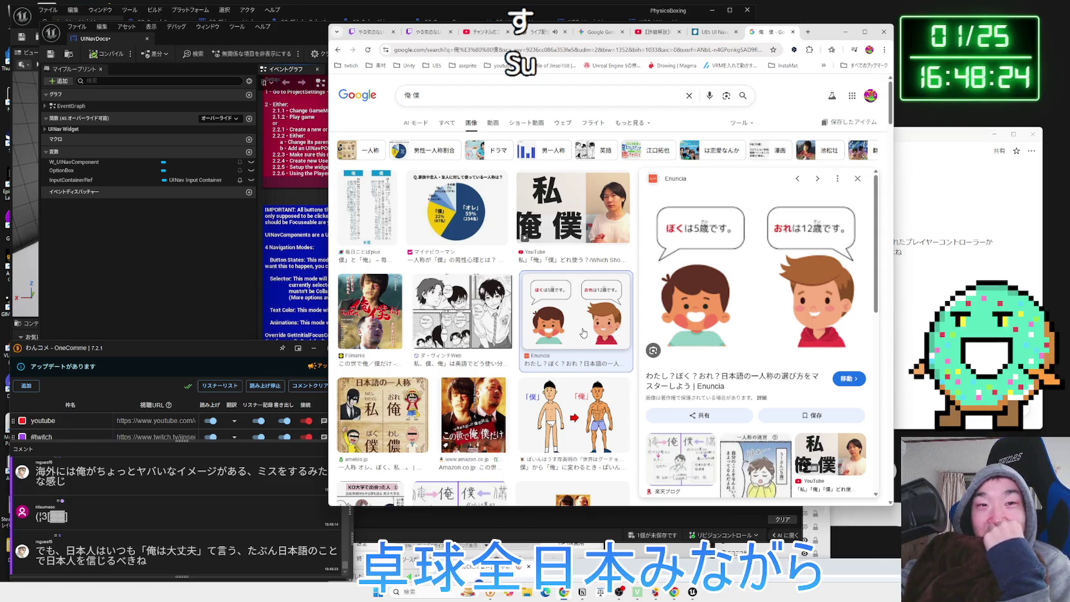
key(Right)
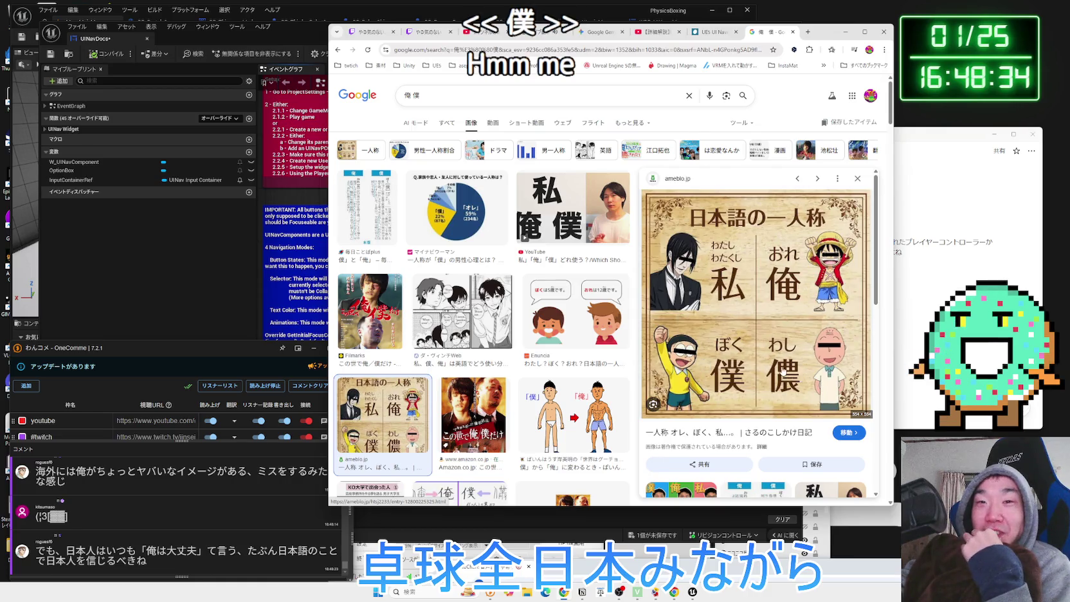
Scroll the 俺 僕 image results and preview the 僕→俺, Amazon, ダ・ヴィンチWeb and Enuncia images
scroll(782, 371, down, 5)
scroll(782, 371, down, 2)
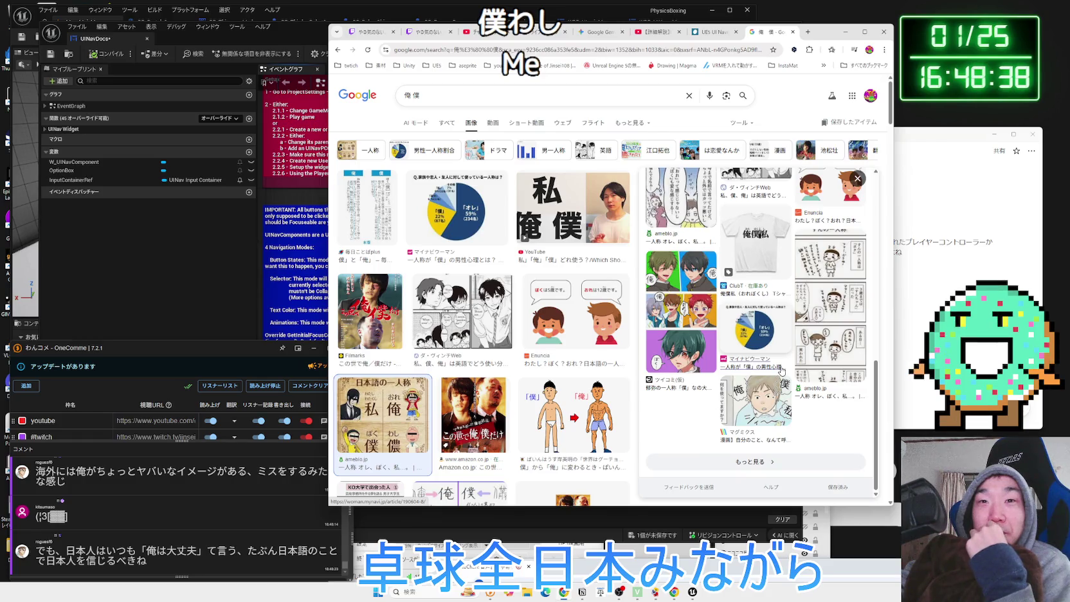
scroll(585, 378, down, 3)
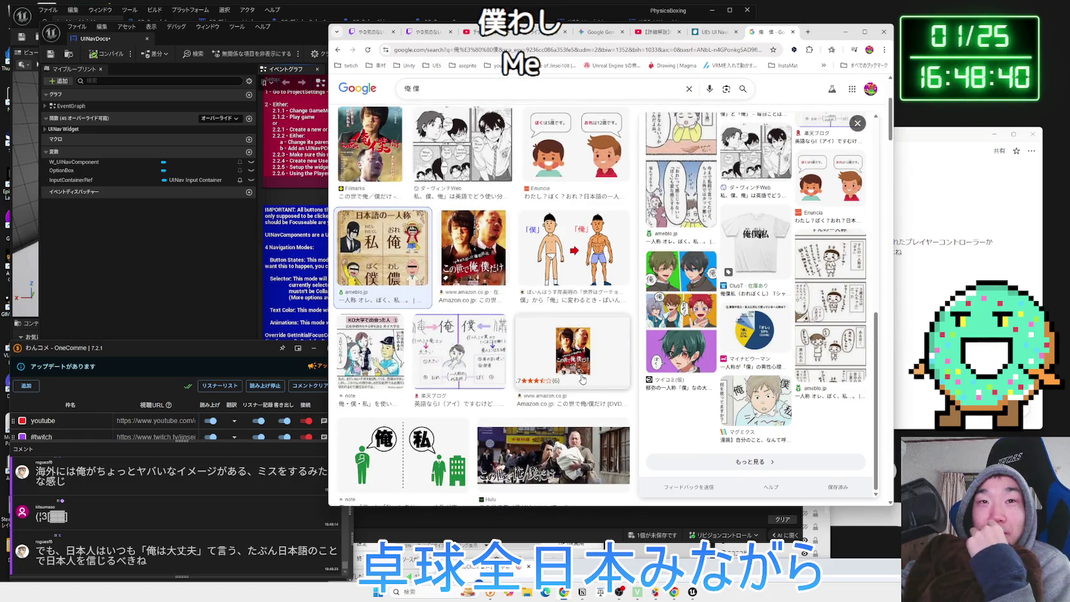
scroll(582, 379, down, 3)
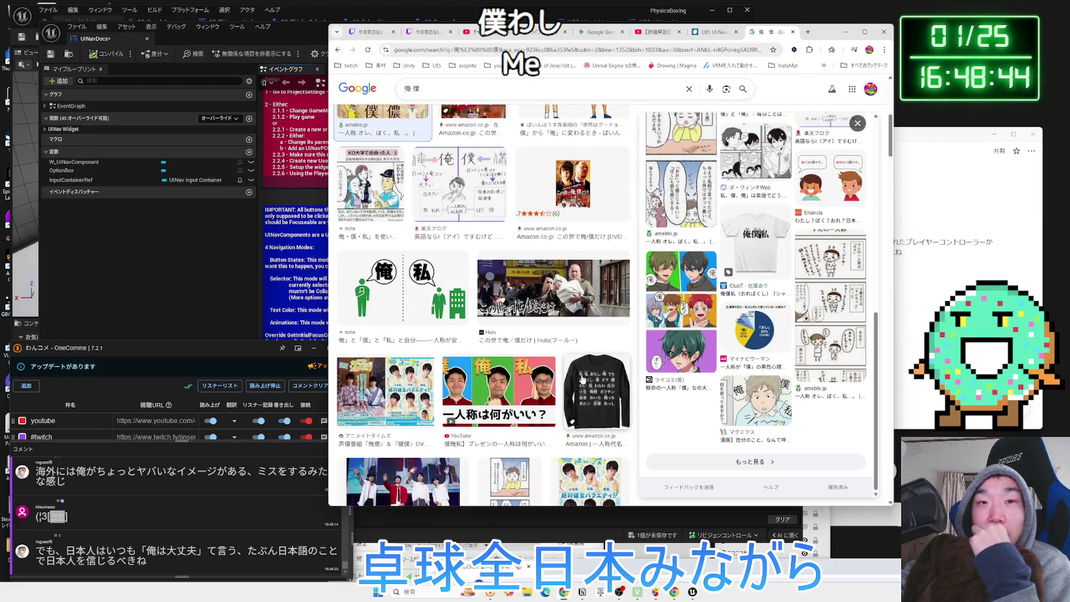
scroll(582, 380, down, 6)
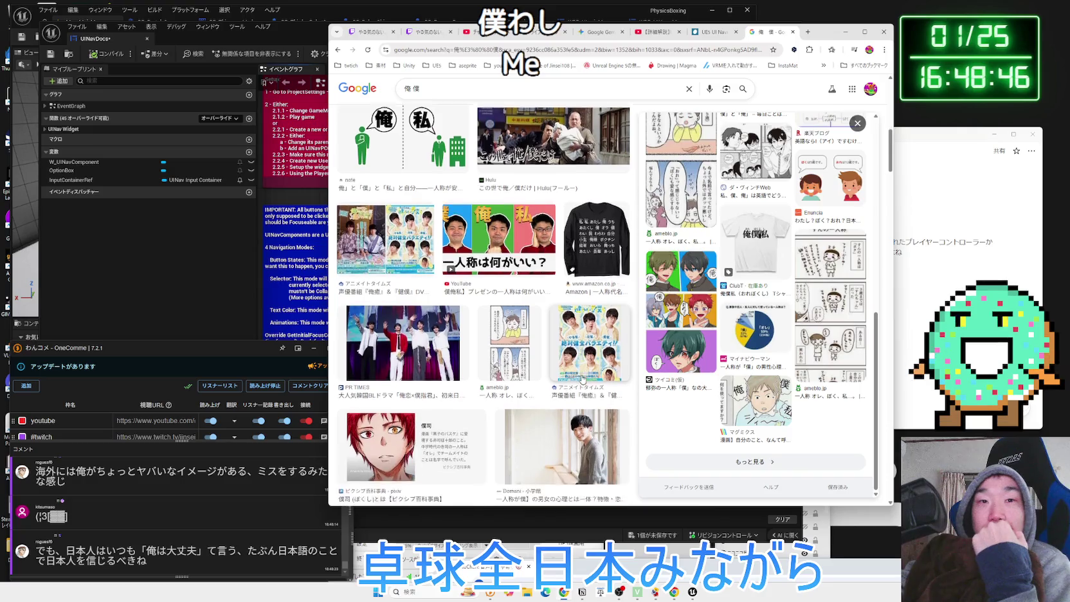
scroll(583, 380, down, 5)
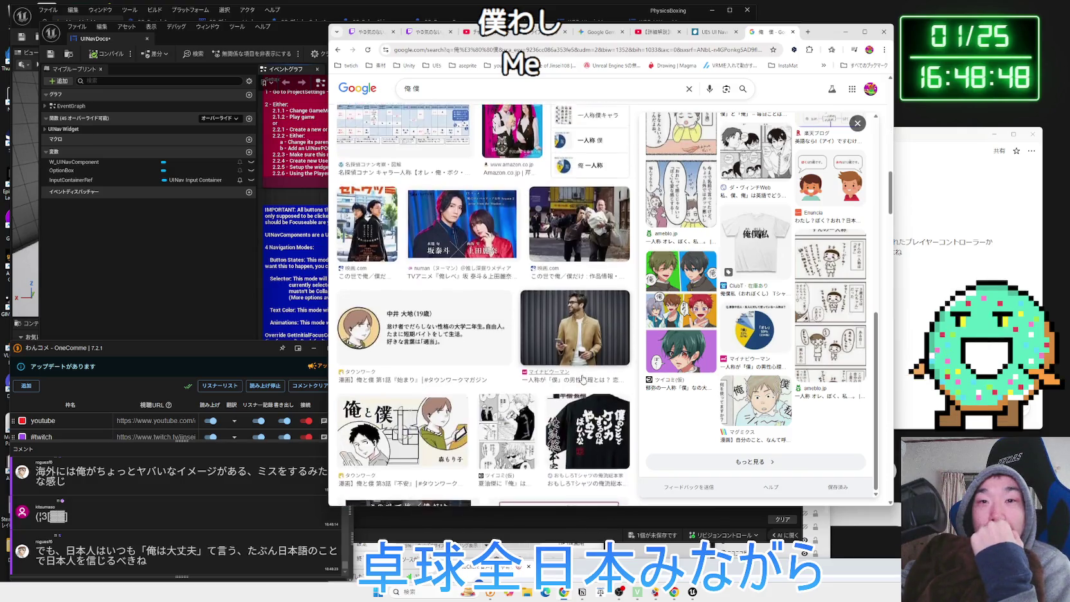
scroll(584, 376, up, 2)
scroll(584, 374, up, 6)
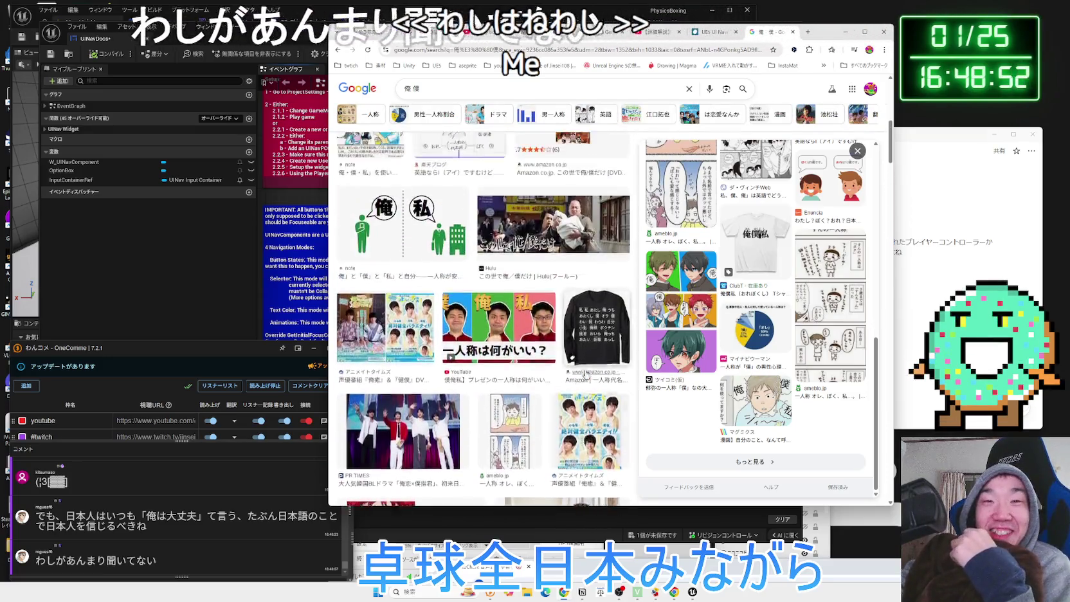
scroll(586, 374, up, 1)
click(588, 355)
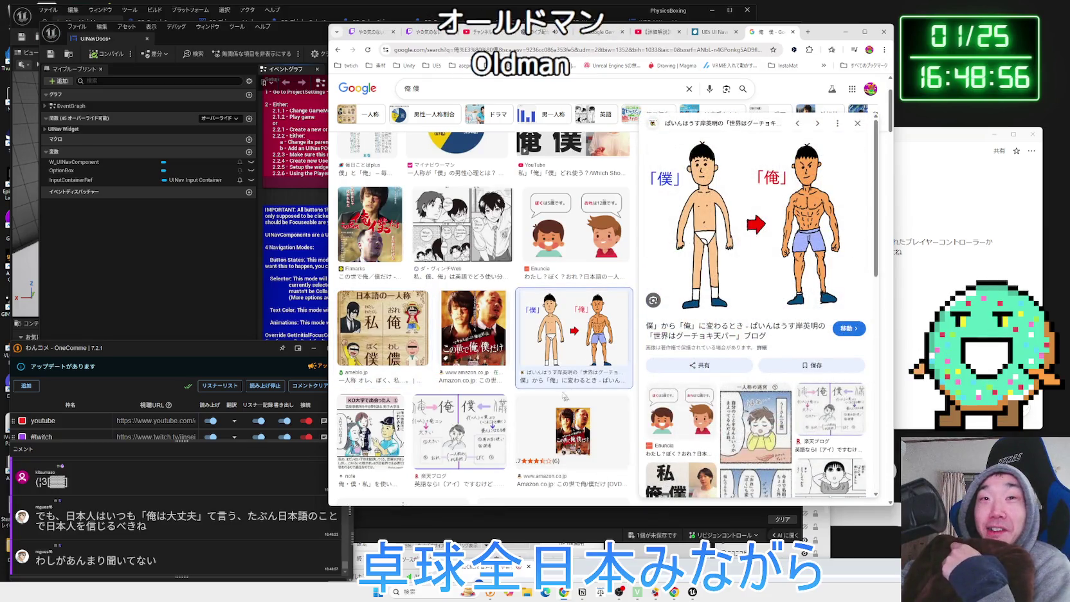
click(572, 412)
click(463, 225)
click(554, 243)
Preview the 声優番組, ameblo manga and Domani images, then start clearing the query
scroll(560, 270, down, 5)
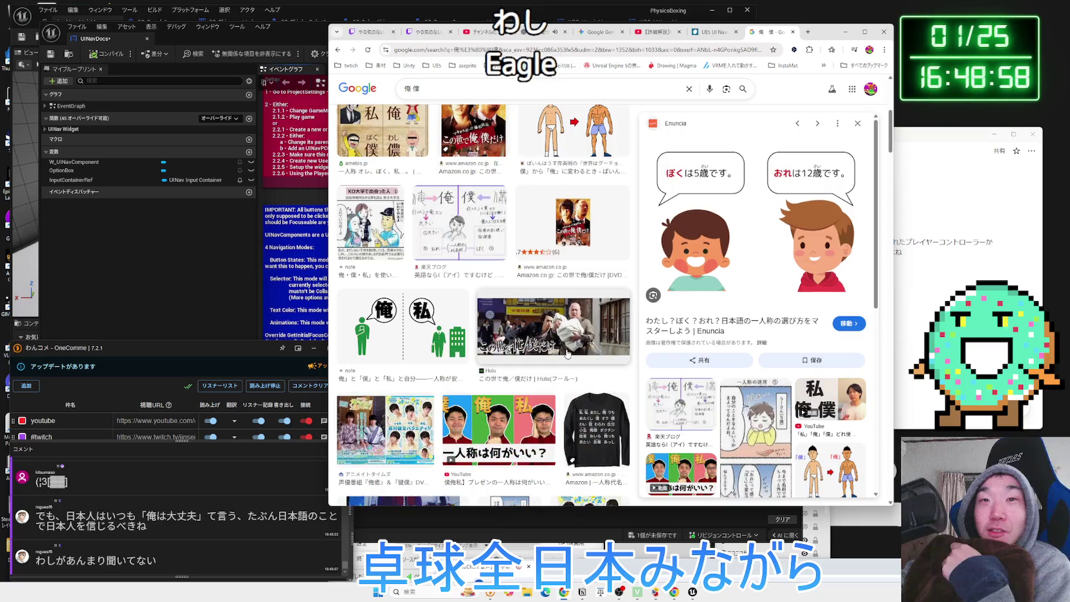
click(577, 349)
click(510, 366)
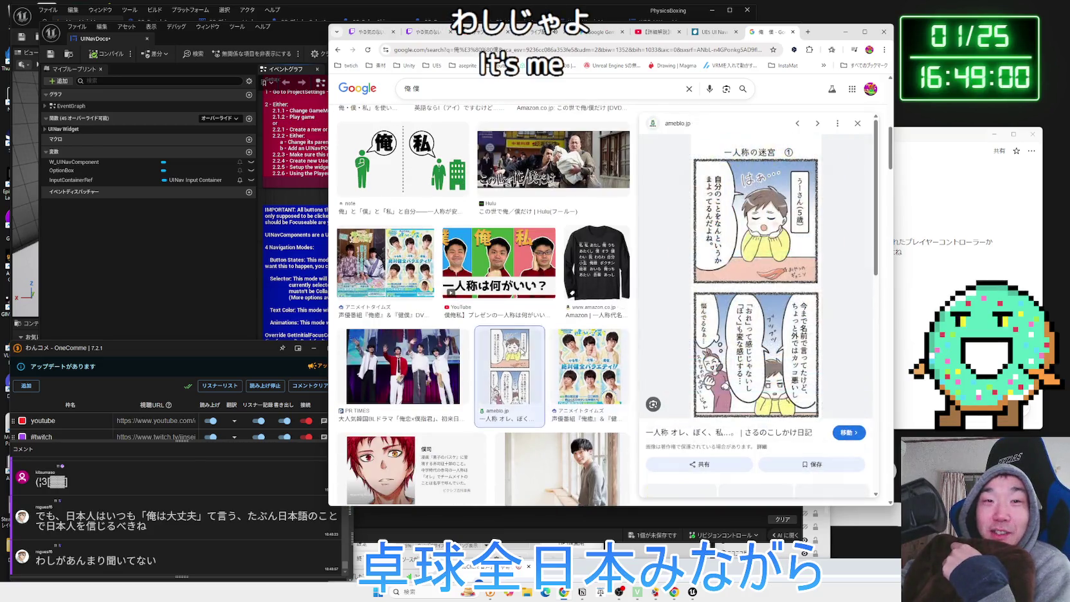
scroll(546, 350, down, 3)
click(586, 335)
click(531, 91)
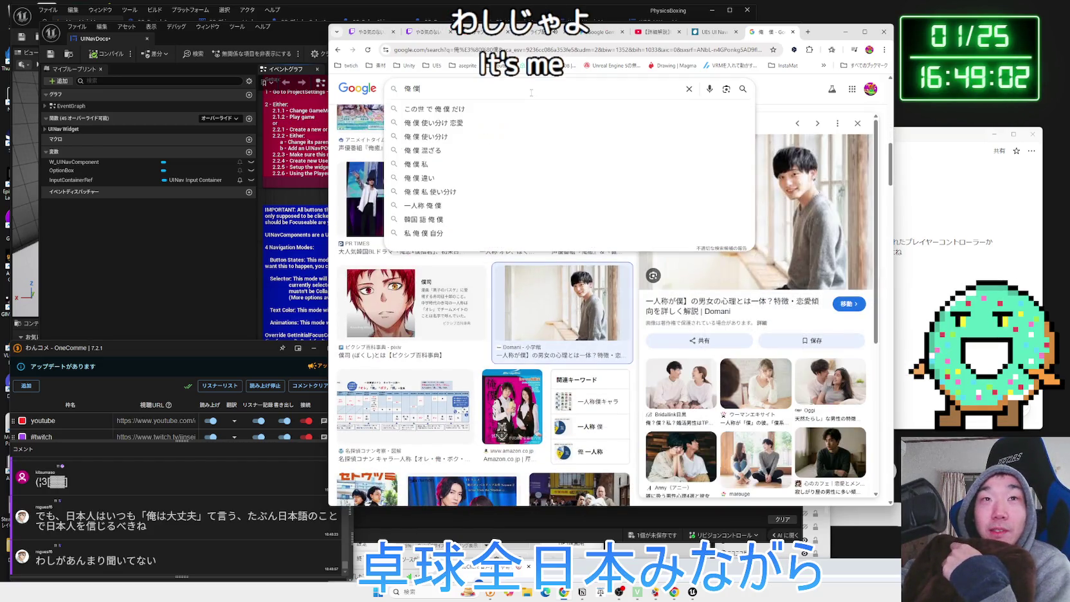
key(BackSpace)
key(BackSpace)
Search images for おじいちゃん わし and preview the stamp, old-man and robot anime results
text(ojiit)
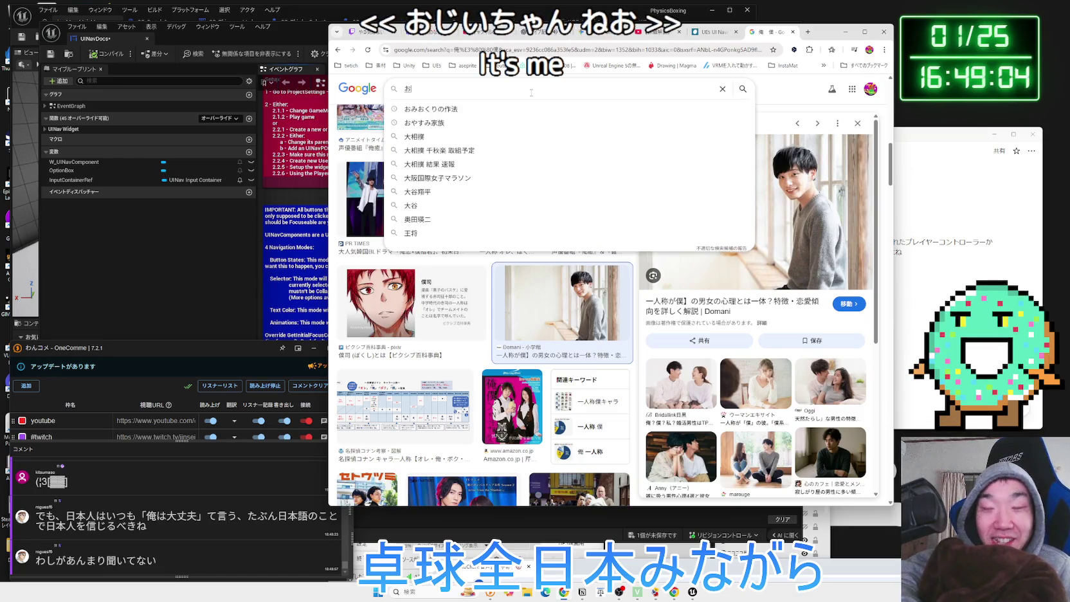
text(yannwashi)
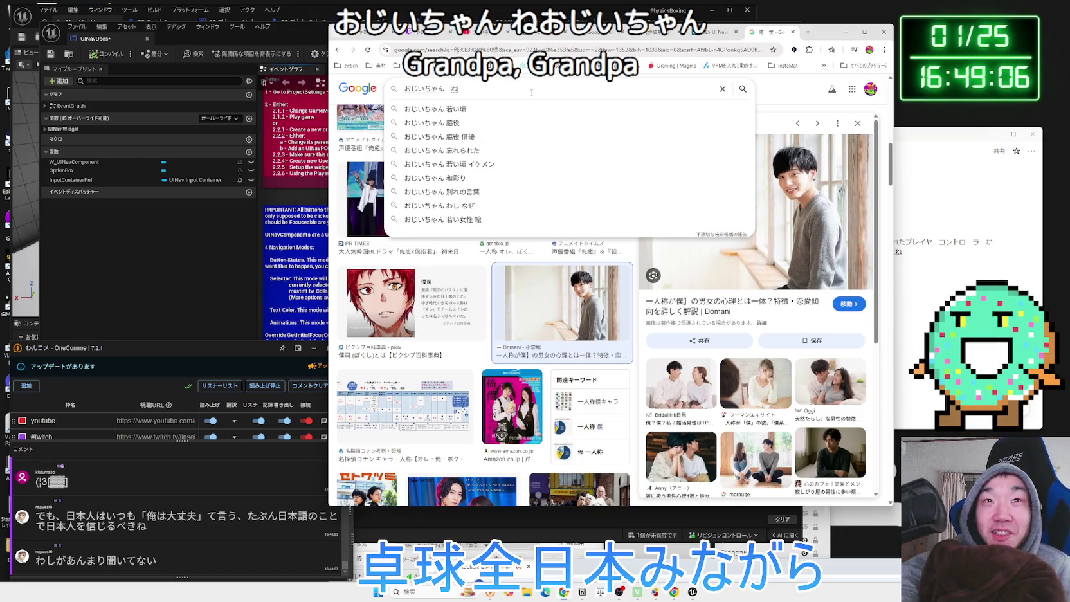
key(Return)
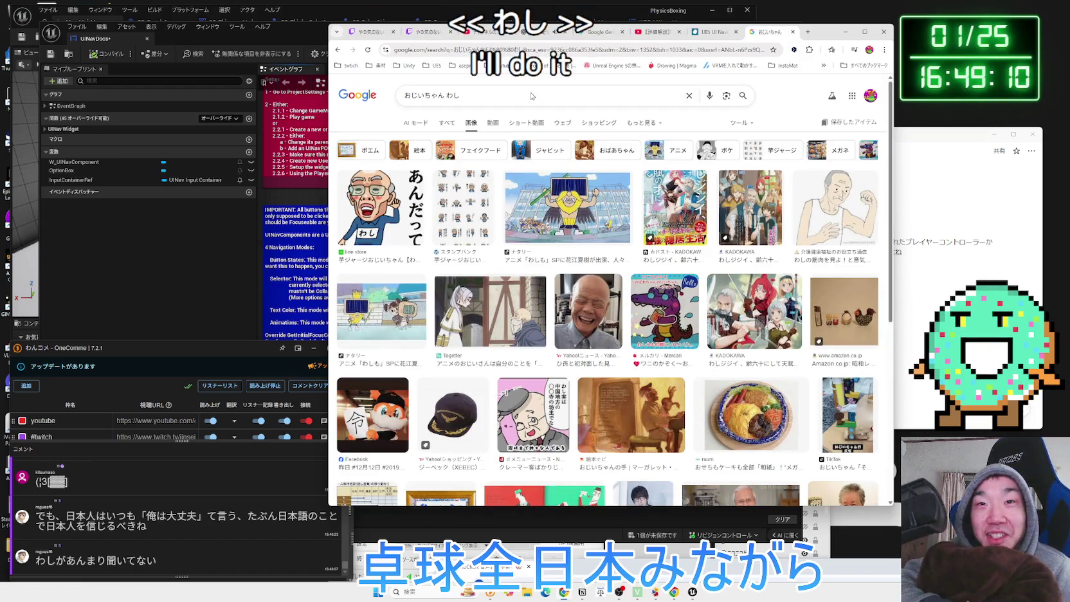
click(383, 213)
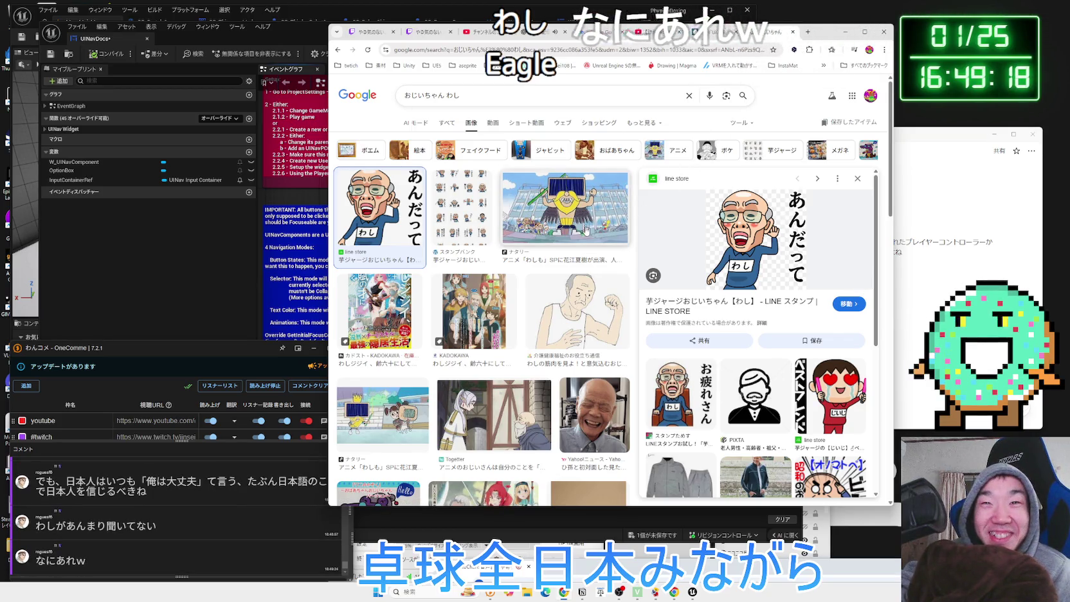
click(576, 283)
click(571, 219)
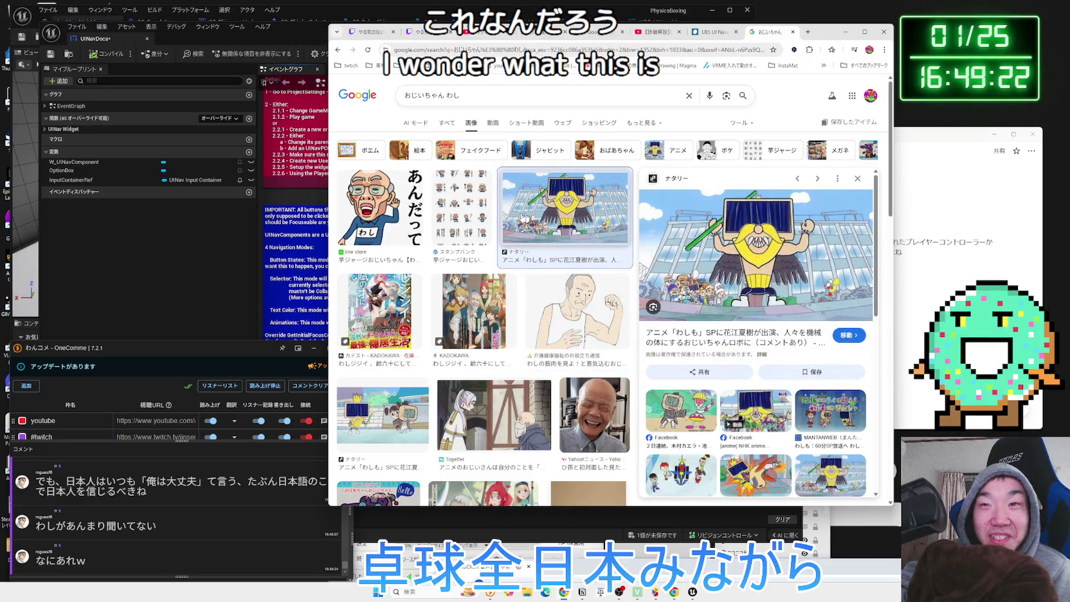
Return to the robot anime image and open its Comic Natalie source article
click(476, 219)
click(553, 219)
click(687, 339)
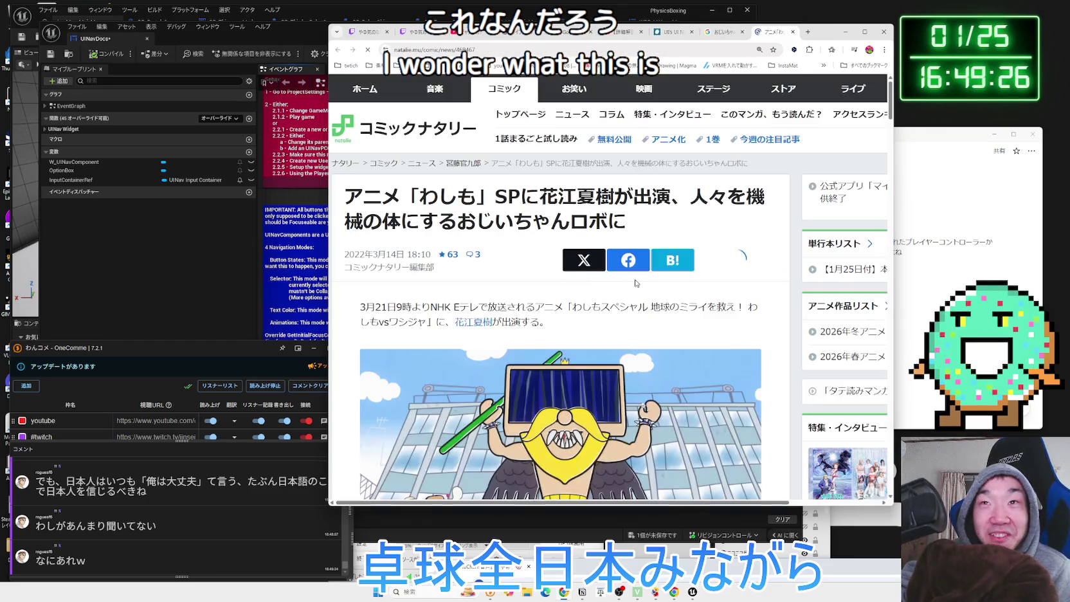
Close the Natalie article, Google Images and UE5 UI Navigation blog tabs after previewing two images
scroll(634, 280, down, 8)
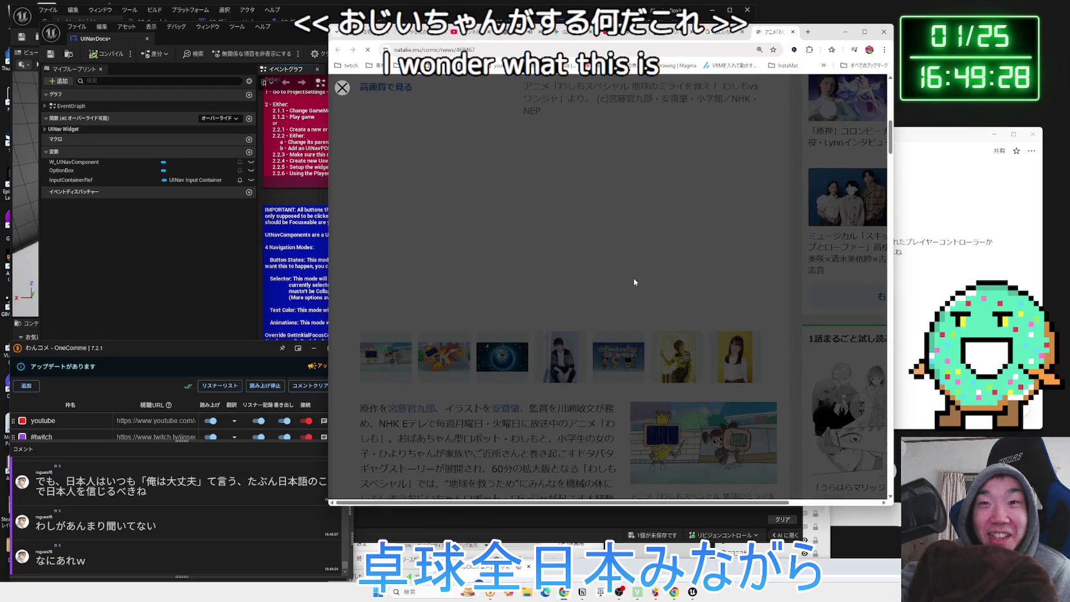
click(795, 35)
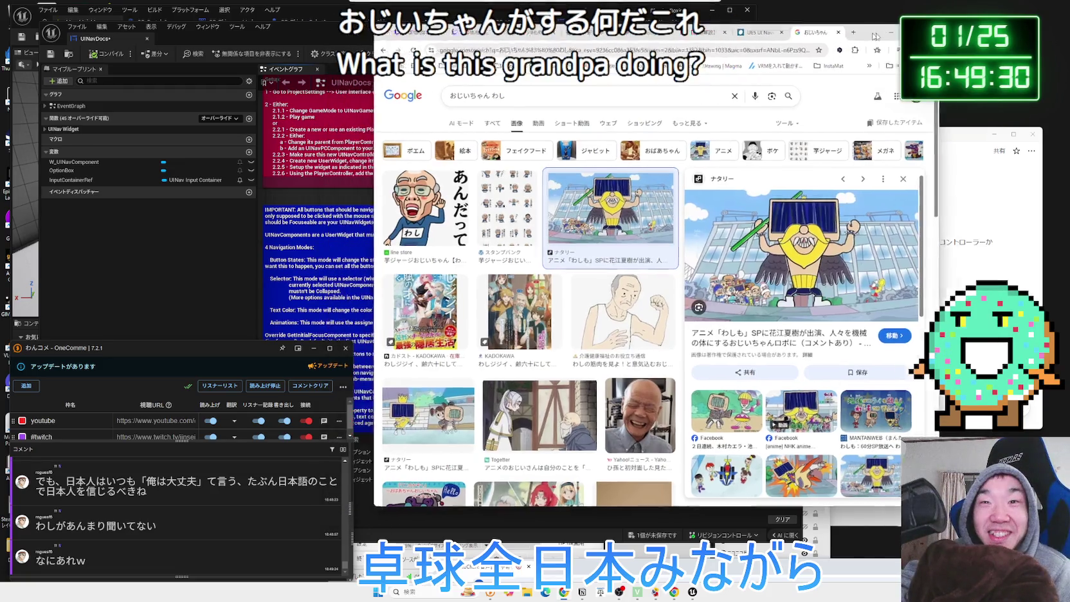
scroll(669, 276, down, 3)
click(598, 286)
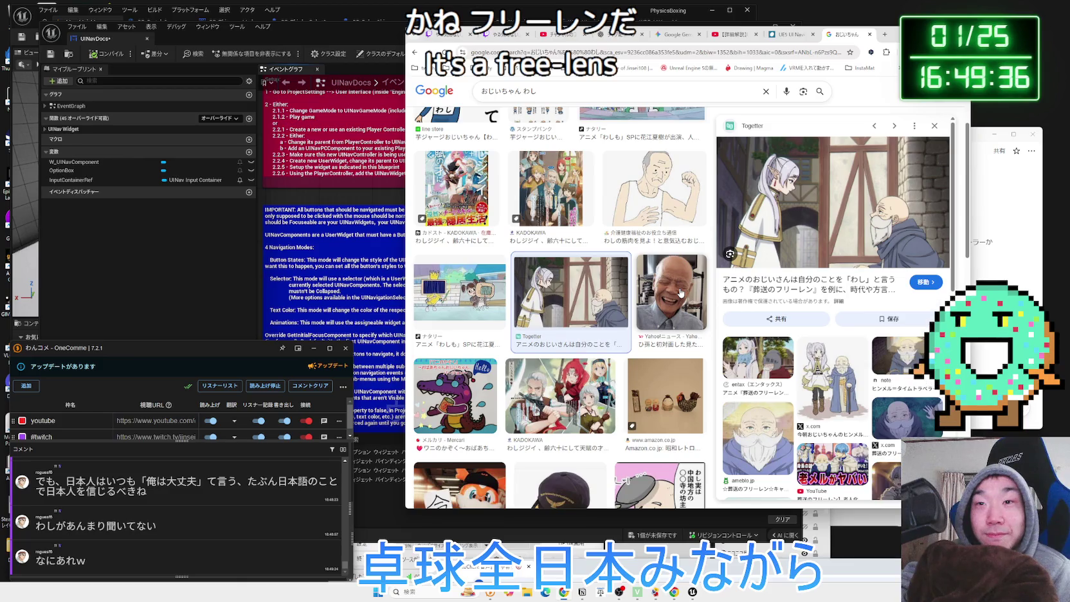
click(680, 293)
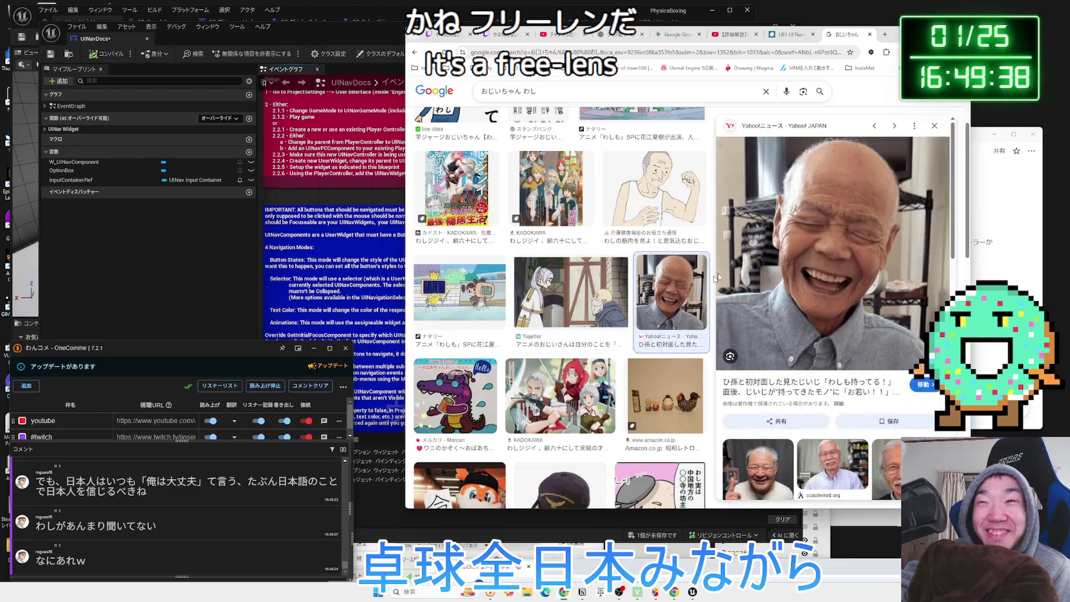
click(876, 37)
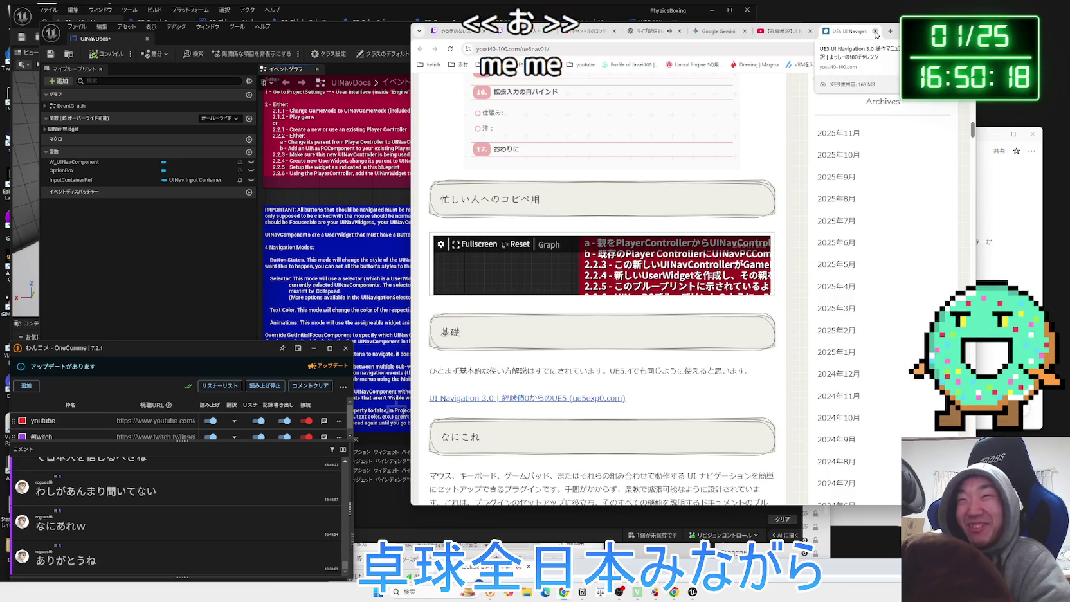
click(875, 31)
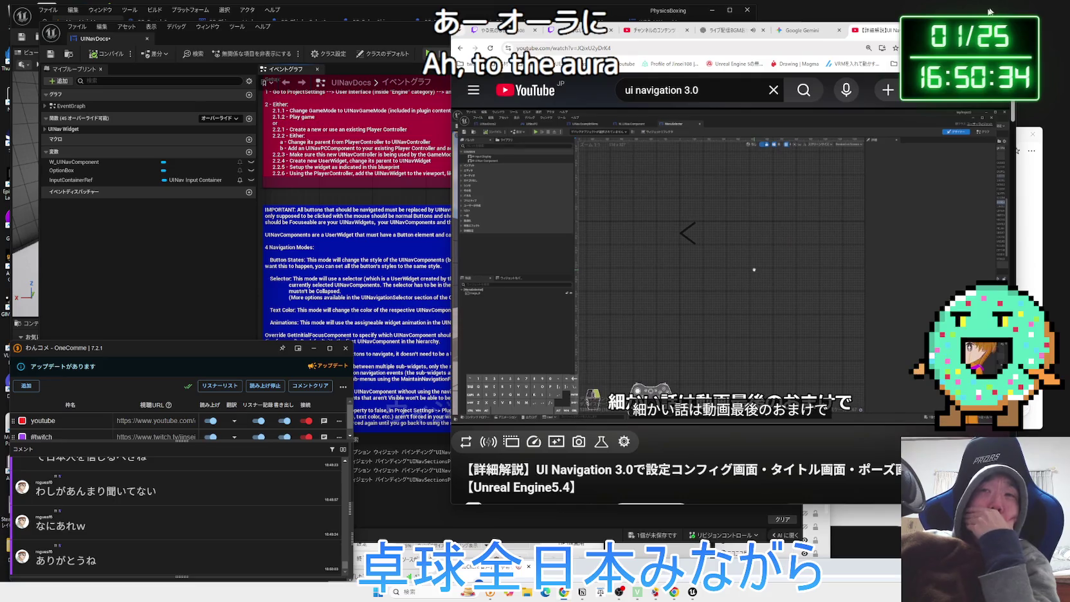
Read Gemini's UINavComponentとは何か？ answer, highlighting its heading and definition, then open a new tab
click(796, 32)
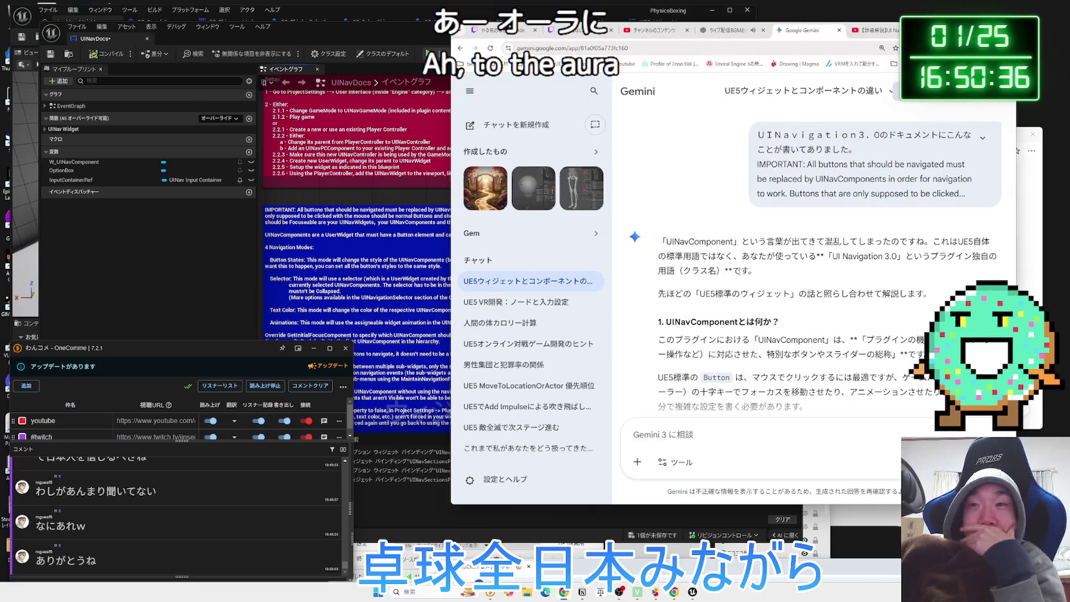
scroll(742, 273, down, 2)
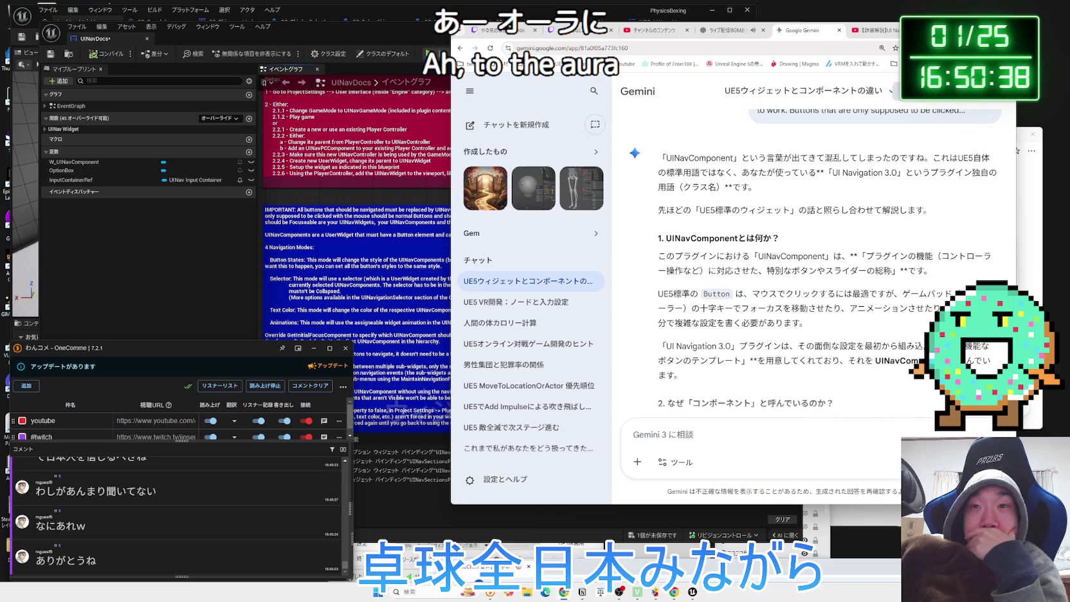
triple_click(672, 242)
click(853, 256)
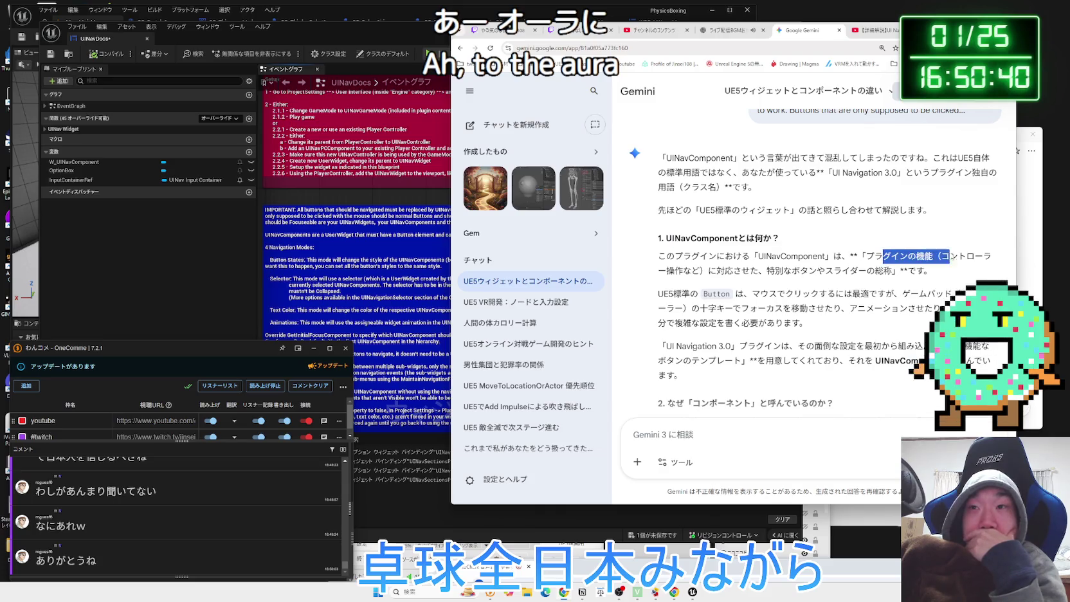
click(851, 256)
mouse_move(724, 271)
mouse_down()
mouse_move(884, 271)
mouse_move(725, 271)
mouse_up()
click(721, 271)
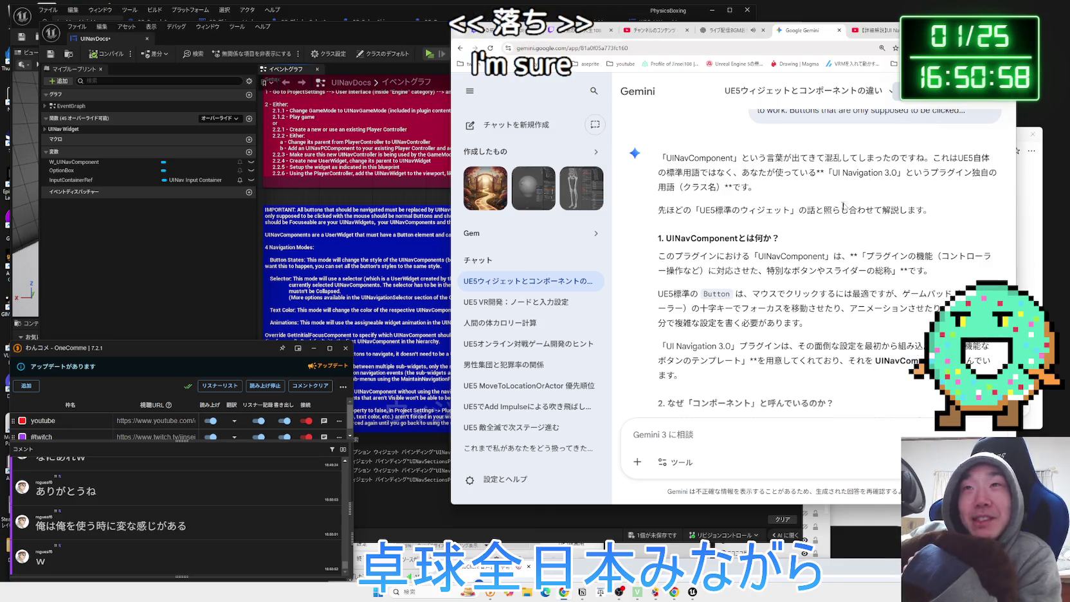
key(ctrl+t)
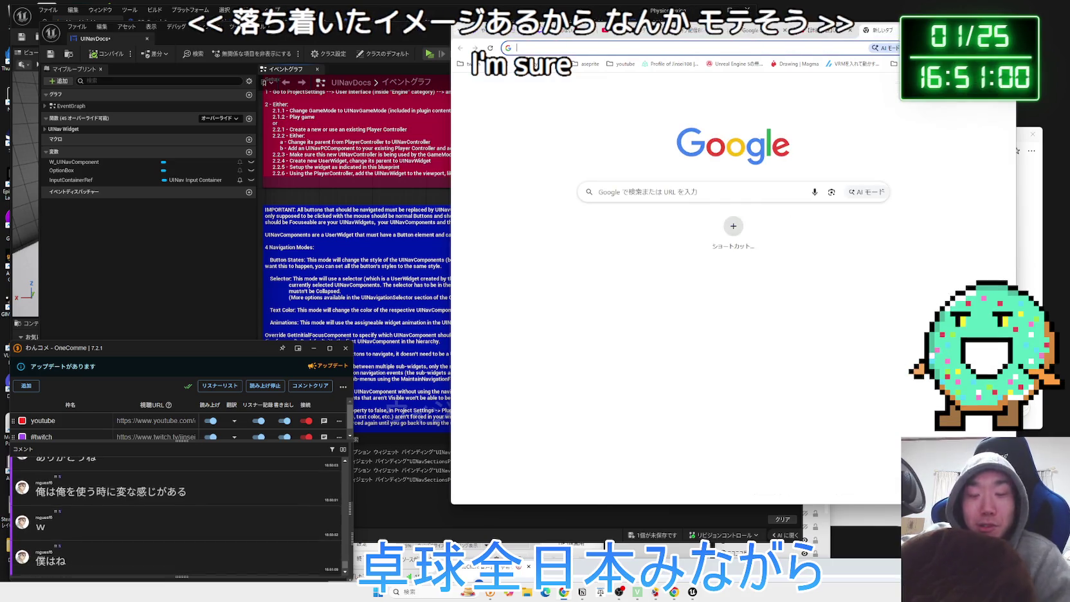
Search Google for 僕, scroll its image results, then go back to All results
text(ぼku)
key(space)
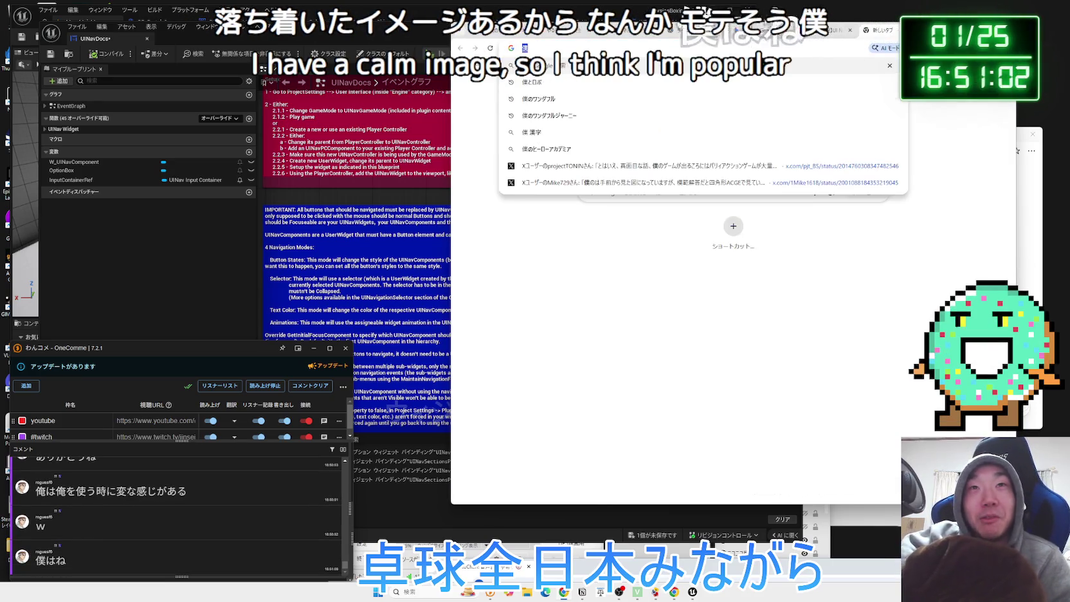
key(Return)
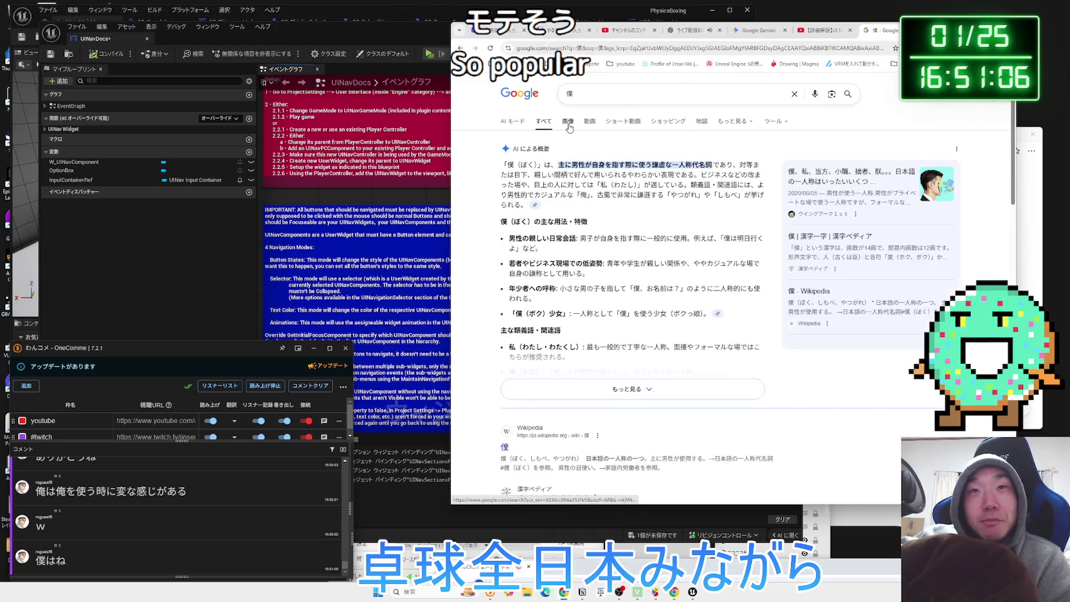
click(568, 121)
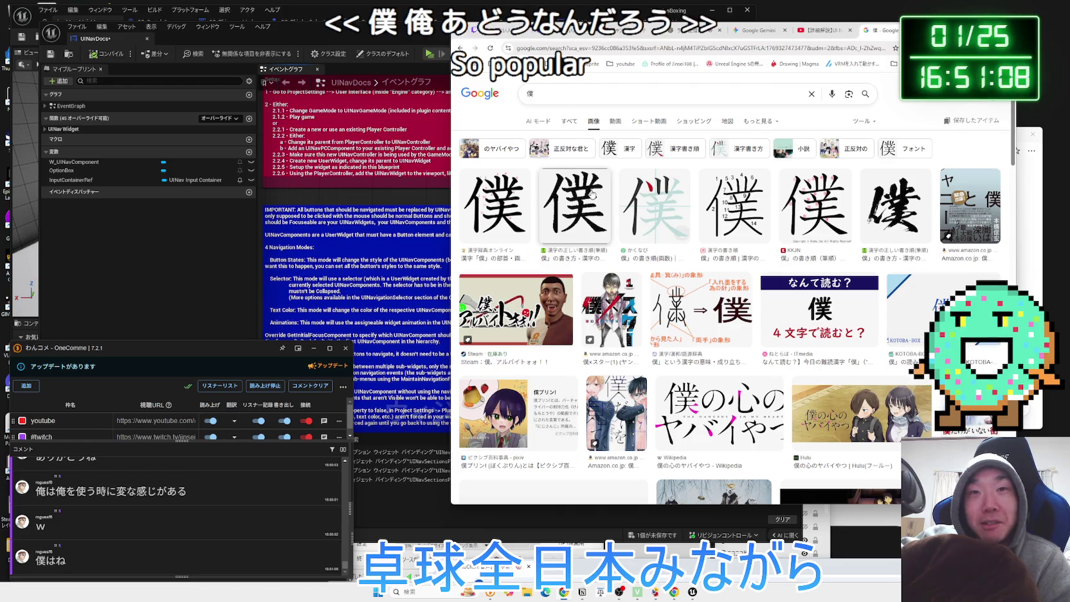
scroll(591, 194, down, 5)
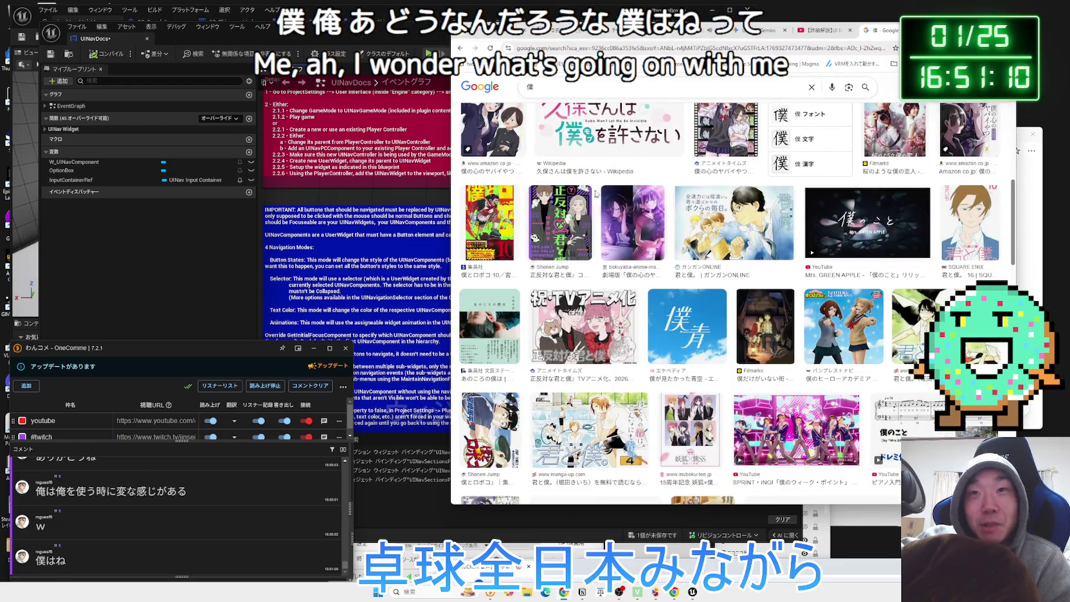
key(alt+Left)
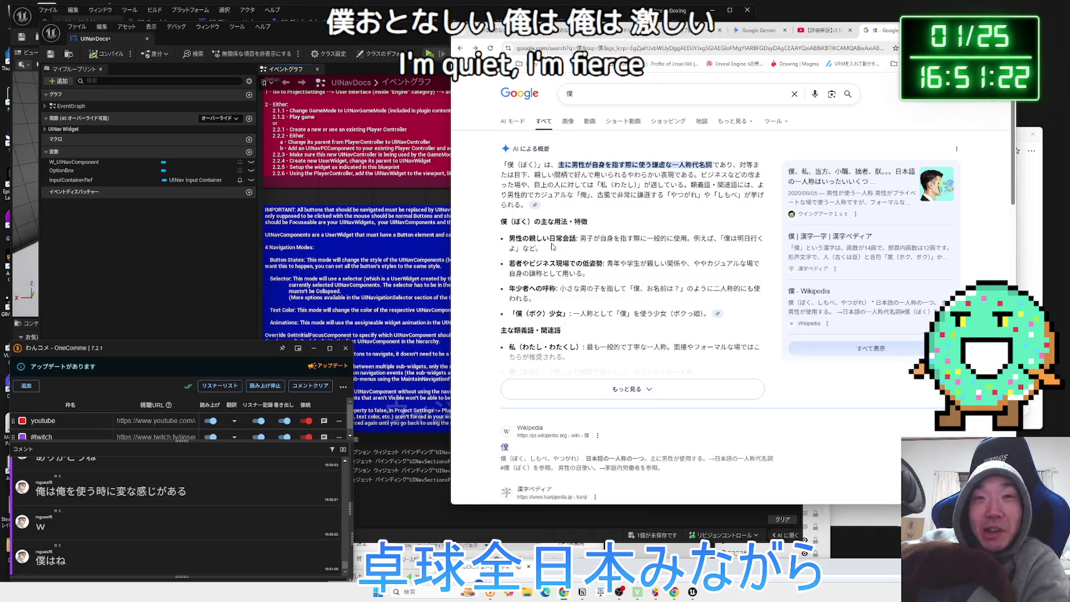
scroll(556, 248, down, 4)
scroll(556, 248, down, 9)
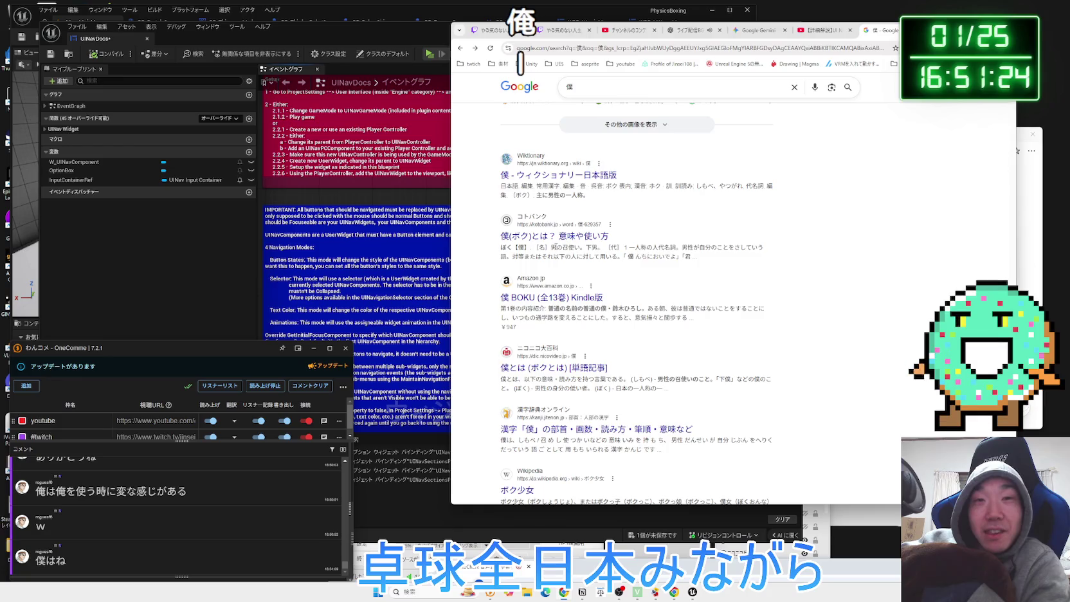
scroll(555, 246, down, 4)
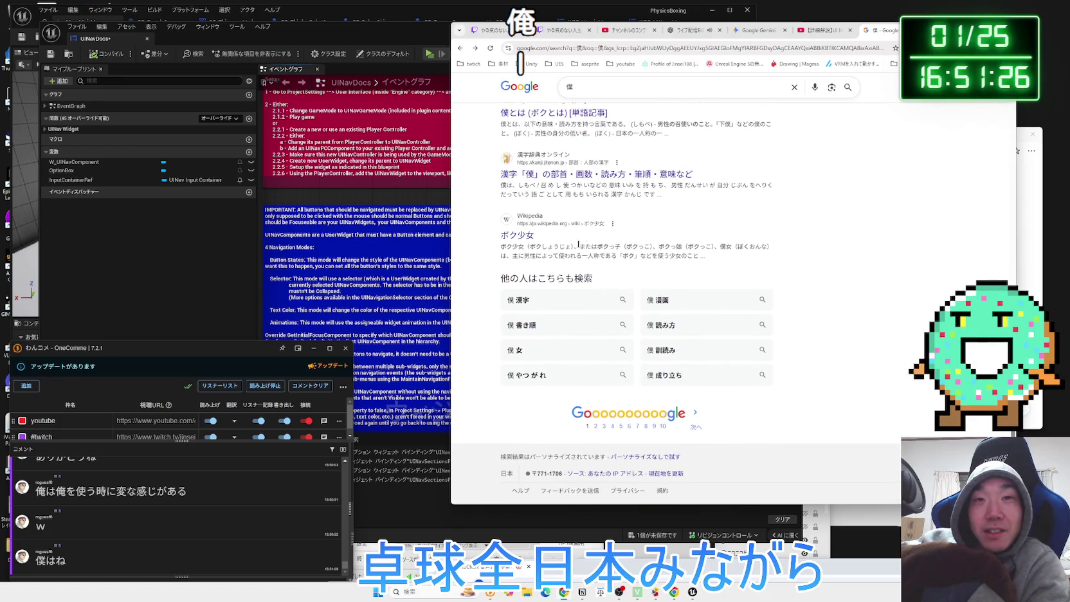
drag(703, 258, 587, 257)
drag(508, 257, 526, 248)
drag(703, 256, 526, 248)
mouse_move(703, 256)
mouse_down()
mouse_move(526, 252)
mouse_move(700, 256)
mouse_move(575, 253)
mouse_up()
click(699, 255)
scroll(699, 254, up, 1)
scroll(699, 256, up, 3)
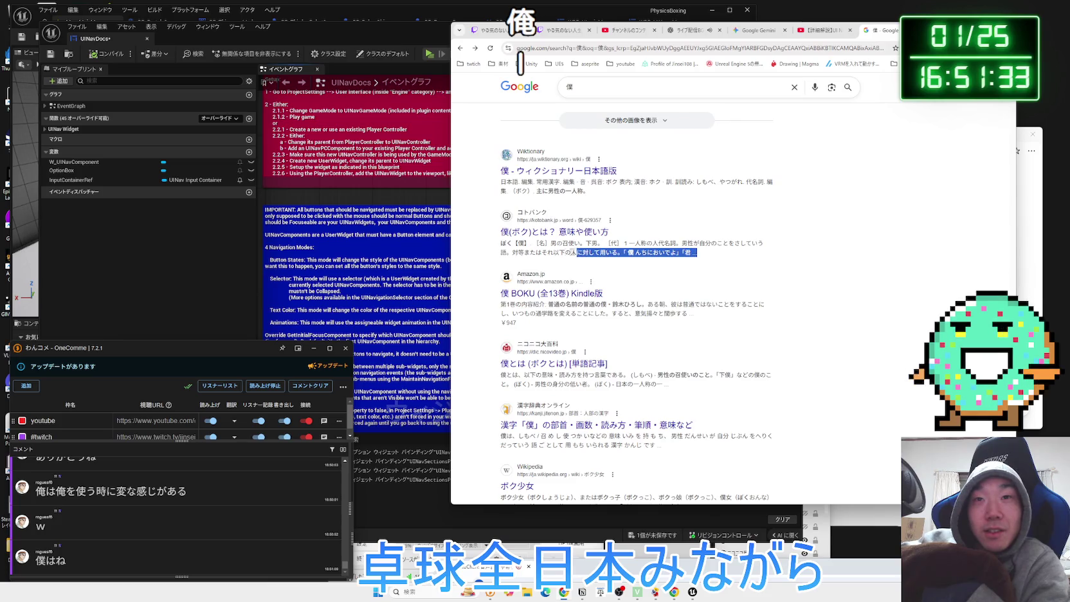
click(498, 251)
mouse_move(501, 243)
mouse_down()
mouse_move(695, 255)
mouse_move(502, 247)
mouse_up()
drag(698, 254, 503, 248)
mouse_move(698, 254)
mouse_down()
mouse_move(501, 243)
mouse_move(695, 253)
mouse_up()
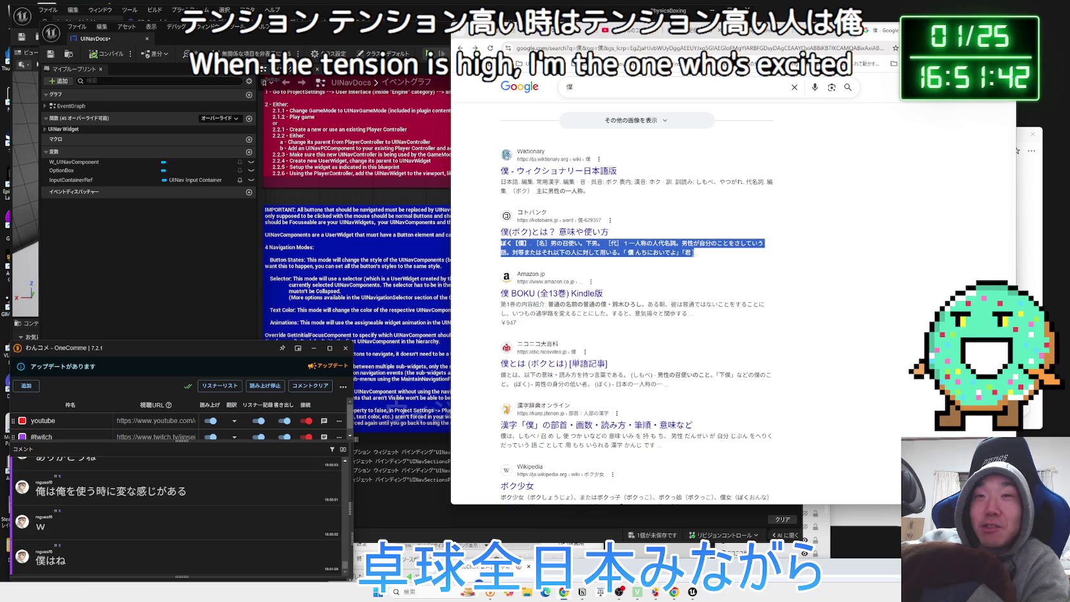
click(694, 253)
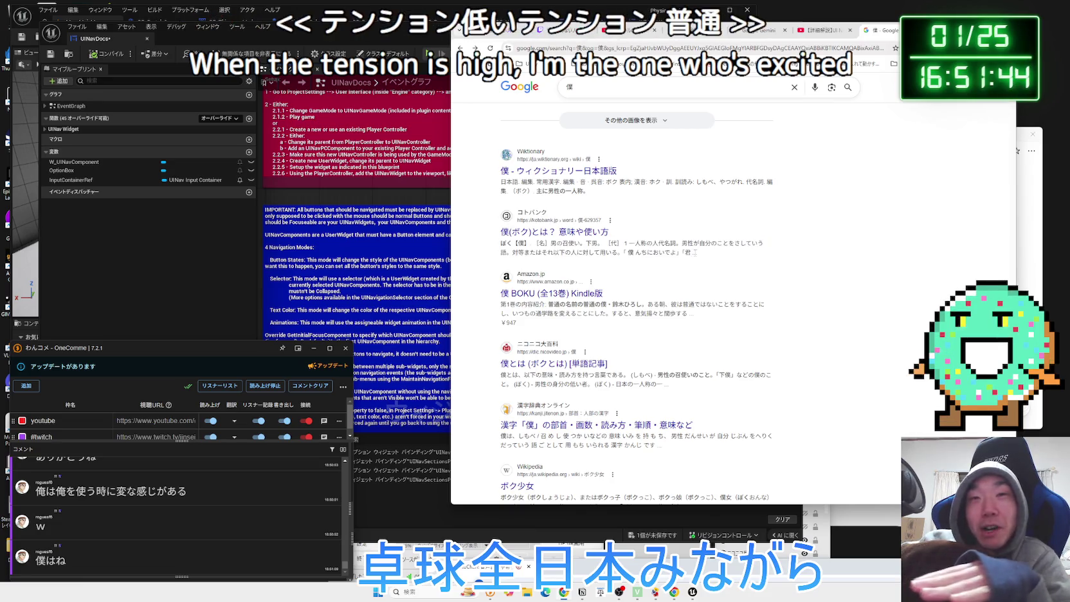
mouse_move(695, 252)
mouse_down()
mouse_move(502, 252)
mouse_move(500, 244)
mouse_move(688, 253)
mouse_up()
click(689, 253)
scroll(677, 281, up, 8)
scroll(679, 281, up, 3)
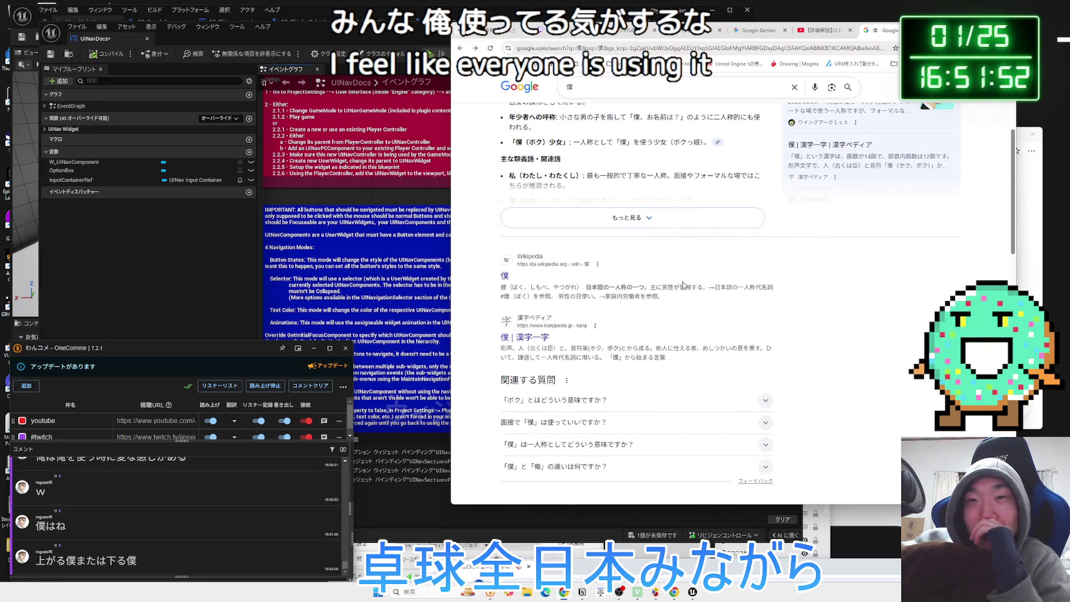
triple_click(681, 282)
drag(681, 282, 682, 255)
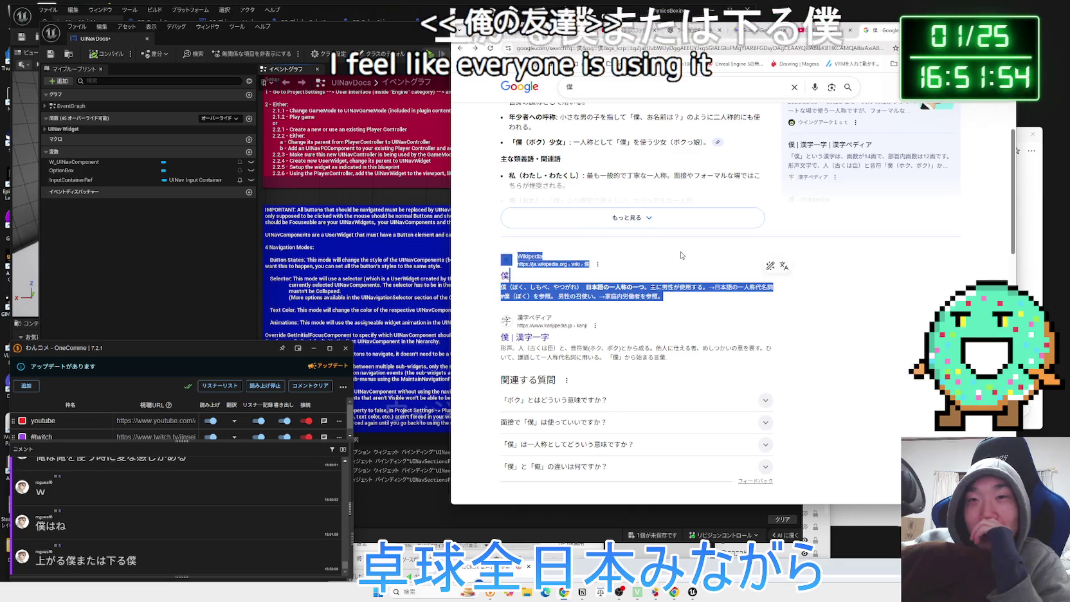
scroll(693, 300, down, 4)
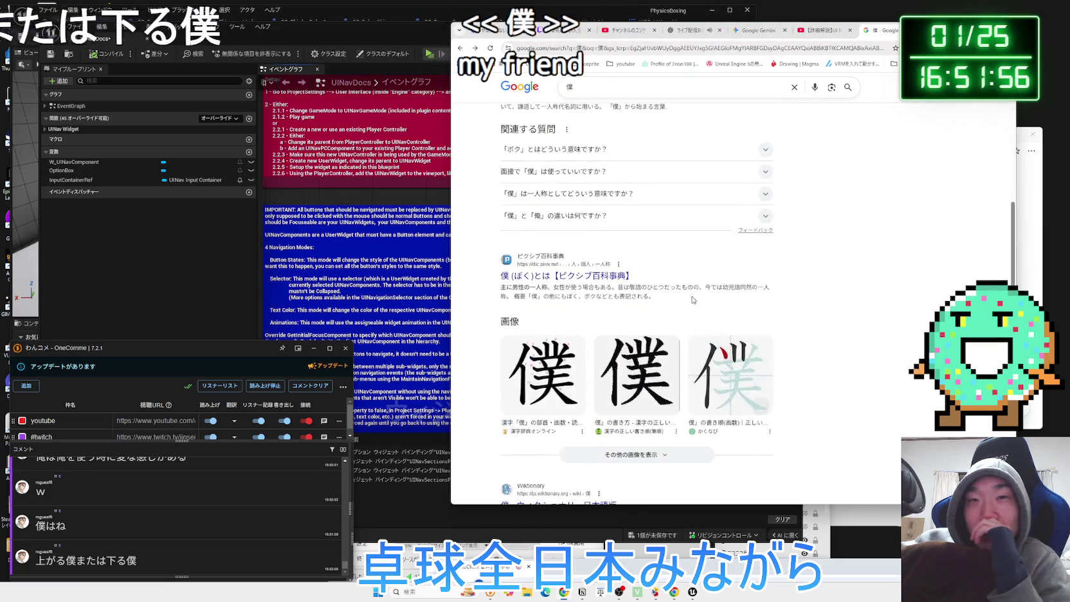
scroll(693, 299, down, 4)
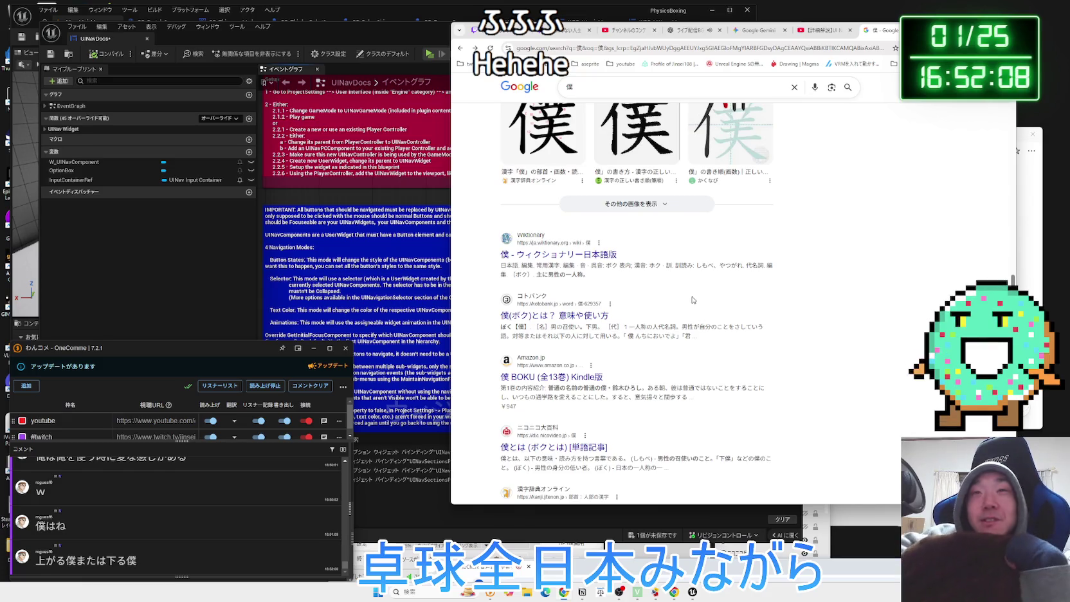
scroll(694, 299, up, 10)
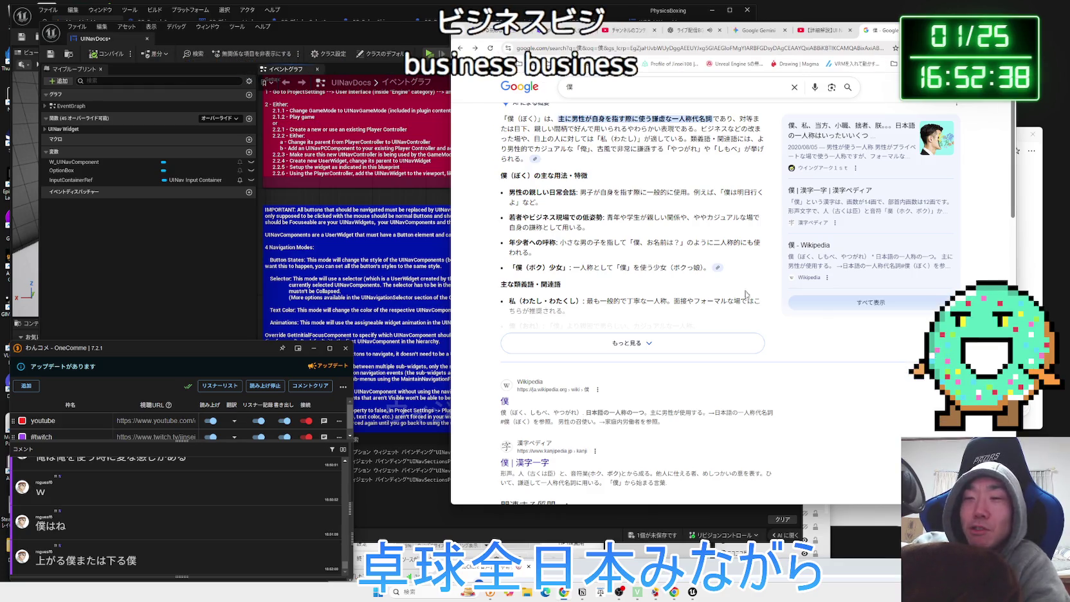
drag(865, 539, 867, 473)
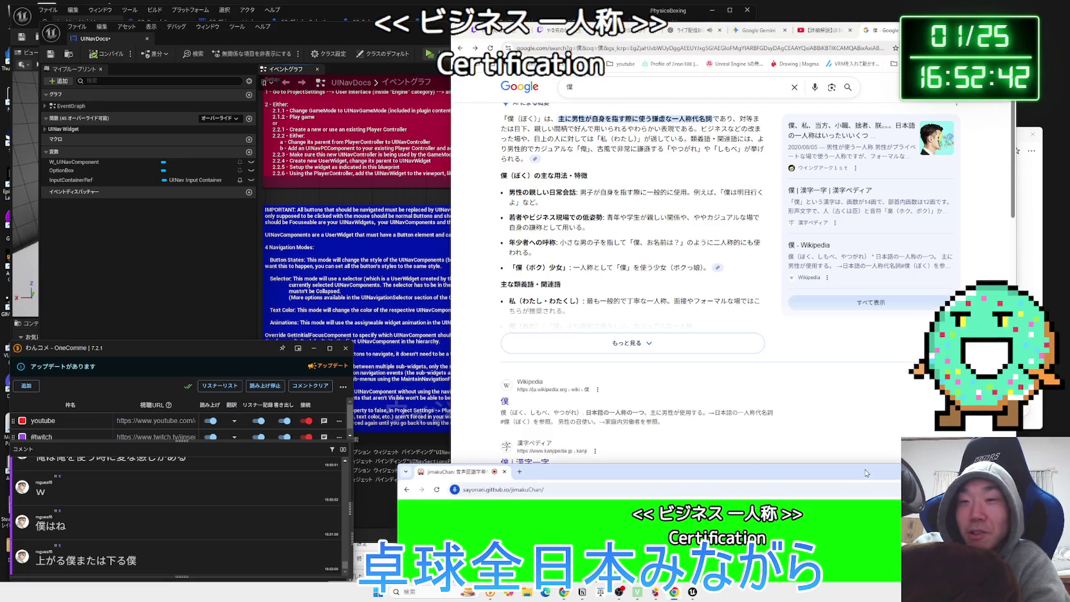
drag(866, 473, 866, 558)
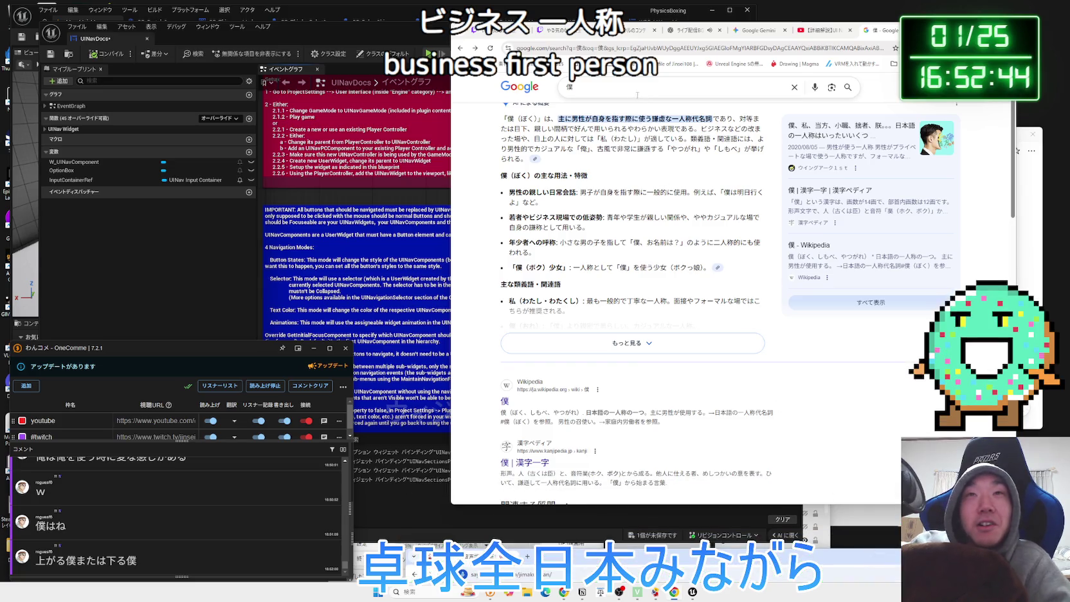
Search for ビジネスマン 僕 and skim the first result's snippet
click(637, 93)
key(BackSpace)
text(びじね)
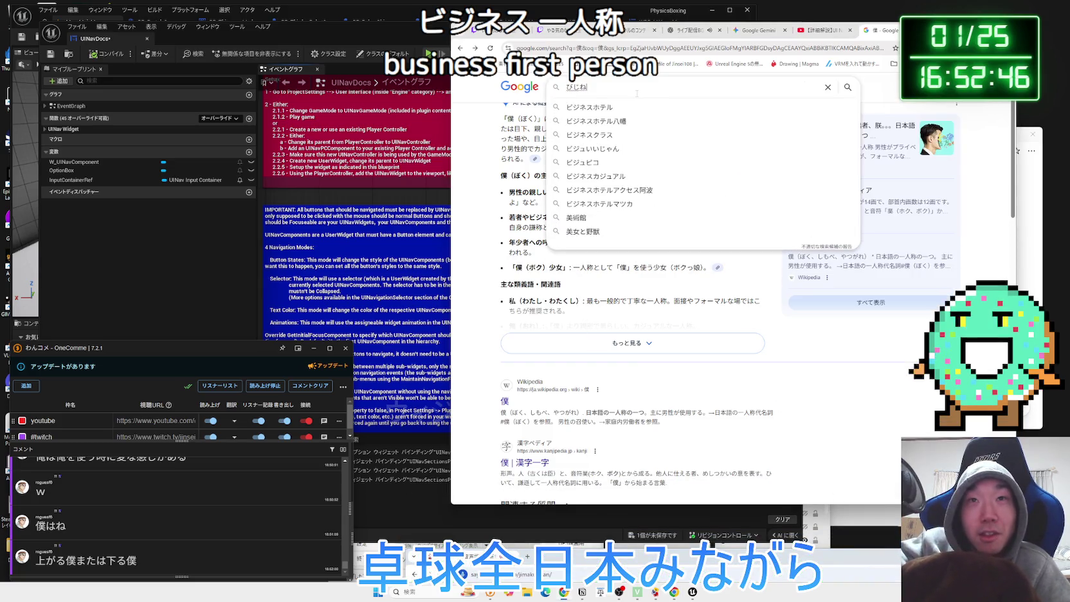
text(すマン 僕)
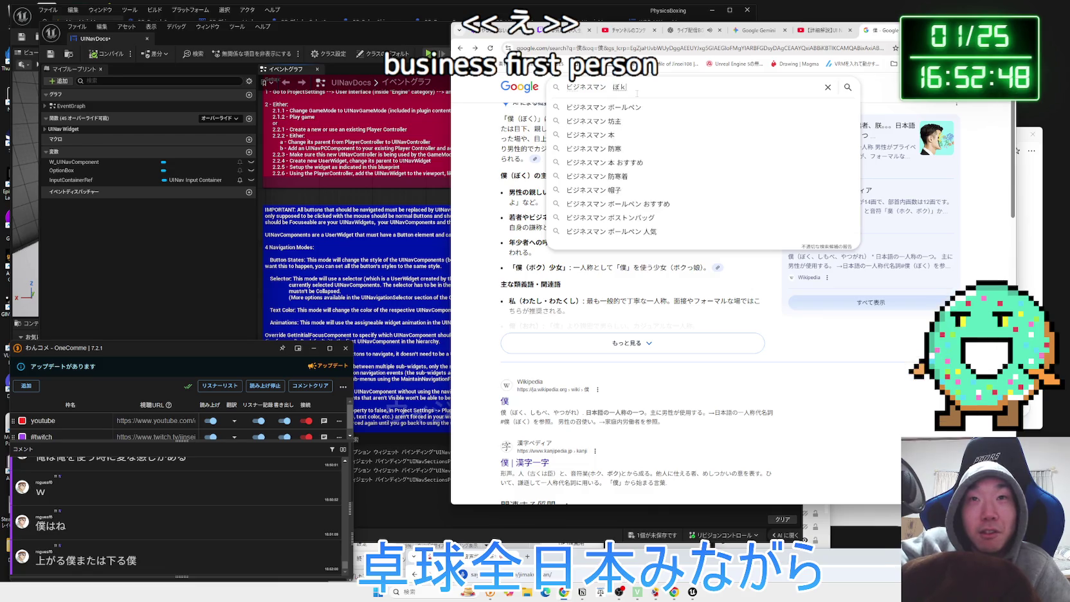
key(Return)
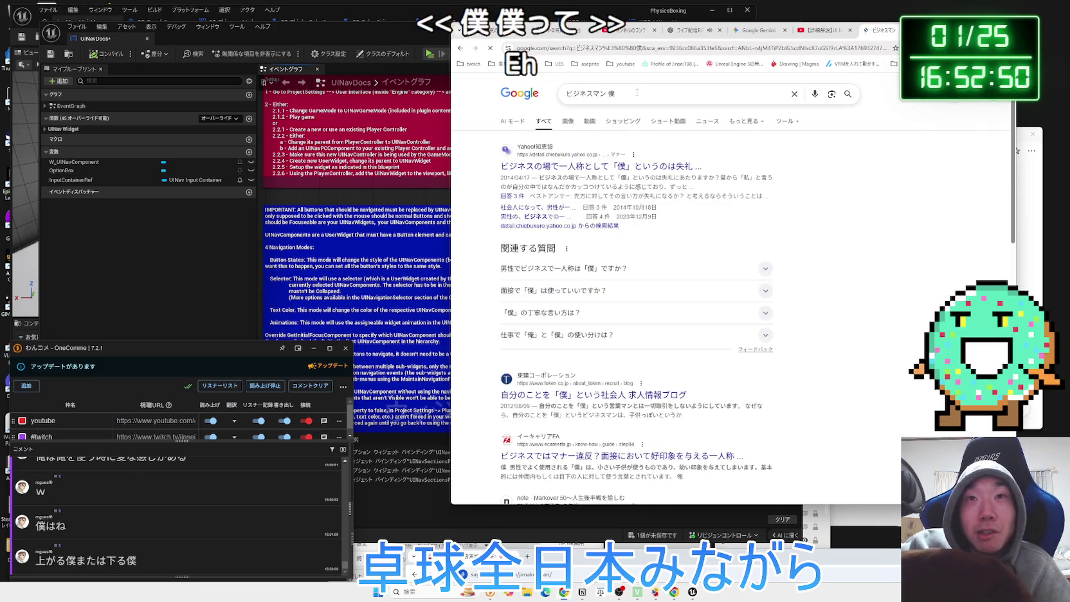
drag(649, 177, 697, 188)
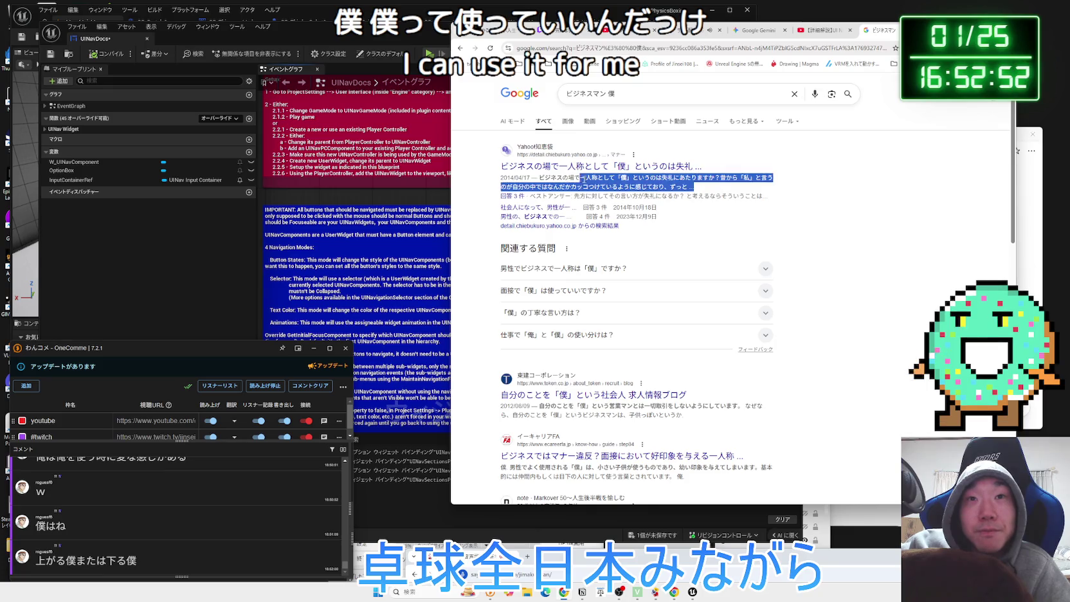
click(577, 178)
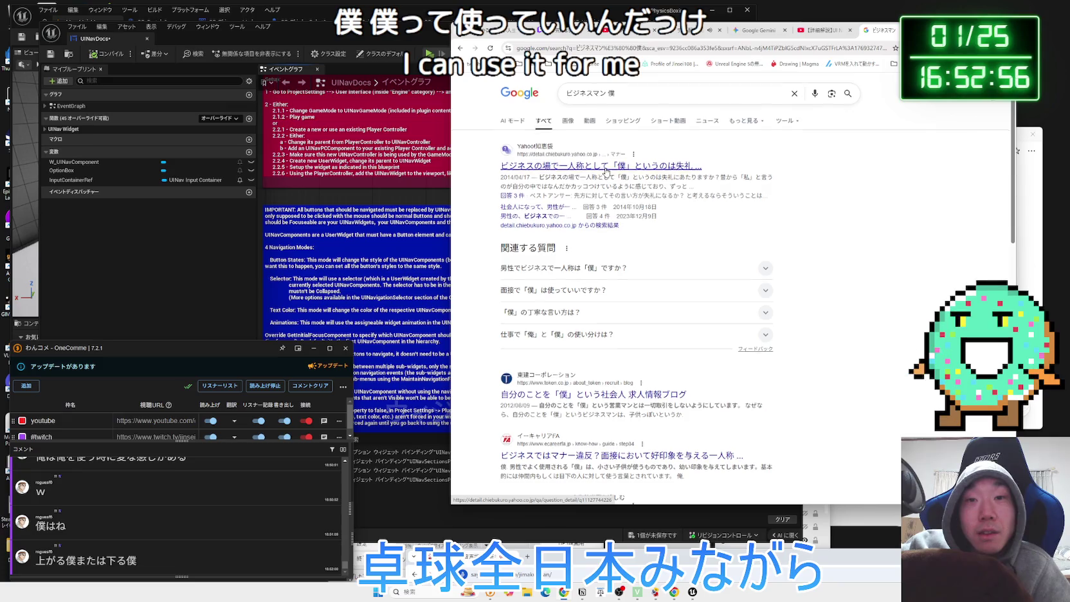
Scroll through the results and run the related search ビジネス 一人称 俺
scroll(605, 171, down, 3)
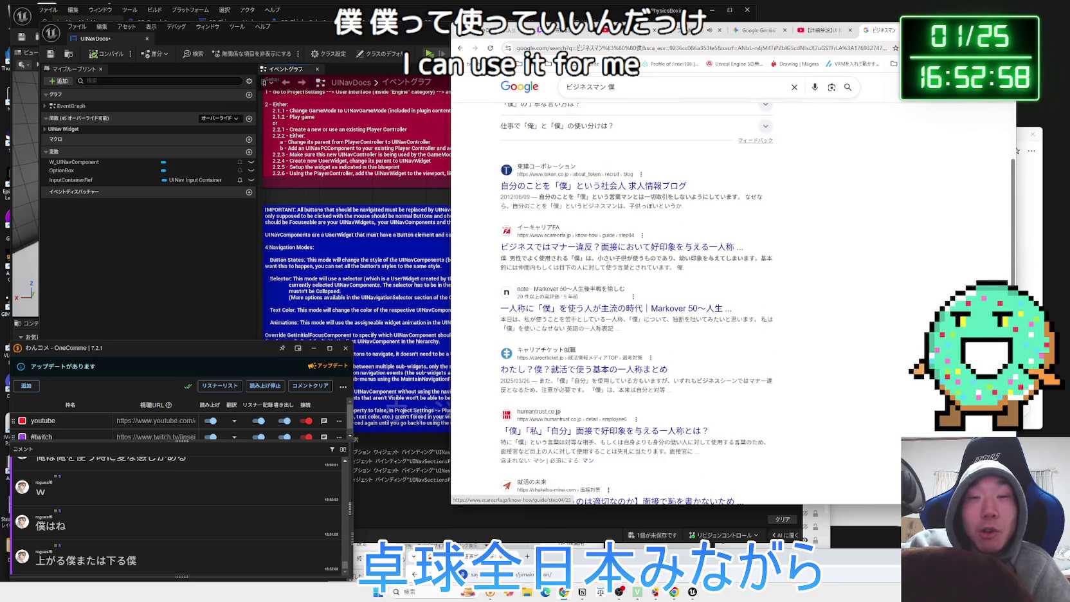
scroll(608, 269, down, 1)
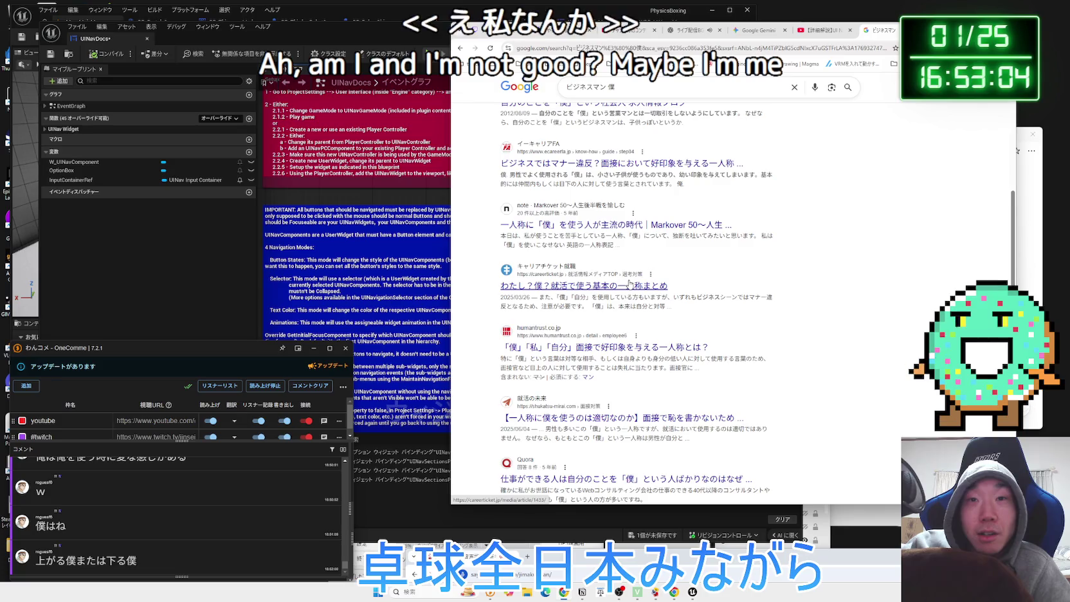
scroll(629, 284, down, 2)
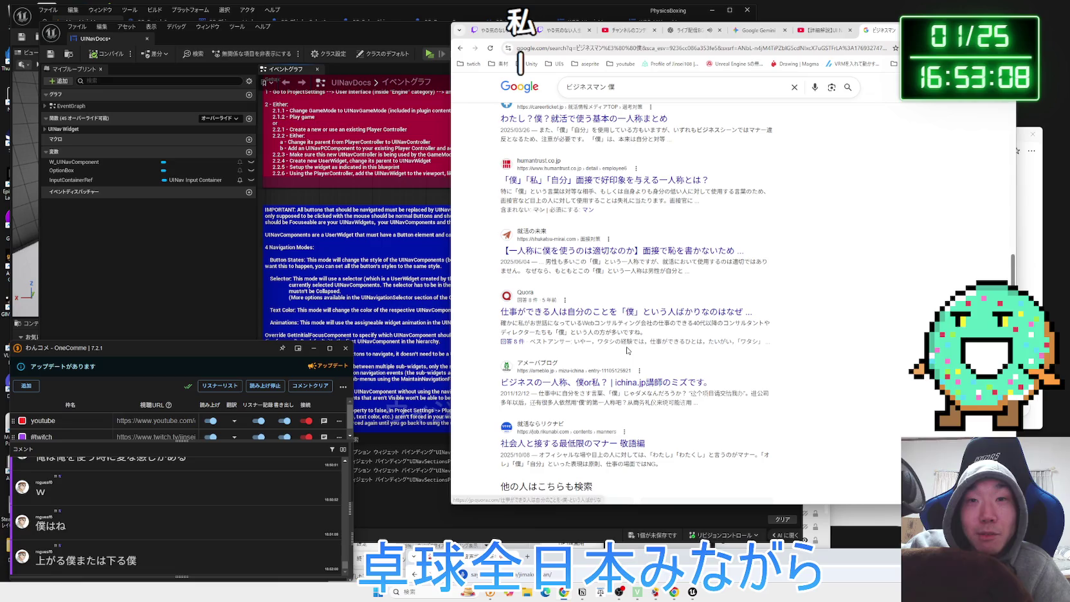
scroll(625, 321, down, 3)
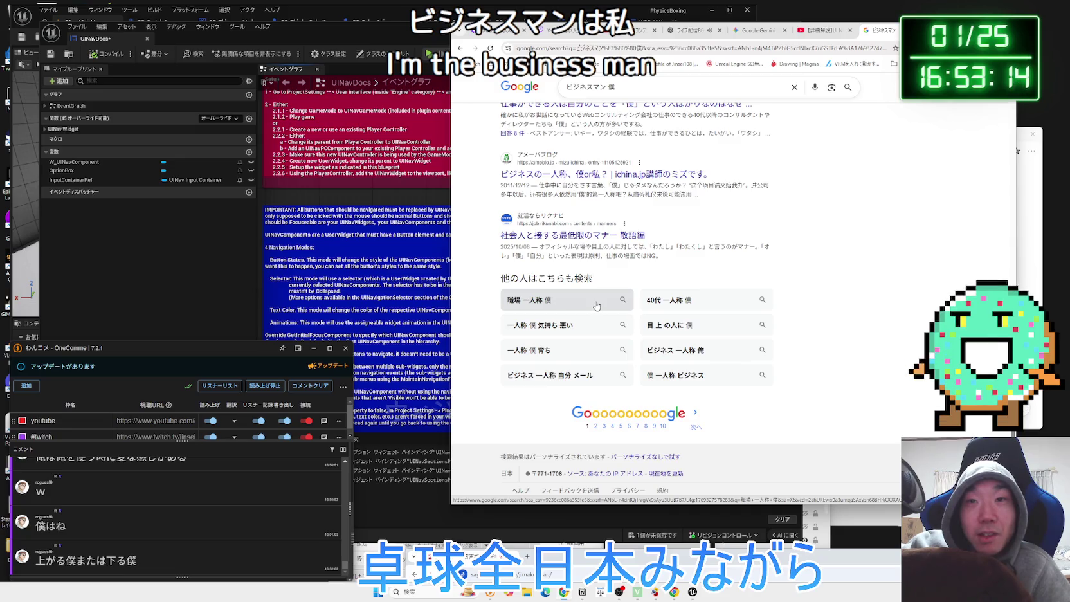
scroll(636, 305, up, 10)
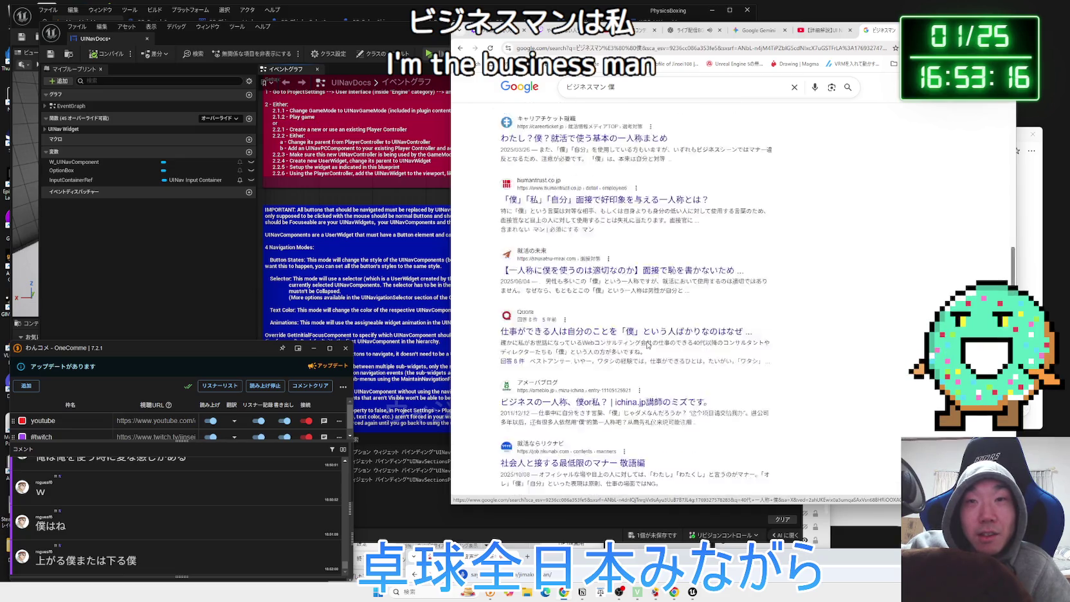
scroll(636, 304, down, 10)
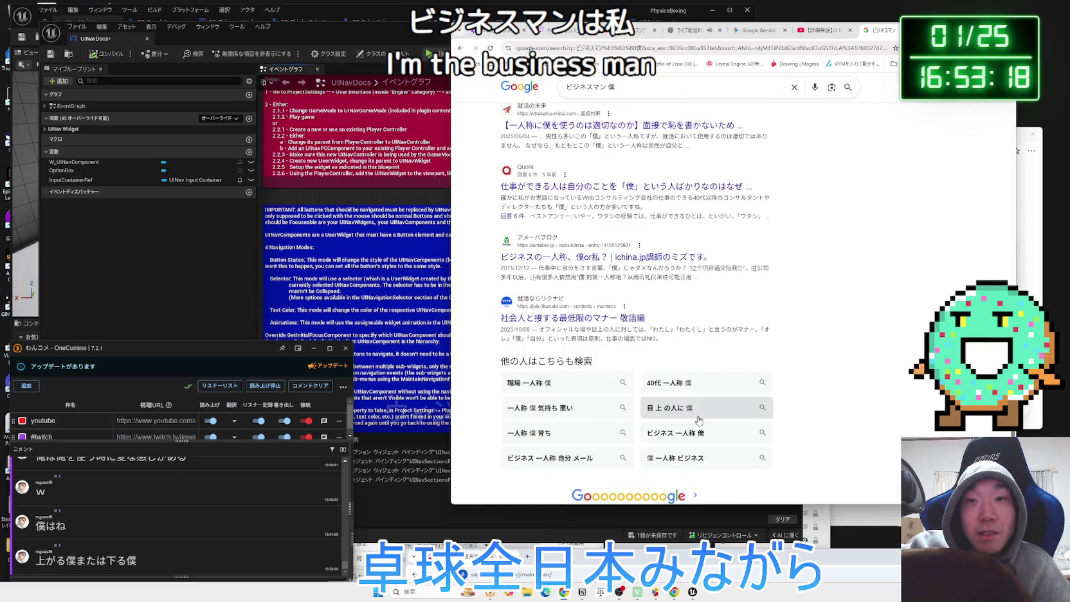
click(676, 432)
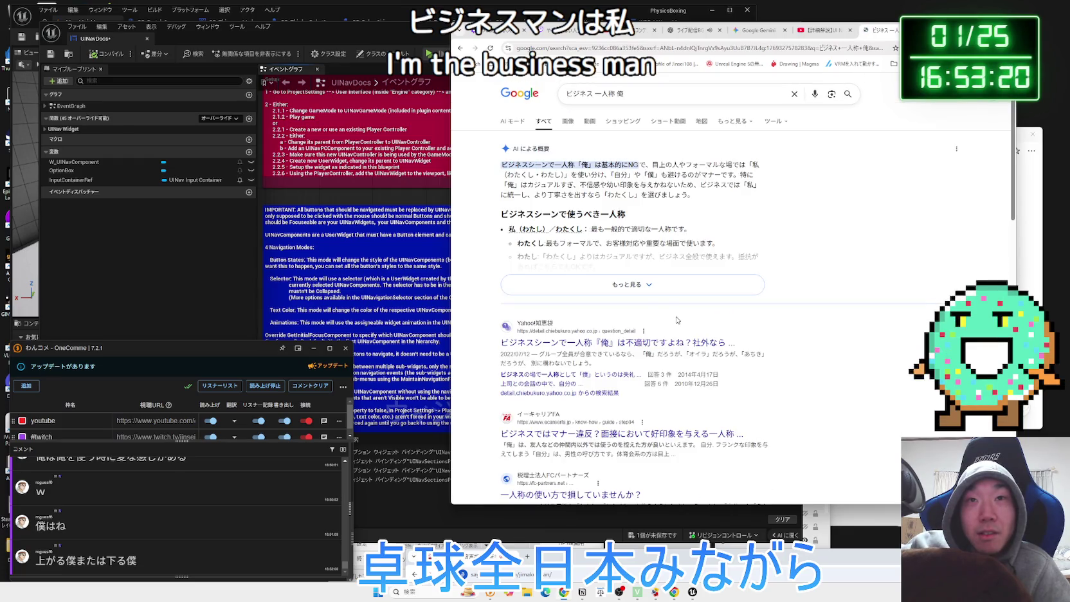
Highlight and expand the full AI overview on business pronouns, then go back to the Gemini UINavComponent chat
drag(502, 165, 707, 202)
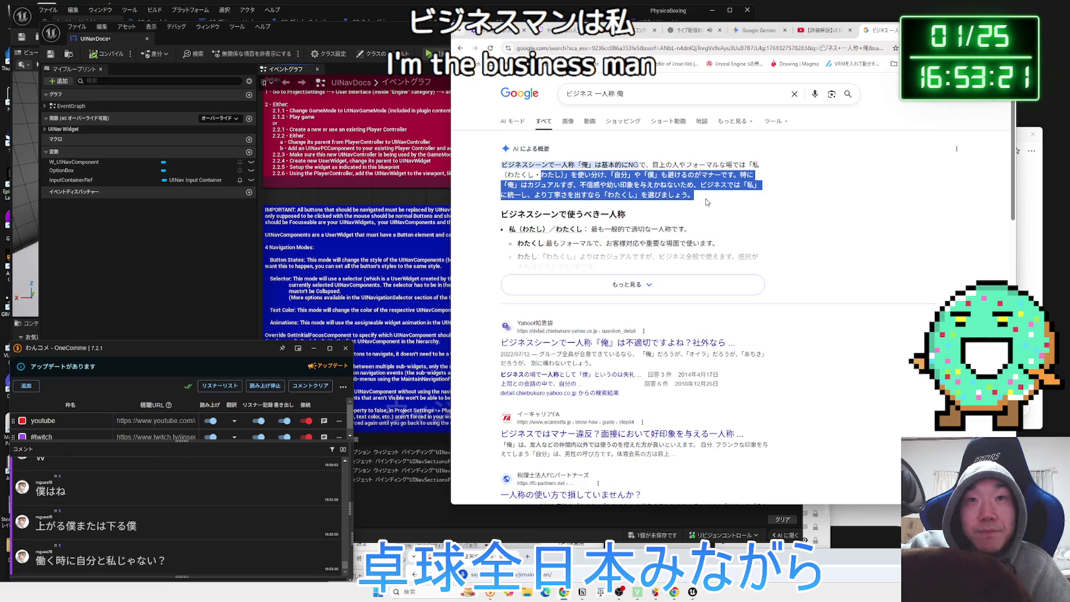
click(664, 283)
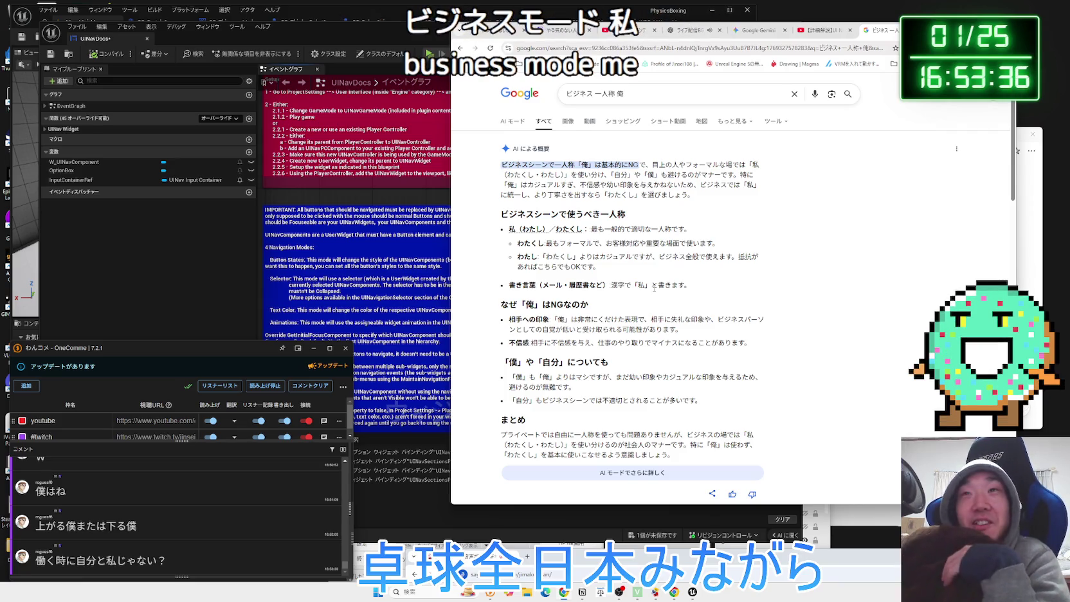
click(759, 30)
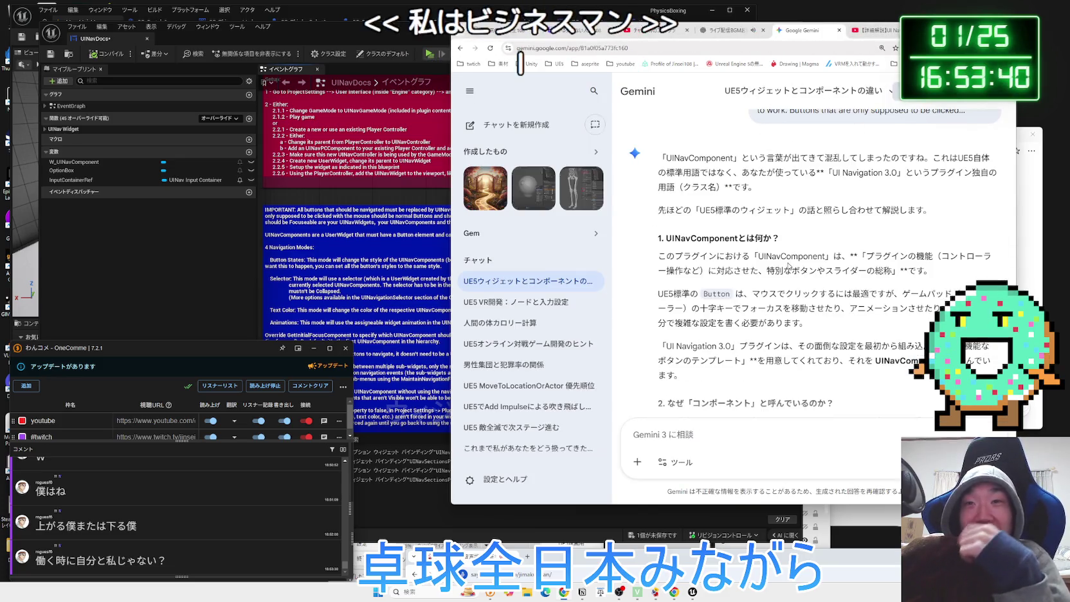
mouse_move(658, 293)
mouse_down()
mouse_move(883, 309)
mouse_move(674, 295)
mouse_move(883, 323)
mouse_up()
drag(740, 308, 883, 323)
click(659, 298)
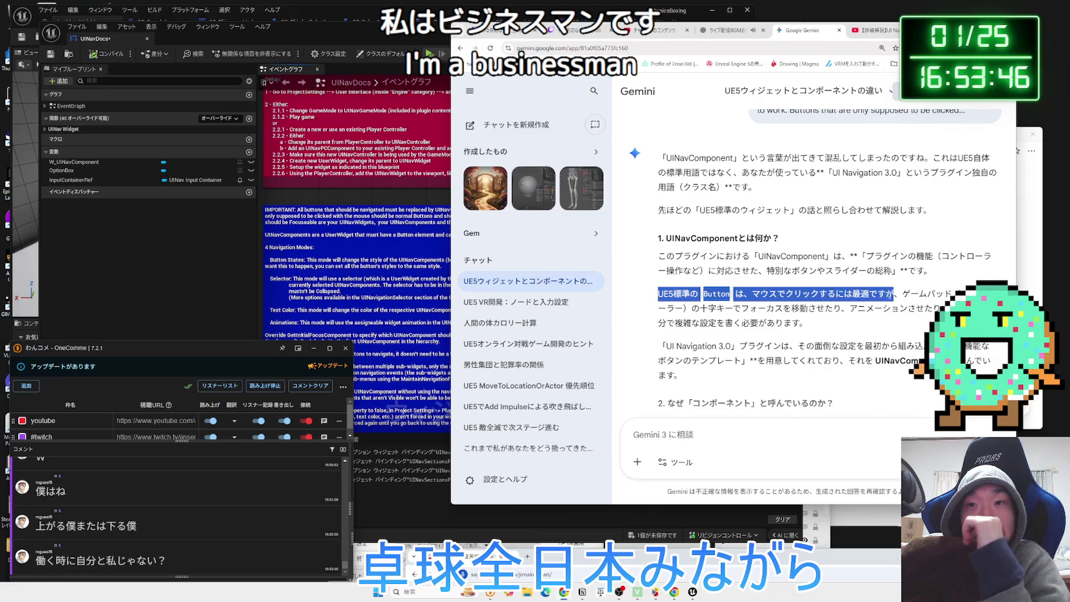
mouse_move(672, 293)
mouse_down()
mouse_move(883, 296)
mouse_move(883, 324)
mouse_up()
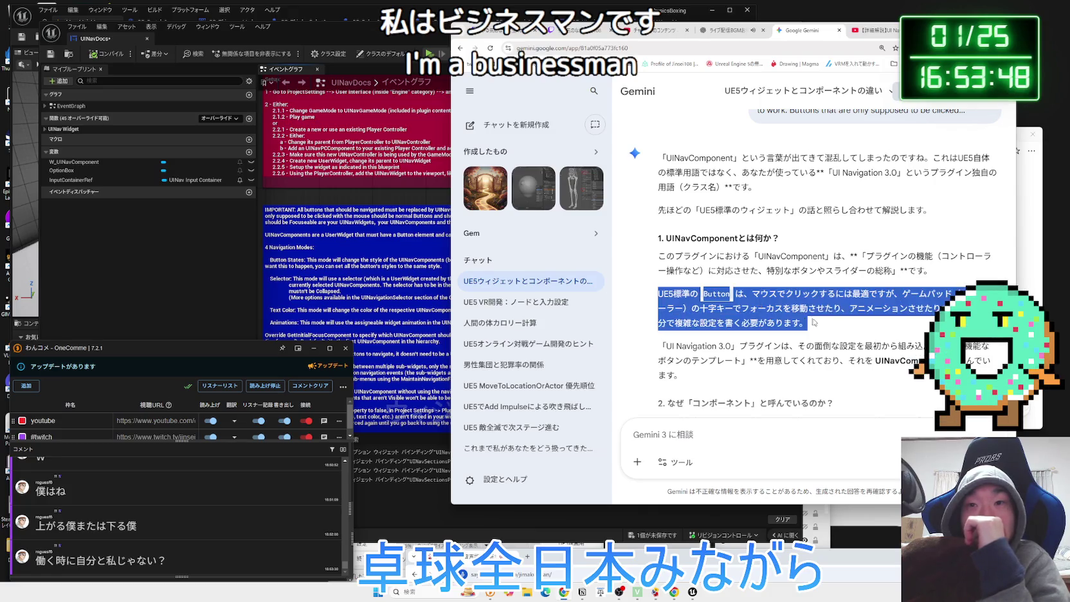
click(816, 319)
scroll(816, 320, down, 2)
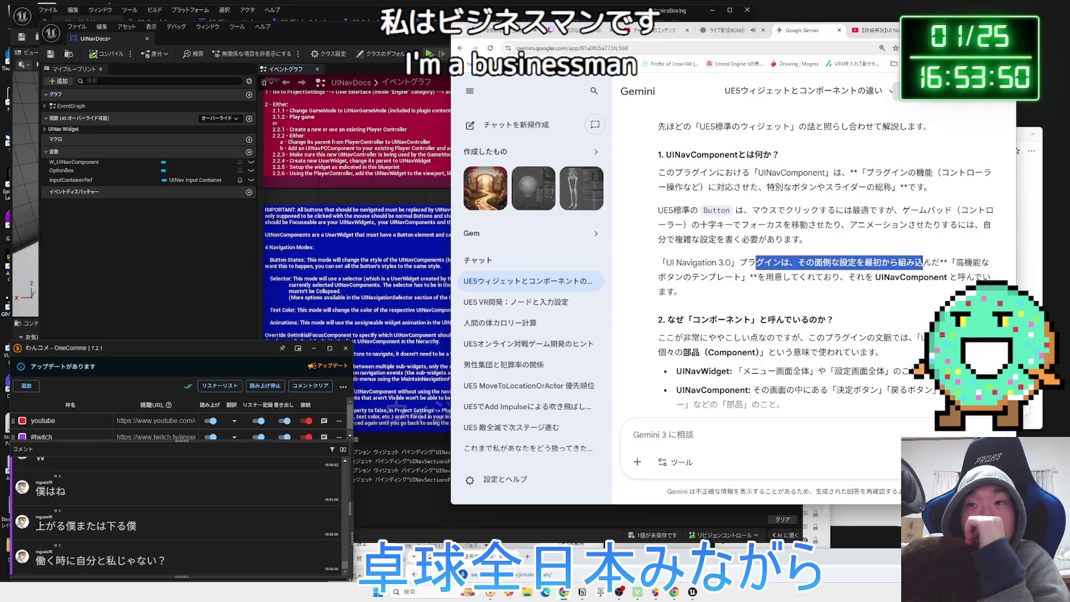
mouse_move(758, 277)
mouse_down()
mouse_move(716, 263)
mouse_move(800, 278)
mouse_up()
click(888, 296)
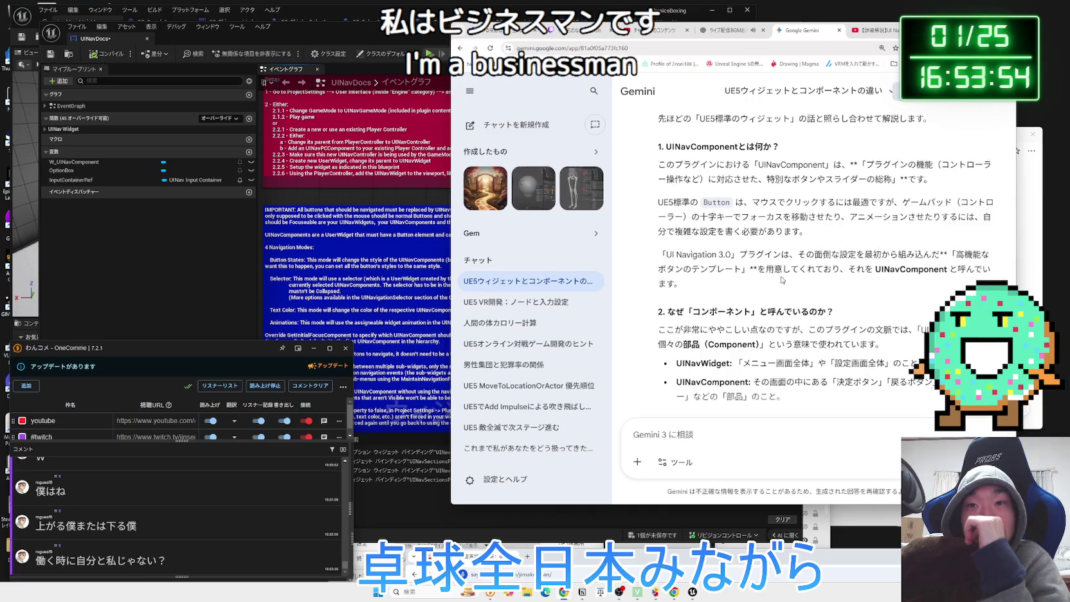
scroll(696, 222, down, 3)
drag(659, 208, 913, 224)
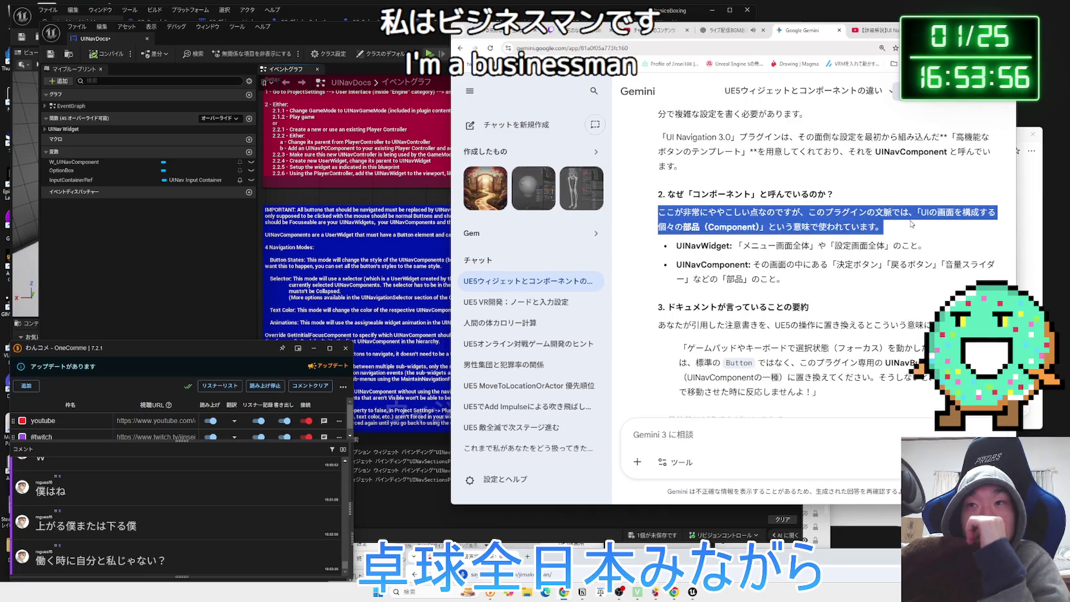
click(912, 224)
mouse_move(659, 208)
mouse_down()
mouse_move(887, 229)
mouse_move(910, 264)
mouse_move(786, 279)
mouse_move(683, 245)
mouse_move(922, 239)
mouse_move(910, 283)
mouse_move(700, 269)
mouse_up()
click(657, 244)
scroll(657, 244, down, 2)
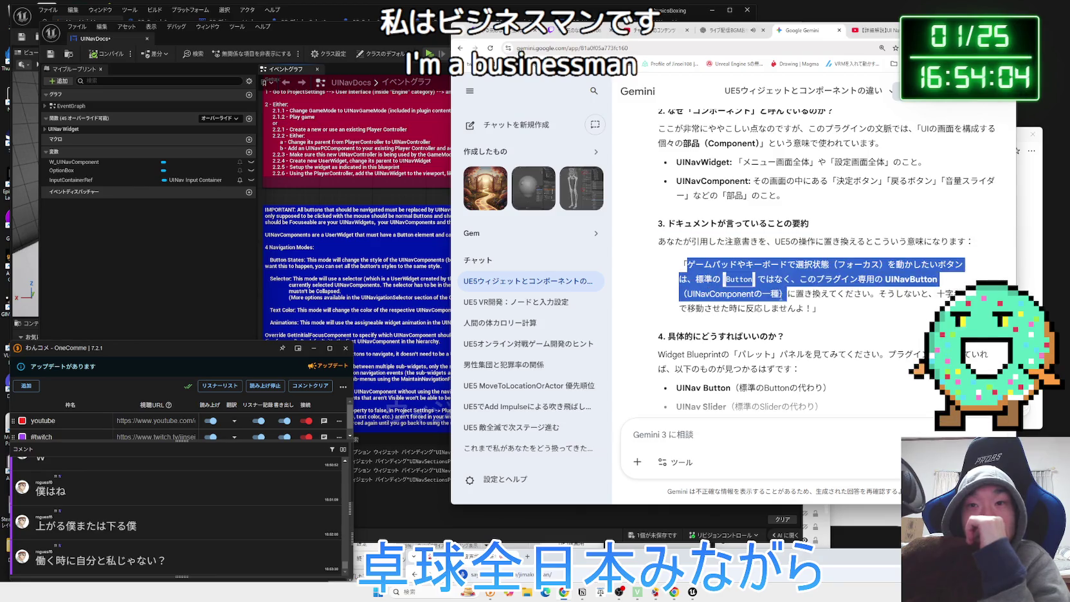
click(700, 269)
scroll(739, 276, down, 2)
mouse_move(798, 289)
mouse_down()
mouse_move(659, 270)
mouse_move(835, 306)
mouse_move(825, 325)
mouse_up()
click(671, 295)
scroll(671, 294, down, 2)
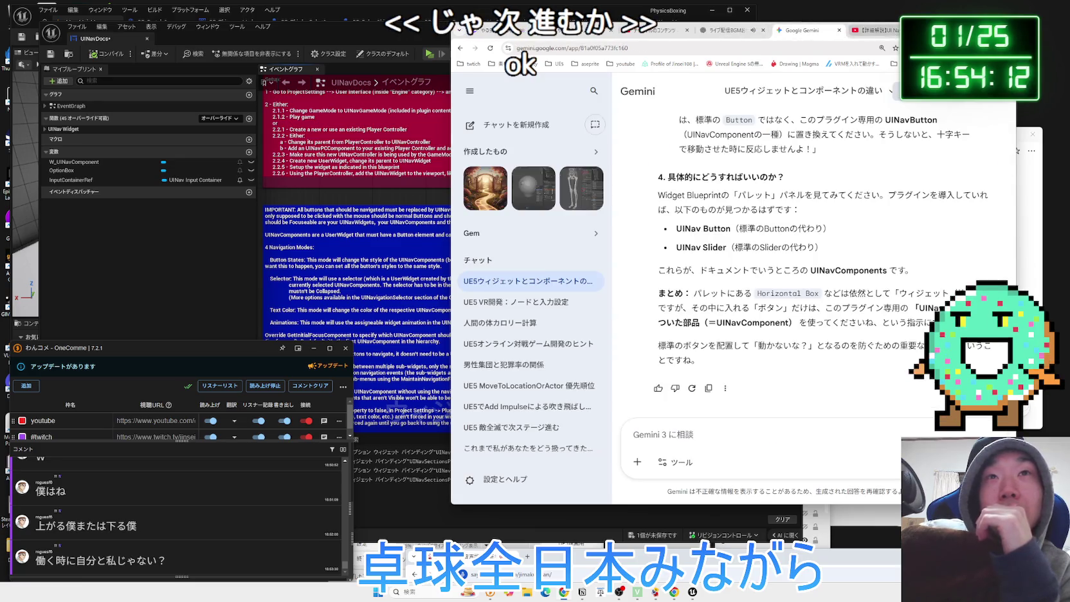
click(907, 30)
Browse the saved bookmarks, then enter 'えらい 英語' in the Google search box
click(945, 63)
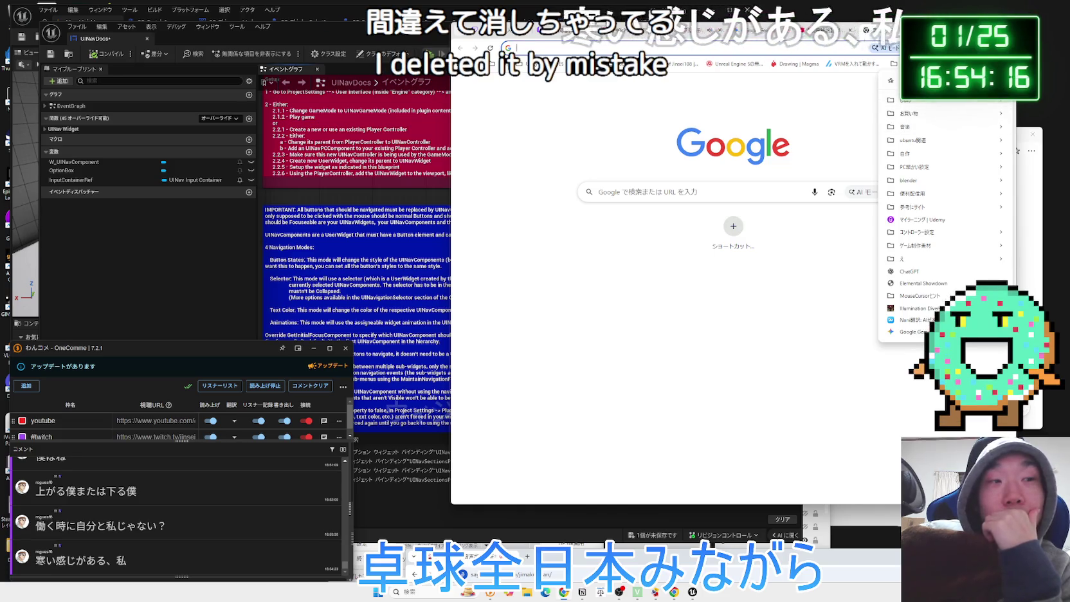
mouse_move(914, 99)
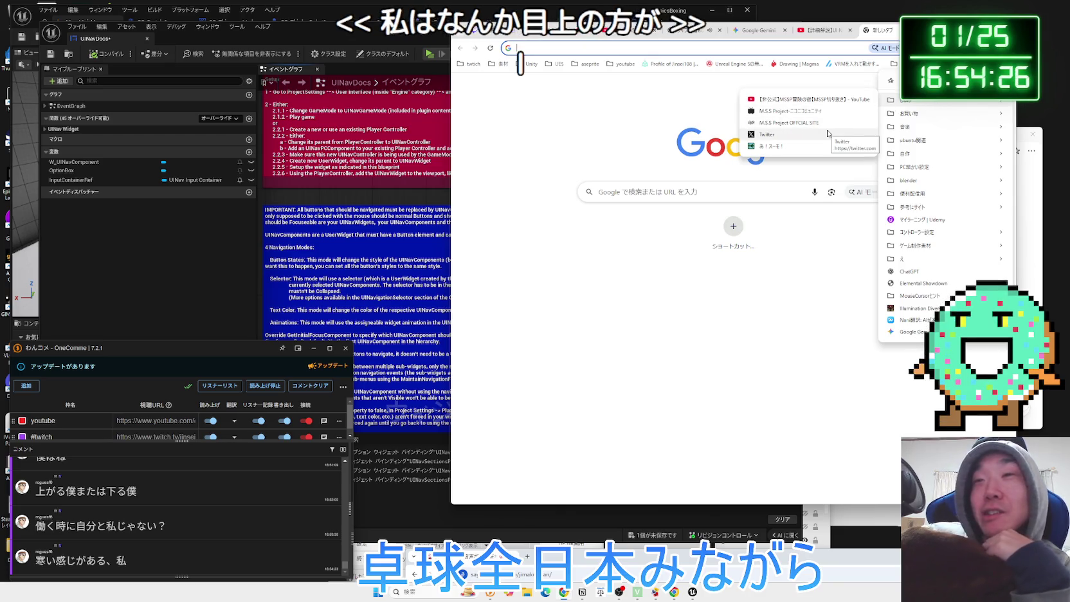
mouse_move(914, 63)
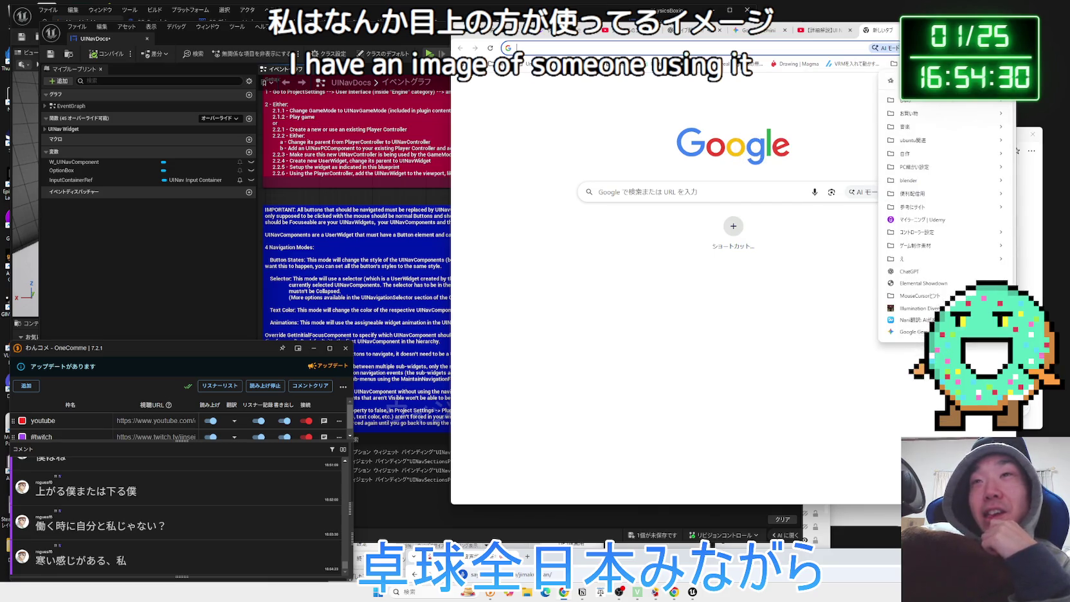
mouse_move(844, 563)
mouse_down()
mouse_move(867, 497)
mouse_move(863, 566)
mouse_up()
key(Zenkaku_Hankaku)
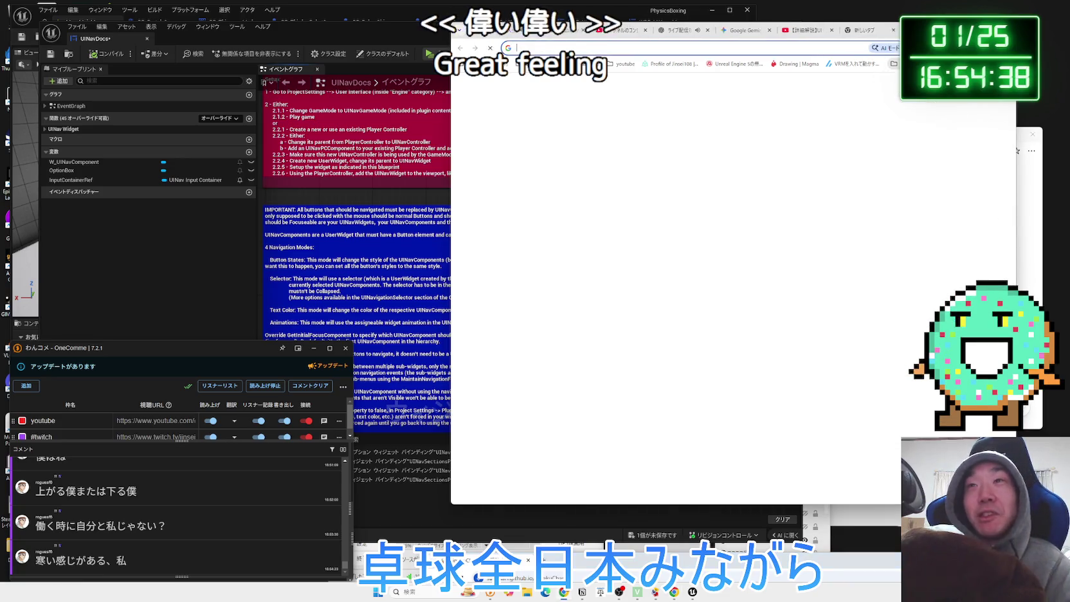
text(えらい)
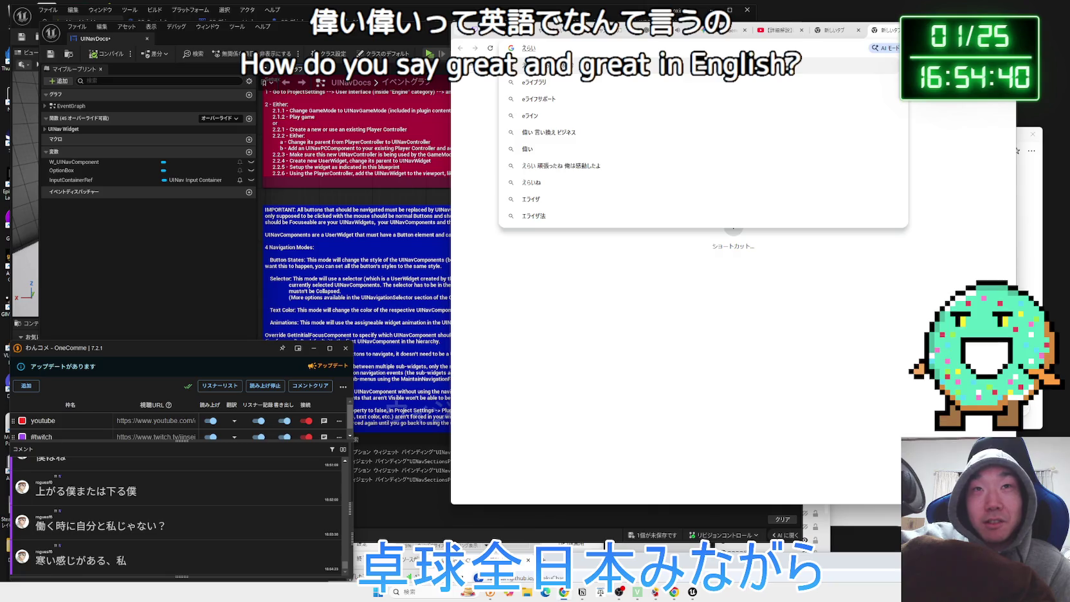
text(偉い 英語)
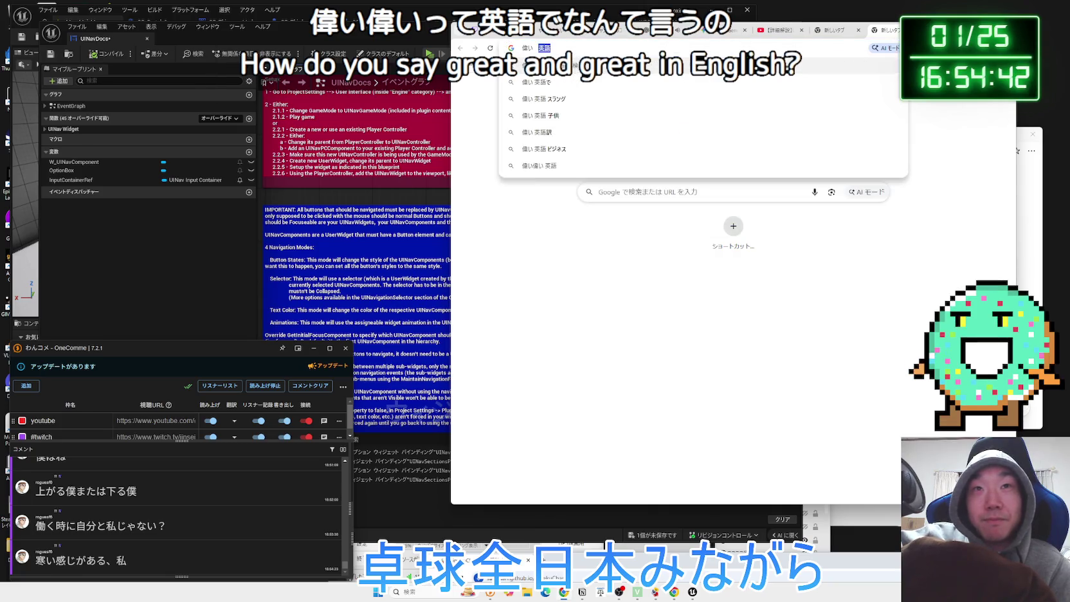
Search '偉い 英語' and open the related questions on 偉い人, すごいね slang and rewording 上の者
key(Return)
scroll(802, 193, down, 3)
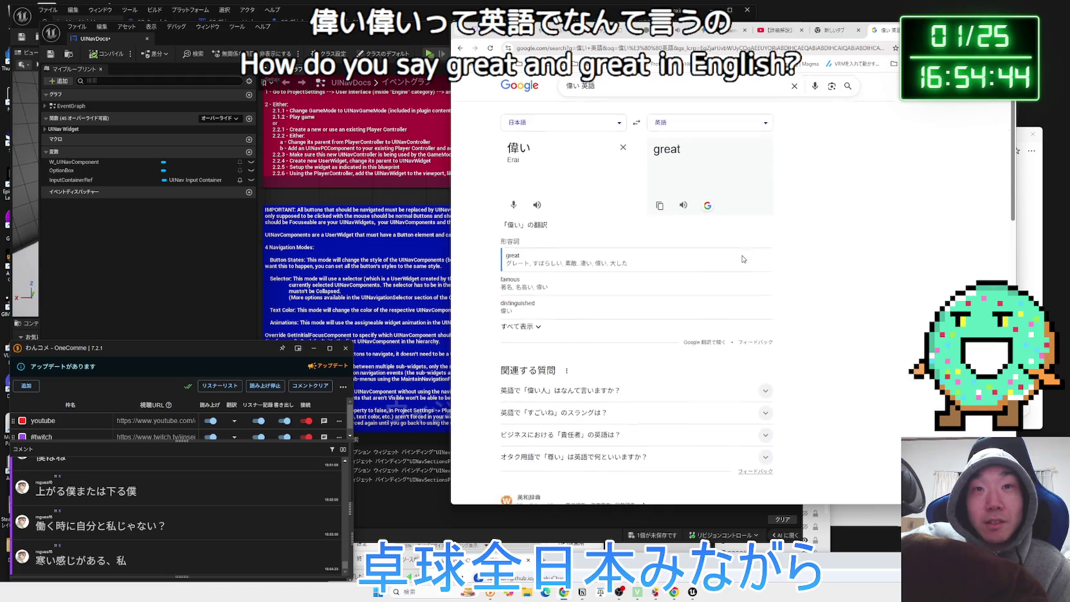
click(717, 258)
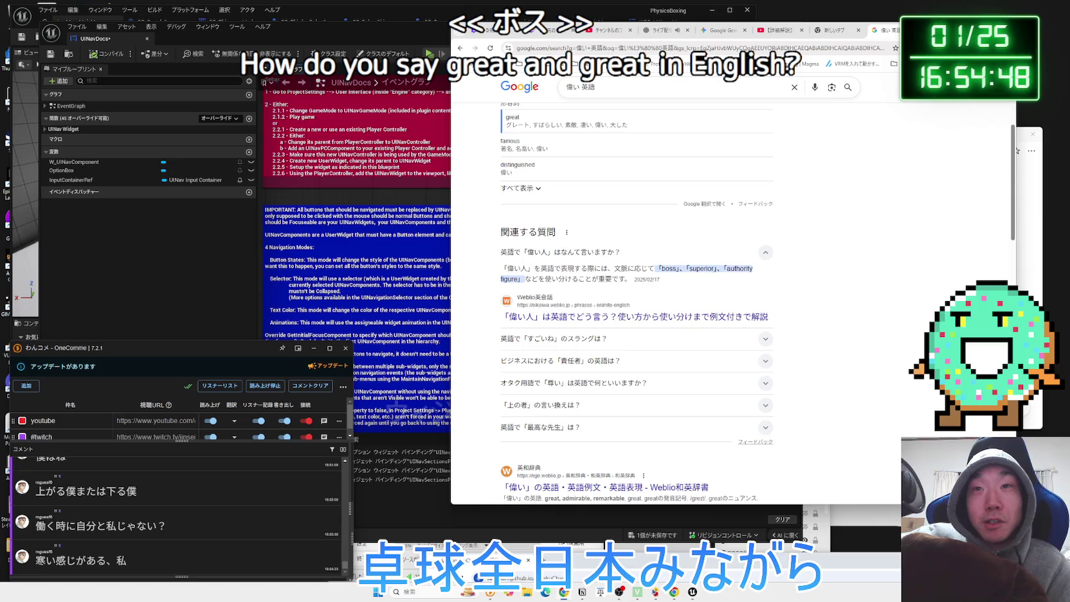
click(705, 259)
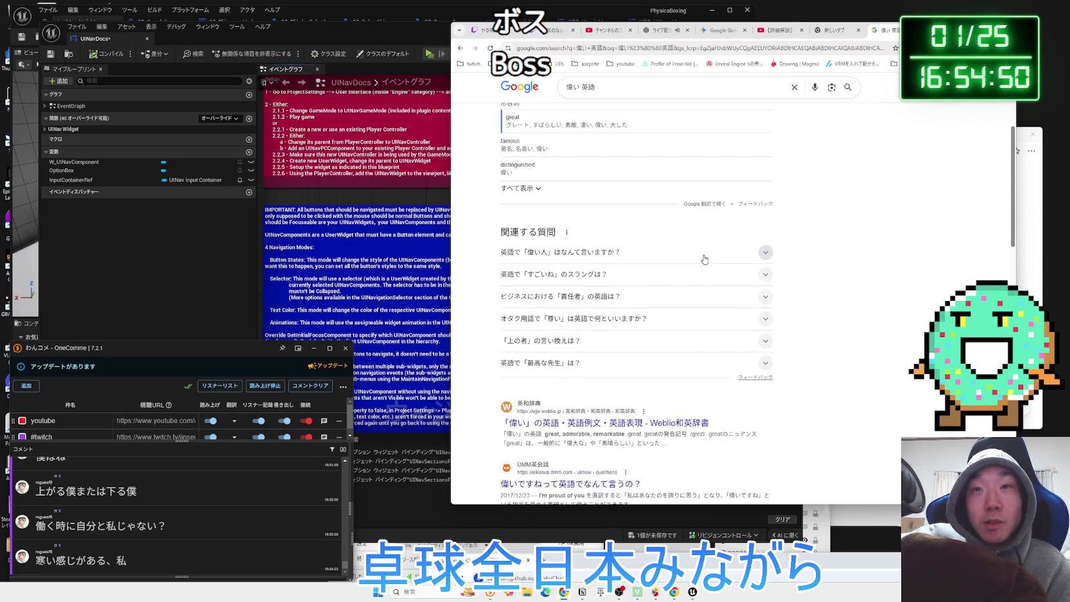
click(666, 279)
click(673, 275)
scroll(674, 274, down, 3)
scroll(674, 276, up, 2)
scroll(674, 273, down, 3)
scroll(642, 215, up, 2)
click(642, 215)
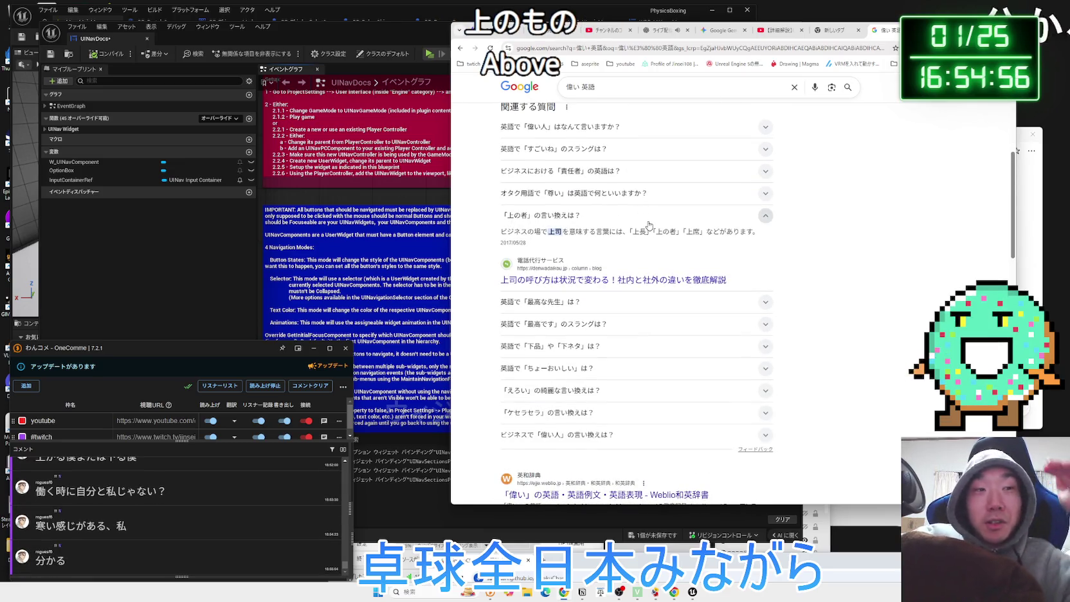
scroll(649, 225, down, 3)
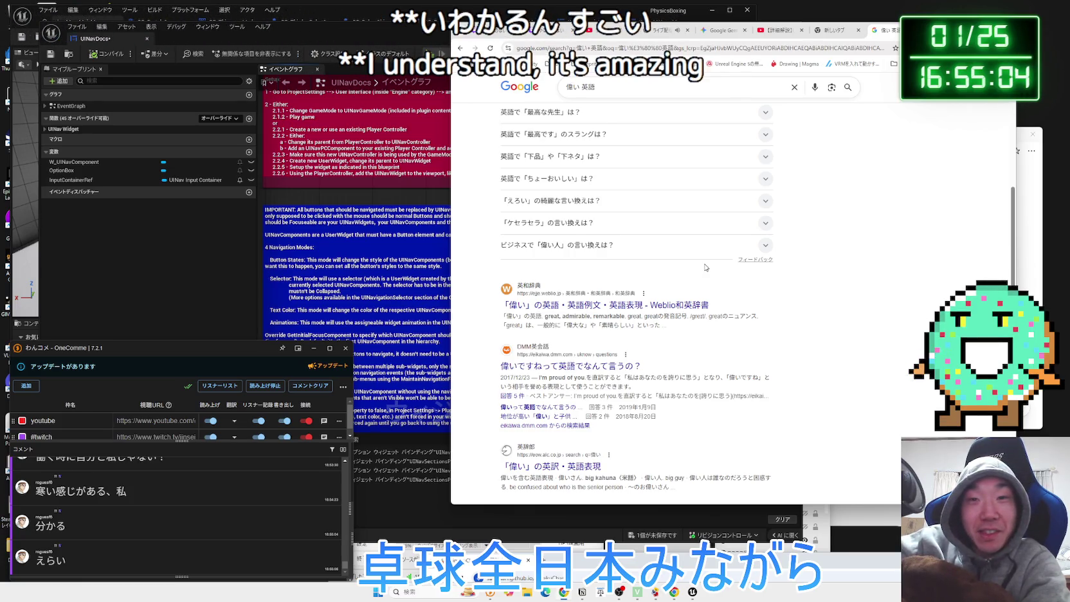
scroll(711, 266, down, 5)
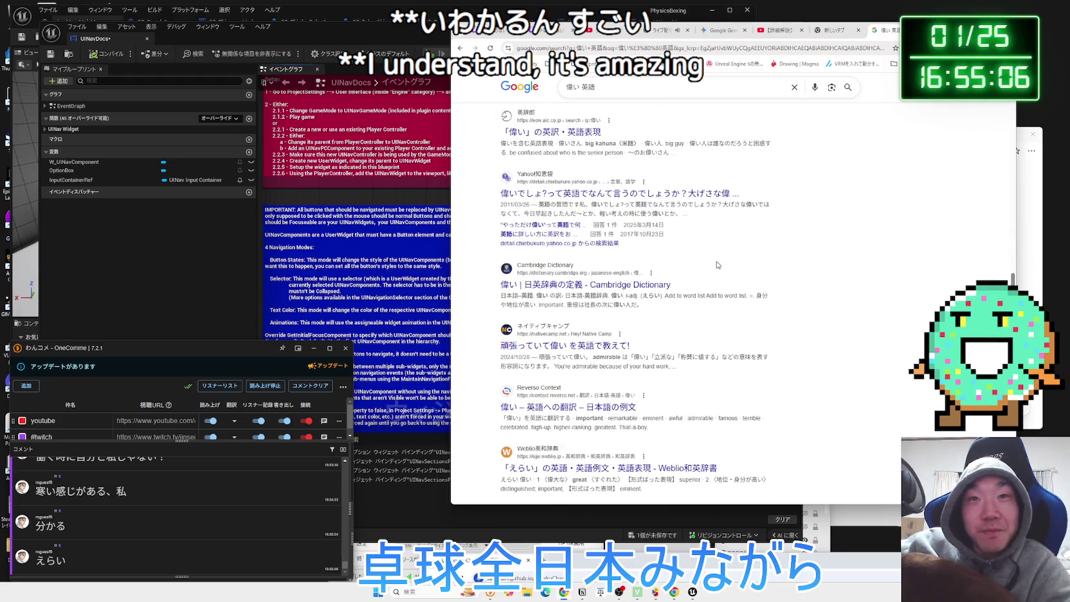
Refine the search to '偉い人 英語' and scroll to the great person translation and AI overview
click(581, 85)
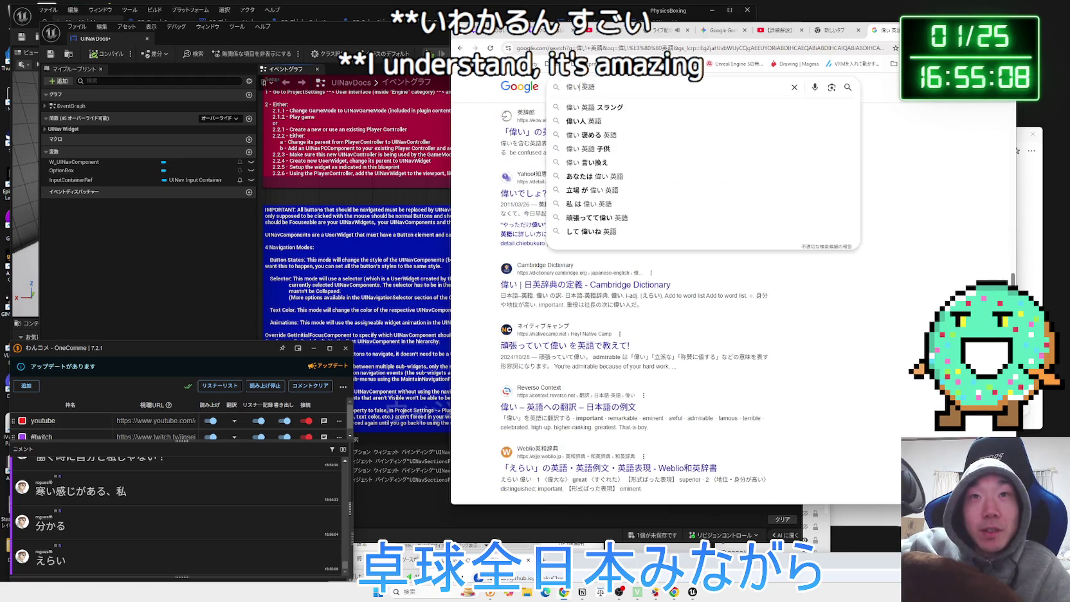
text(ひと)
key(Return)
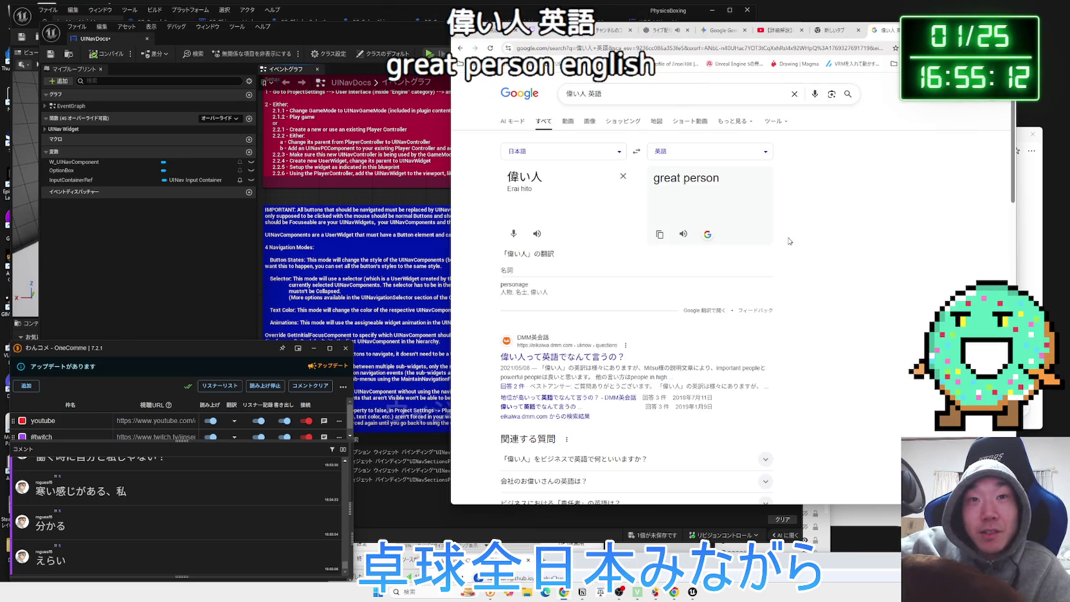
scroll(789, 241, down, 2)
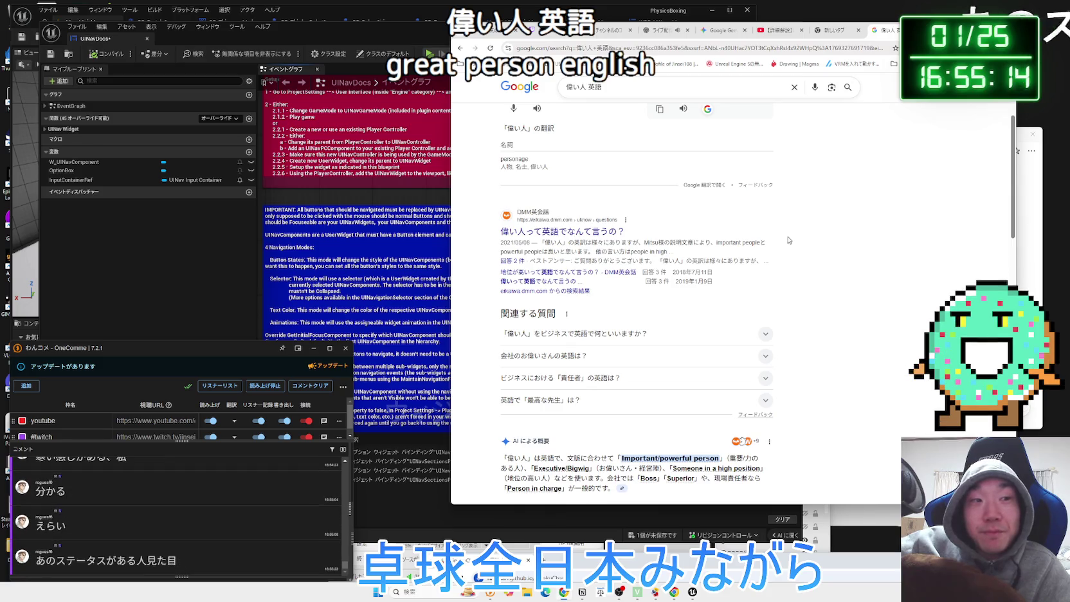
scroll(789, 241, down, 3)
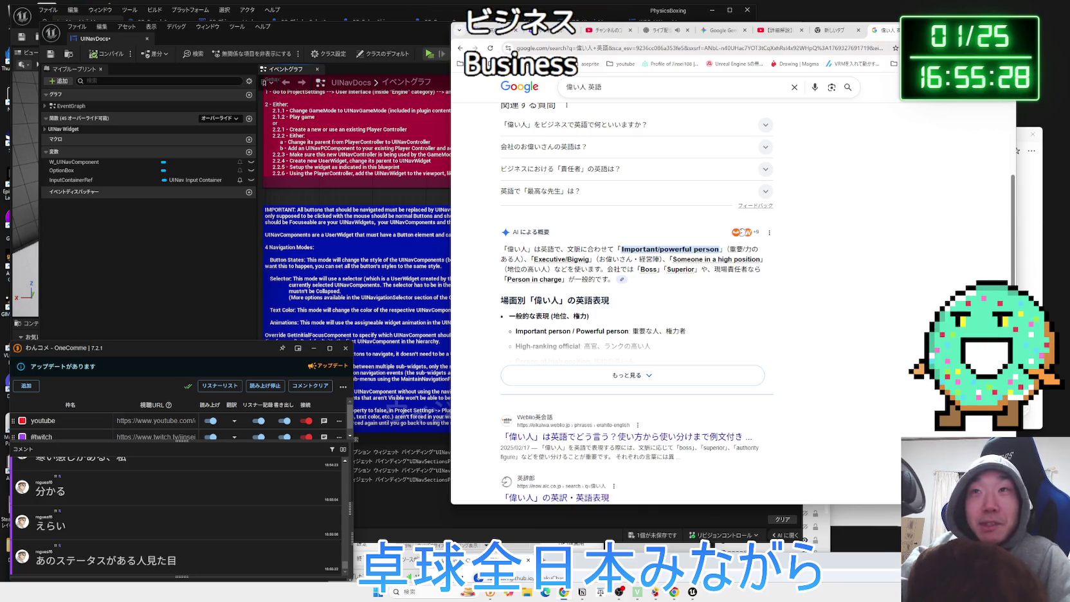
key(ctrl+shift+Tab)
key(ctrl+shift+Tab)
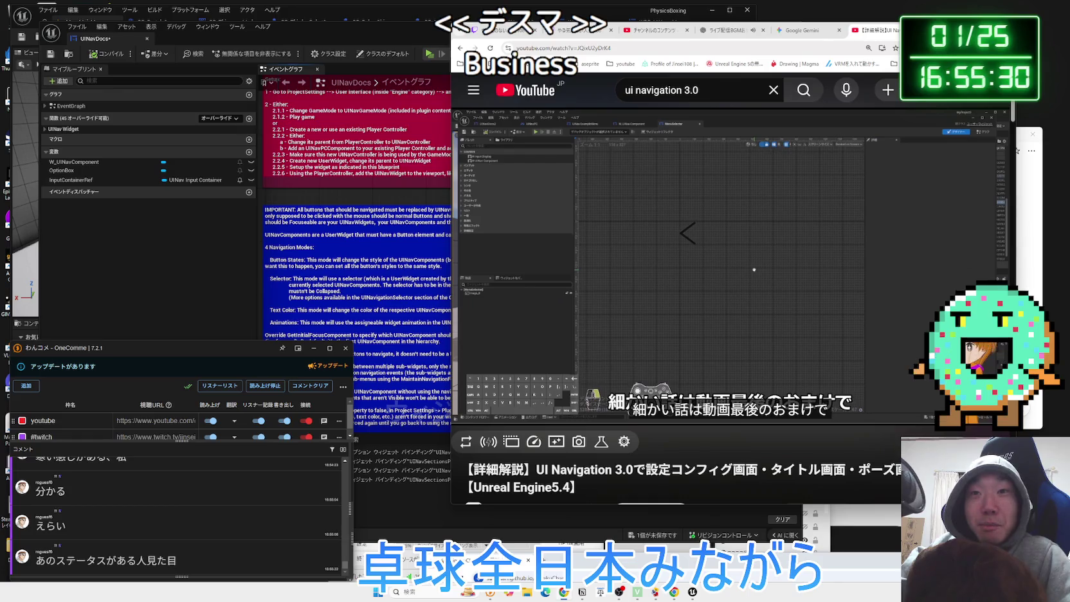
Open a new tab, browse the bookmark folders, then reopen the closed UI Navigation 3.0 article from History
key(ctrl+t)
click(894, 63)
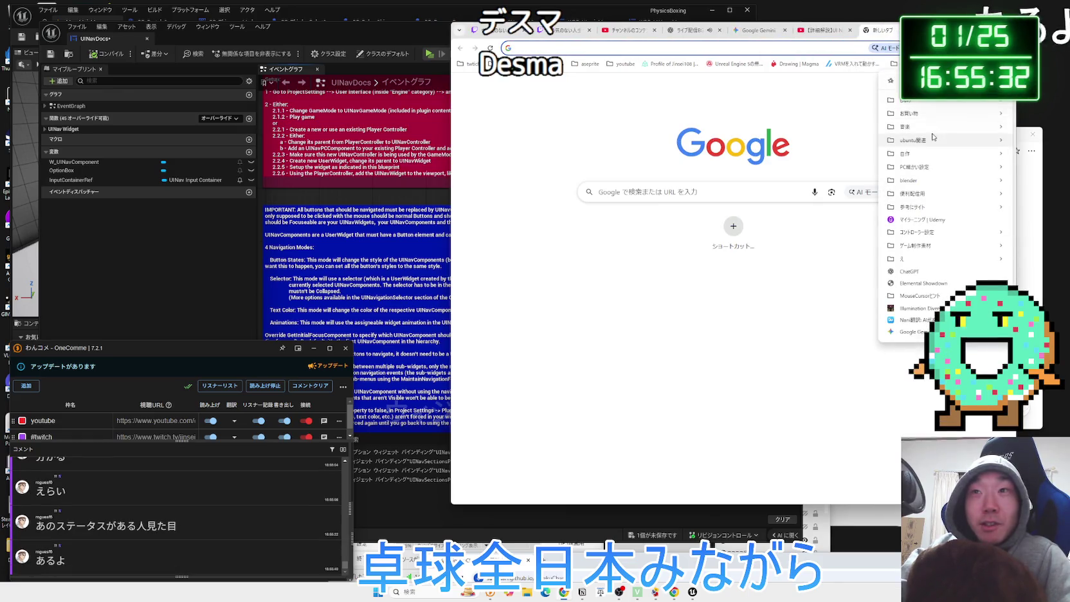
mouse_move(917, 103)
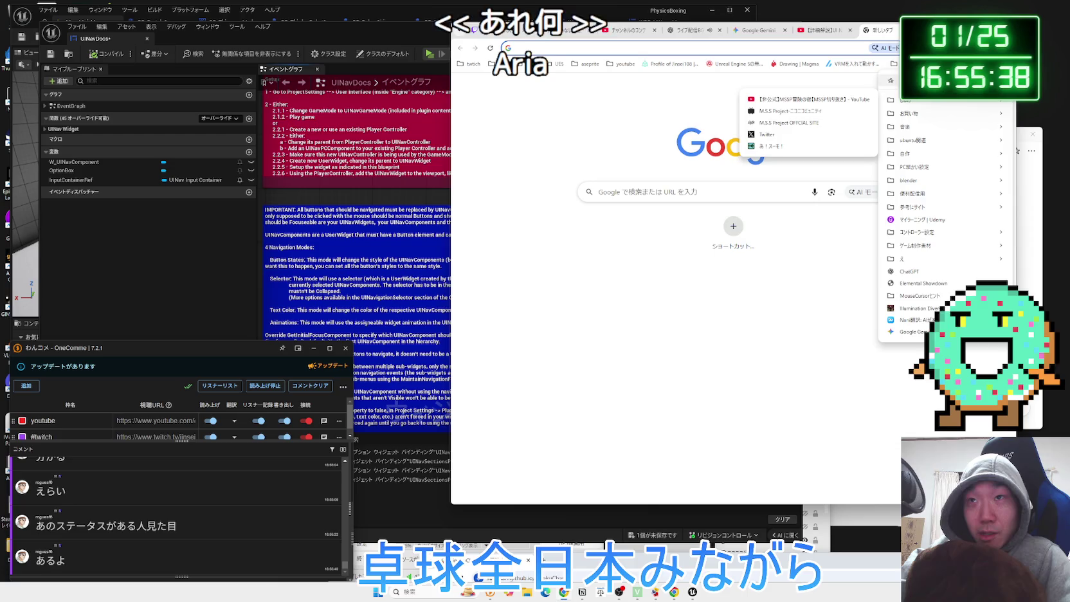
key(Escape)
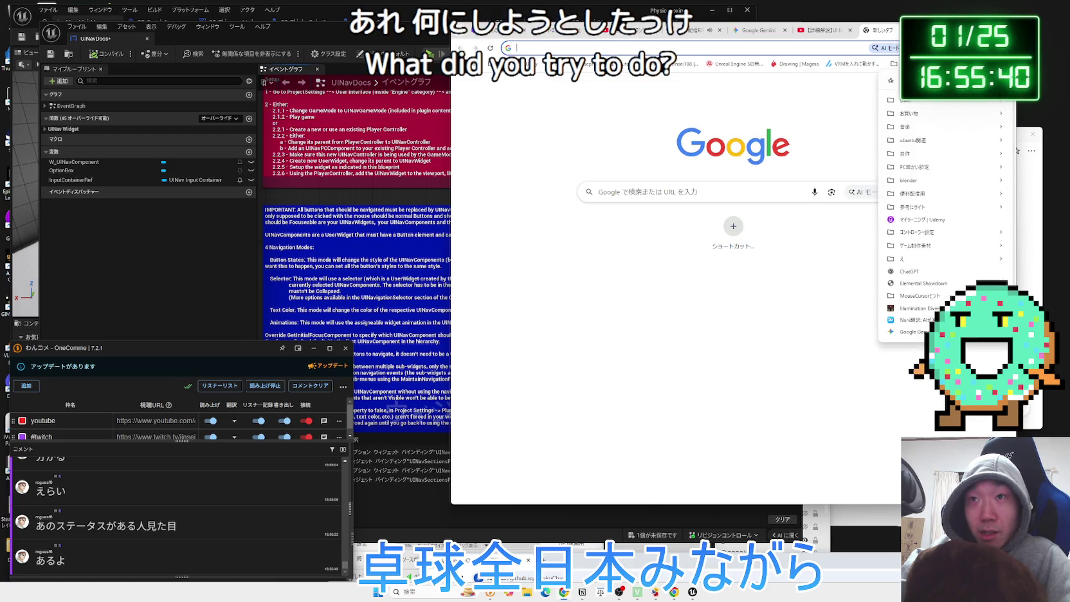
key(Escape)
mouse_move(909, 139)
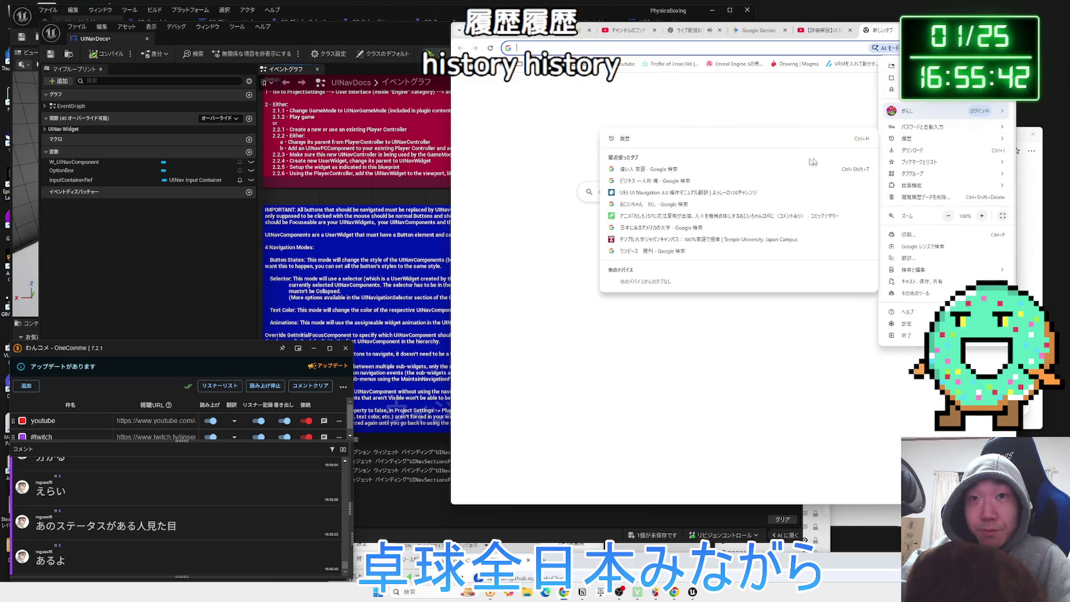
click(678, 193)
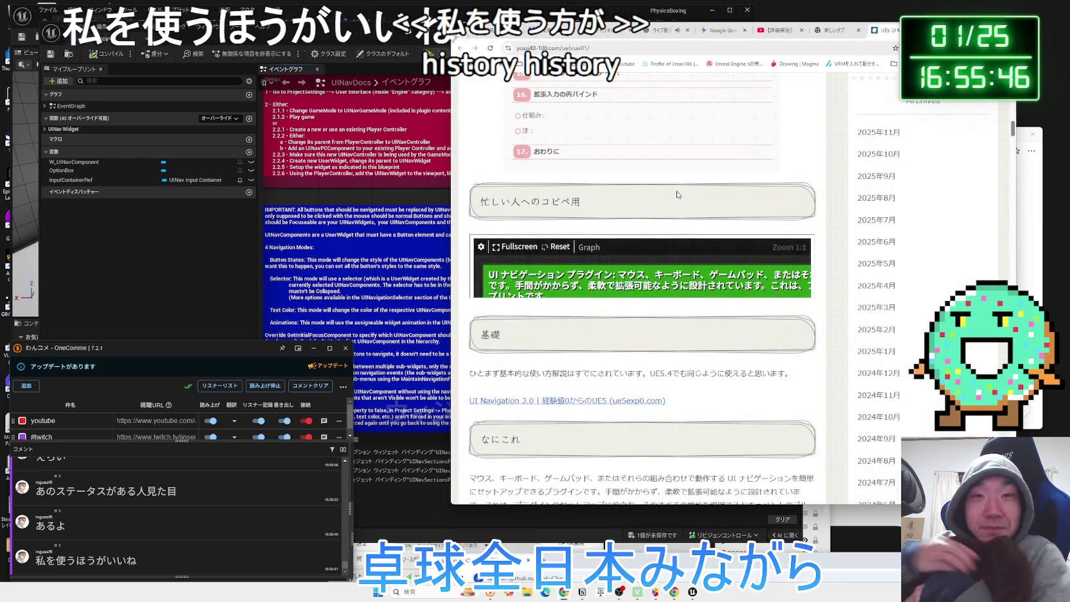
View the embedded blueprintUE graph fullscreen, zoom and pan through its Japanese setup and navigation notes, then exit
click(518, 245)
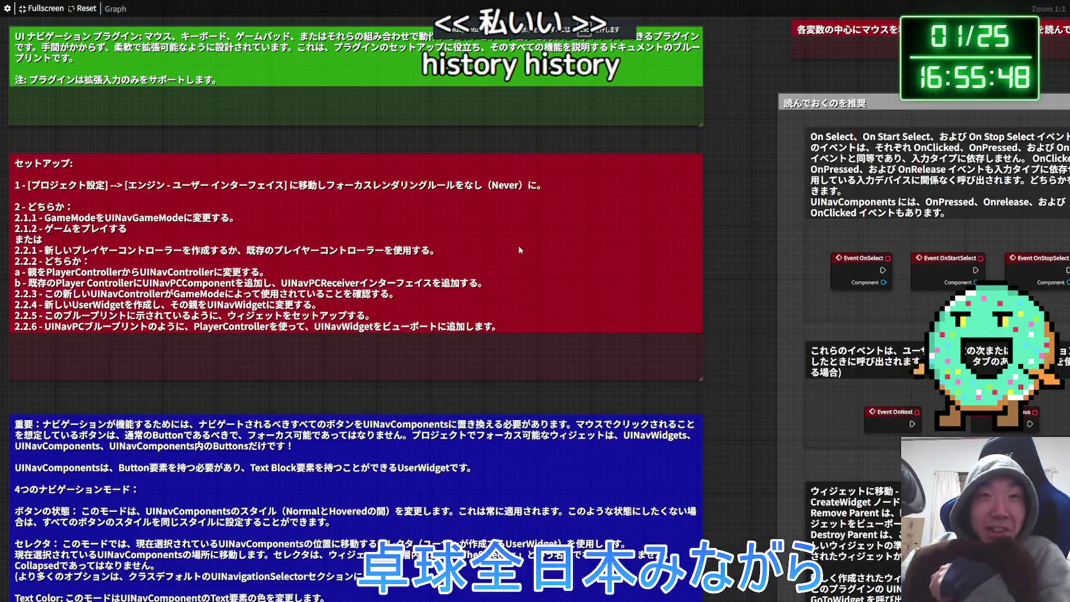
scroll(483, 327, down, 3)
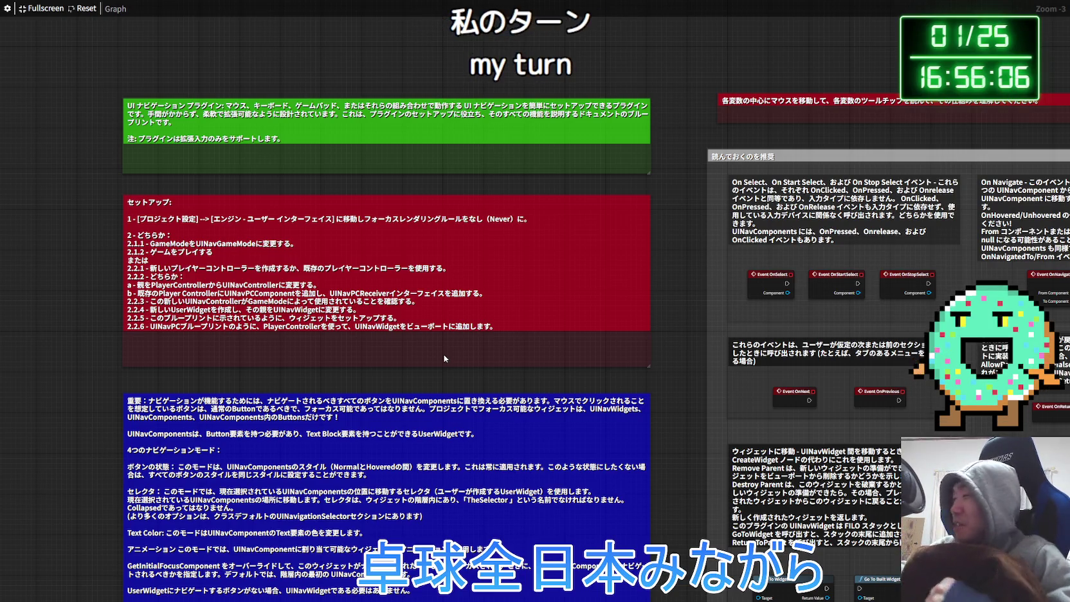
scroll(443, 322, up, 3)
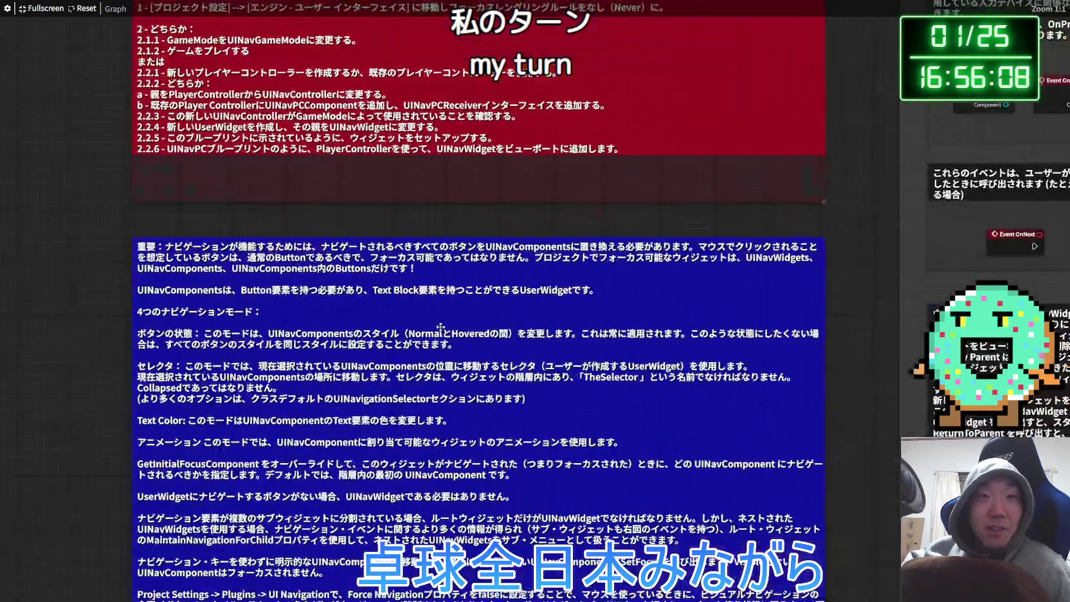
scroll(441, 328, down, 1)
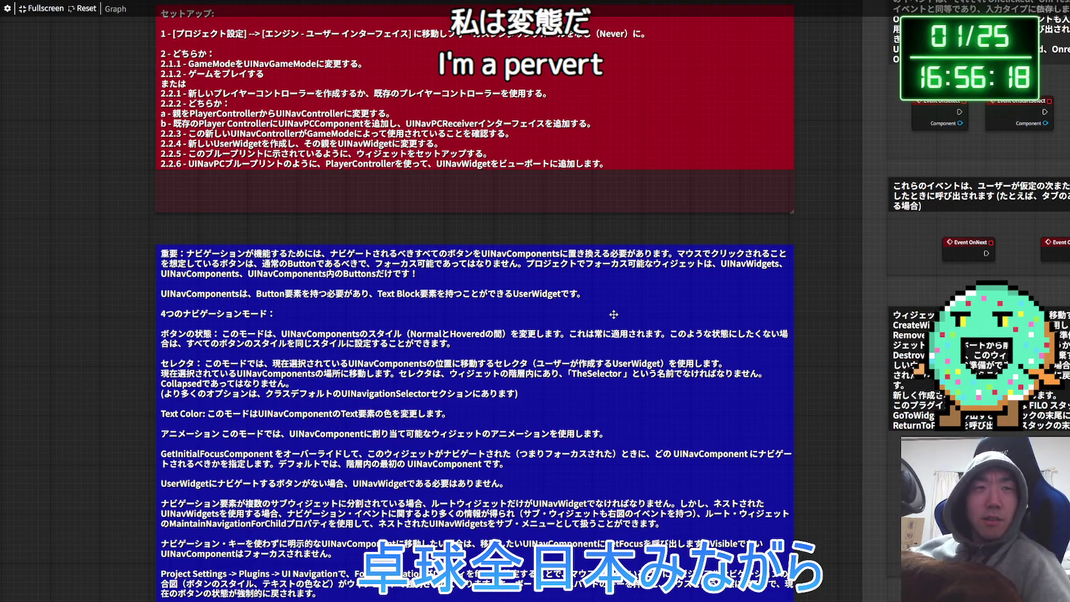
drag(458, 315, 484, 262)
scroll(480, 269, up, 1)
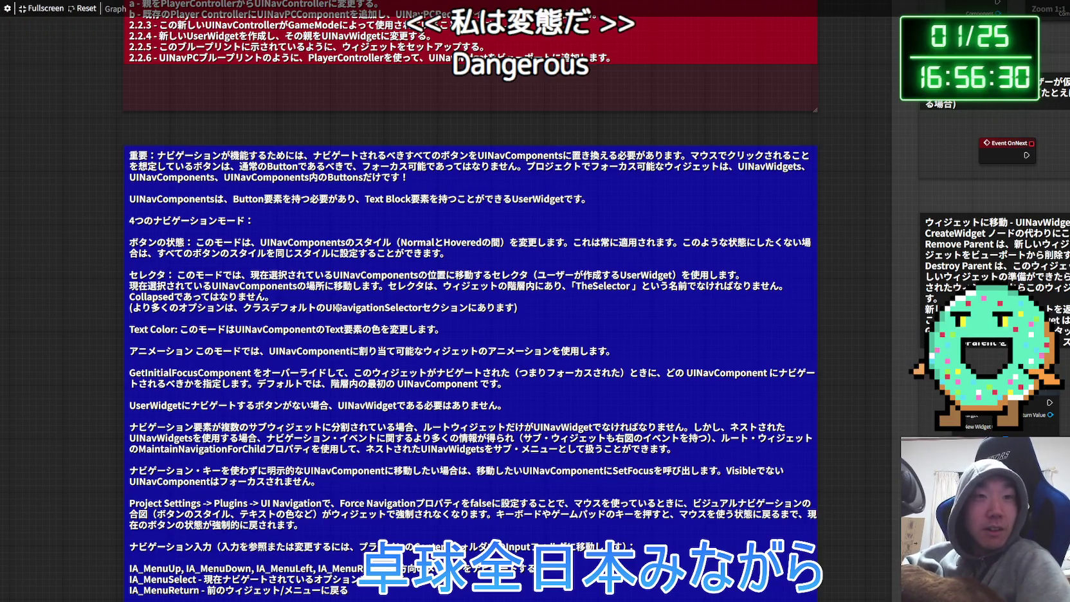
scroll(332, 290, down, 2)
scroll(339, 323, up, 2)
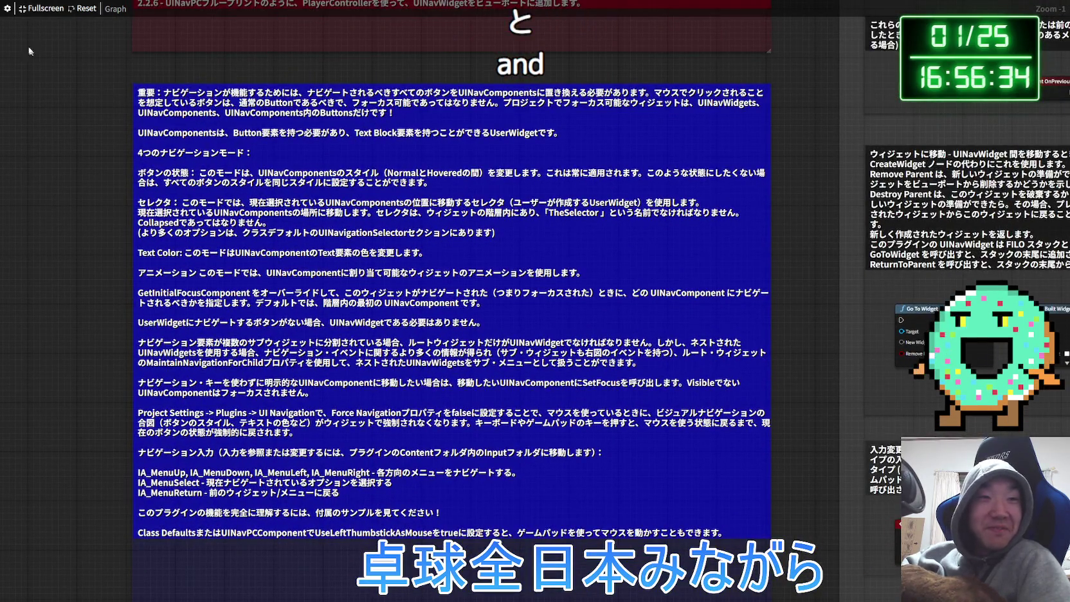
click(20, 10)
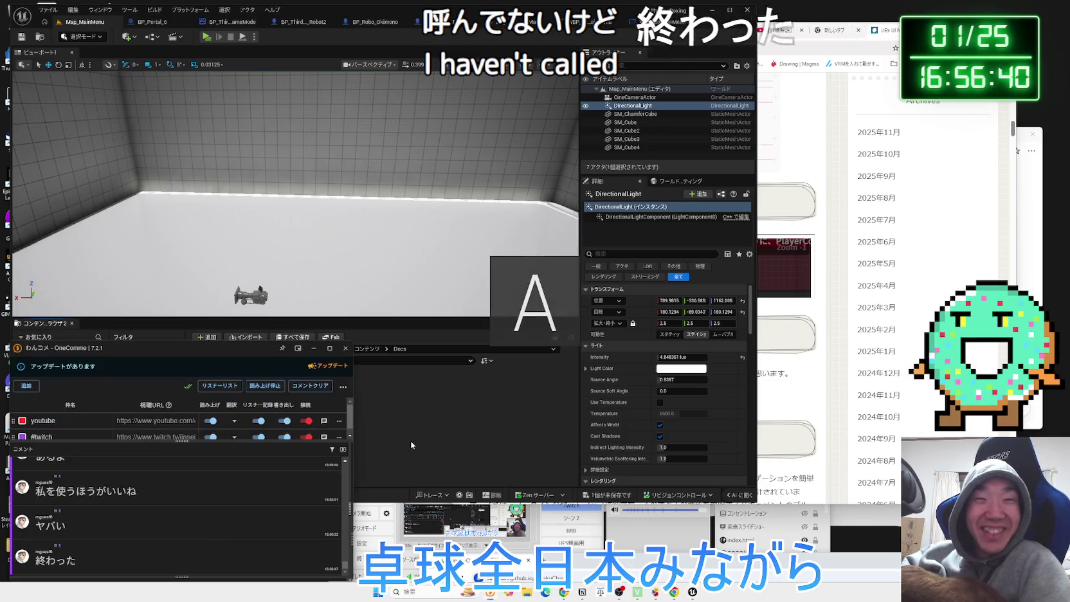
Save all modified assets, minimize the captioning window, and switch to the WBP_UINavOptionsMenu designer tab
click(596, 500)
click(521, 384)
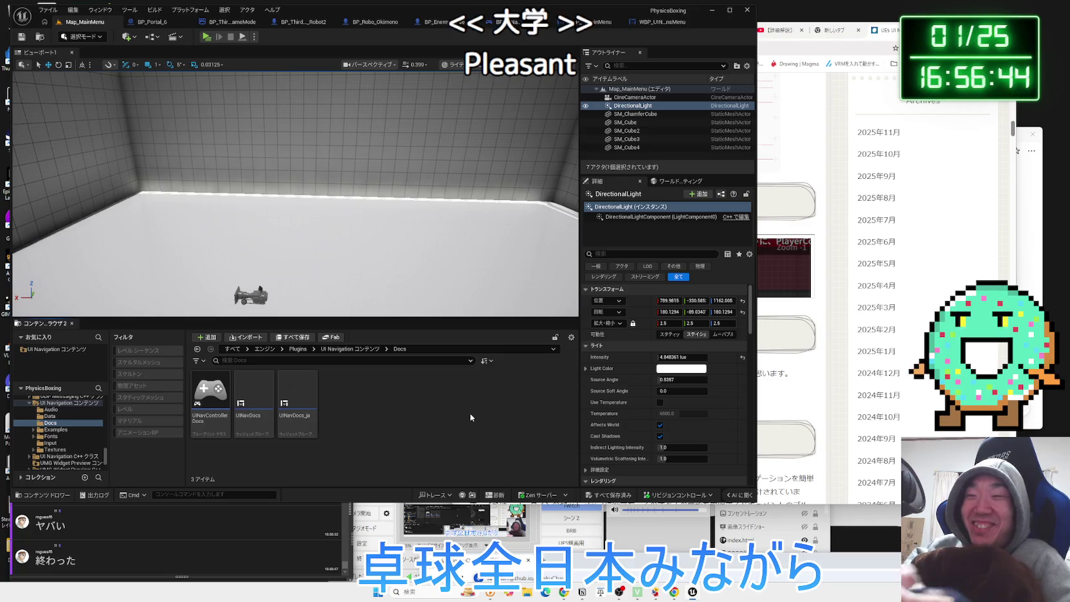
drag(858, 590, 864, 485)
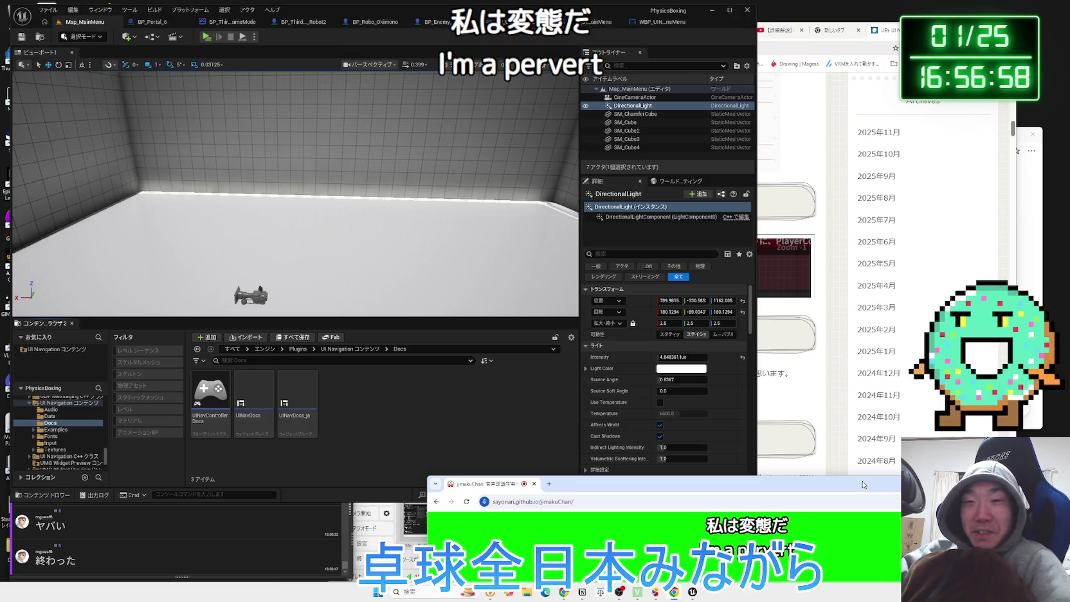
click(863, 485)
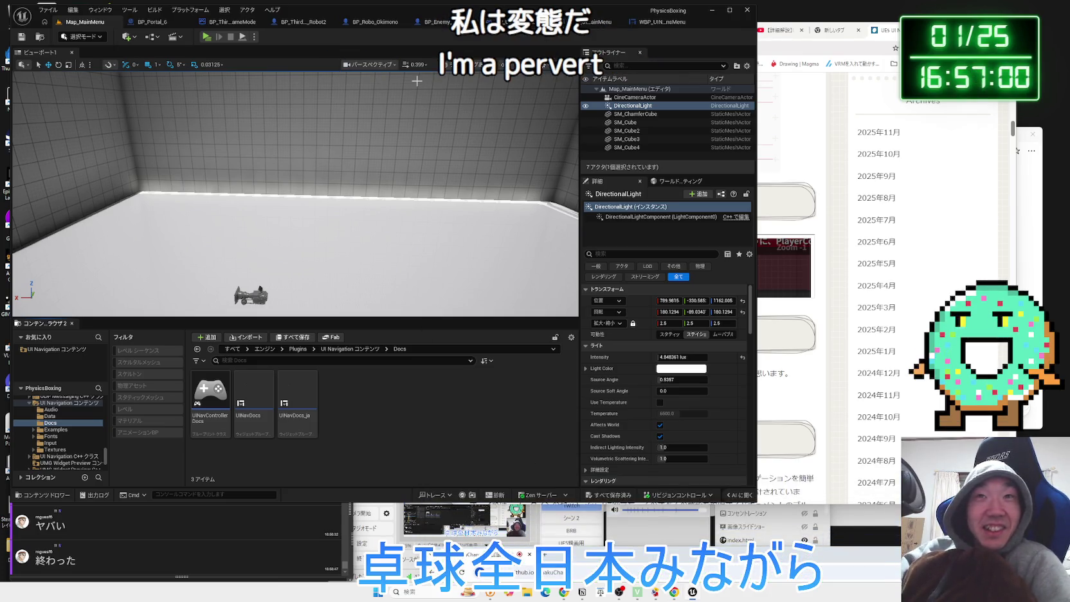
click(659, 23)
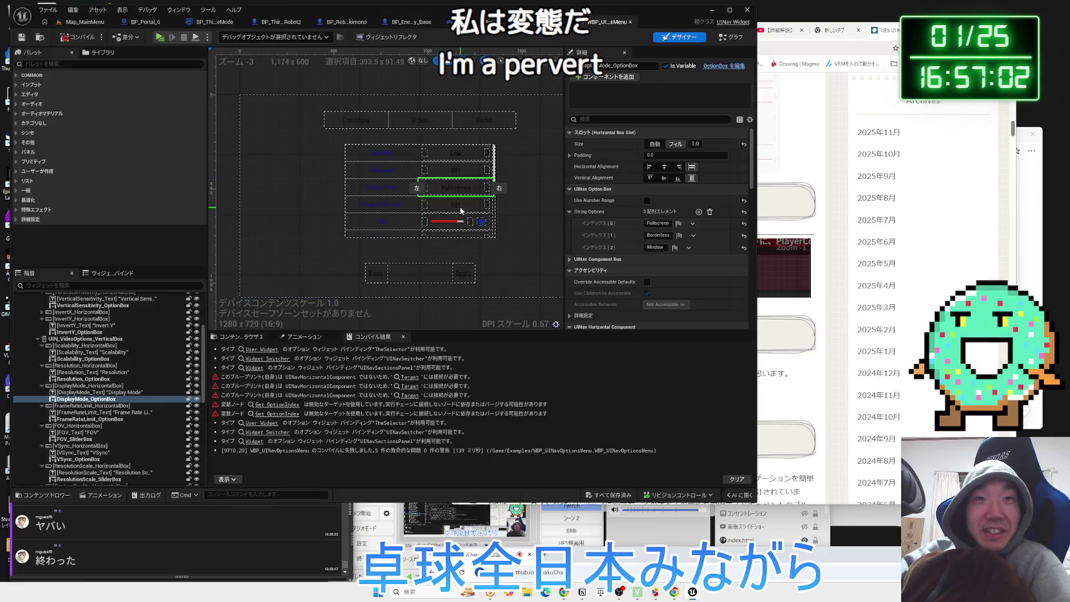
Select the Canvas Panel in the Hierarchy, collapse the Size Box branch, and switch to the Graph editor
scroll(460, 207, down, 1)
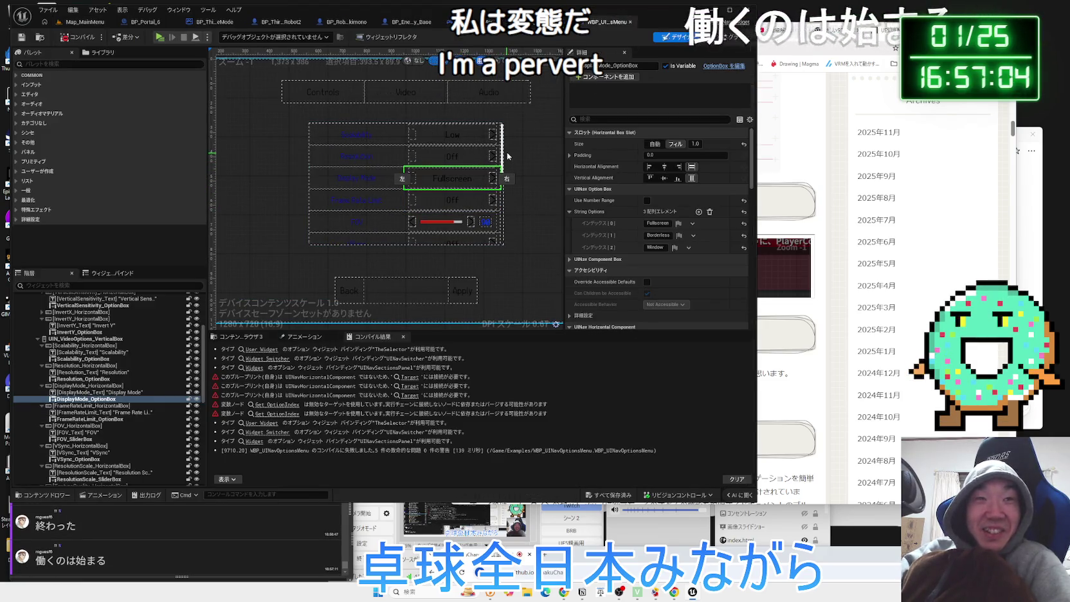
click(521, 219)
scroll(452, 195, up, 2)
scroll(452, 198, down, 1)
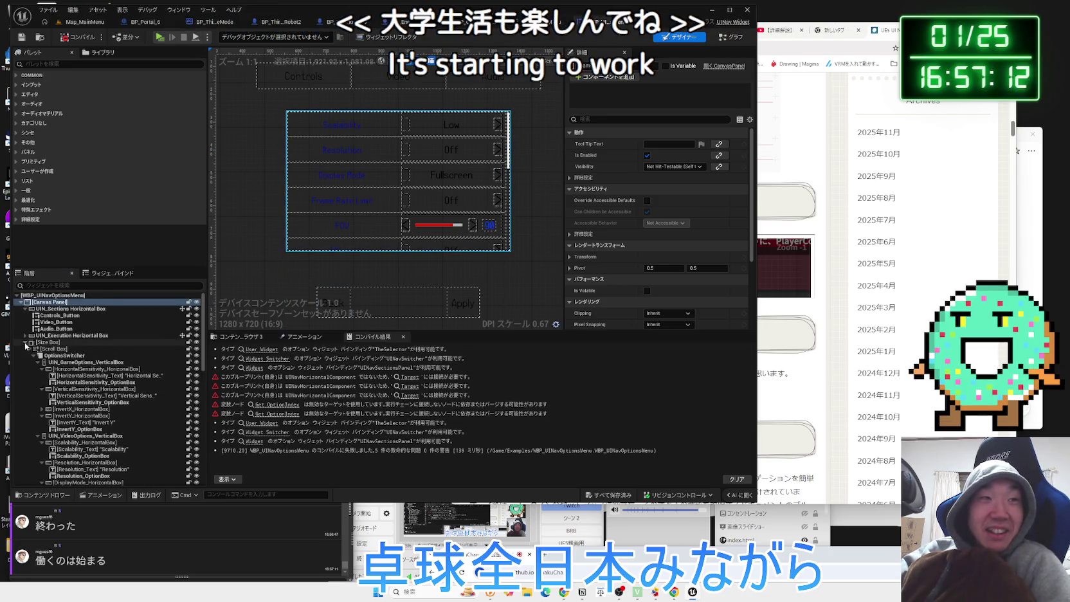
click(25, 342)
click(723, 39)
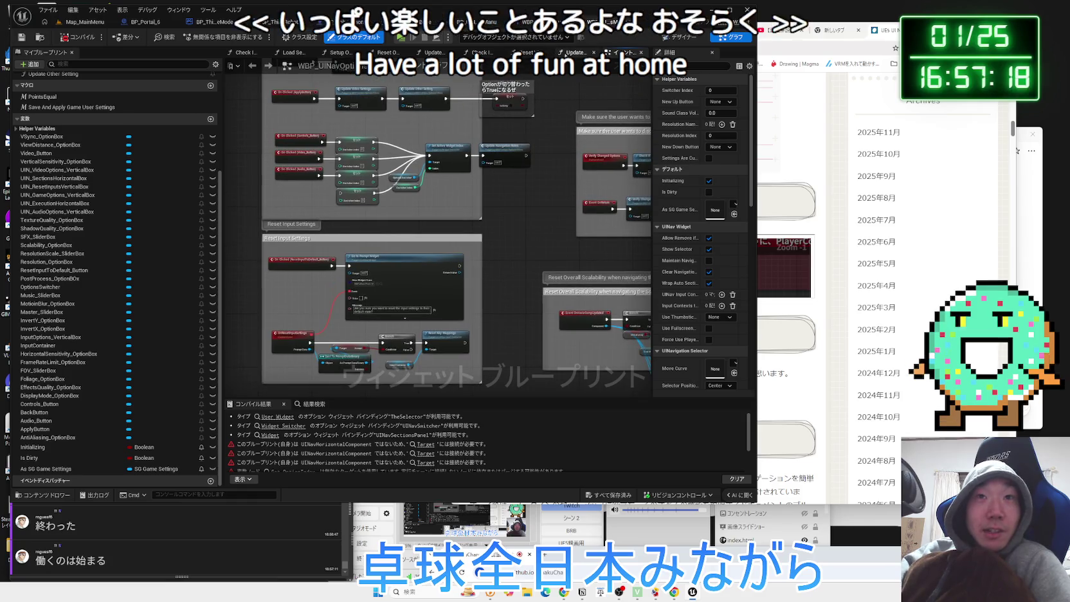
Open the Update Video Settings function and pan across the quality groups to the Save and Apply changes node
click(575, 52)
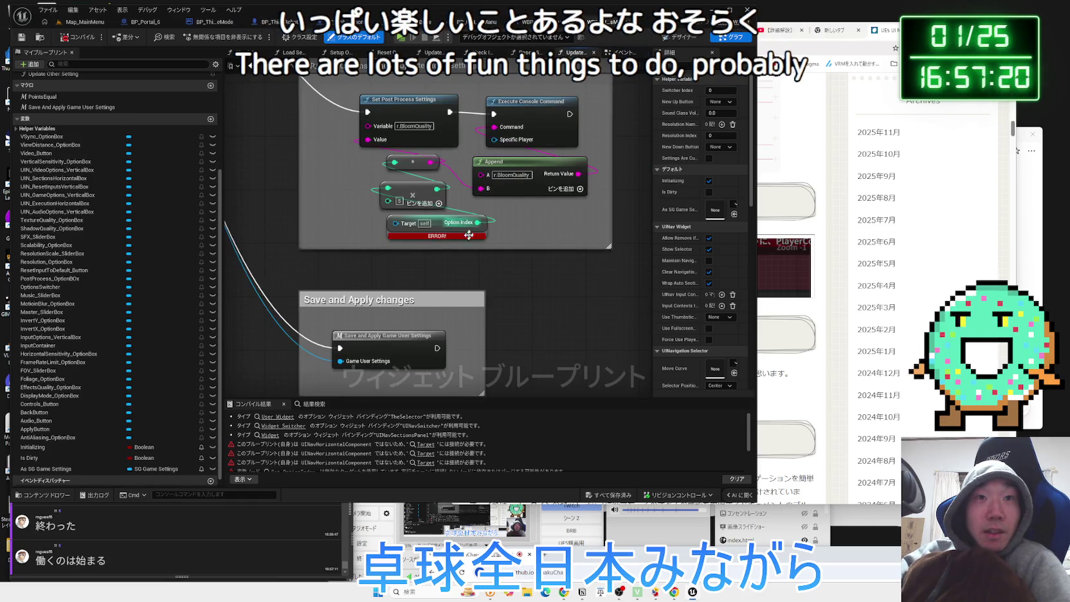
scroll(467, 241, down, 4)
mouse_move(466, 241)
mouse_down()
mouse_move(377, 270)
mouse_move(410, 351)
mouse_move(361, 212)
mouse_up()
scroll(384, 239, up, 3)
scroll(404, 222, up, 3)
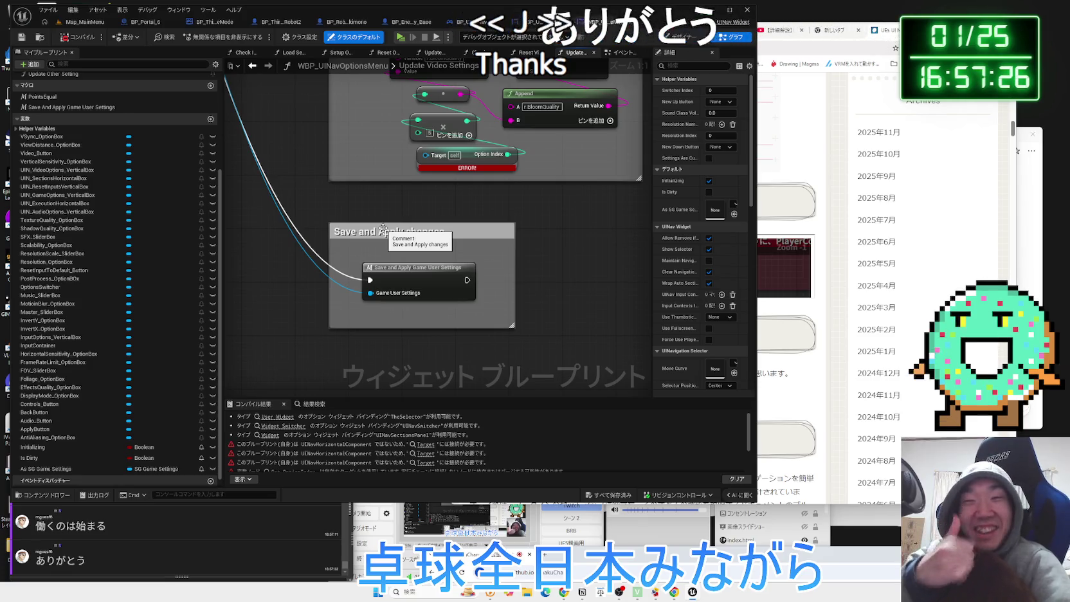
mouse_move(326, 211)
mouse_down()
mouse_move(386, 273)
mouse_move(392, 266)
mouse_up()
click(443, 266)
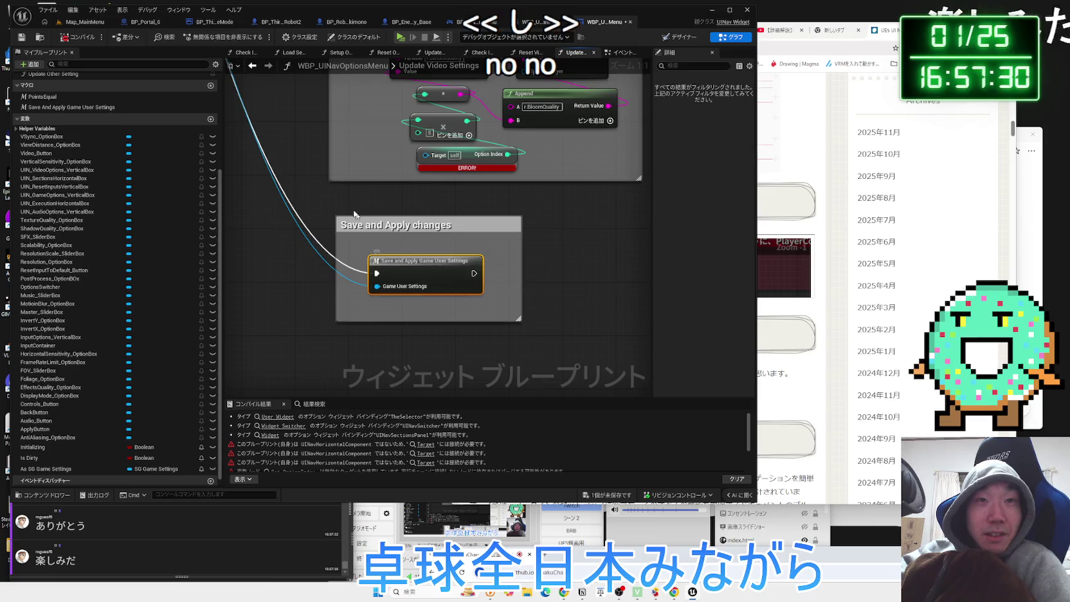
scroll(442, 266, down, 2)
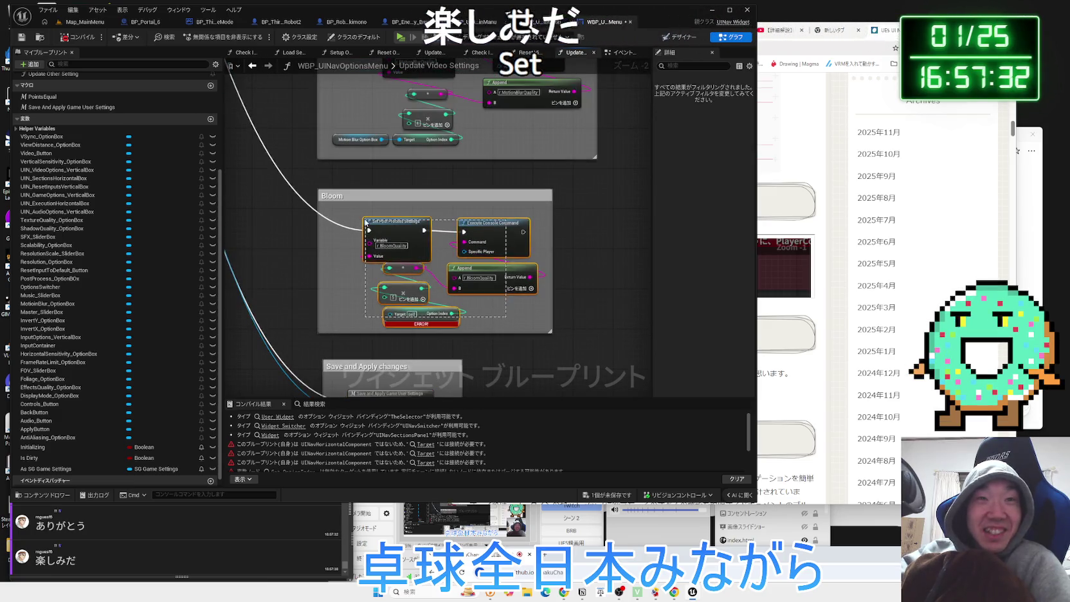
Delete the Bloom nodes and comment box, compile, and jump to the resulting Get OptionIndex error
drag(506, 320, 365, 220)
key(Delete)
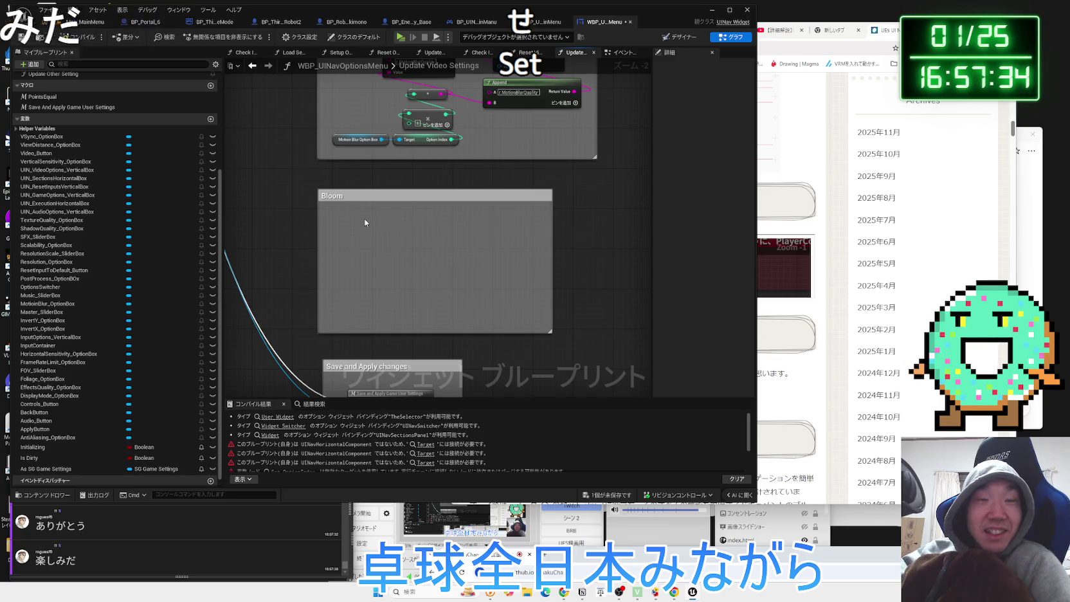
click(378, 197)
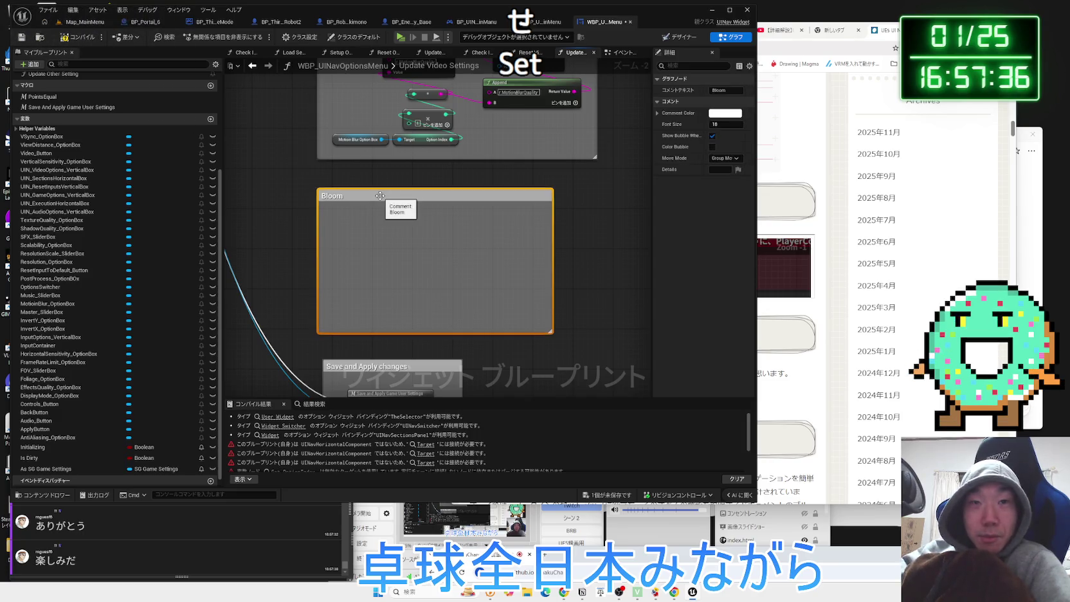
key(Delete)
scroll(380, 195, down, 1)
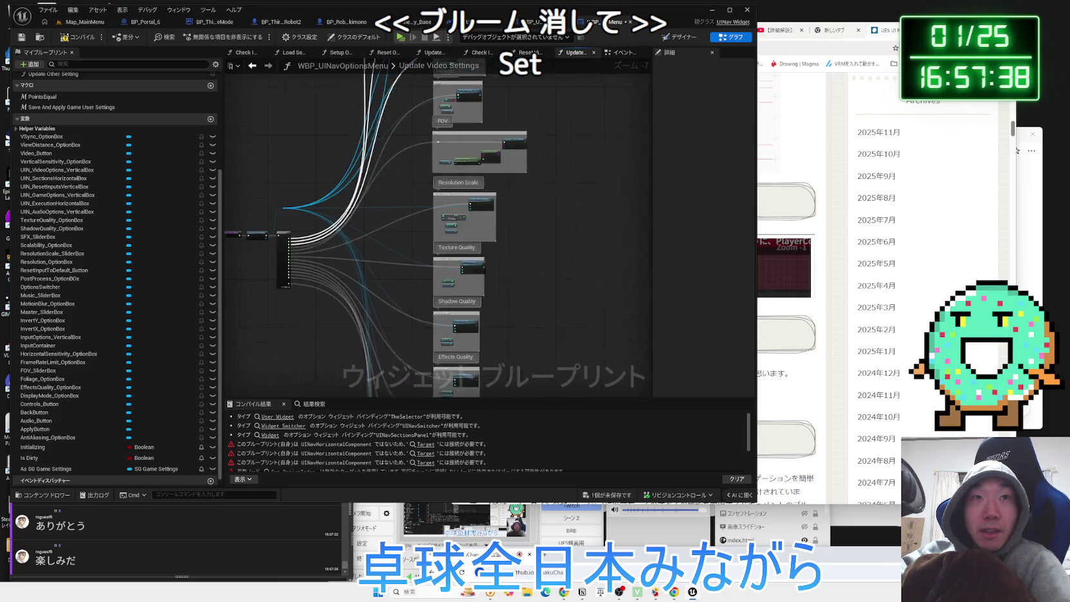
scroll(287, 77, up, 1)
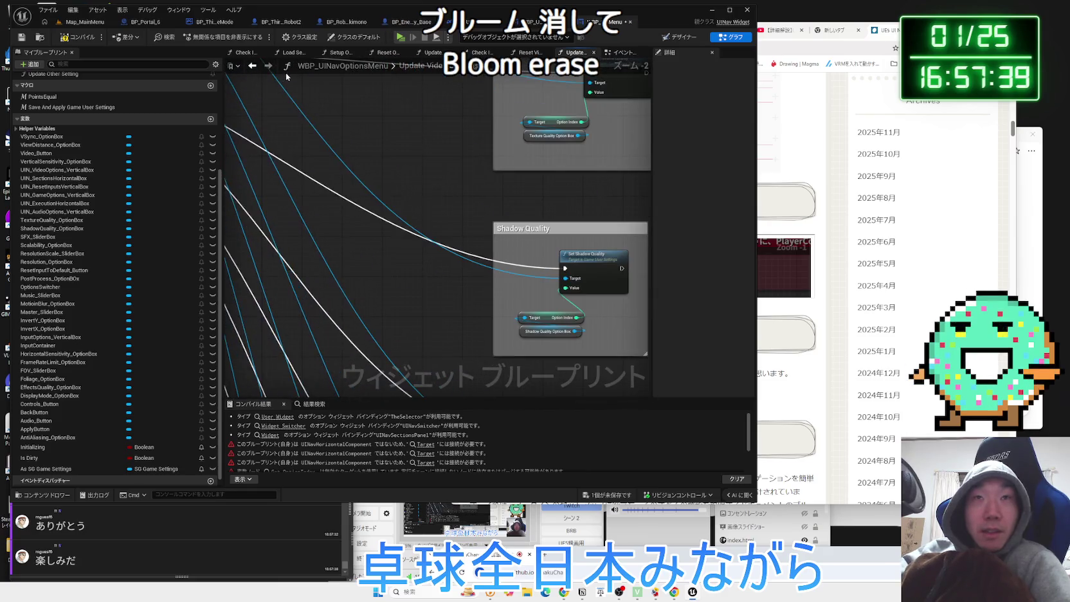
click(86, 38)
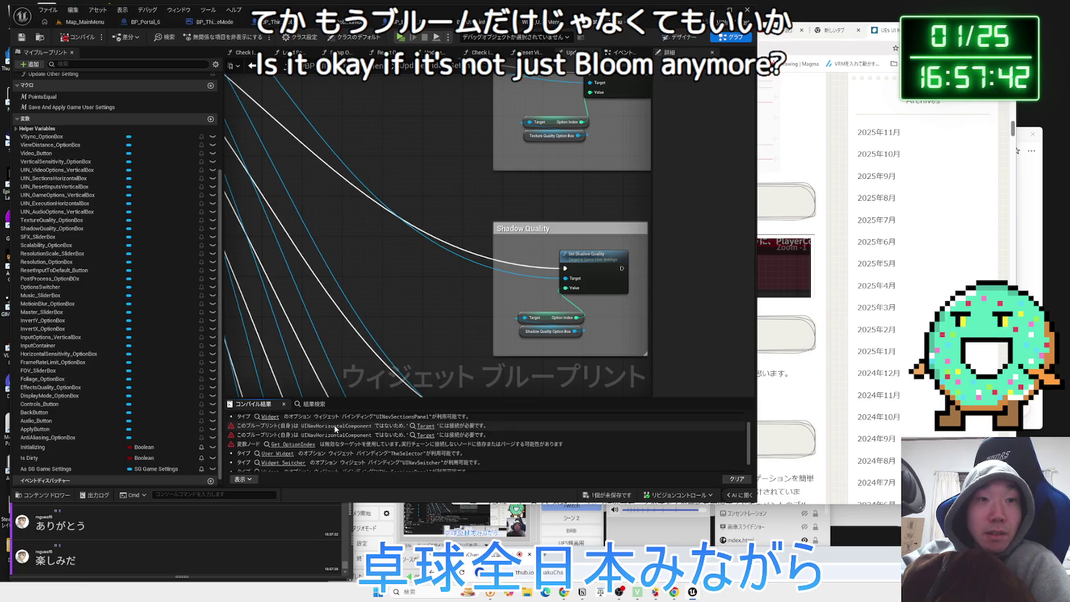
click(292, 444)
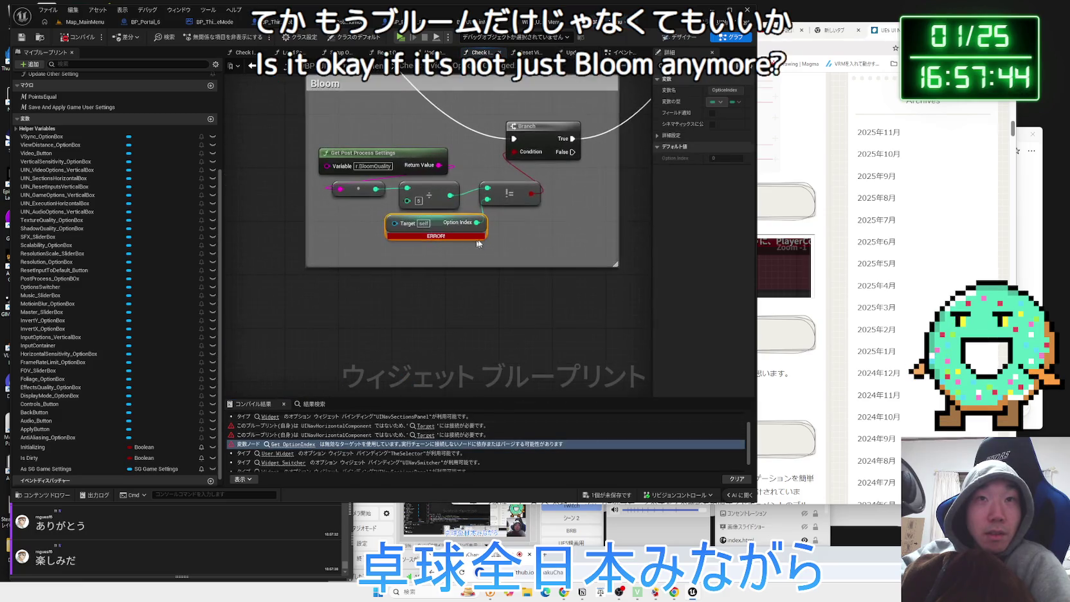
Delete the second Bloom section's nodes and comment, then jump to the remaining issue in Reset Video Settings
scroll(473, 240, down, 2)
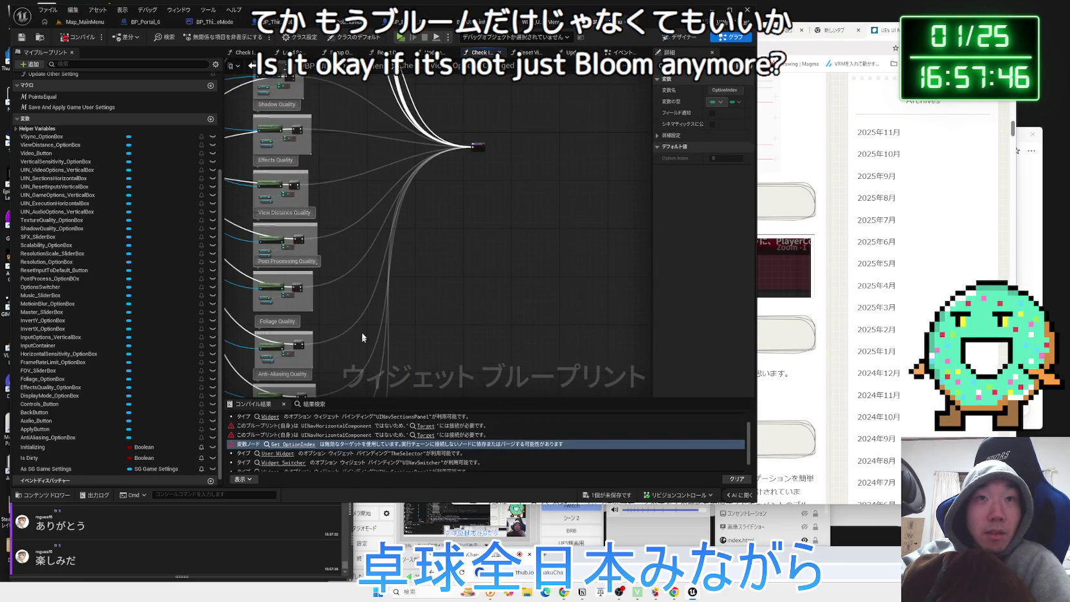
scroll(474, 136, up, 2)
drag(436, 247, 303, 165)
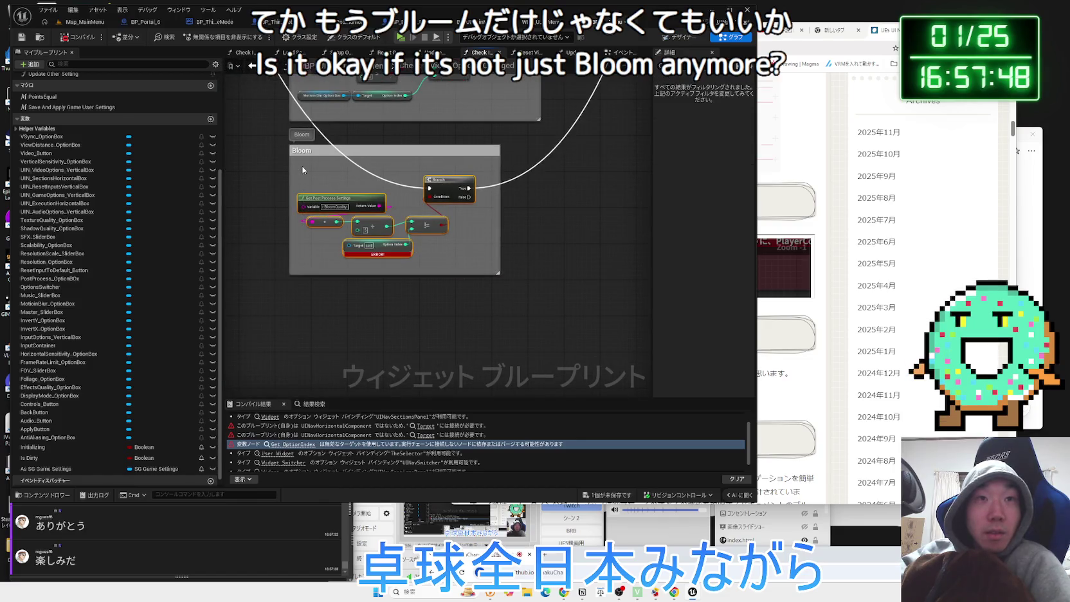
key(Delete)
click(323, 150)
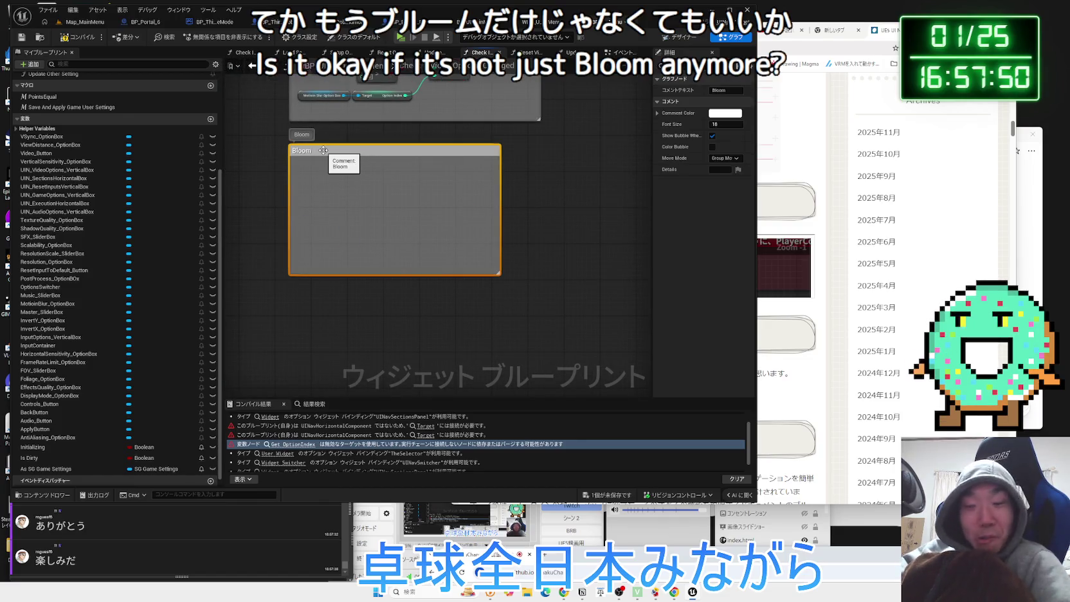
key(Delete)
scroll(314, 134, down, 3)
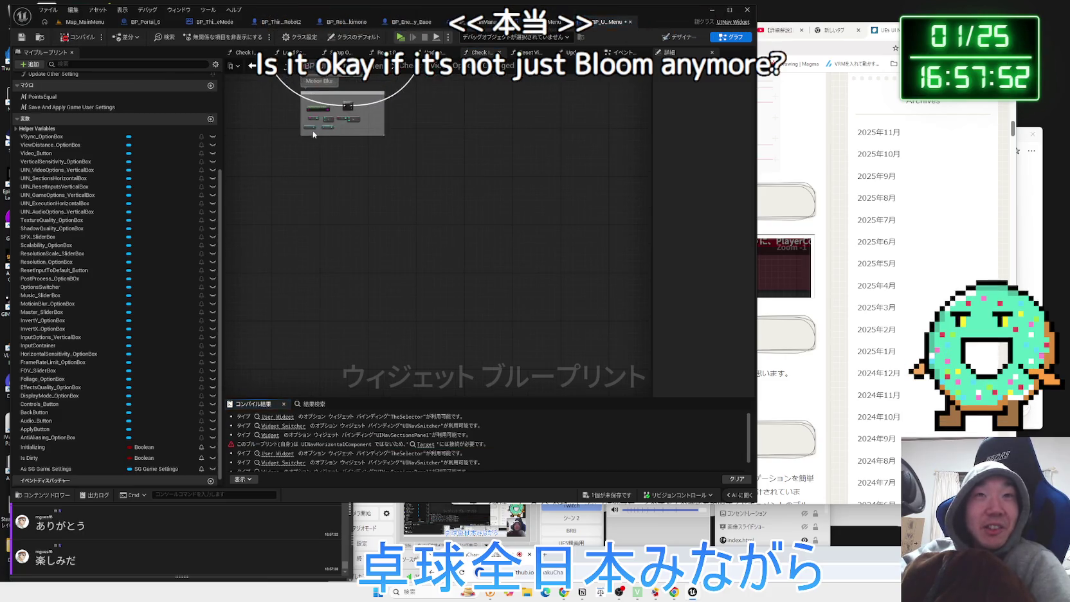
click(429, 449)
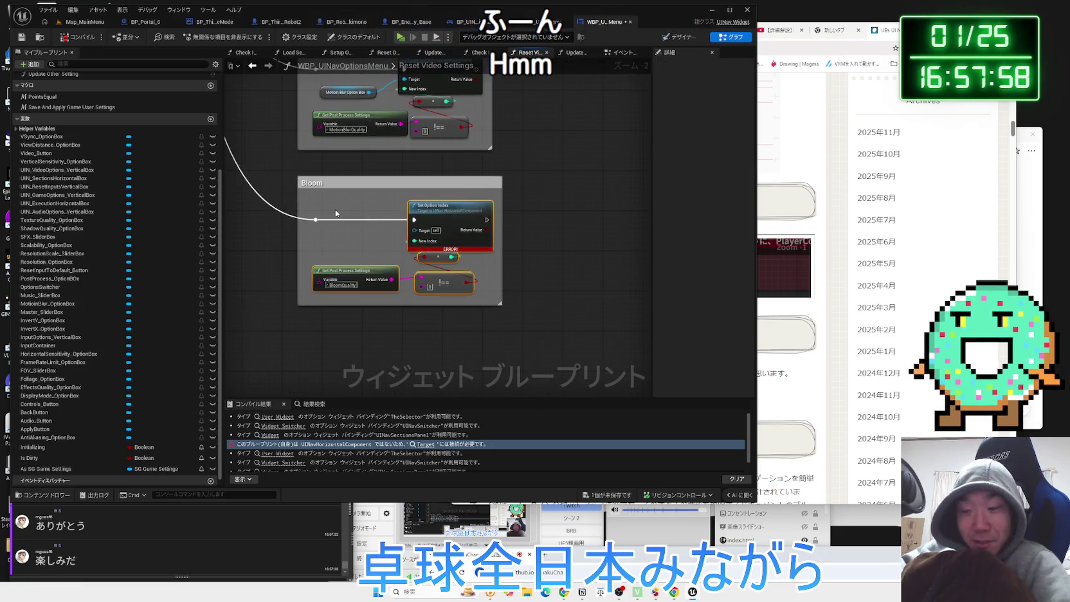
Delete the Bloom nodes and comment box in Reset Video Settings, then survey the remaining quality groups
key(Delete)
click(334, 186)
key(Delete)
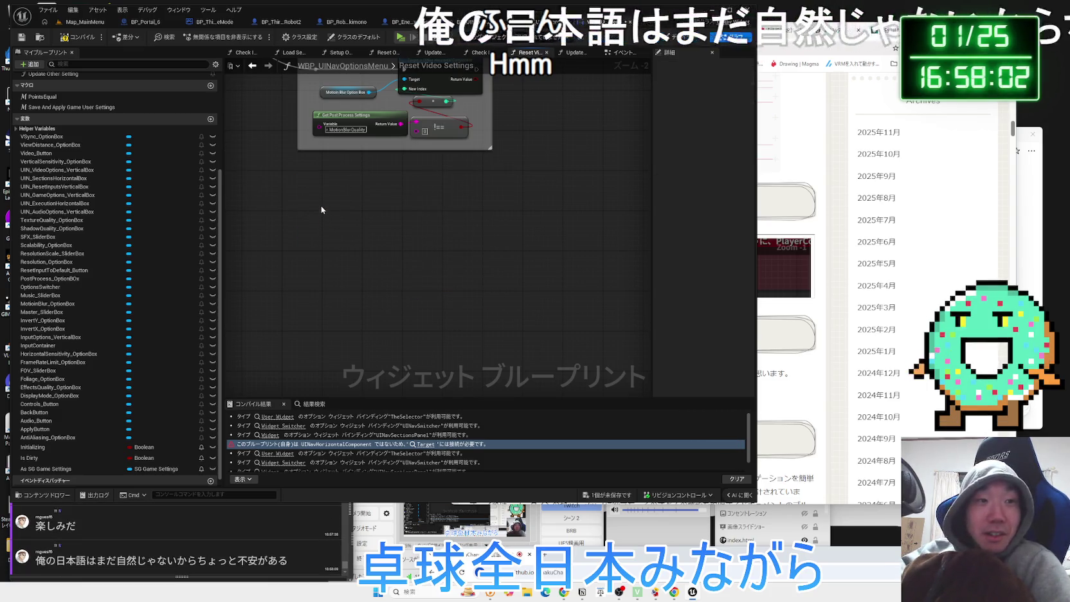
scroll(325, 204, down, 4)
scroll(335, 193, down, 2)
drag(335, 193, 321, 338)
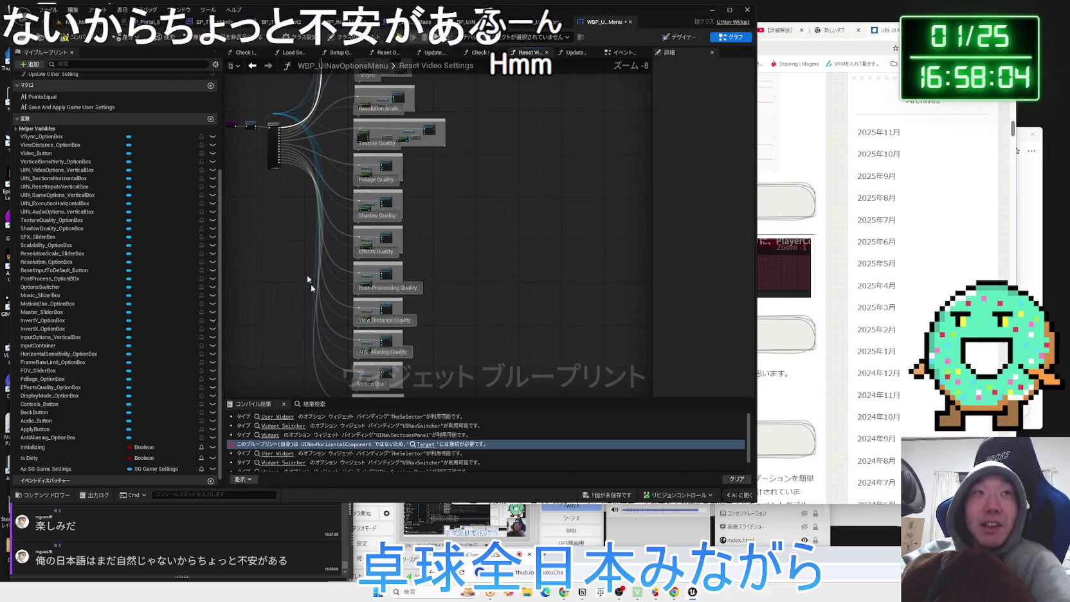
Recompile the options menu blueprint and save it with Save Selected
click(76, 39)
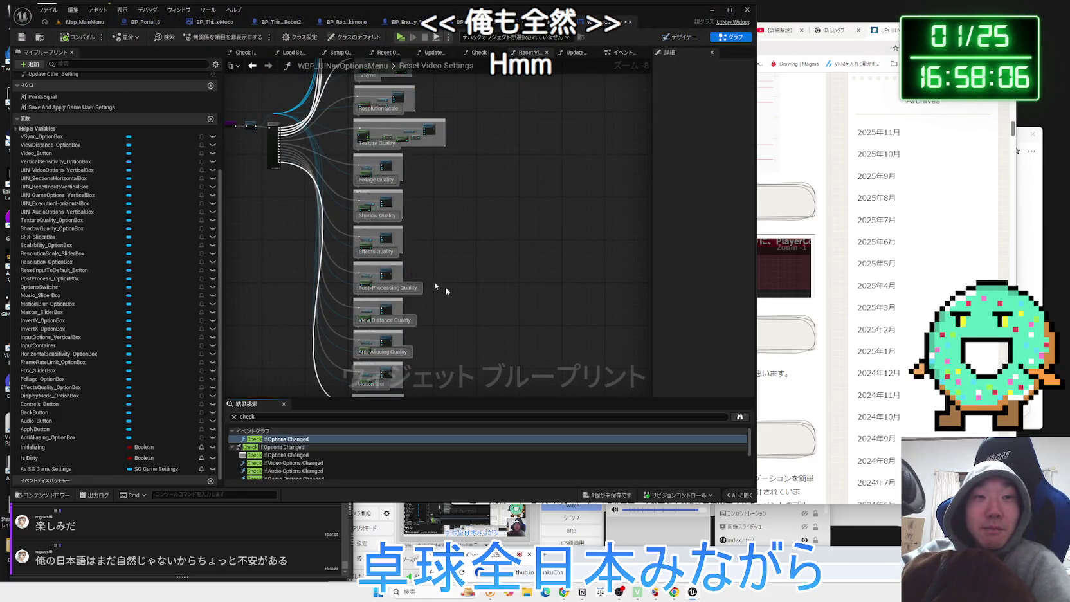
key(ctrl+shift+s)
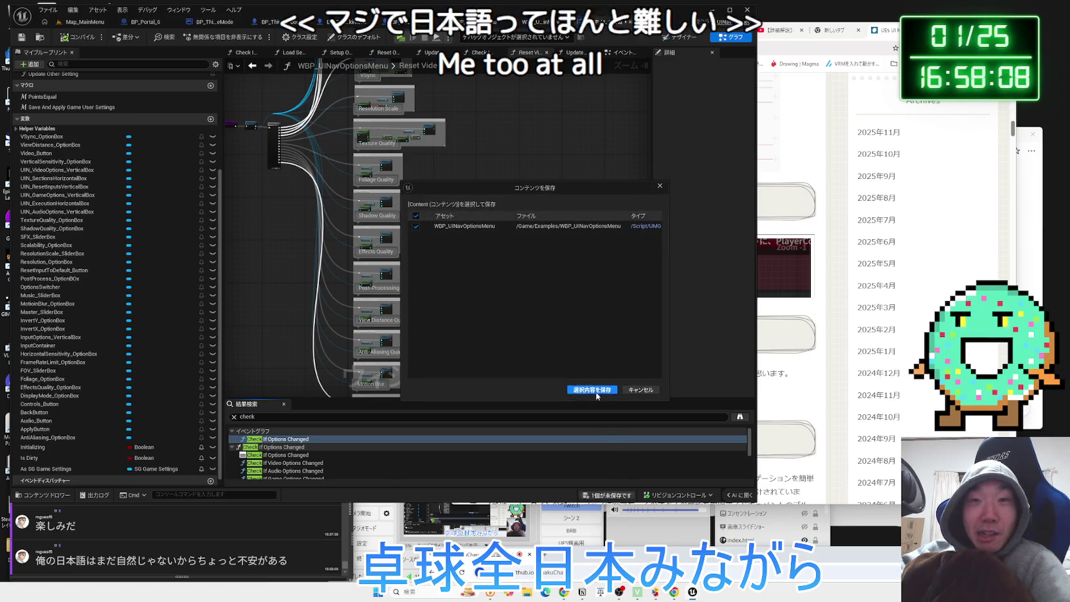
key(Return)
drag(805, 556, 785, 443)
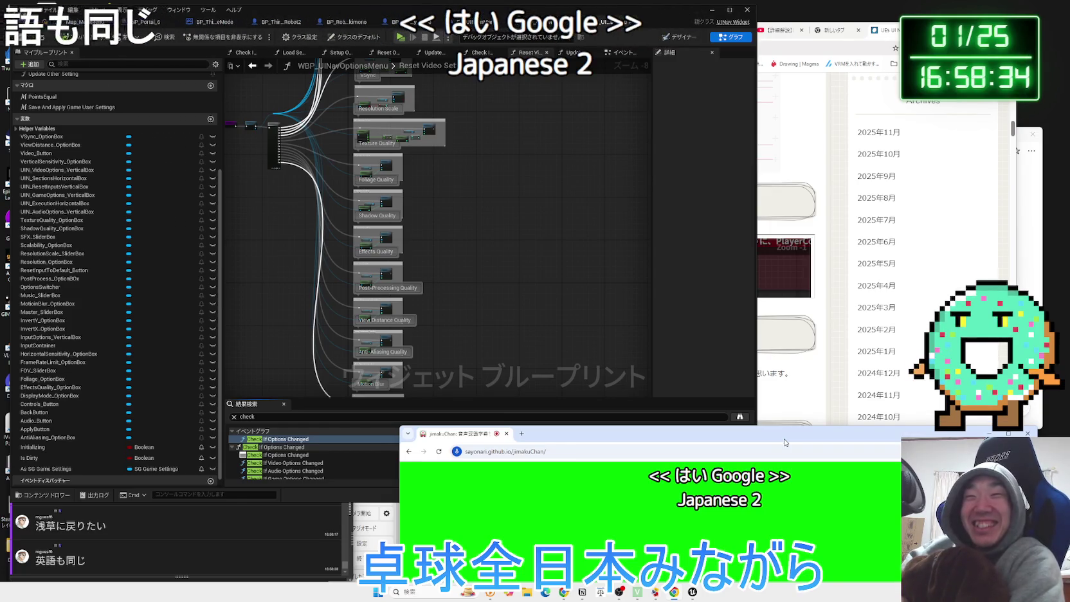
Move the subtitle window out of the way, nudge the graph, and switch to the Map_MainMenu level tab
drag(785, 443, 829, 568)
mouse_move(480, 316)
mouse_down()
mouse_move(447, 187)
mouse_move(418, 280)
mouse_up()
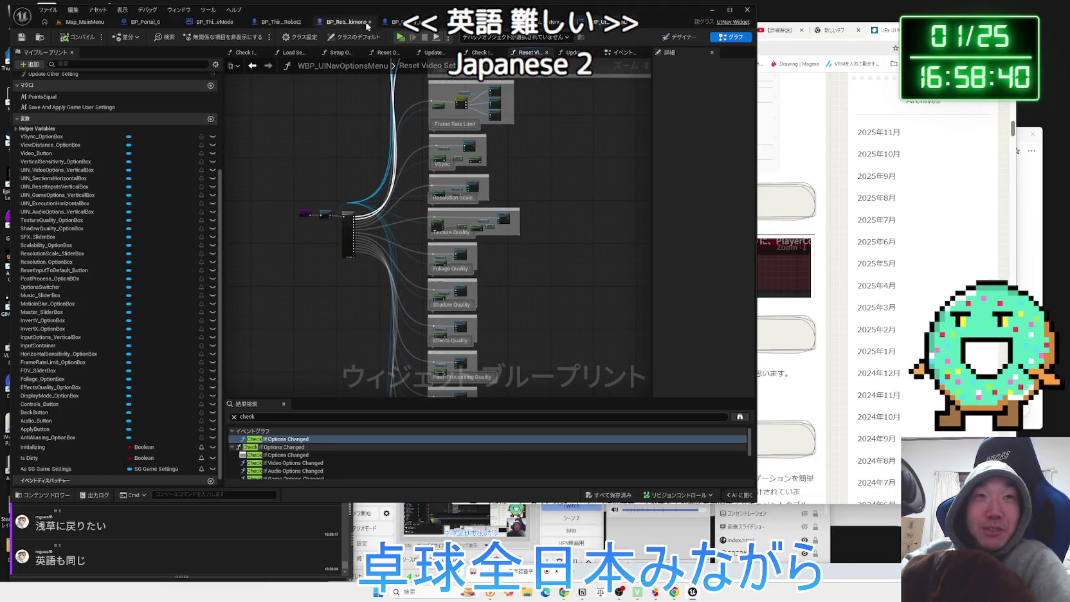
click(83, 22)
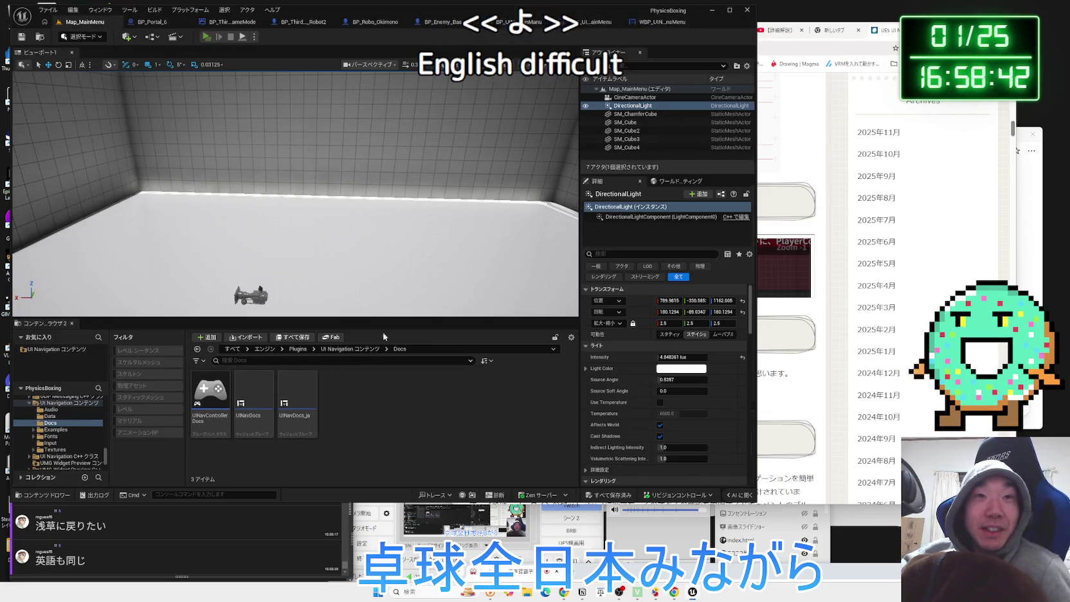
key(alt+p)
click(277, 332)
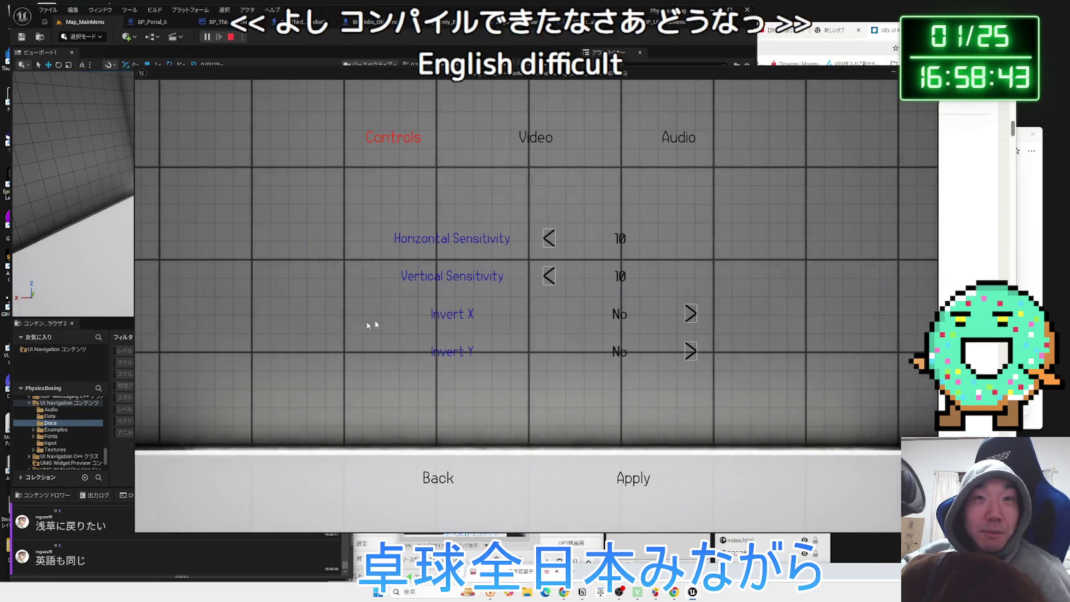
click(540, 130)
scroll(659, 330, down, 6)
scroll(659, 333, down, 1)
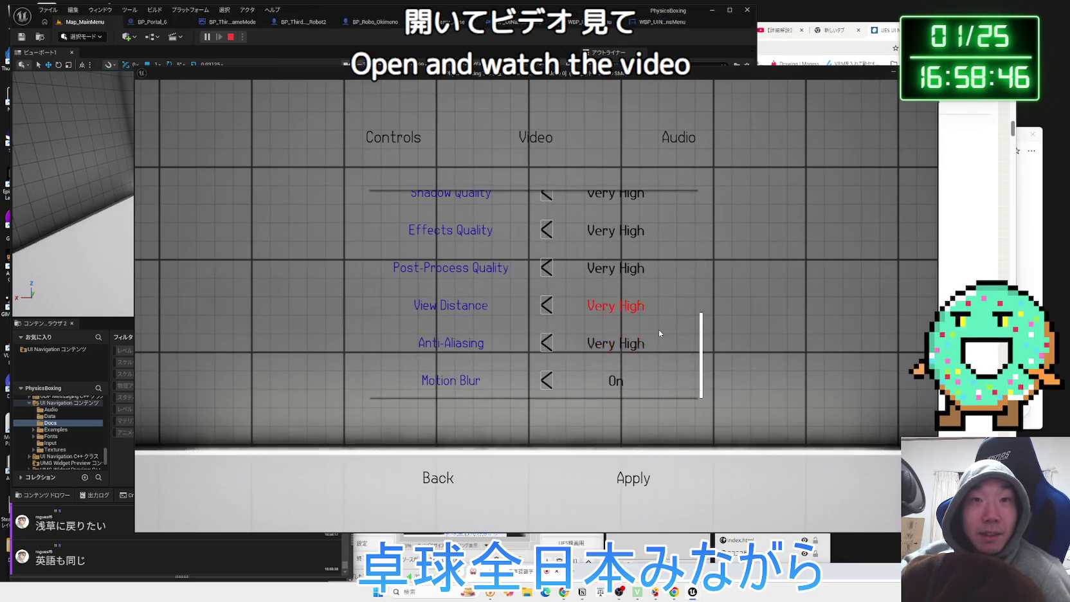
click(544, 380)
click(686, 379)
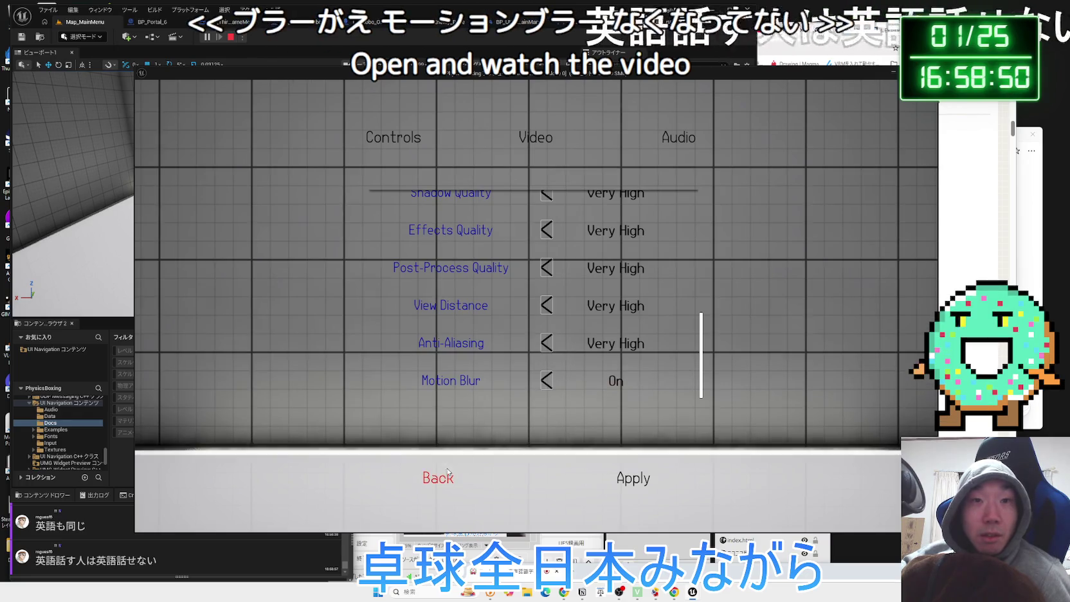
click(450, 470)
click(487, 363)
click(431, 476)
click(464, 338)
click(274, 426)
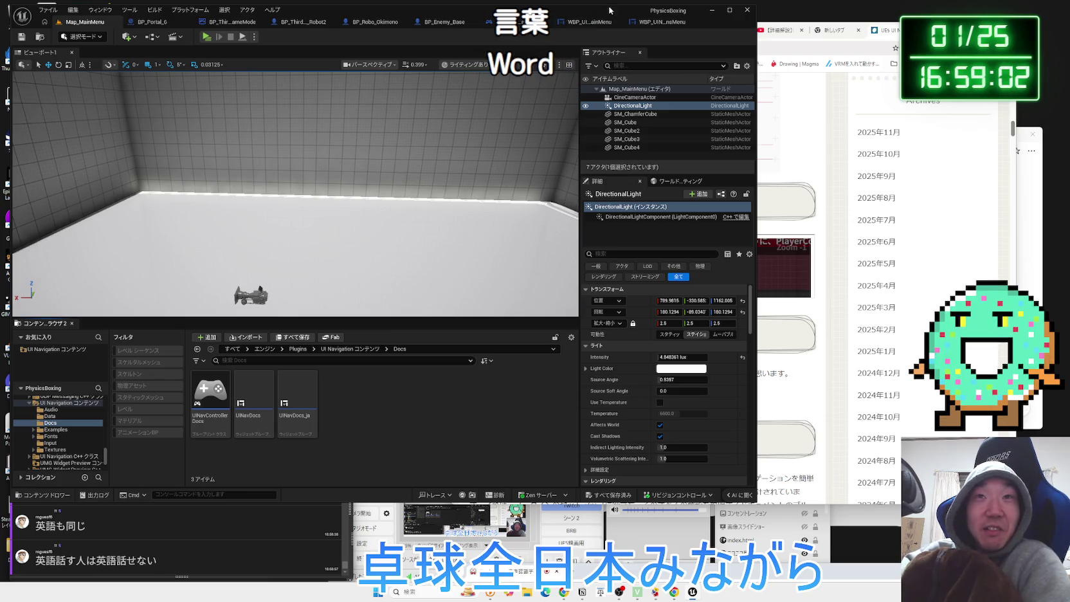
Go back to the WBP_UINavOptionsMenu tab and switch from its Event Graph to the Designer view
click(662, 24)
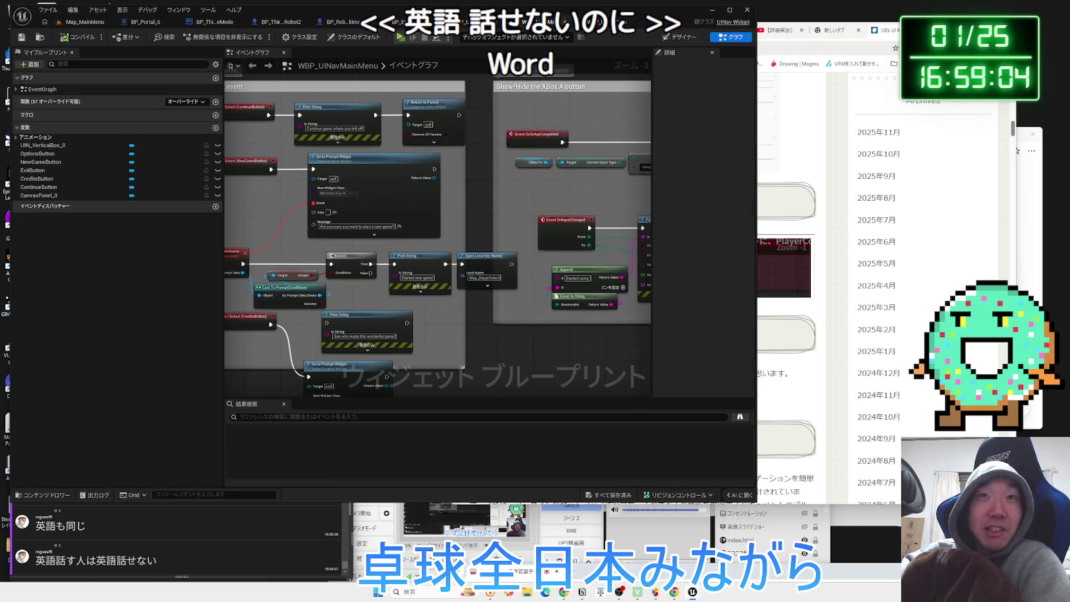
click(553, 22)
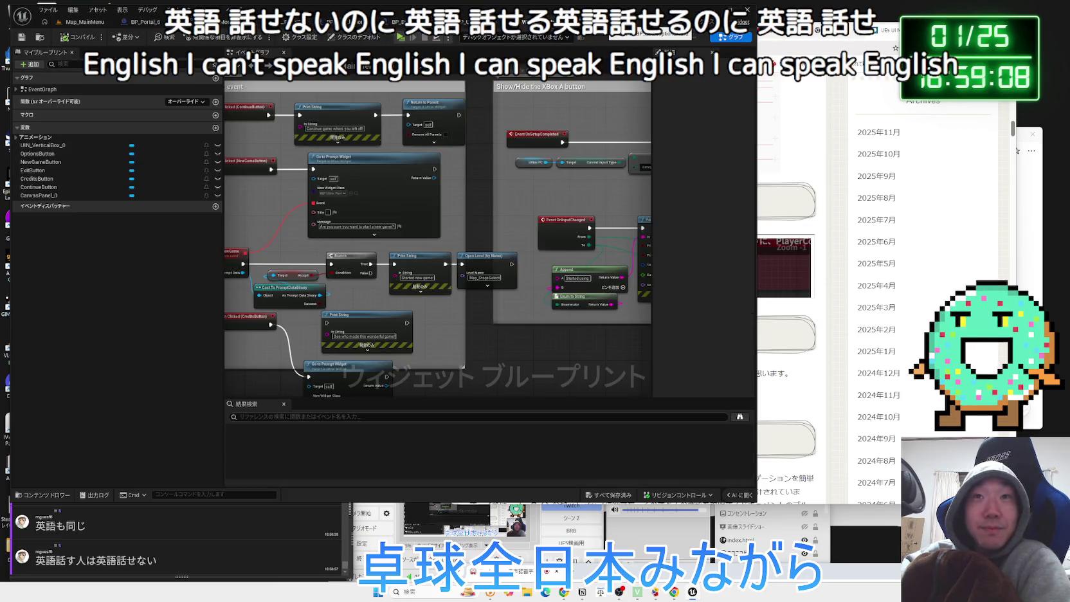
key(ctrl+Tab)
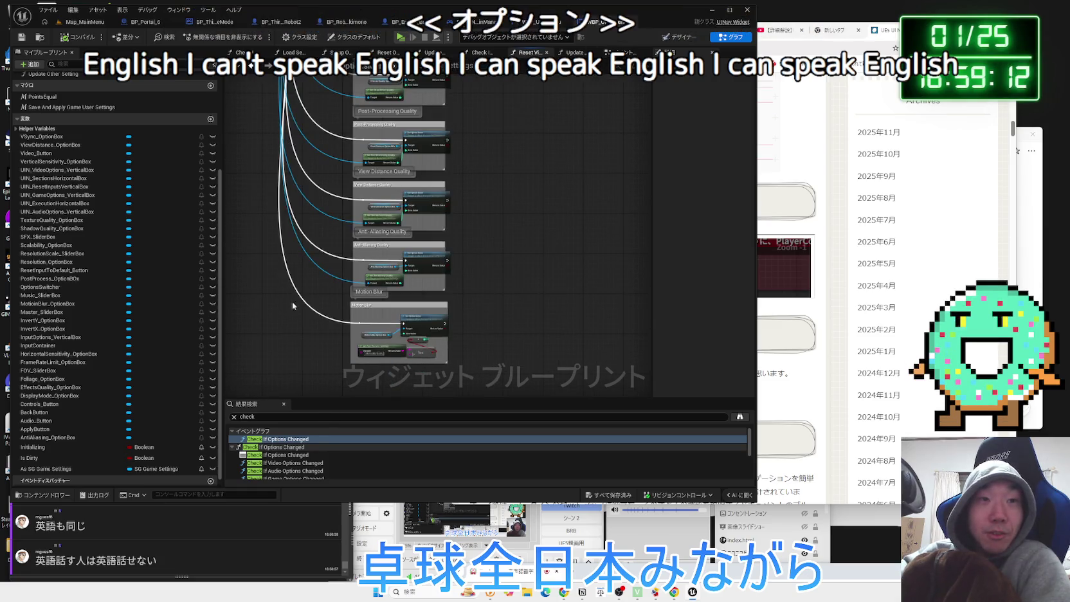
scroll(293, 302, down, 4)
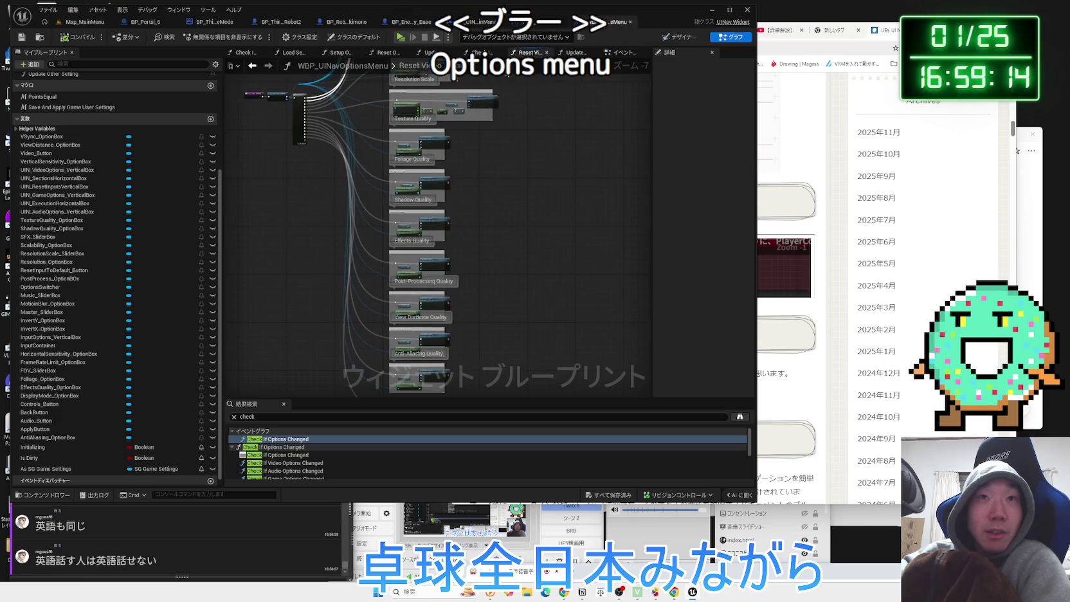
click(622, 53)
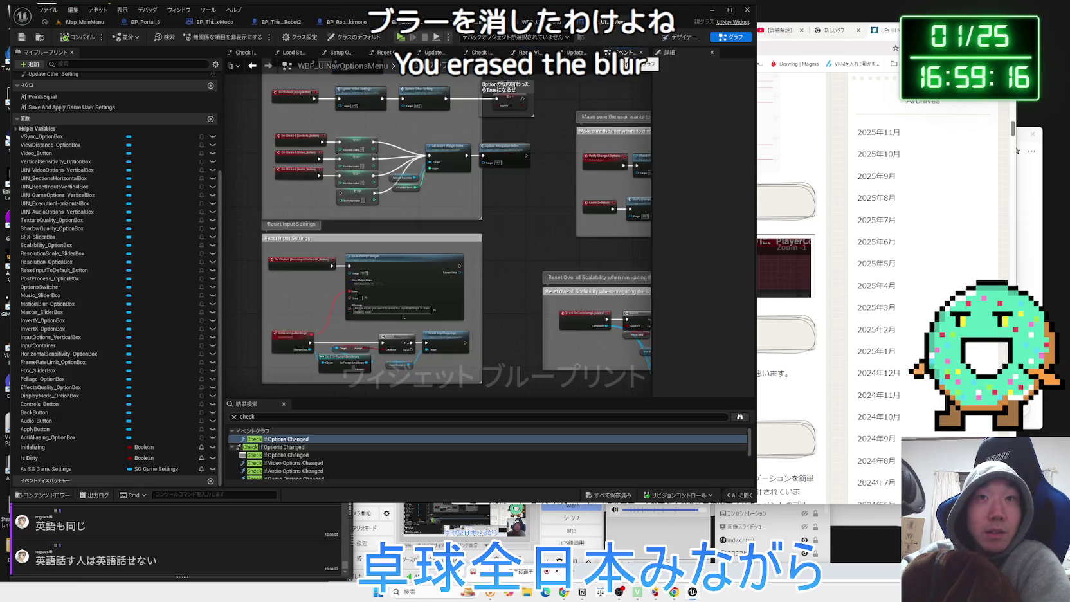
click(676, 39)
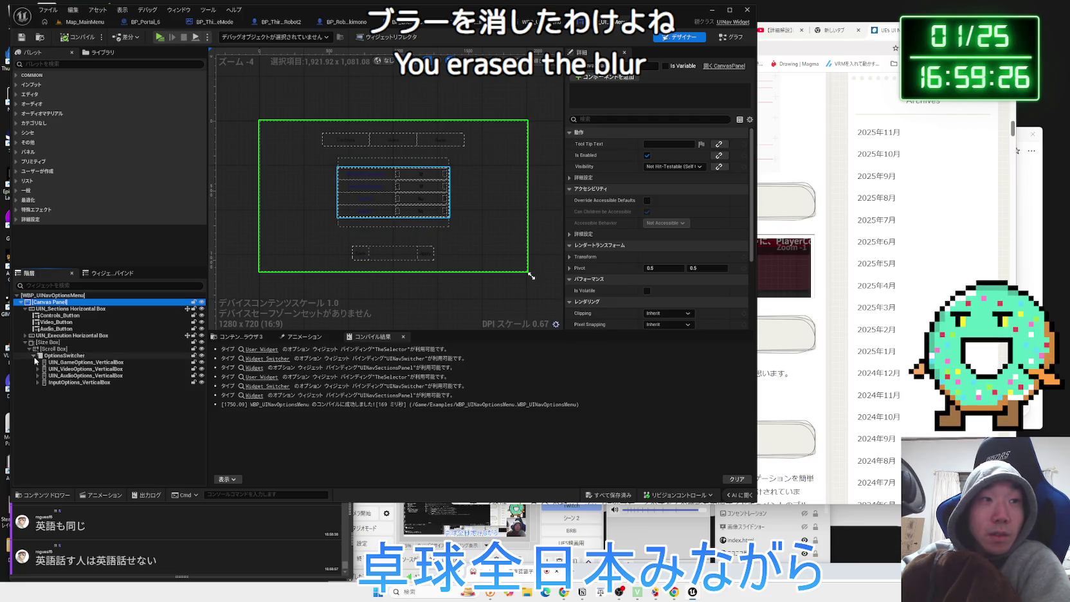
Expand UIN_VideoOptions_VerticalBox, delete MotionBlur_HorizontalBox with 削除, and recompile the widget
click(38, 384)
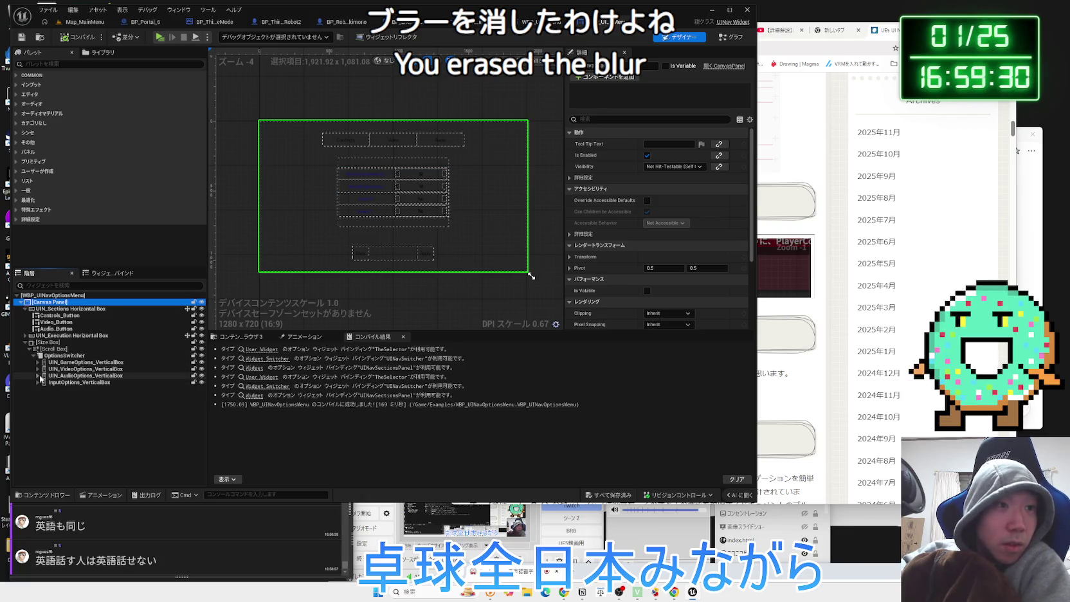
click(38, 369)
click(90, 396)
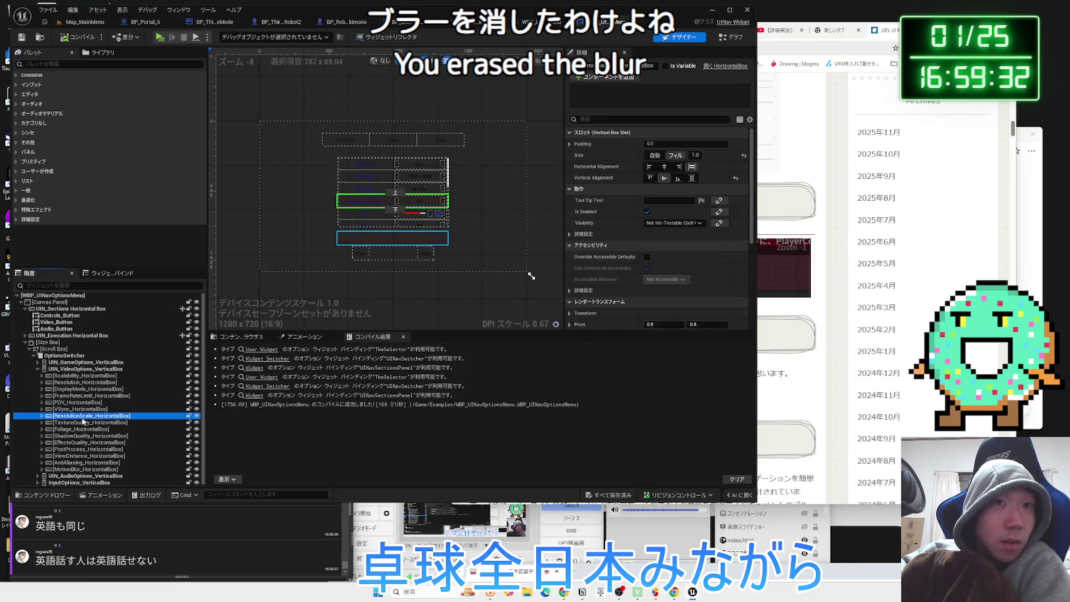
click(92, 469)
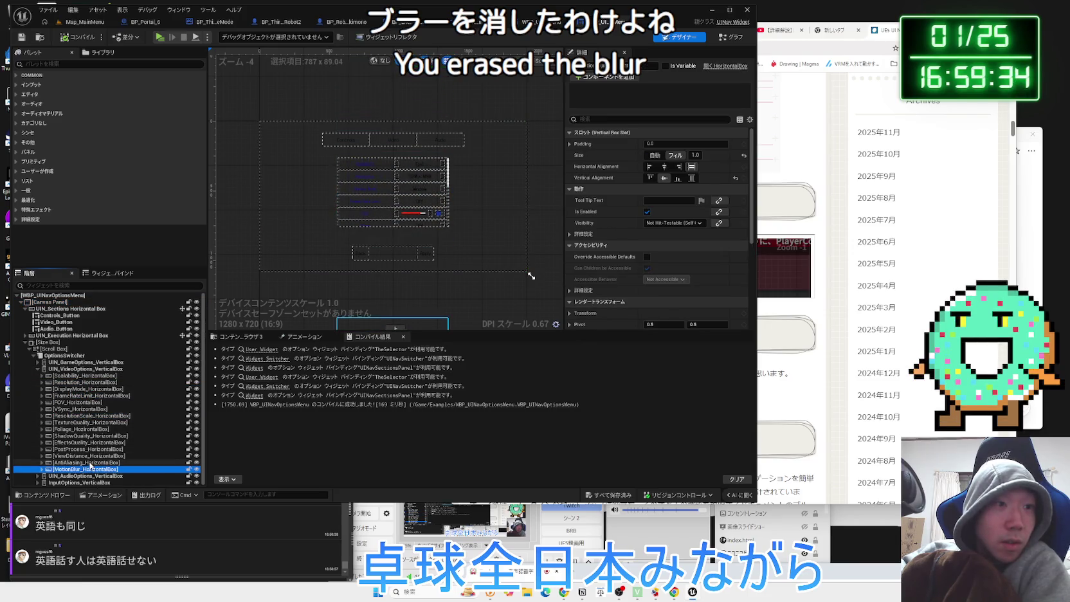
scroll(71, 471, down, 1)
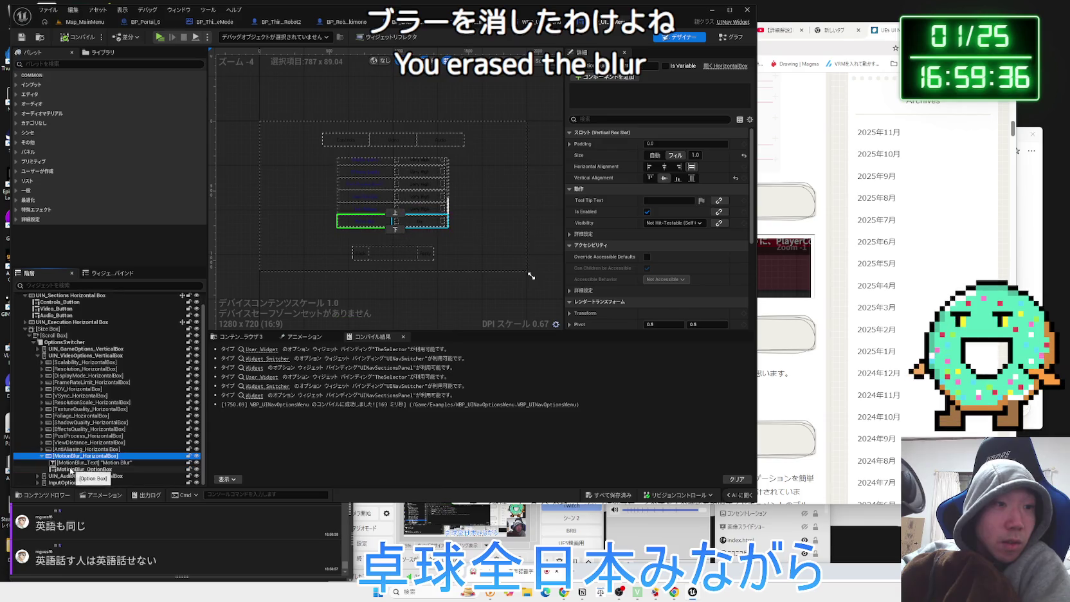
click(43, 456)
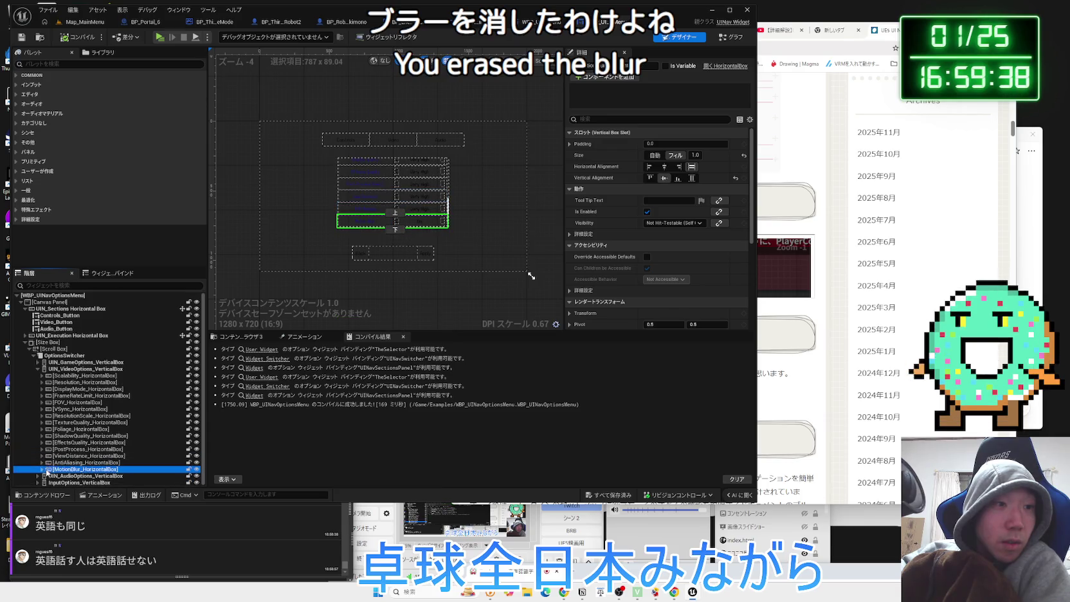
right_click(63, 471)
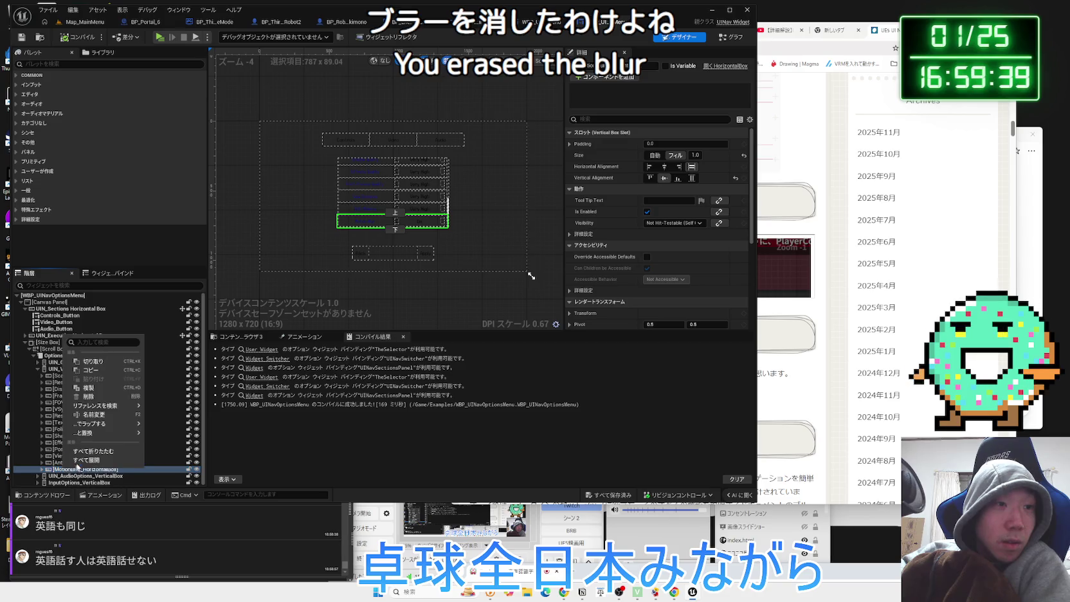
click(94, 397)
click(598, 317)
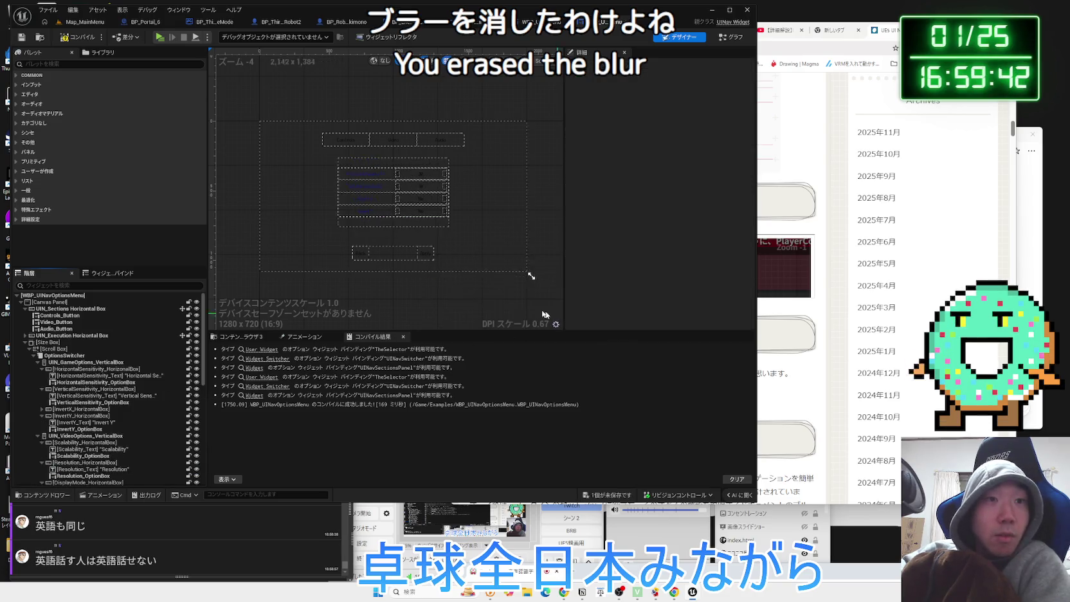
click(79, 37)
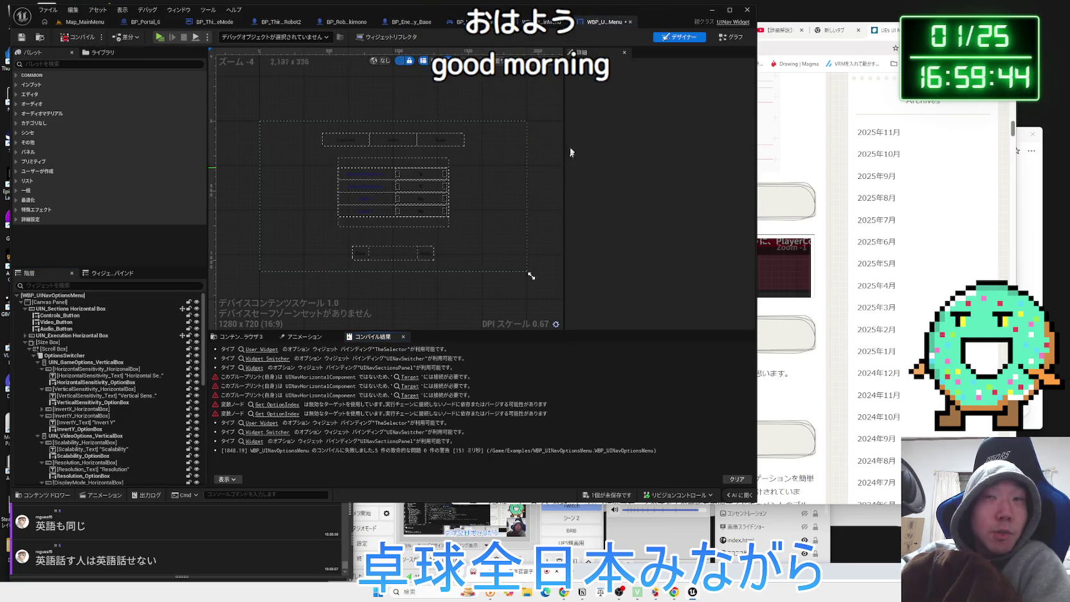
Jump to the erroring Motion Blur comment group and delete all its nodes
click(285, 415)
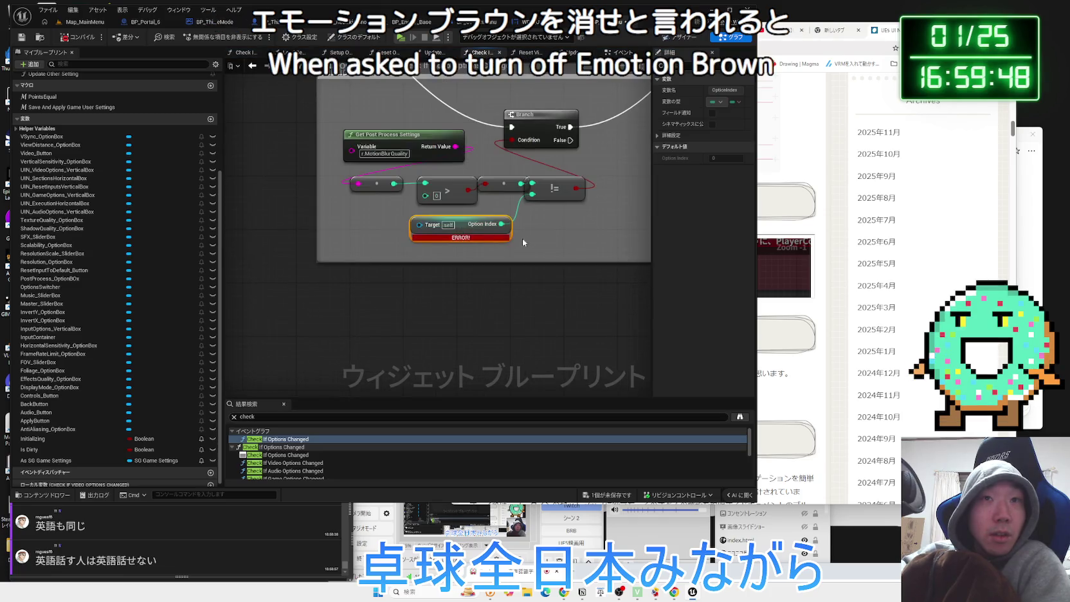
drag(399, 321, 243, 165)
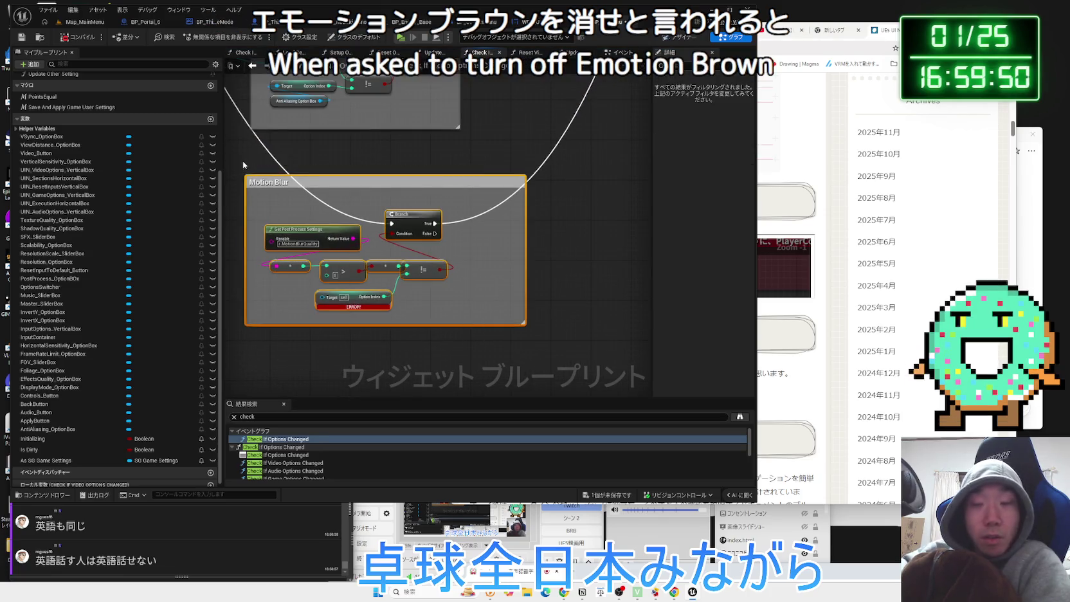
key(Delete)
Recompile, delete the Motion Blur nodes in Update Video Settings, and move Save and Apply changes up
scroll(253, 169, down, 3)
click(78, 37)
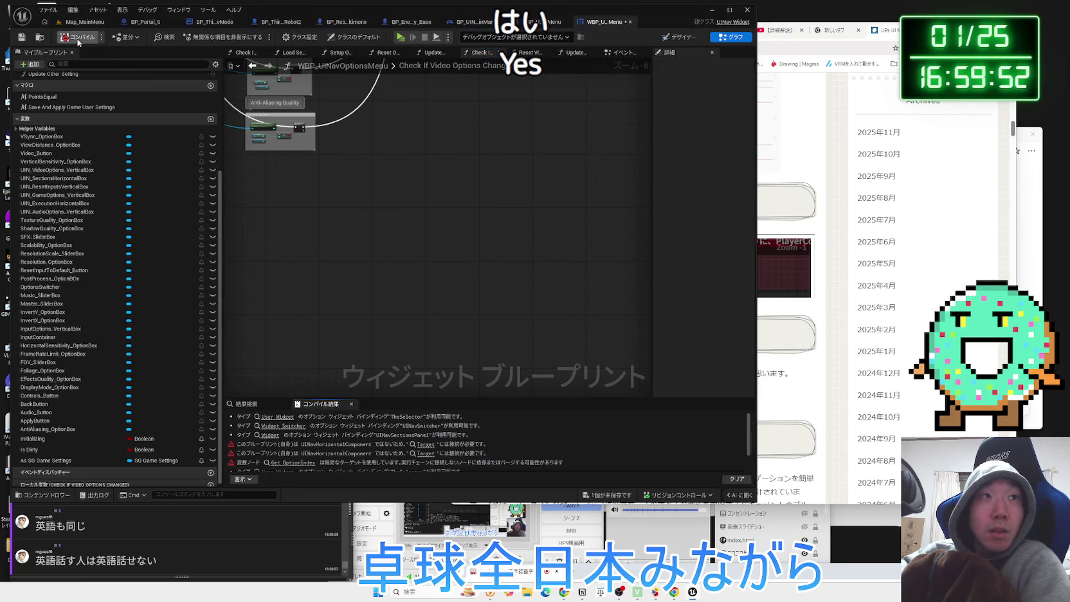
click(426, 445)
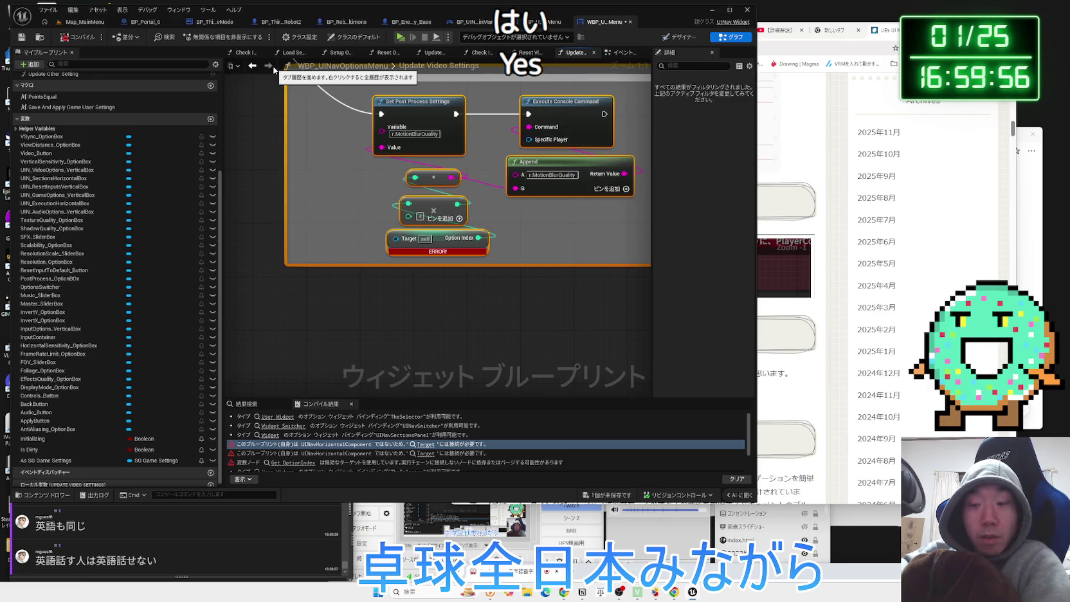
key(Delete)
scroll(429, 223, down, 6)
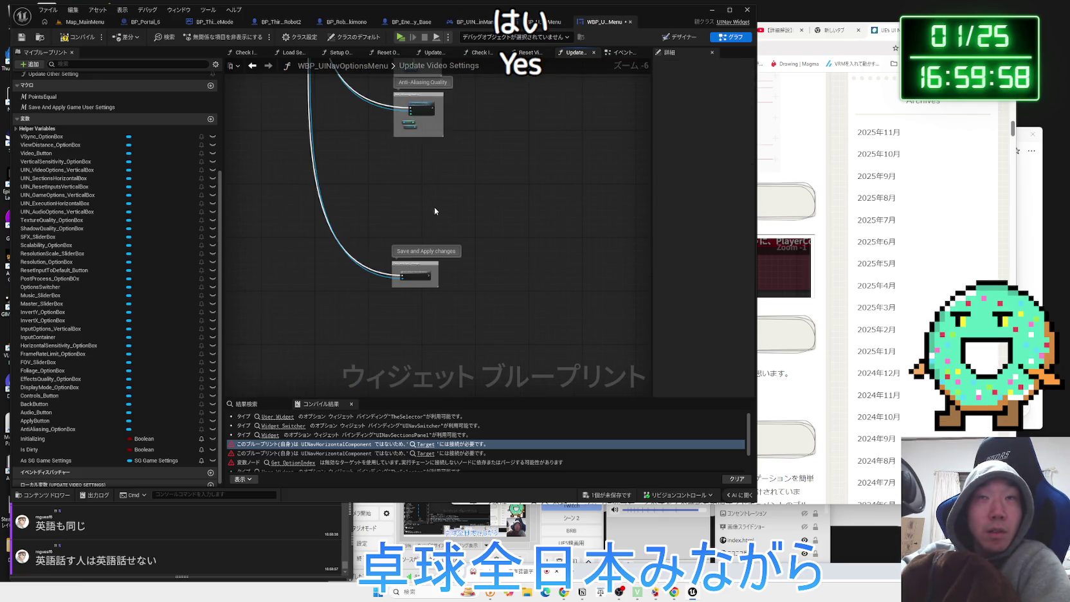
drag(427, 280, 428, 177)
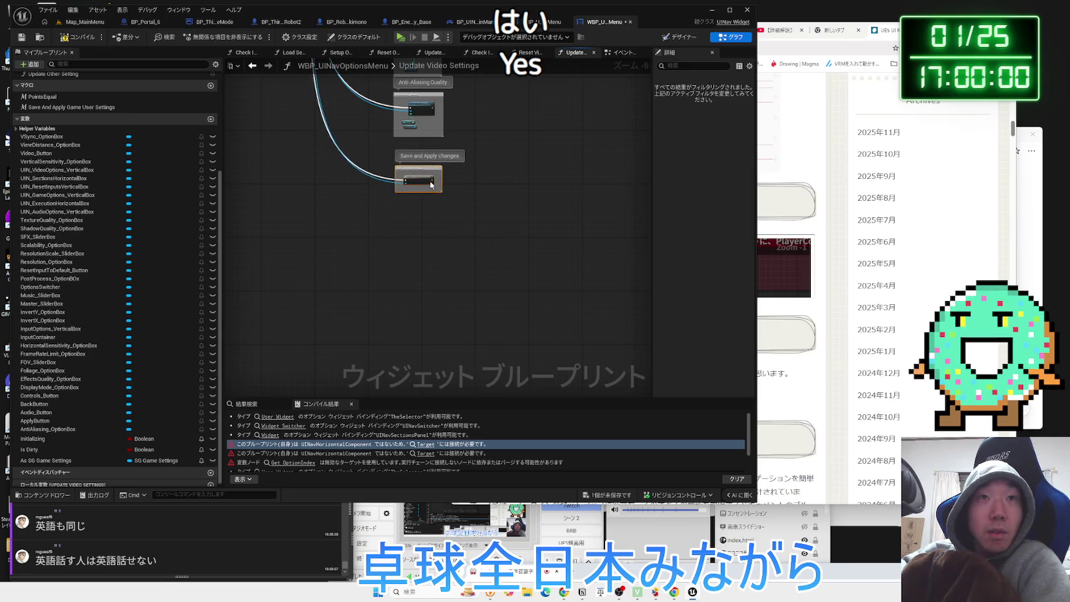
Delete the Motion Blur comment group from the Reset Video Settings function
click(524, 52)
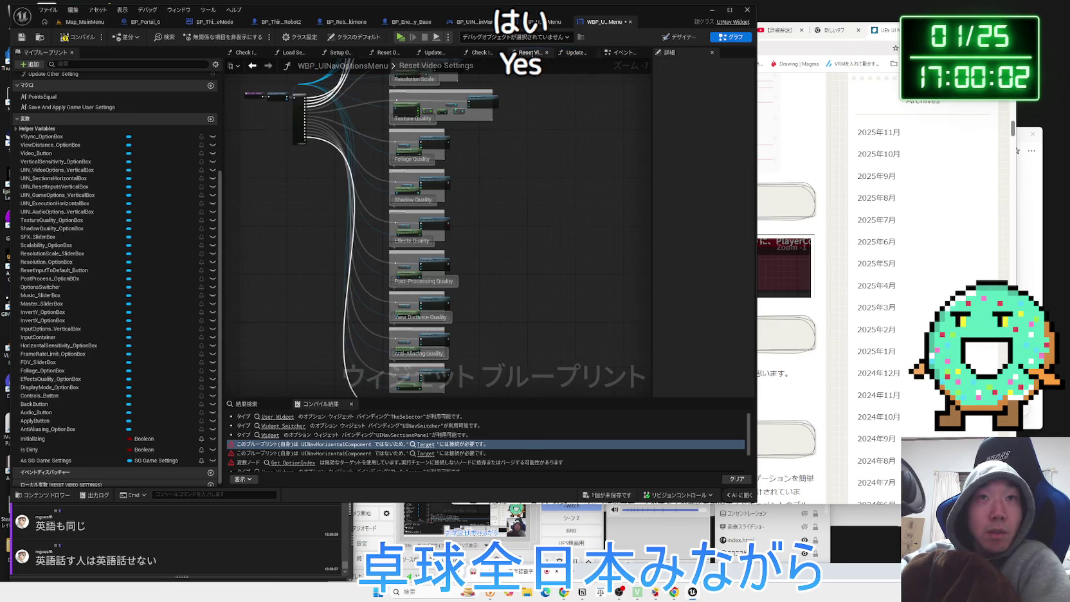
scroll(419, 230, up, 3)
scroll(519, 302, up, 2)
click(248, 126)
key(Delete)
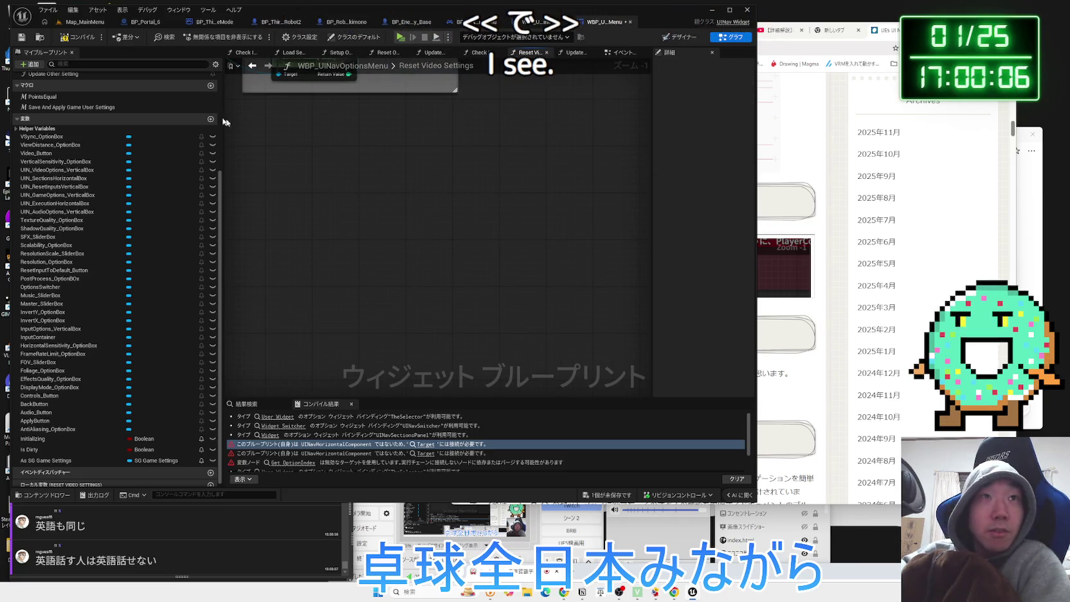
key(ctrl+f)
Inspect the Reset Video Settings wiring and the Event Graph's scalability logic
mouse_move(414, 227)
mouse_down()
mouse_move(299, 253)
mouse_move(430, 258)
mouse_up()
scroll(431, 258, up, 2)
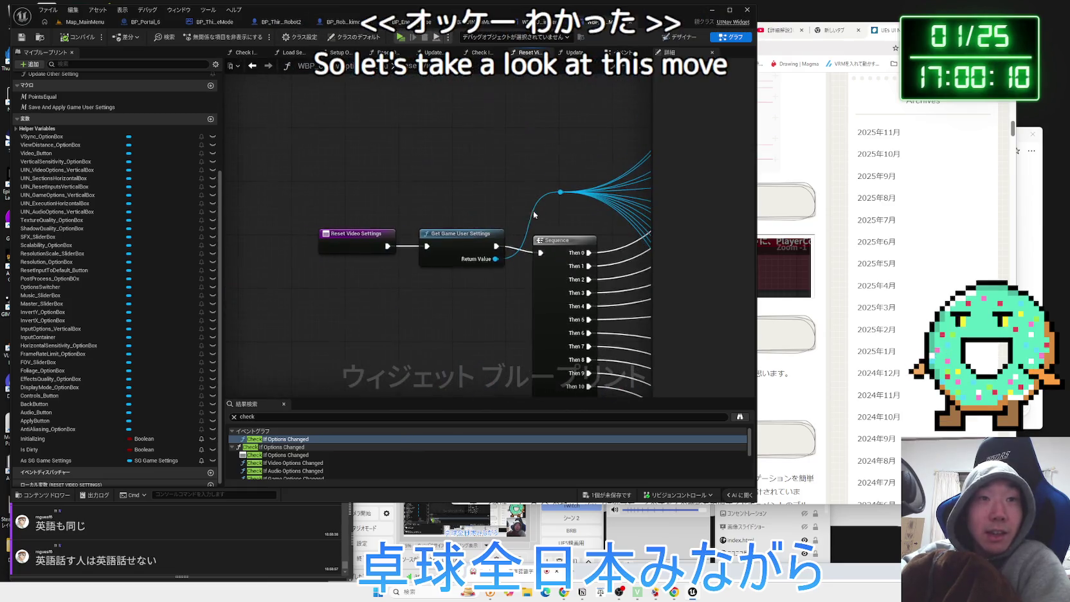
click(444, 234)
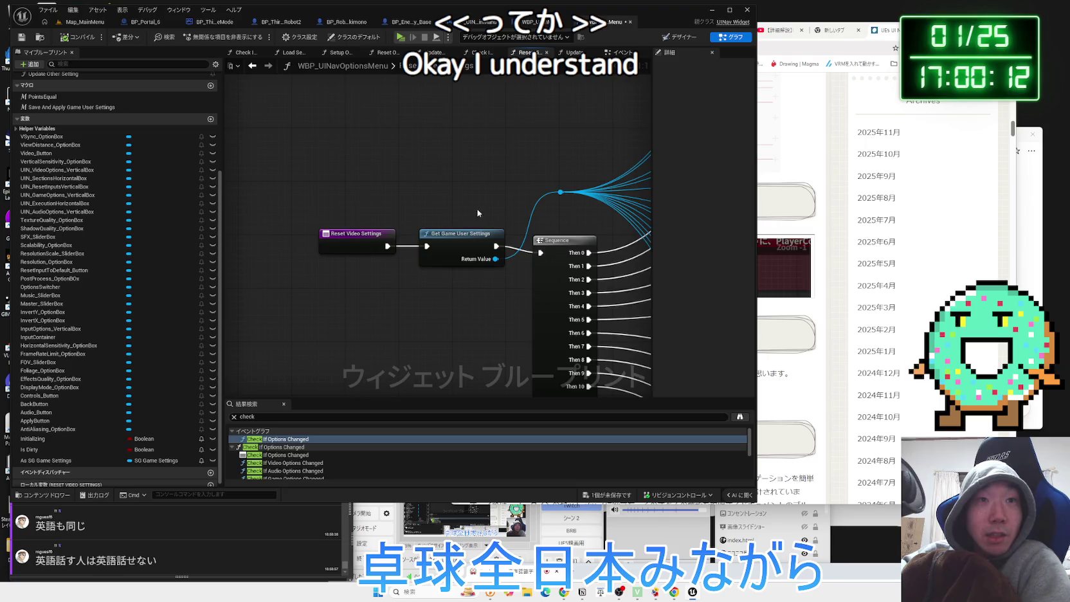
scroll(476, 214, down, 3)
drag(476, 214, 366, 313)
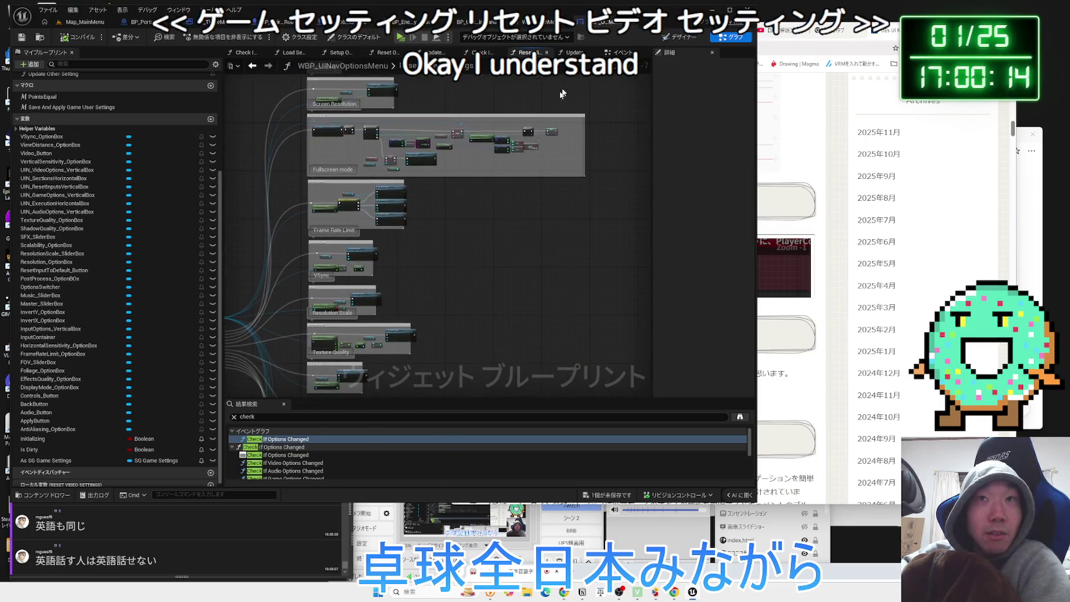
click(433, 52)
scroll(346, 251, up, 2)
scroll(357, 299, up, 2)
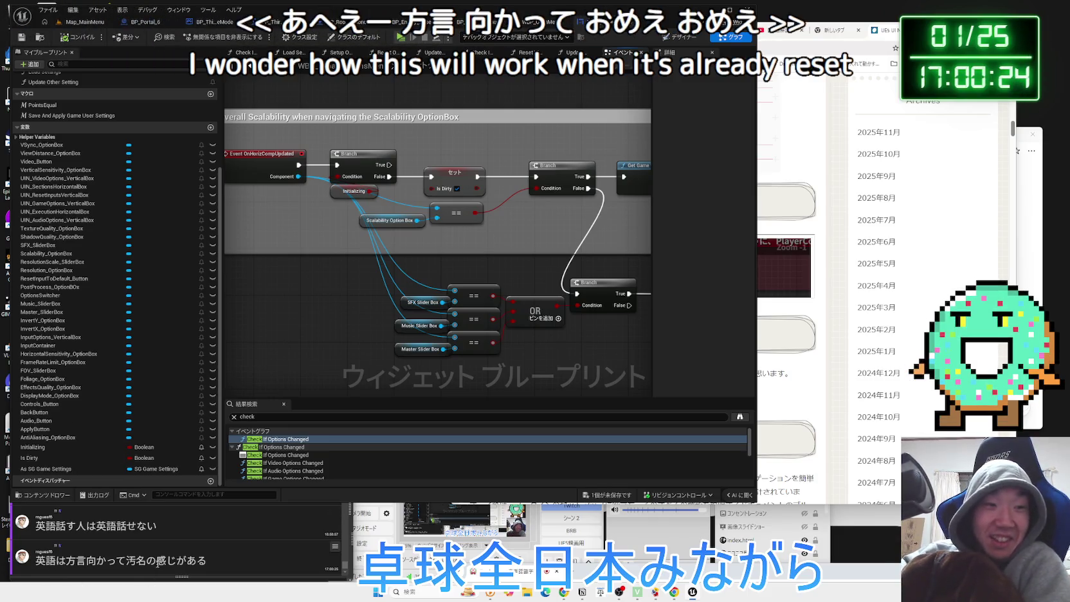
Select a word in a viewer comment, then open a new blank Chrome tab
double_click(136, 560)
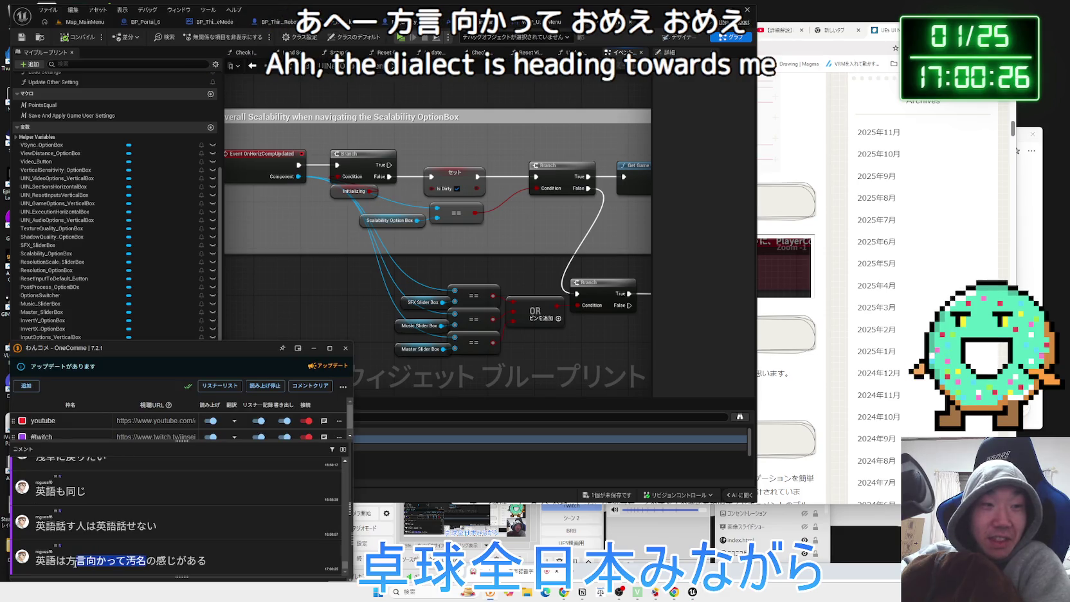
click(880, 37)
click(880, 32)
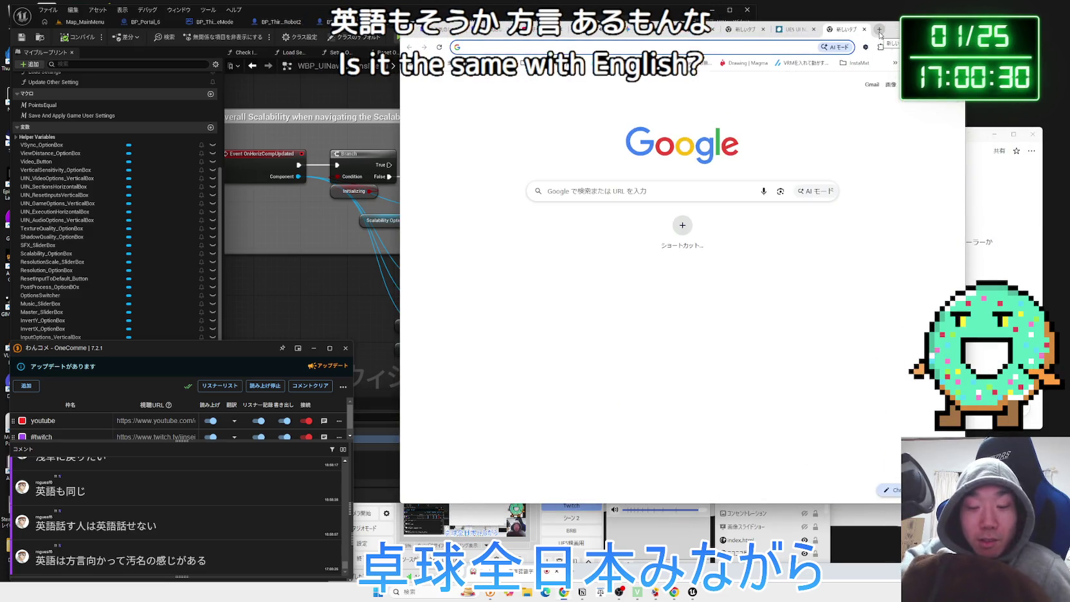
Search Google for 方言 and read the AI overview and the thegate12 result
text(ほうげん)
key(Return)
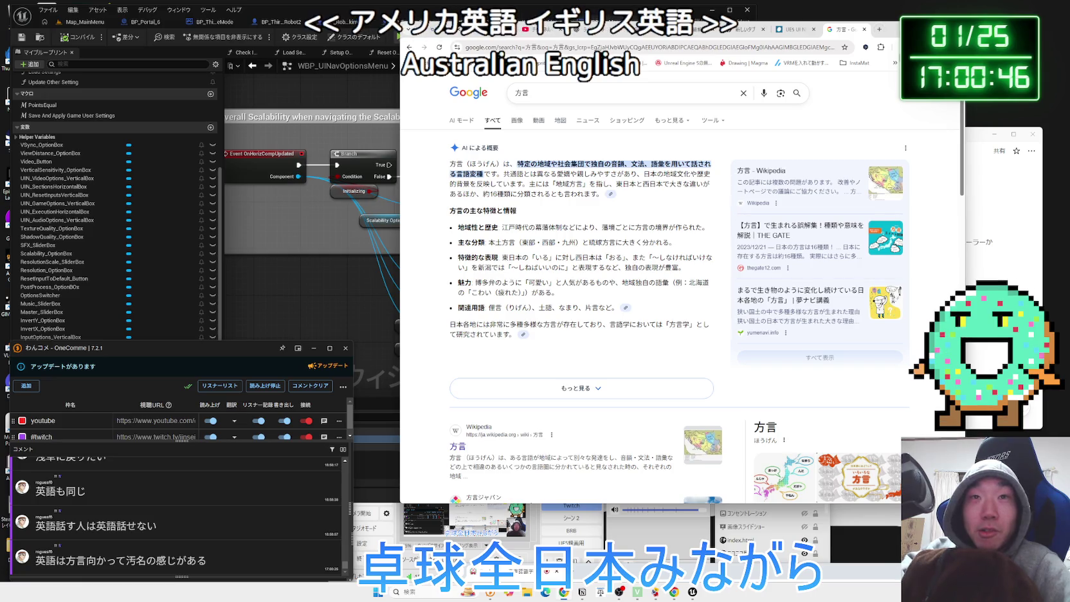
mouse_move(710, 200)
mouse_down()
mouse_move(489, 169)
mouse_move(451, 149)
mouse_up()
click(675, 196)
scroll(674, 197, down, 15)
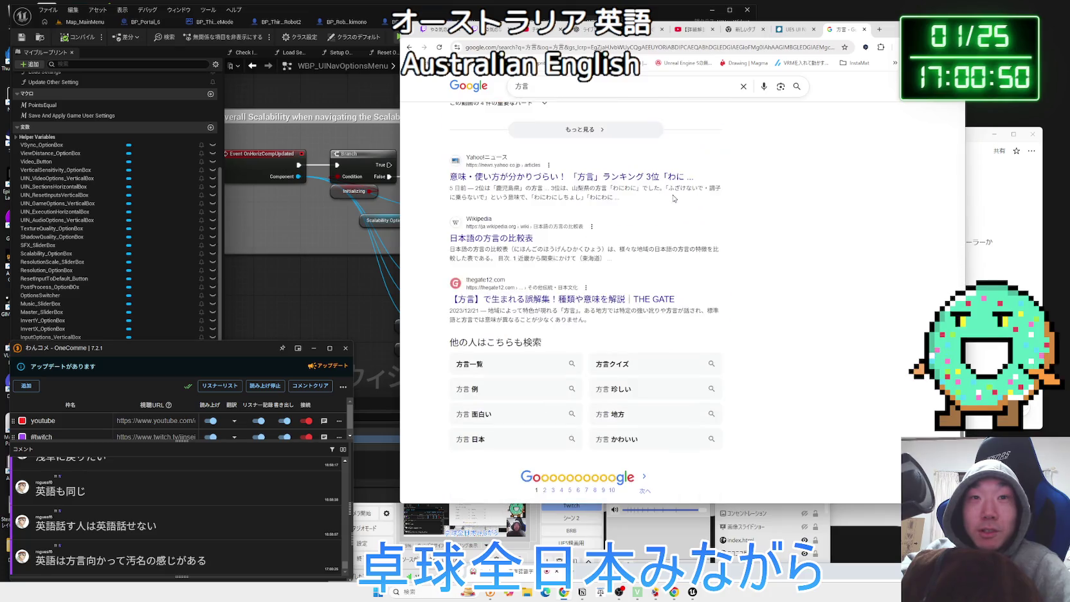
triple_click(740, 243)
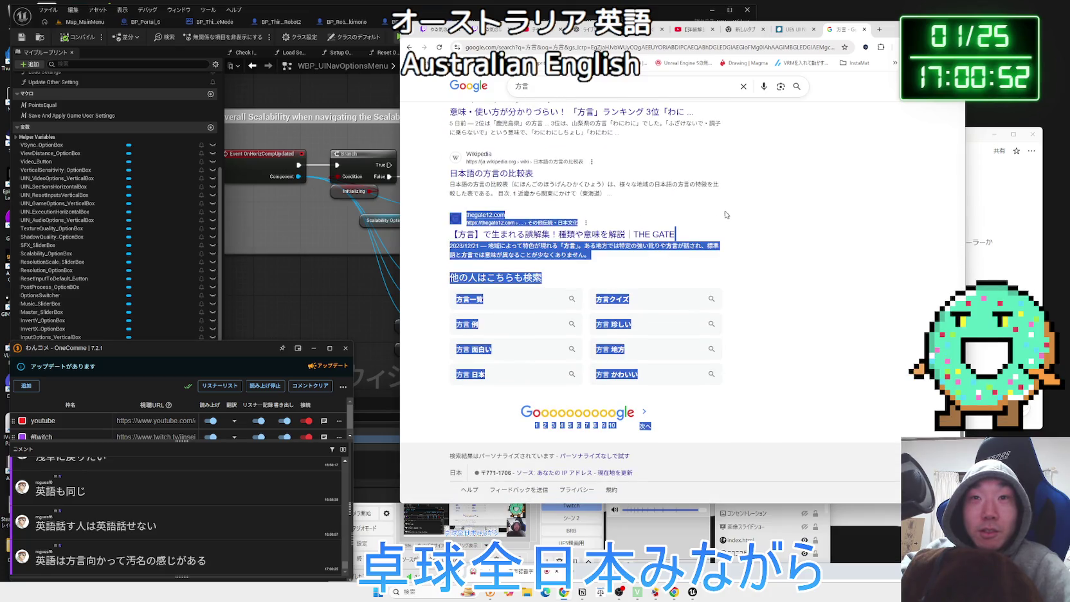
triple_click(730, 241)
click(748, 242)
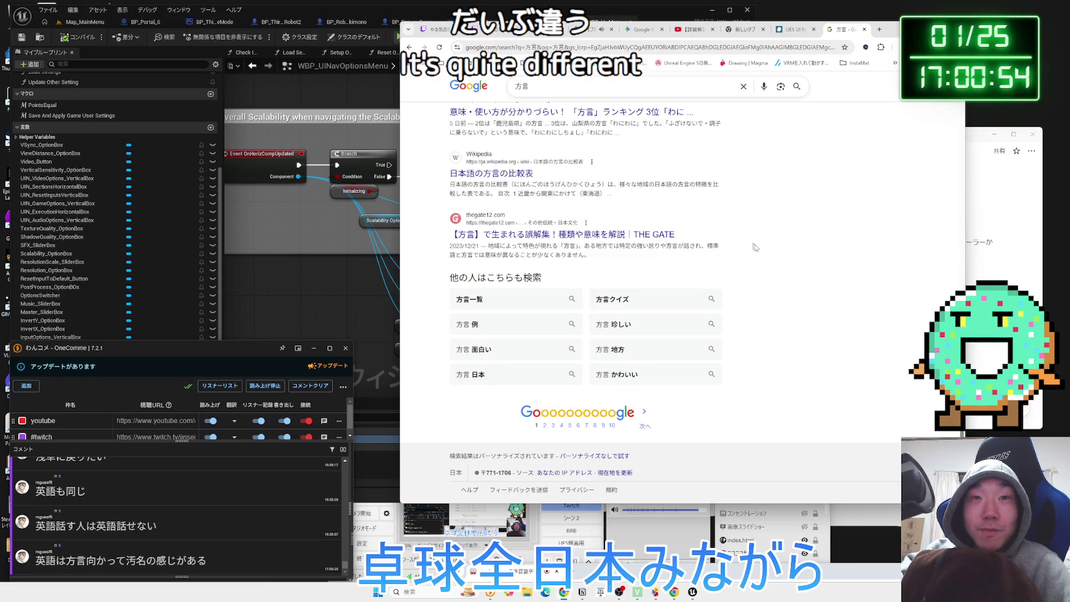
Go to results page 2, then search for 日本 アメリカ英語 イギリス英語
click(543, 426)
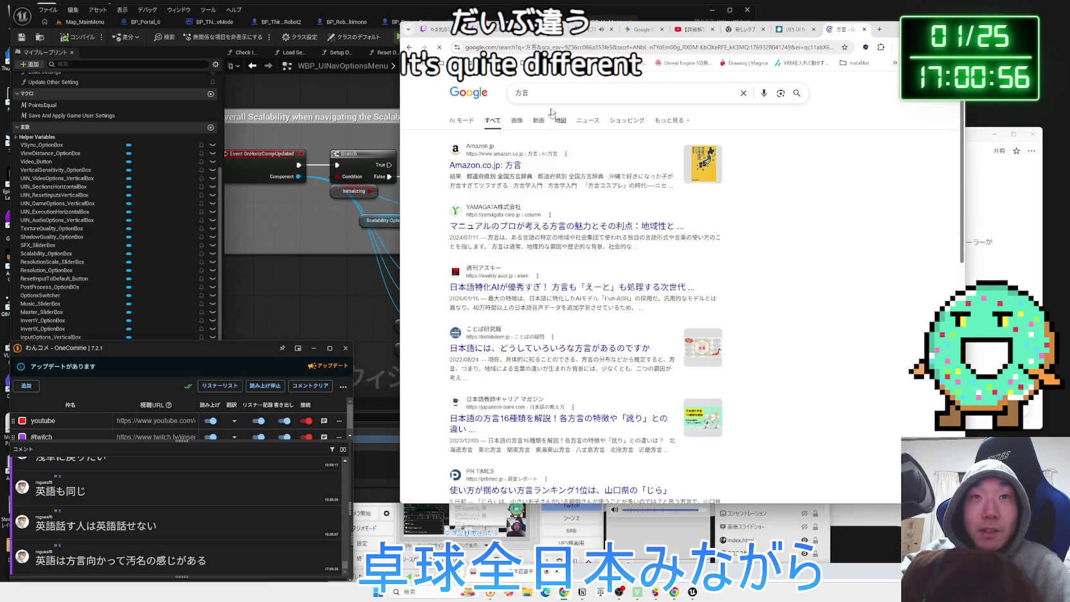
click(552, 96)
key(BackSpace)
key(BackSpace)
text(アメリカ)
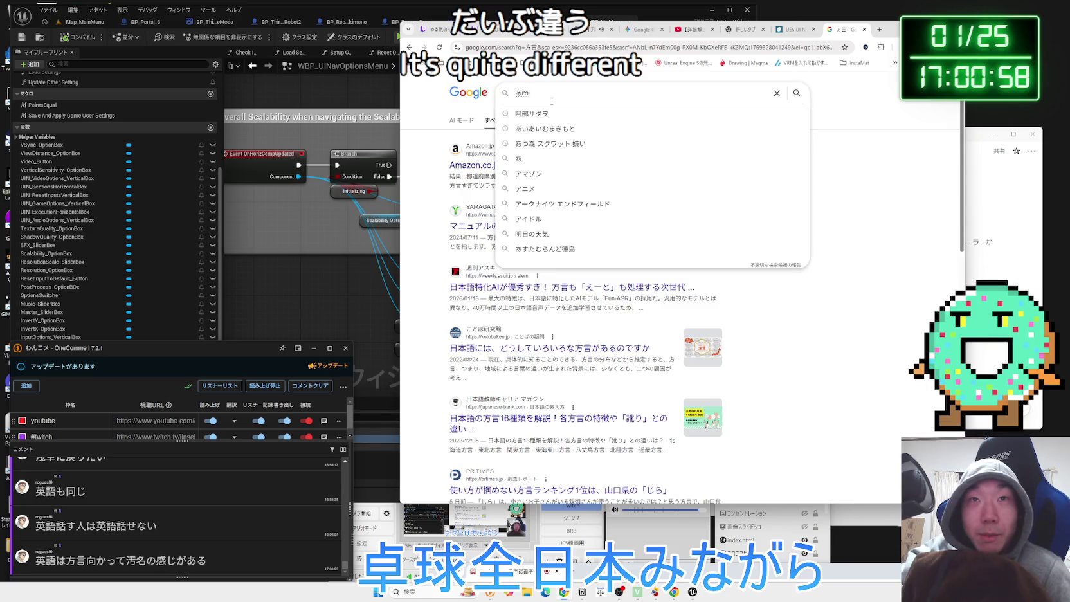
key(BackSpace)
key(BackSpace)
key(BackSpace)
text(にほん)
key(space)
key(Return)
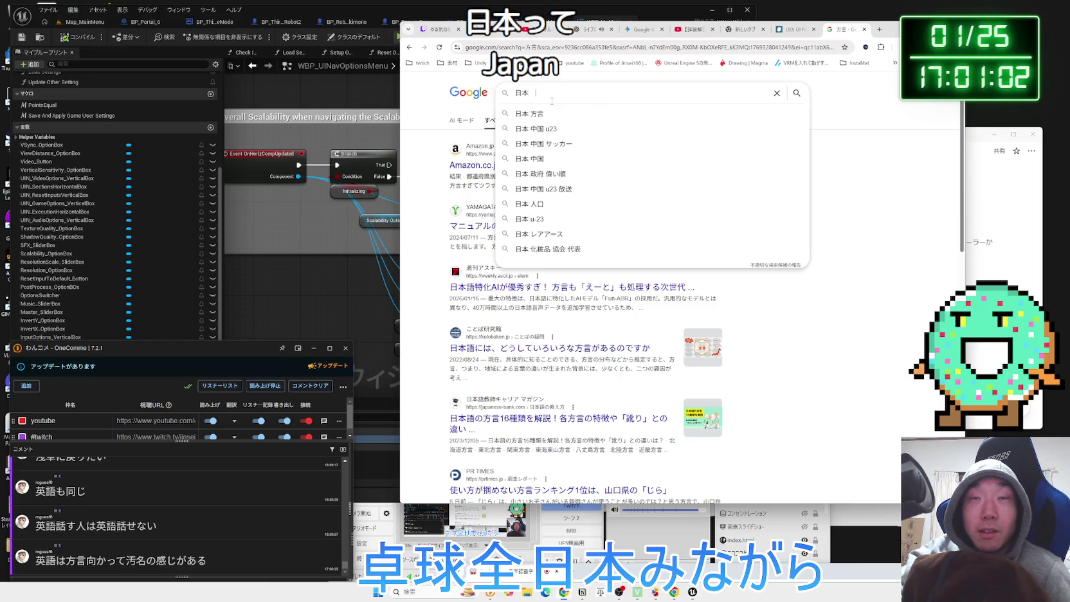
text(あめ)
text(アメリカ英語 い)
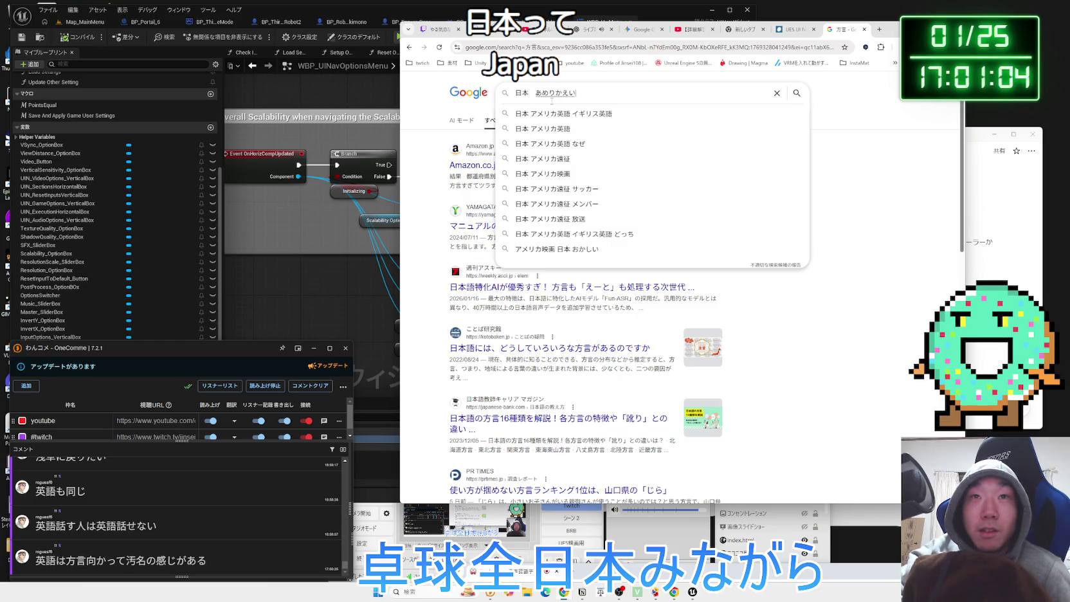
text(すえいご)
key(space)
key(Return)
key(Return)
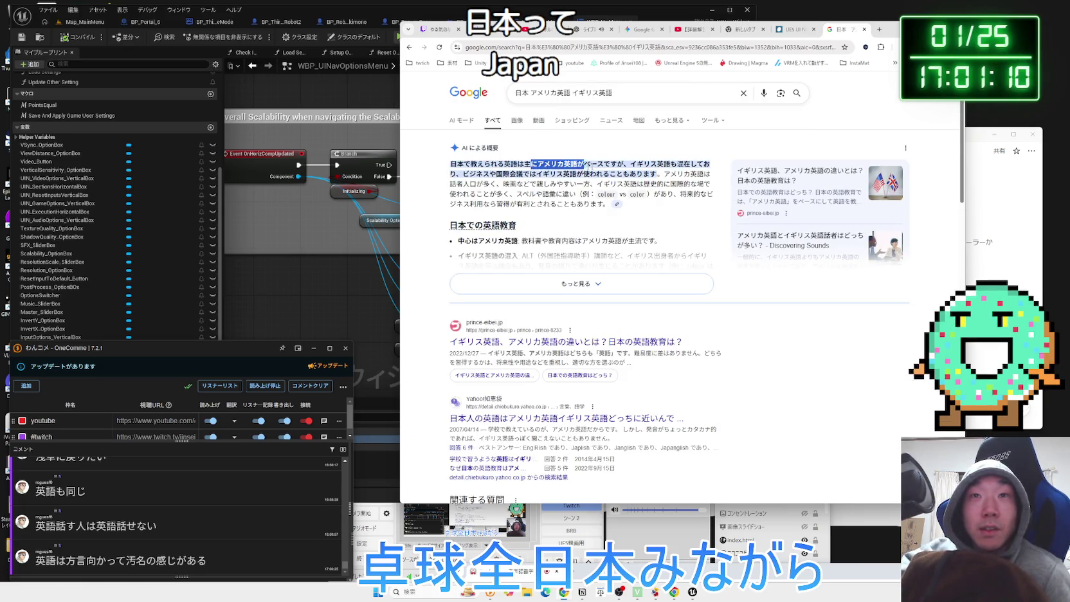
Read the AI overview's opening, then return to the UE5 UI Navigation blog tab
mouse_move(630, 165)
mouse_down()
mouse_move(455, 164)
mouse_move(658, 172)
mouse_up()
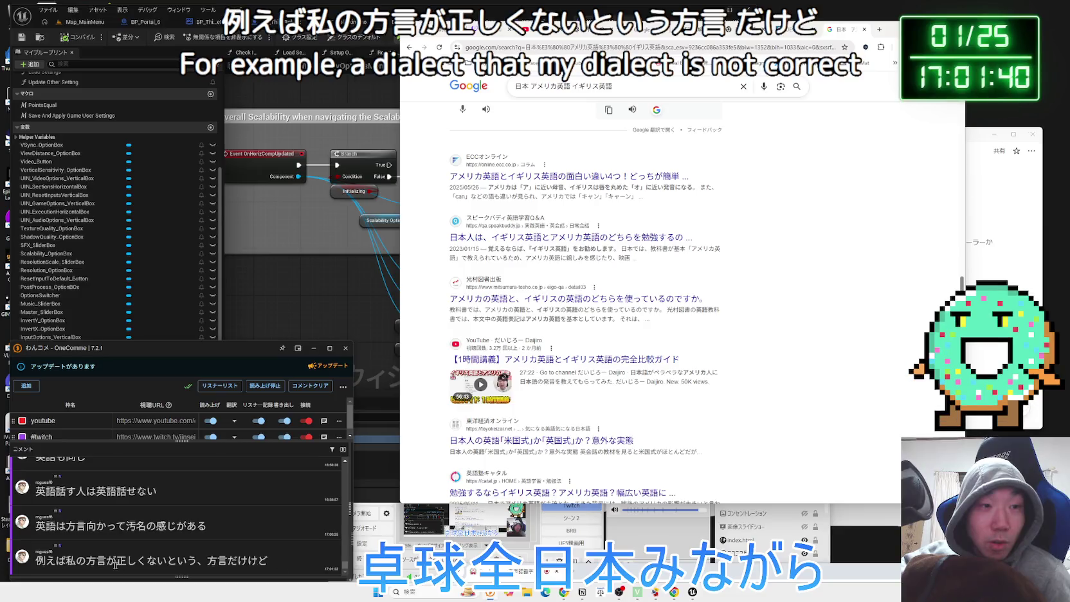
drag(116, 561, 226, 561)
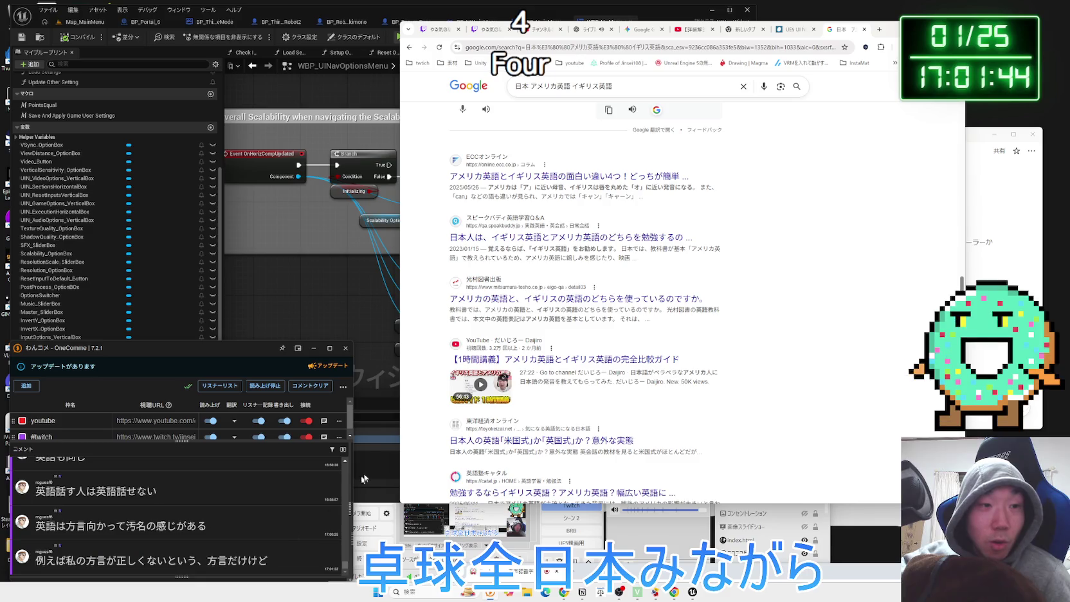
click(755, 265)
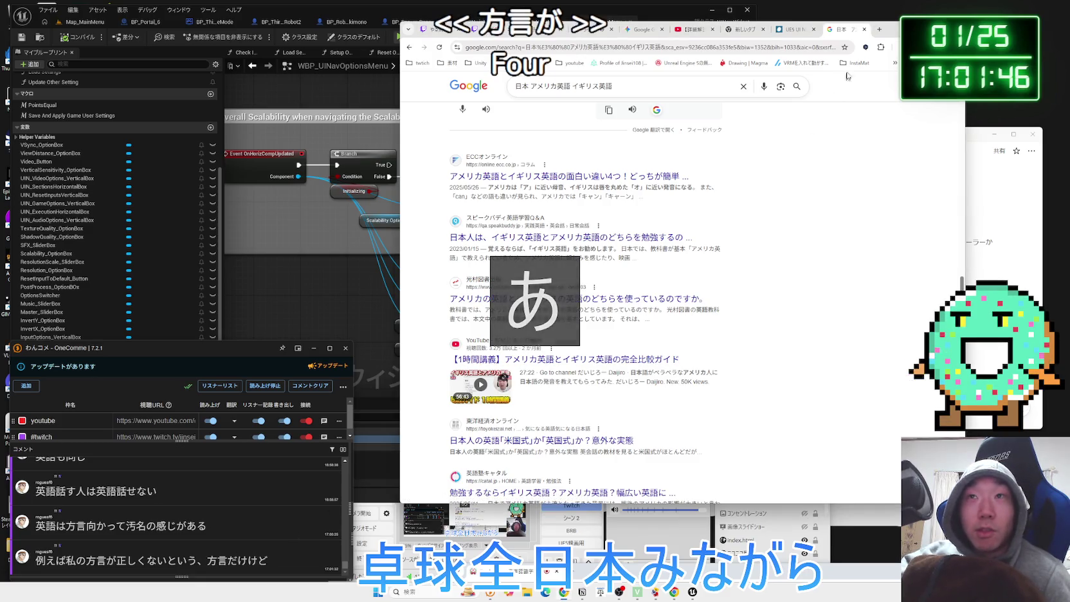
click(795, 29)
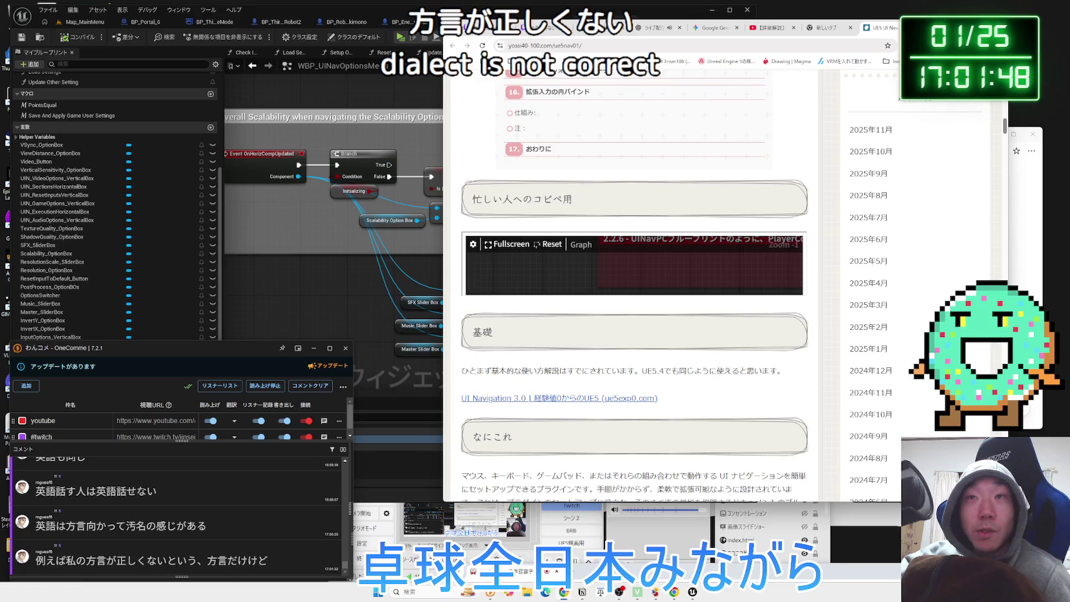
View the blog's embedded blueprintUE notes graph full-screen, read the blue comment, then return to Unreal
click(826, 29)
click(875, 30)
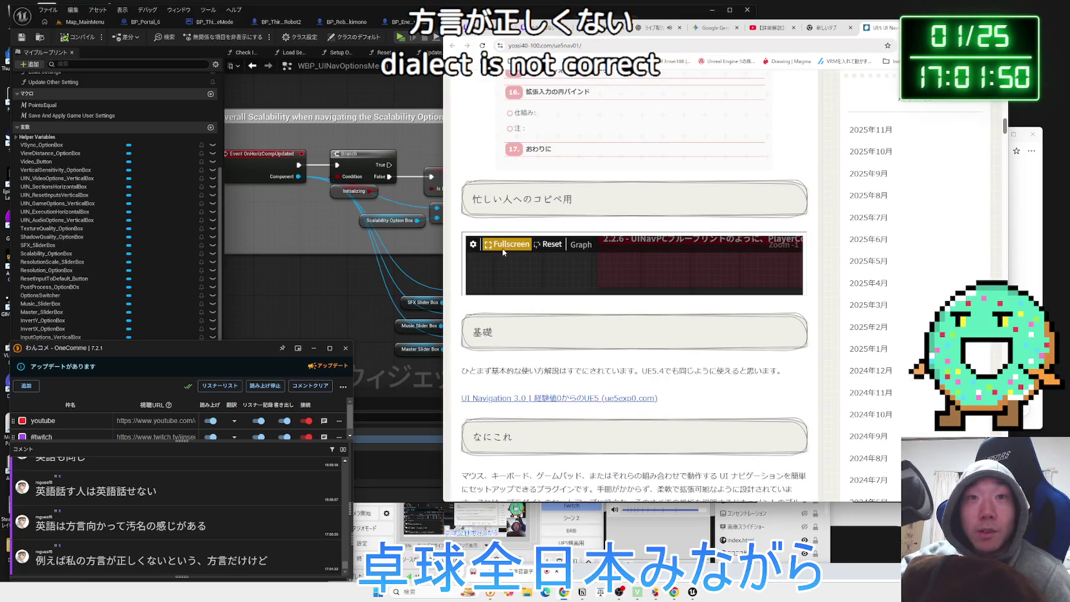
click(504, 251)
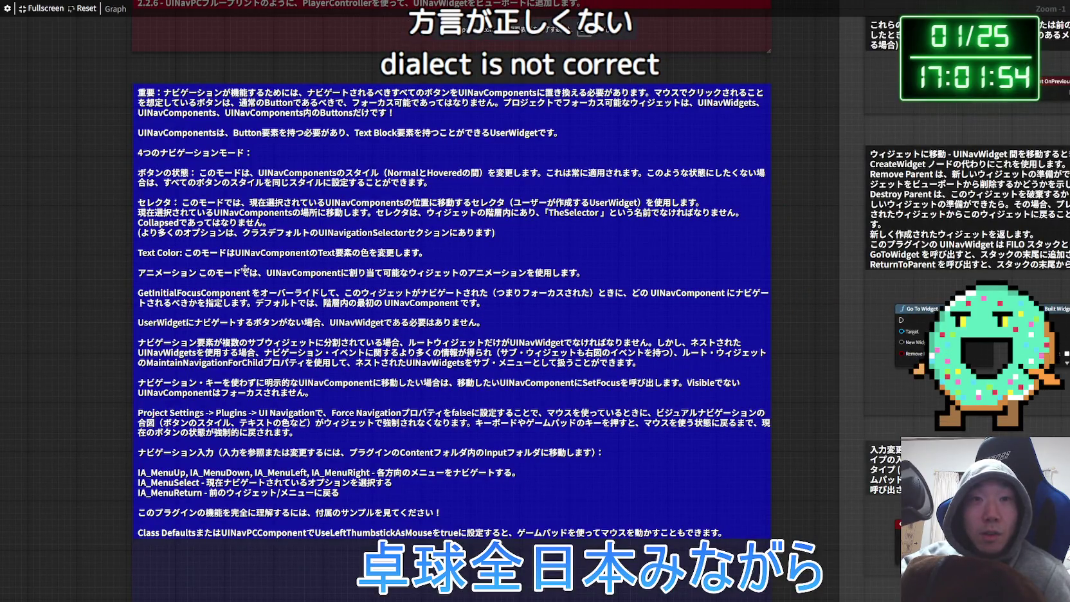
drag(409, 352, 370, 326)
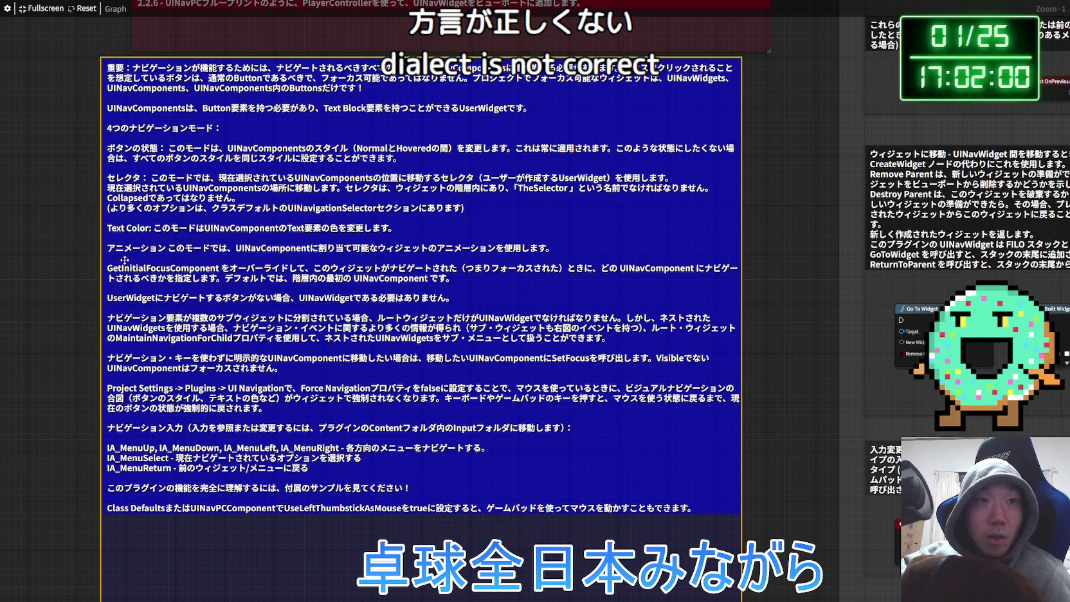
key(Escape)
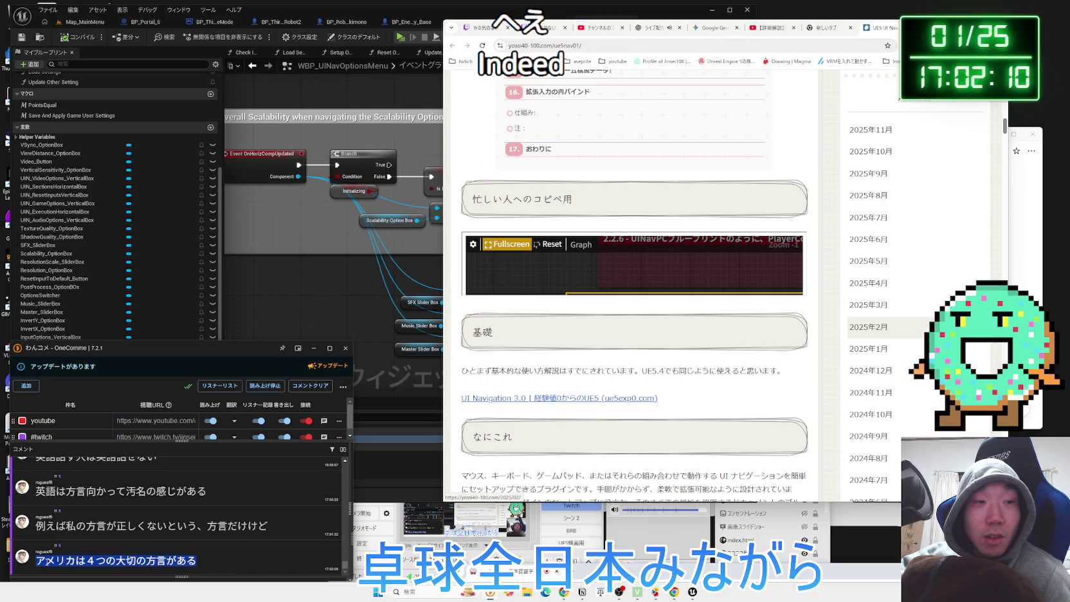
click(381, 331)
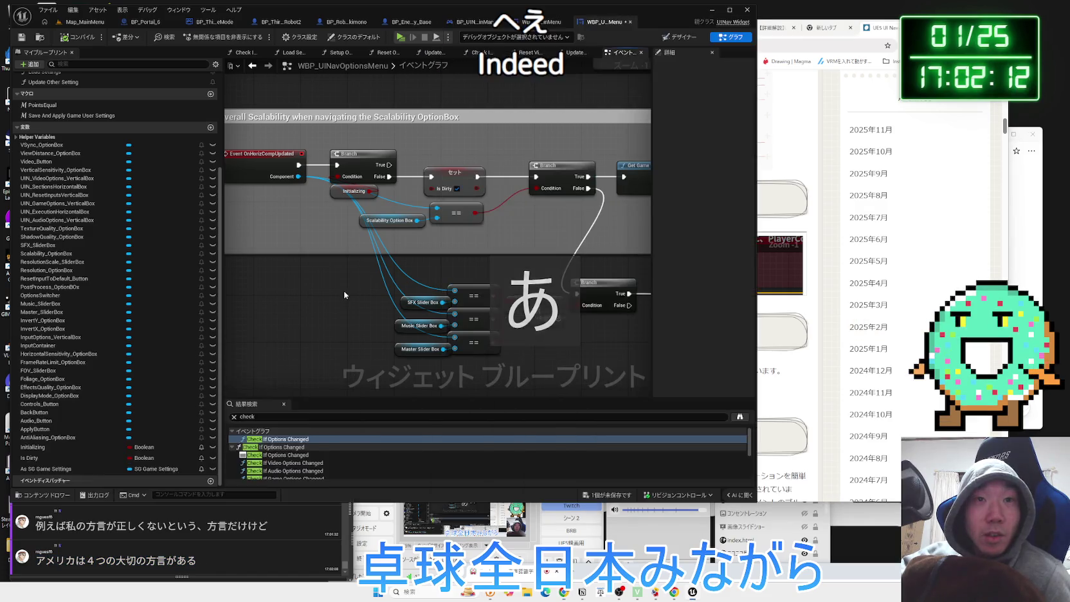
scroll(381, 331, down, 2)
scroll(381, 327, up, 1)
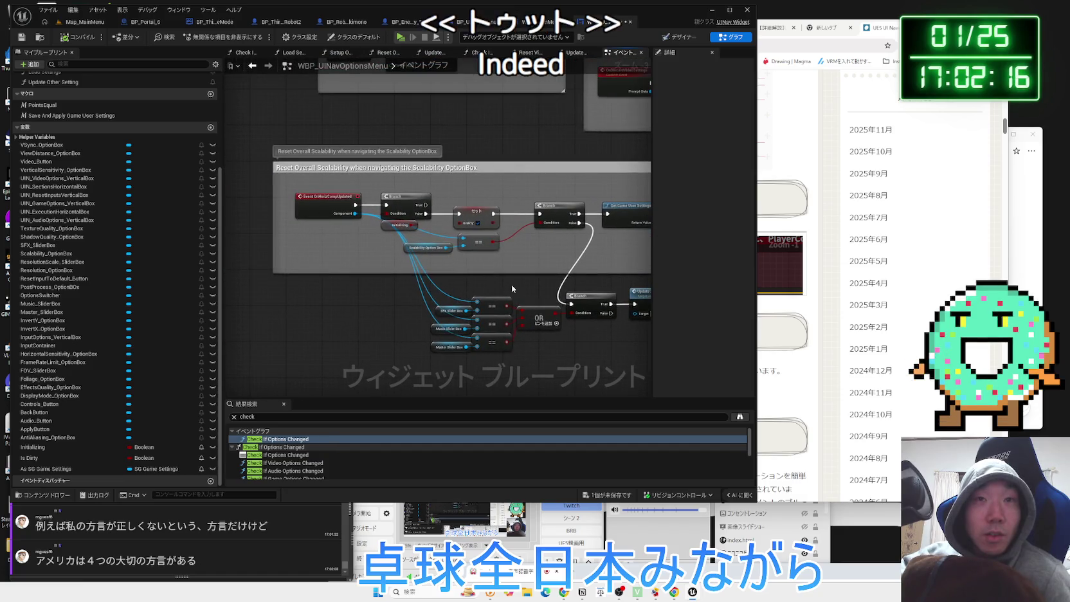
scroll(424, 282, up, 1)
scroll(424, 282, up, 1)
mouse_move(480, 305)
mouse_down()
mouse_move(353, 200)
mouse_move(365, 310)
mouse_move(352, 281)
mouse_up()
click(329, 216)
click(352, 283)
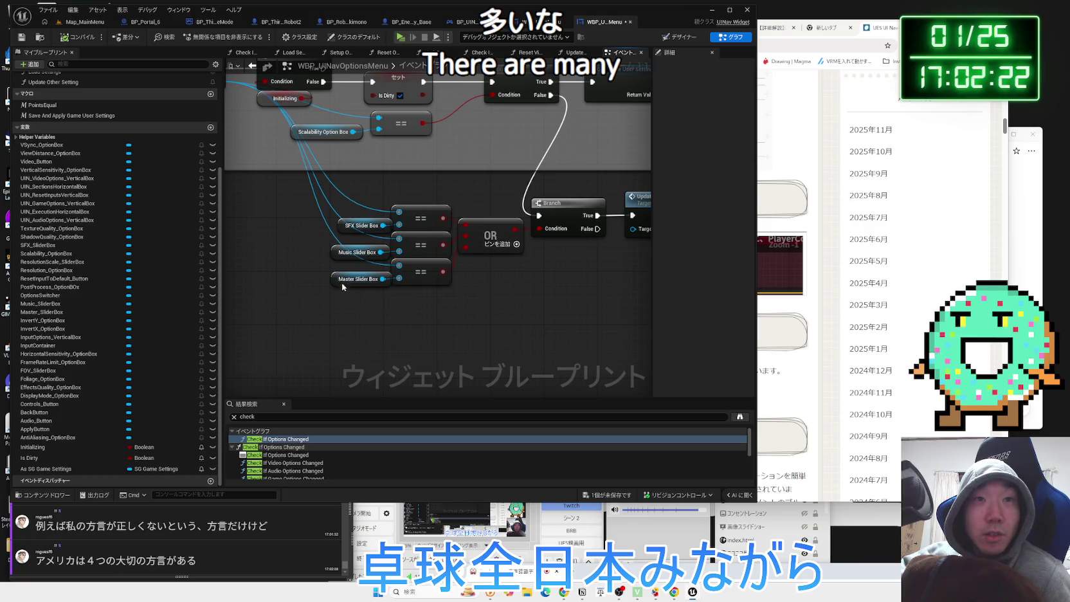
click(346, 256)
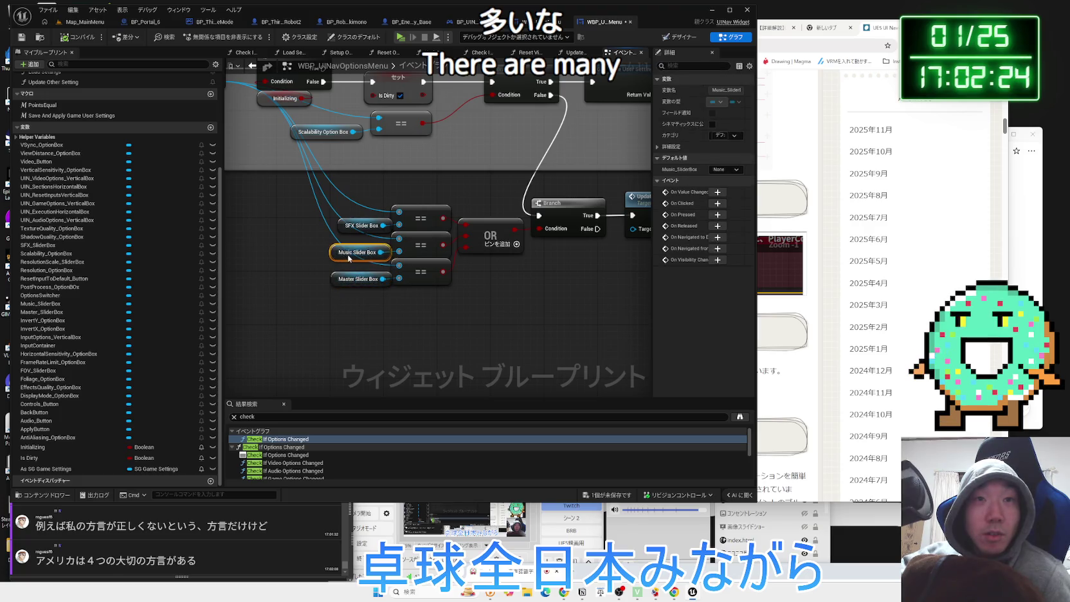
click(352, 228)
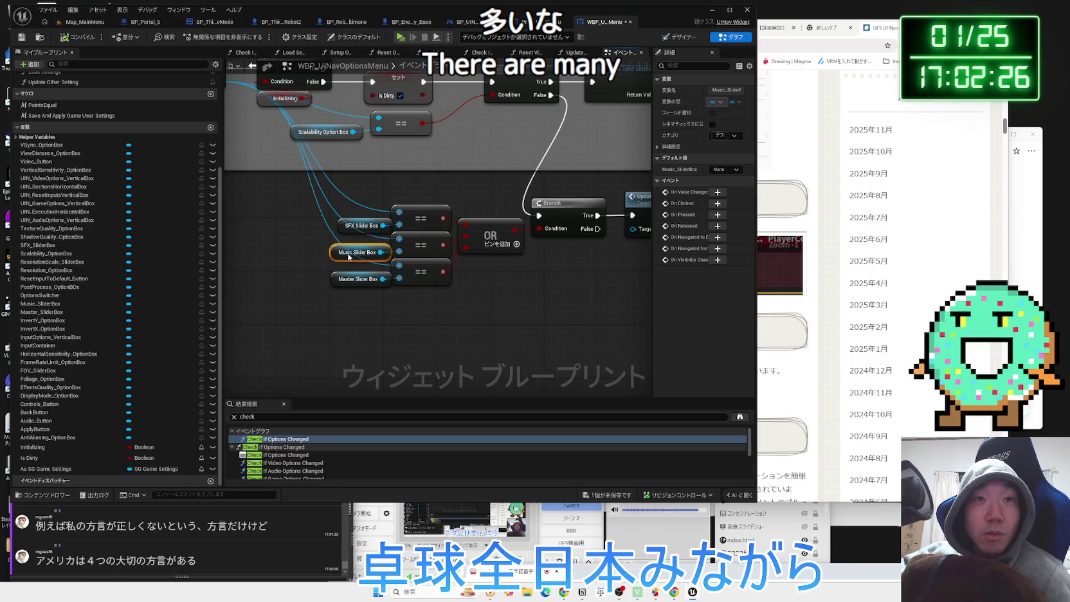
click(363, 295)
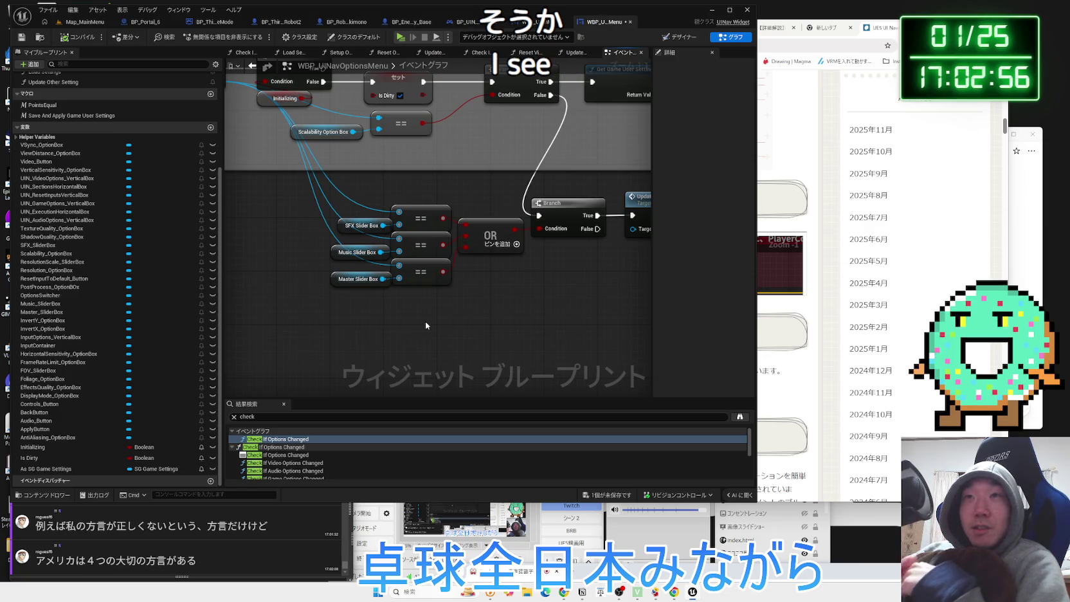
Back in the Unreal graph, inspect the == and OR comparison nodes and the SFX Slider Box variable
click(837, 19)
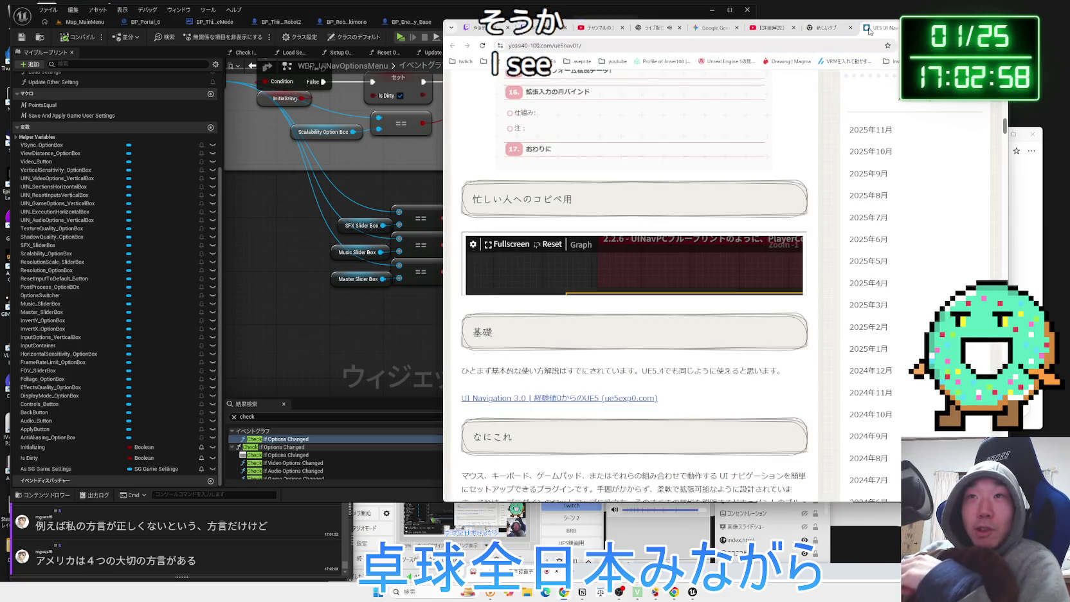
click(867, 28)
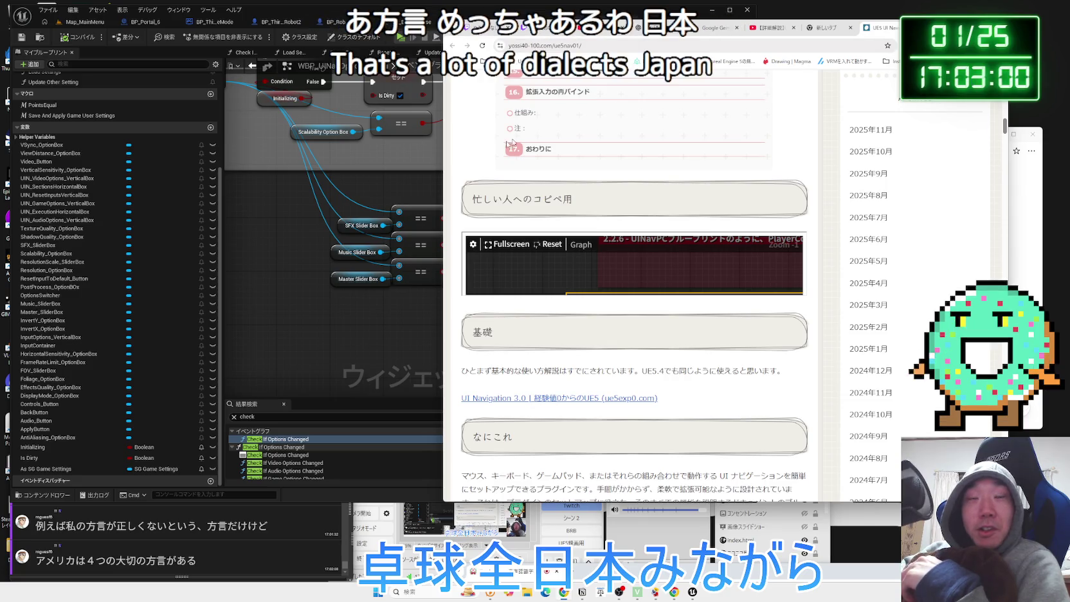
click(403, 154)
scroll(371, 315, down, 1)
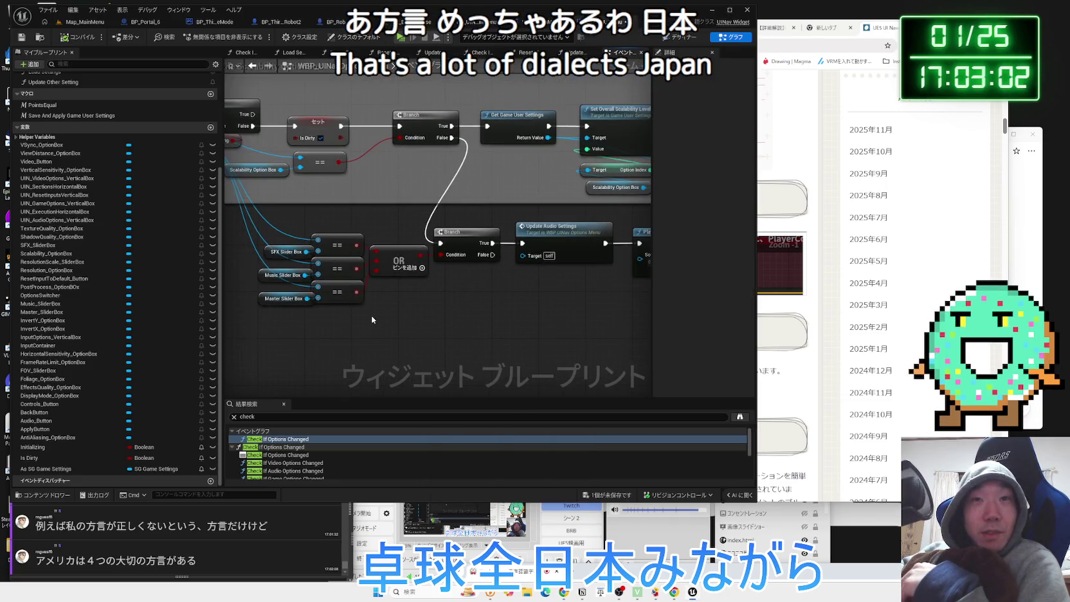
drag(371, 317, 424, 314)
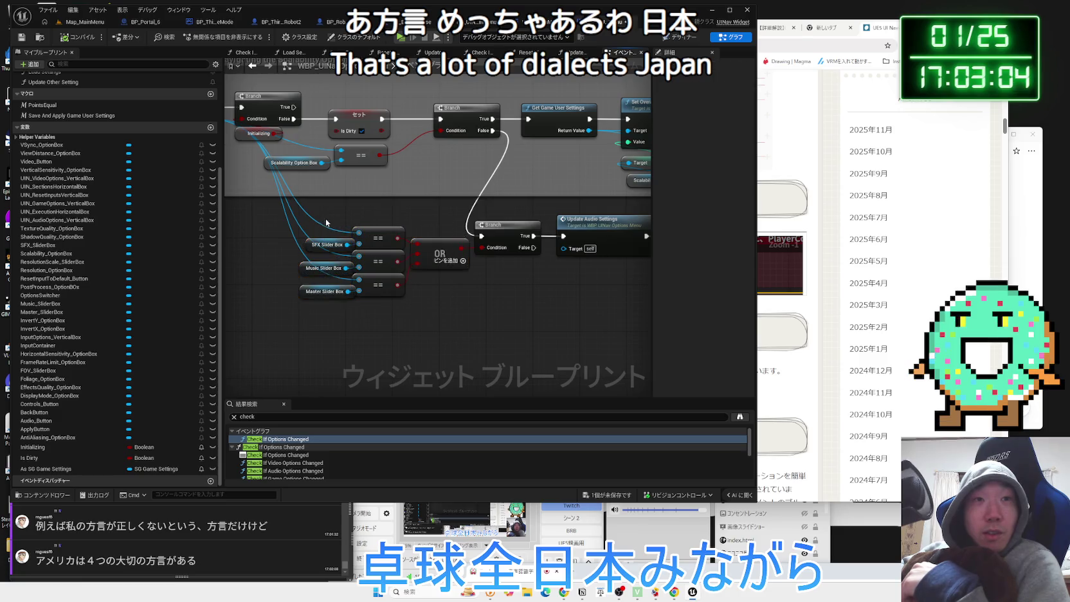
click(454, 307)
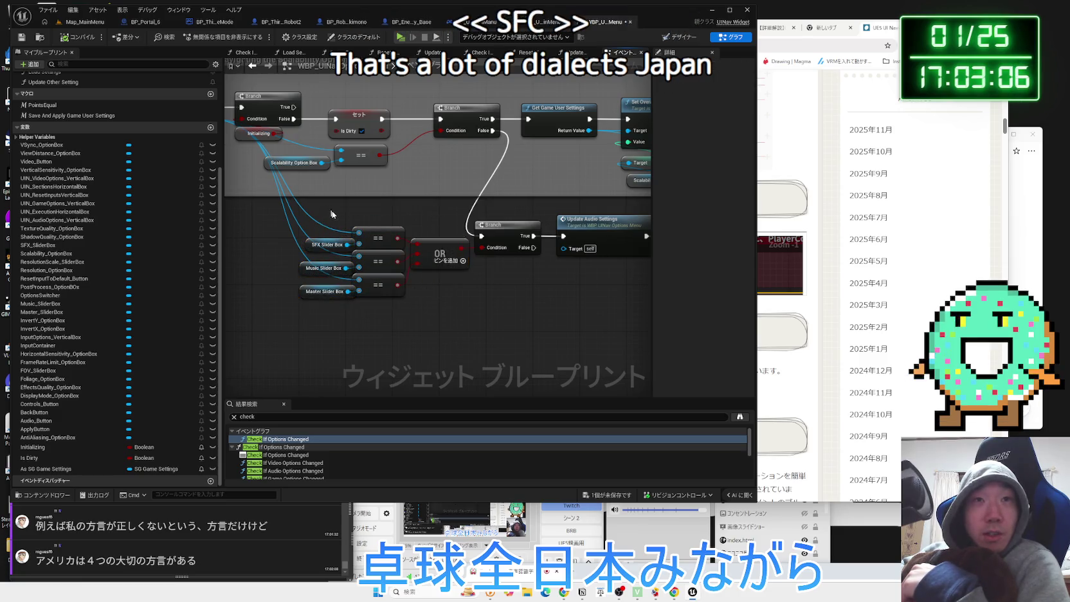
drag(455, 313, 346, 228)
click(438, 304)
mouse_move(455, 313)
mouse_down()
mouse_move(332, 217)
mouse_move(443, 299)
mouse_move(545, 306)
mouse_up()
click(444, 299)
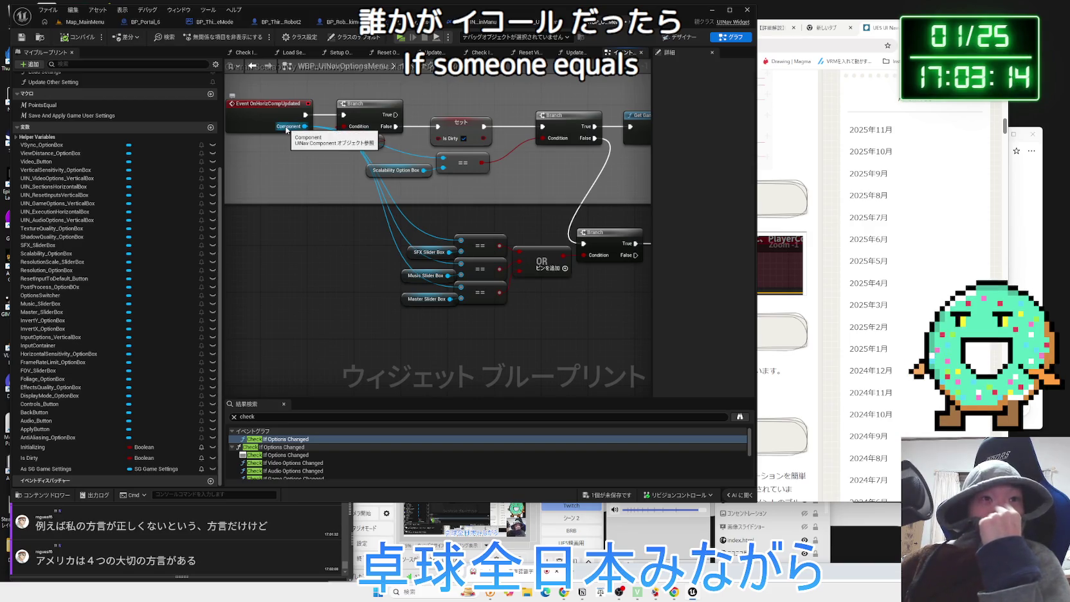
click(426, 252)
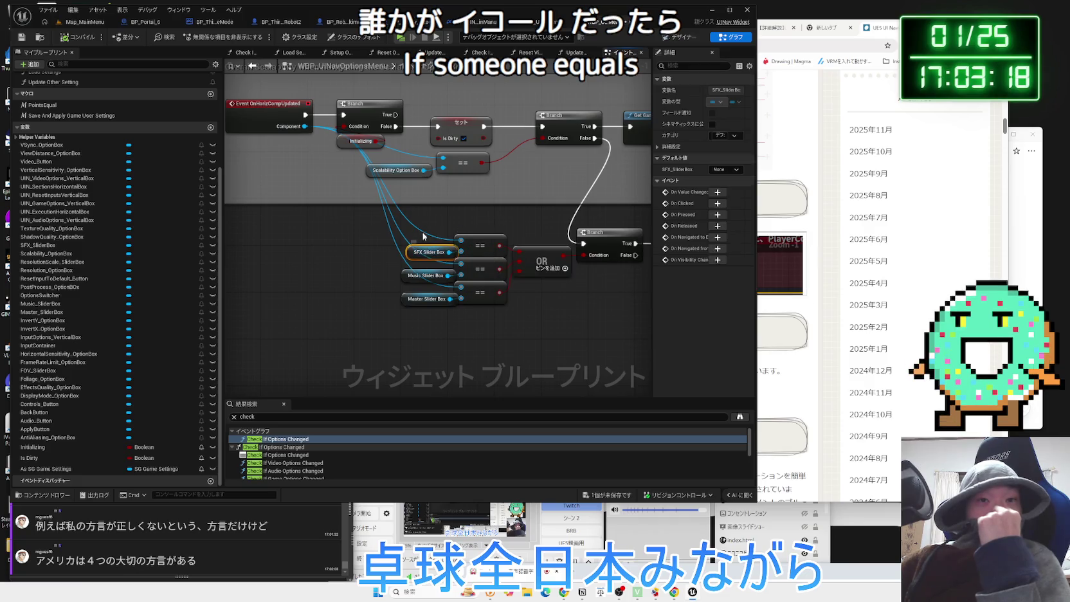
ctrl+click(479, 241)
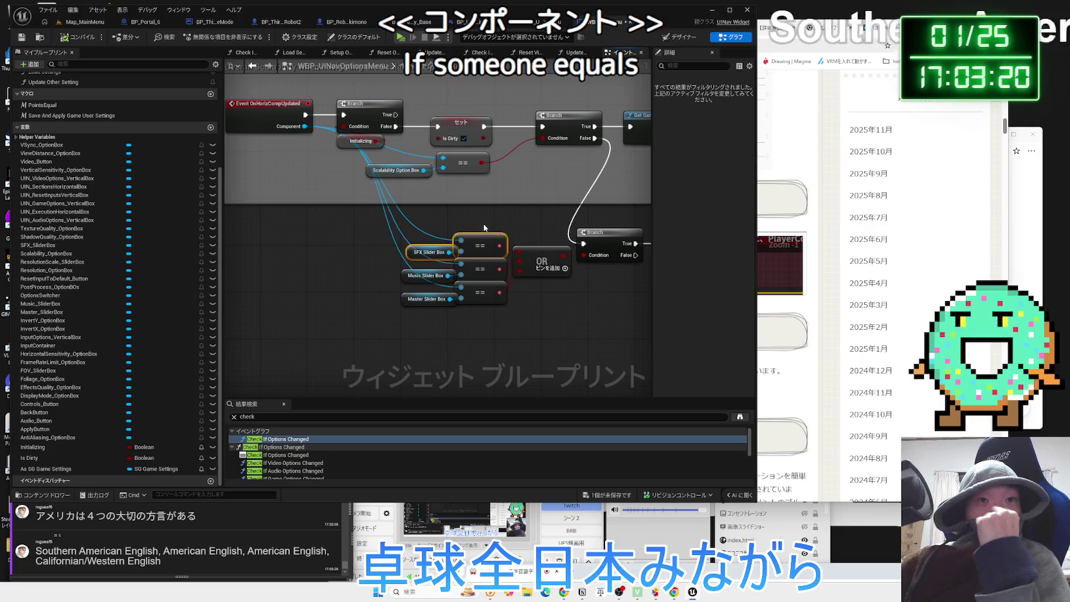
click(483, 220)
Select 'Californian/Western English' in the viewer comment and search Google for it
click(222, 507)
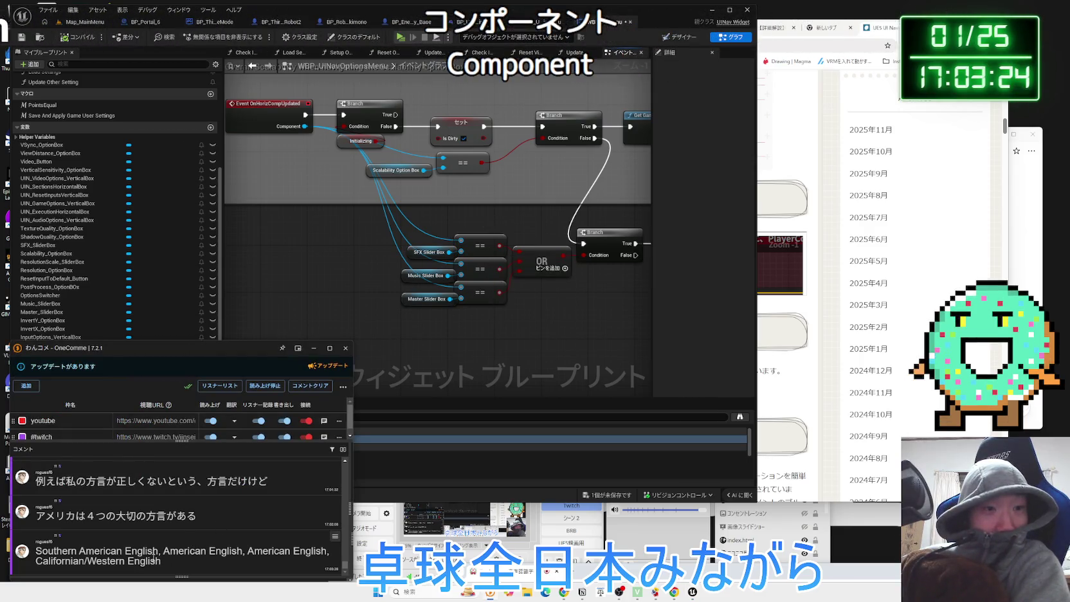
drag(175, 552, 171, 563)
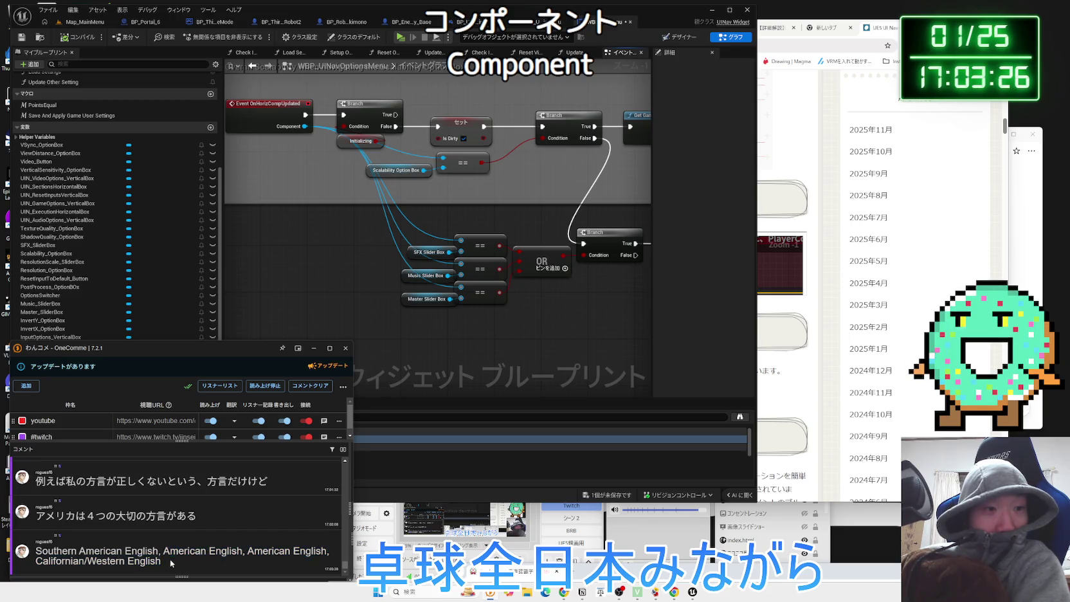
drag(106, 564, 36, 564)
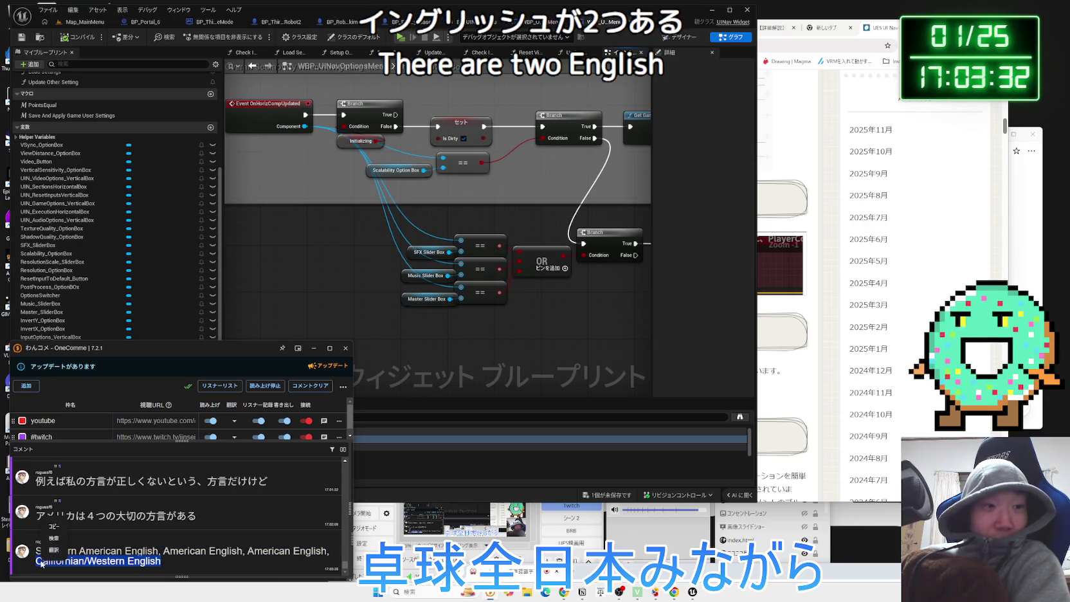
click(81, 551)
drag(162, 565, 81, 564)
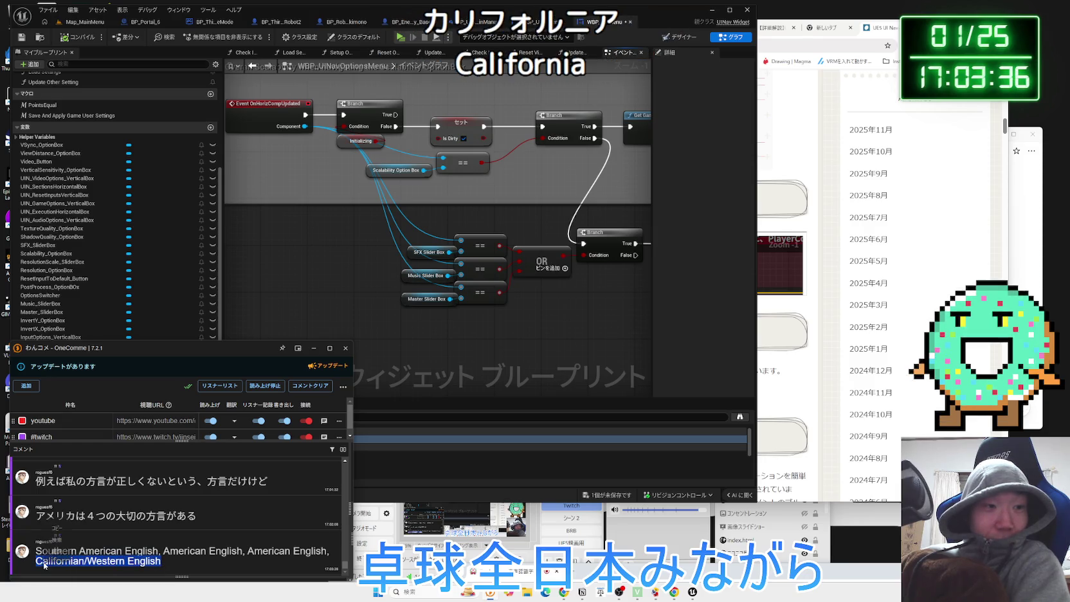
click(53, 541)
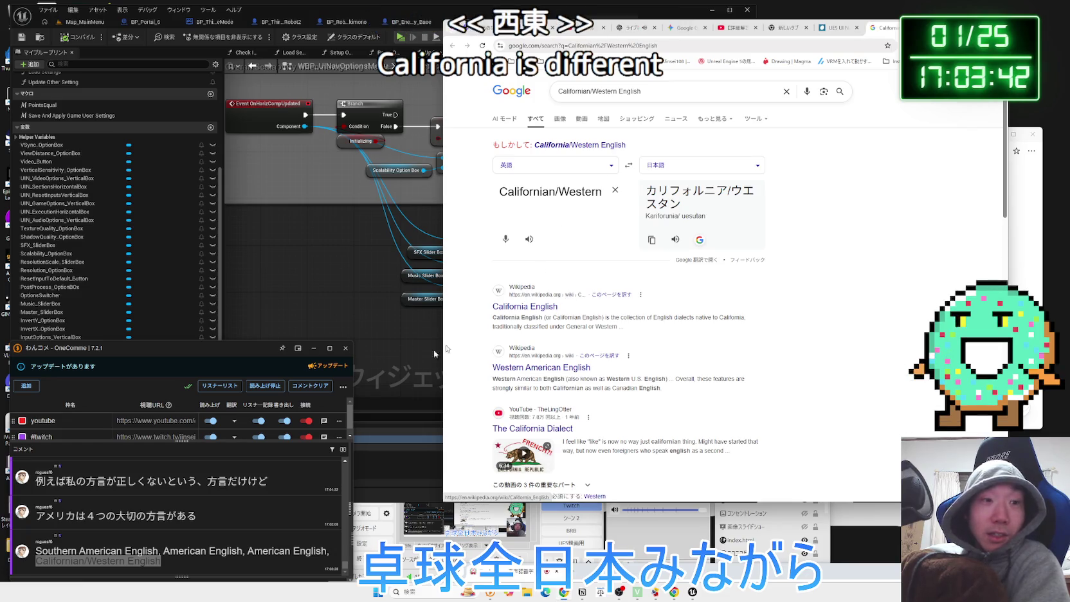
click(57, 555)
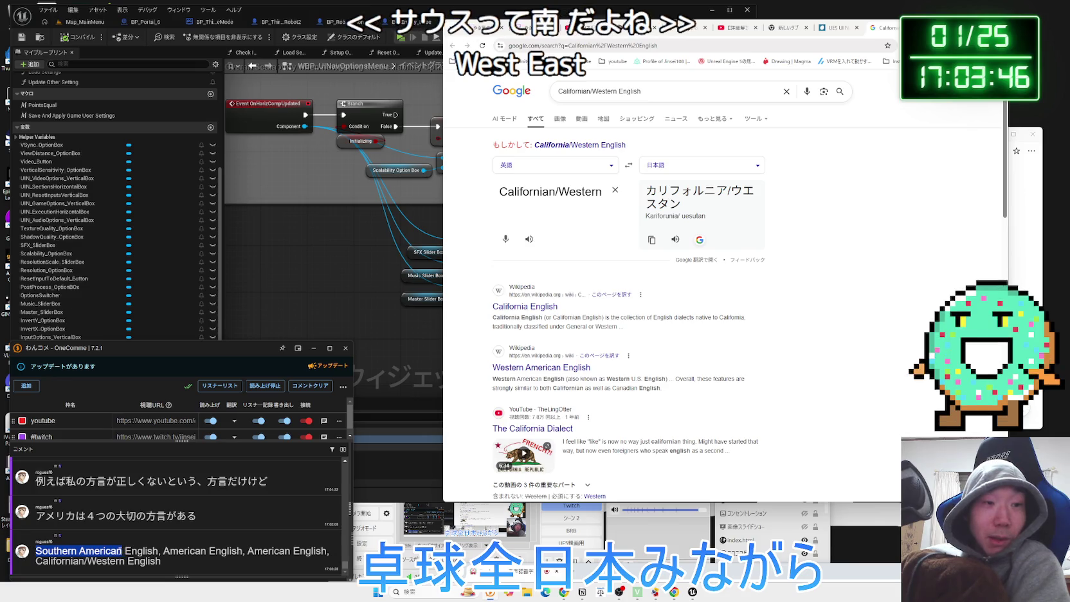
Search Google for 'Southern American English' from the chat comment and expand its AI overview
click(140, 552)
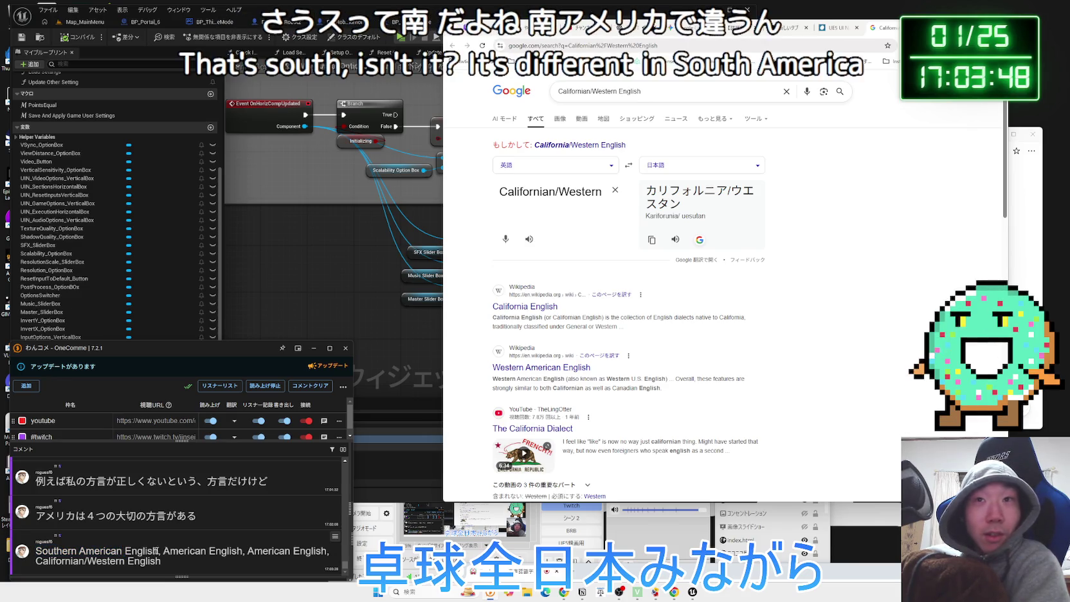
scroll(484, 268, down, 3)
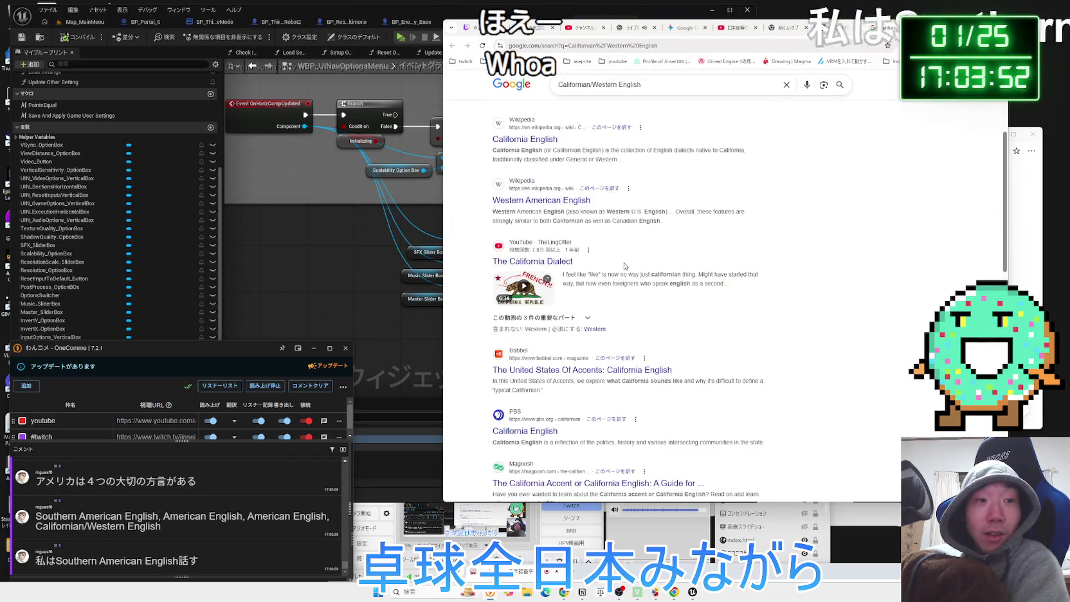
scroll(624, 267, up, 3)
mouse_move(56, 562)
mouse_down()
mouse_move(177, 564)
mouse_move(606, 363)
mouse_up()
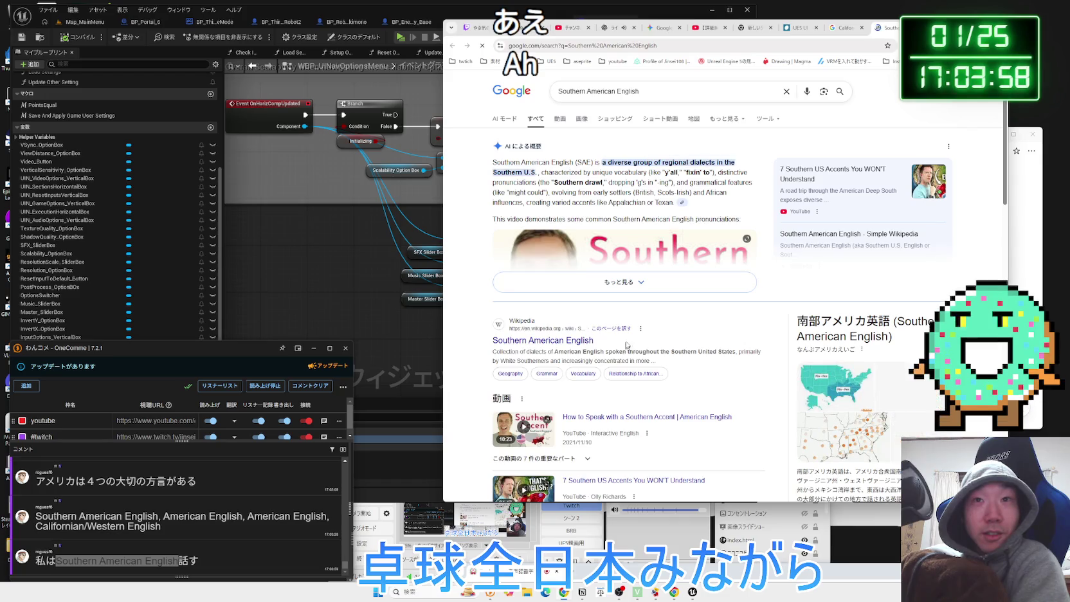
click(615, 286)
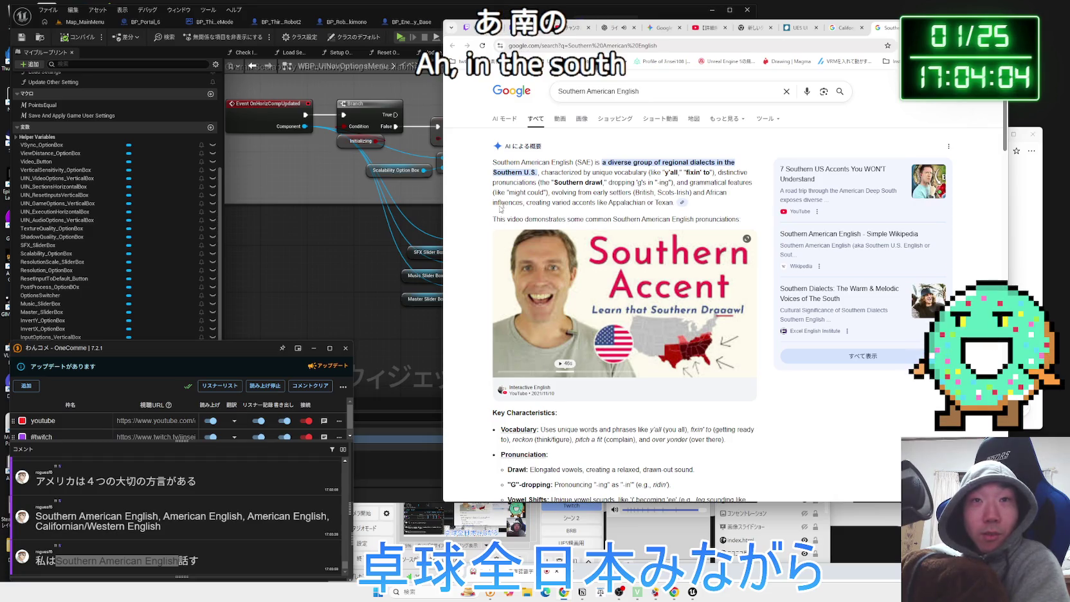
Translate the results page into Japanese and select overview passages, including the African influence one
right_click(596, 190)
click(720, 336)
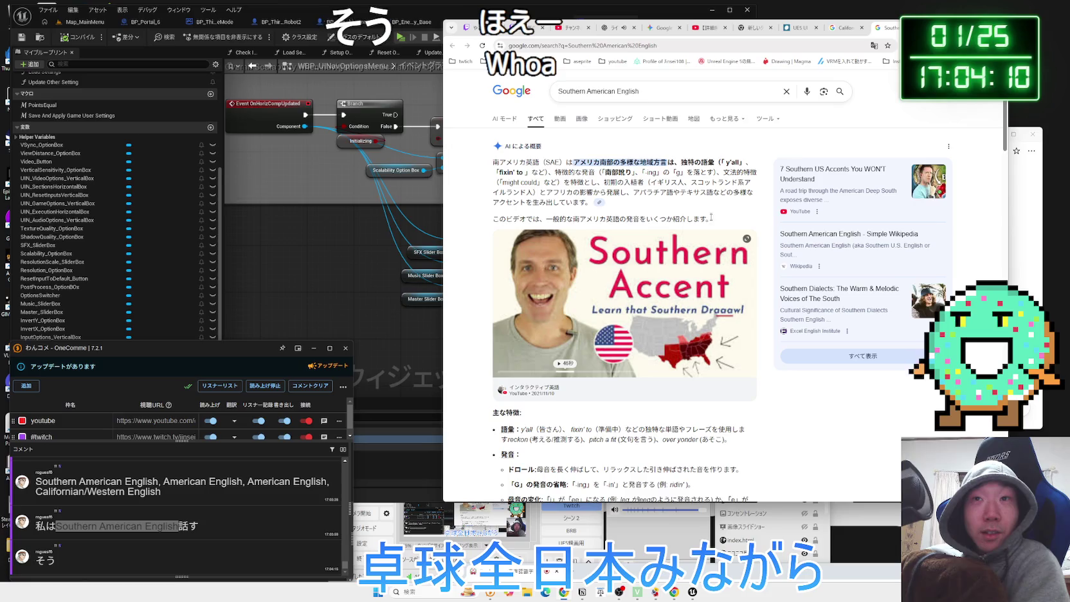
mouse_move(720, 162)
mouse_down()
mouse_move(540, 162)
mouse_move(707, 173)
mouse_up()
click(708, 172)
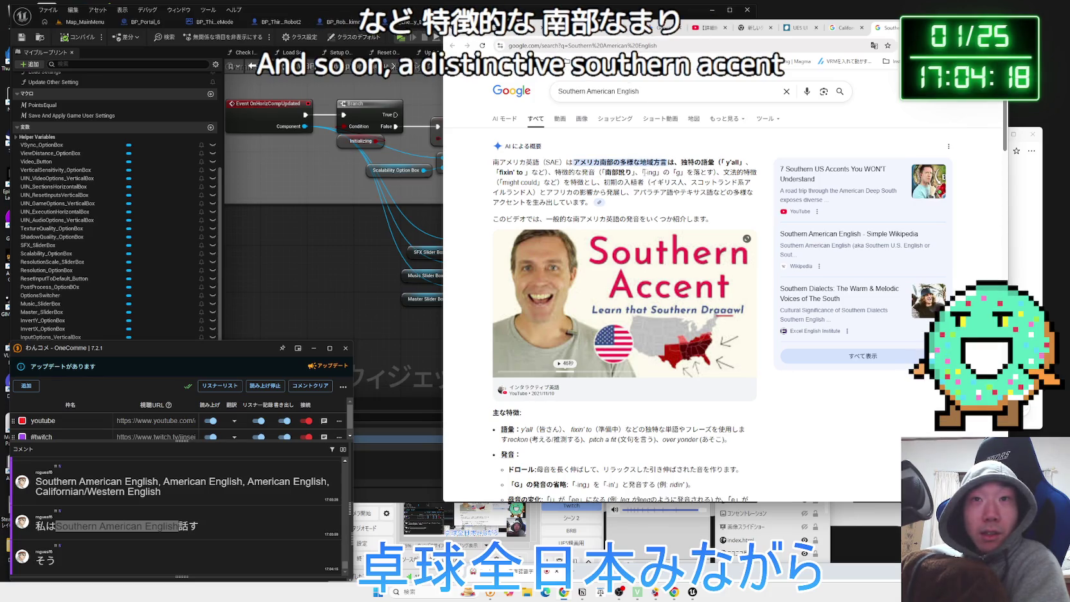
drag(650, 172, 714, 172)
click(714, 173)
drag(527, 185, 624, 309)
click(526, 187)
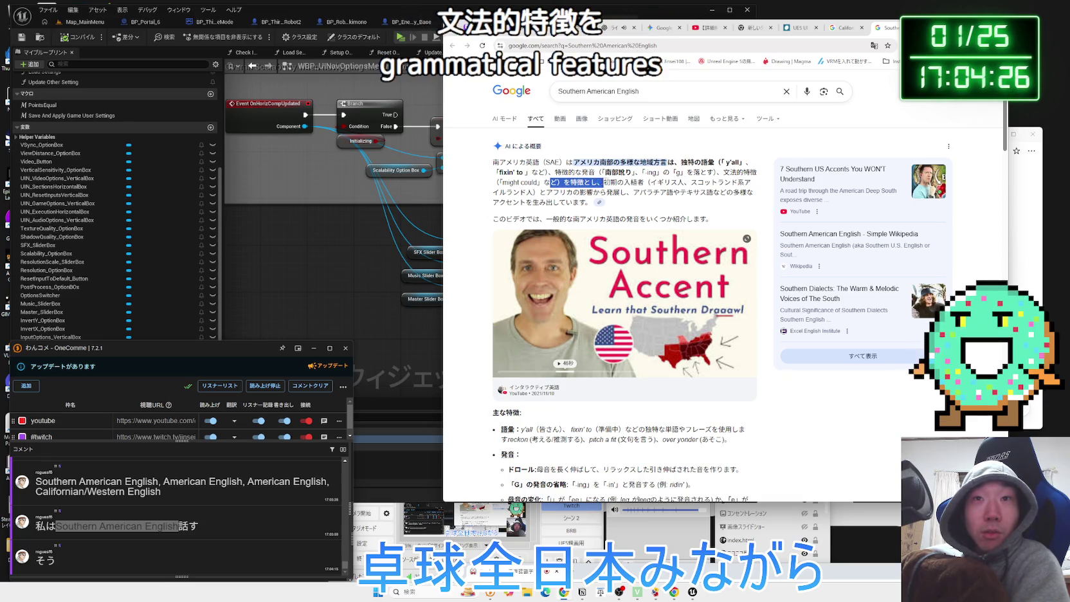
click(636, 183)
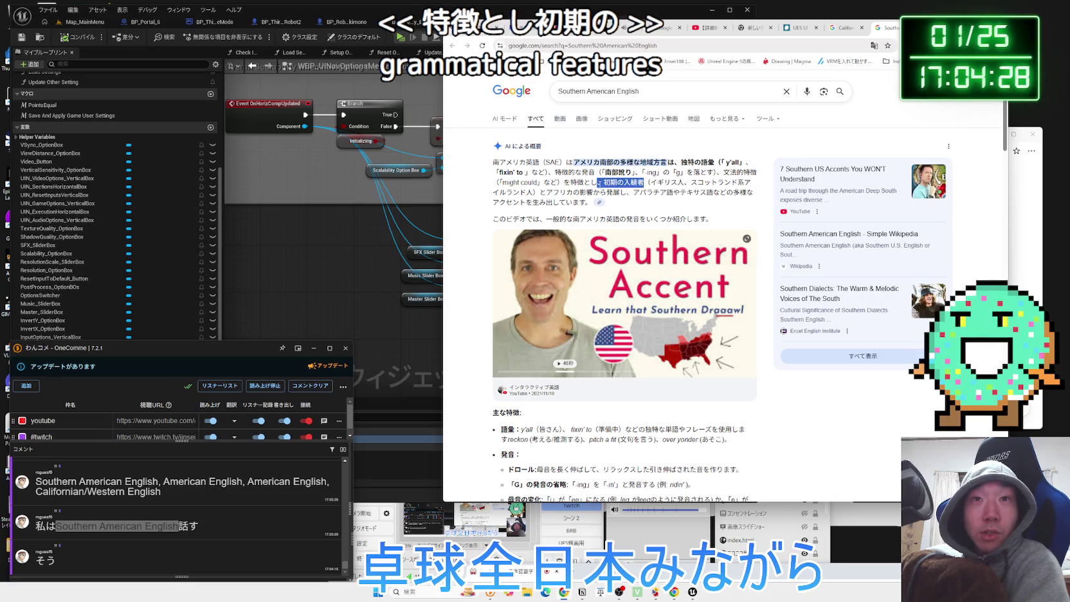
drag(547, 191, 743, 201)
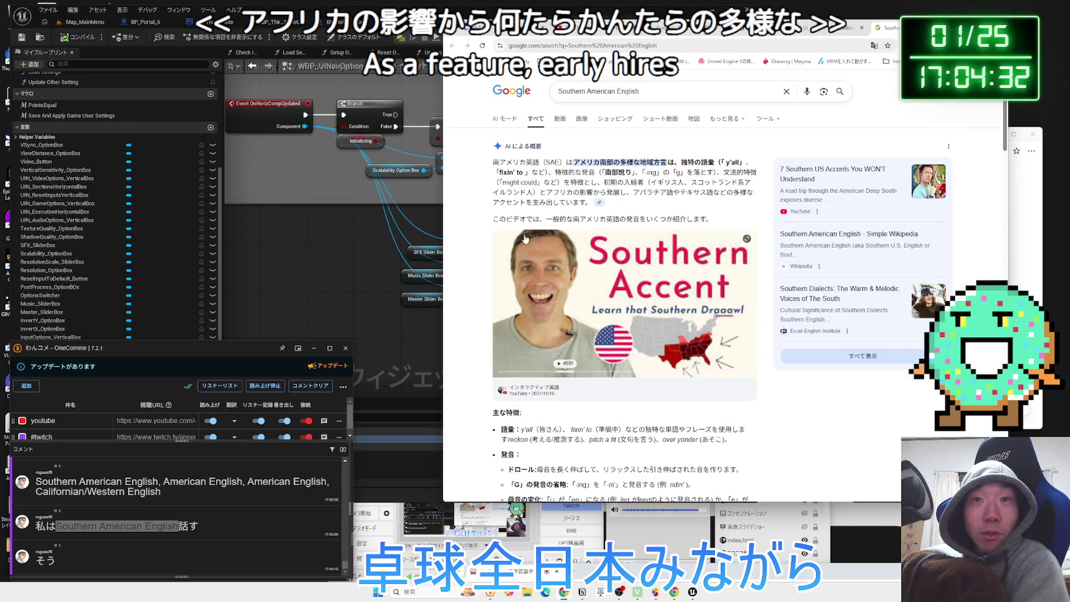
Select y'all in the characteristics list, then open the Southern accent video
scroll(526, 245, down, 3)
drag(522, 262, 562, 262)
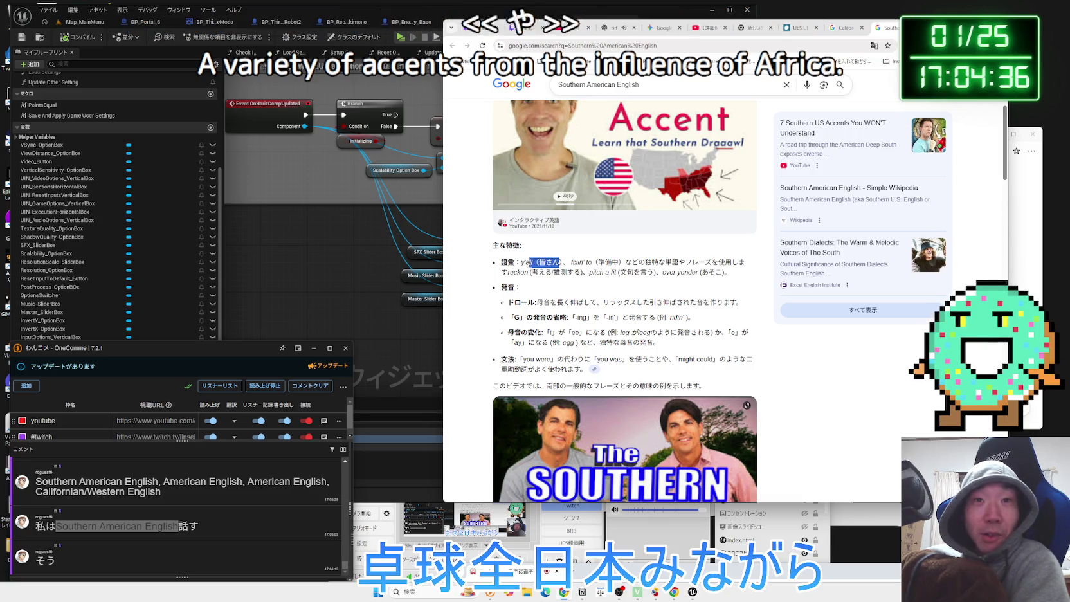
drag(522, 262, 539, 262)
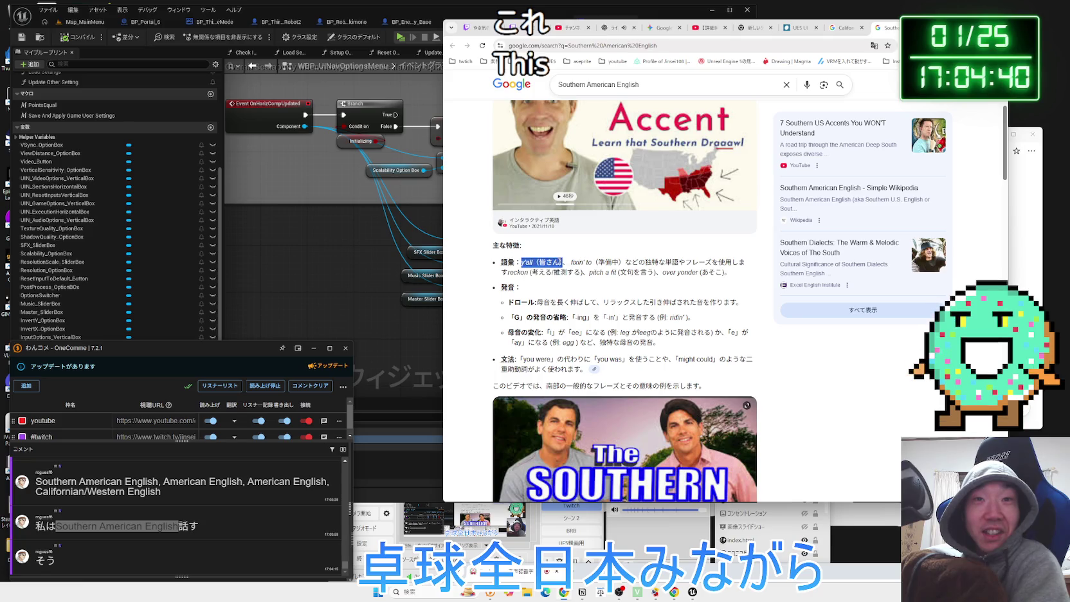
scroll(524, 264, down, 3)
click(607, 304)
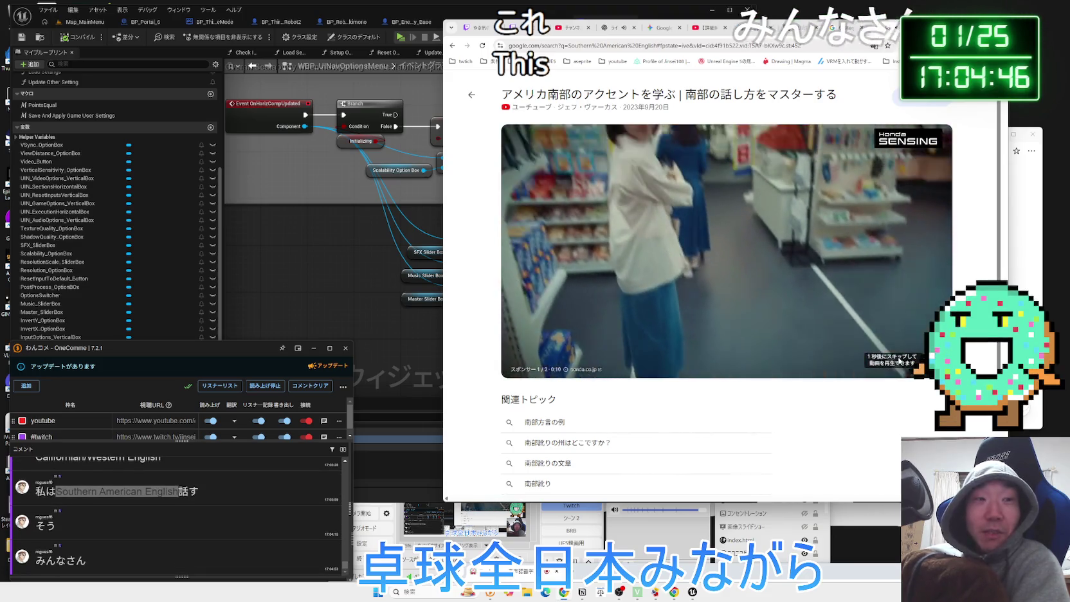
Skip the ad and restart the Southern accent video near its beginning
click(910, 365)
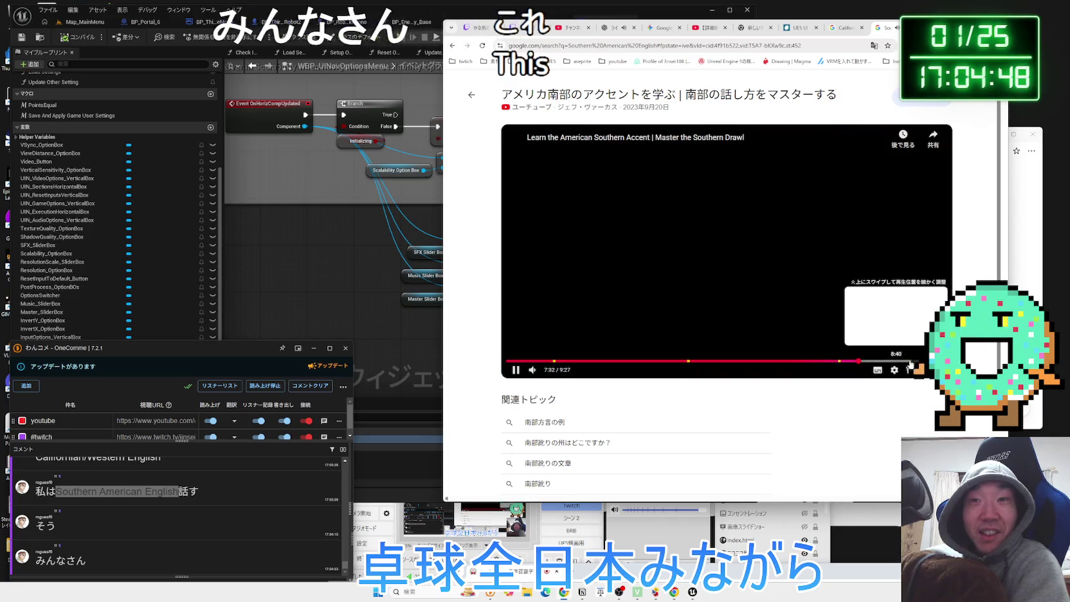
click(510, 361)
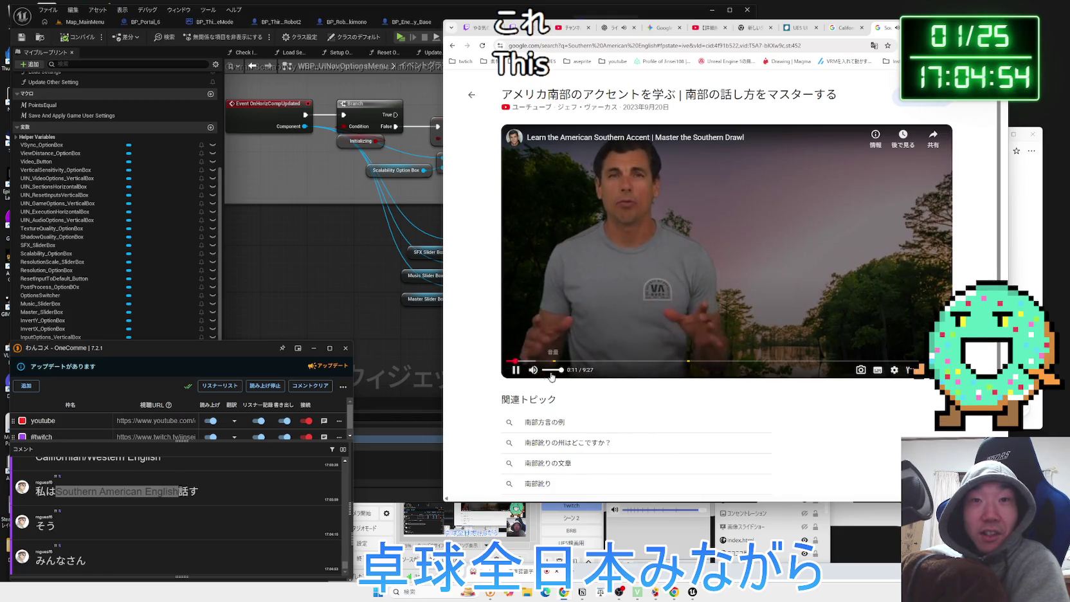
click(515, 370)
Check the YouTube, YouTube Studio and ChatGPT tabs, then return to the search tab
click(712, 27)
click(721, 186)
click(721, 187)
click(756, 27)
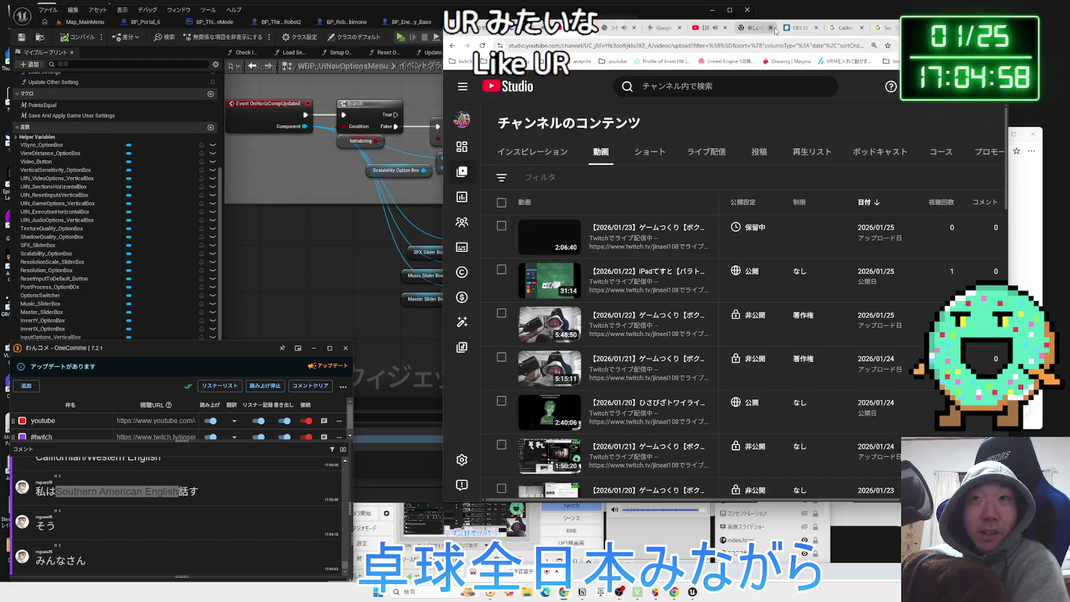
key(ctrl+shift+Tab)
key(ctrl+shift+Tab)
key(ctrl+shift+Tab)
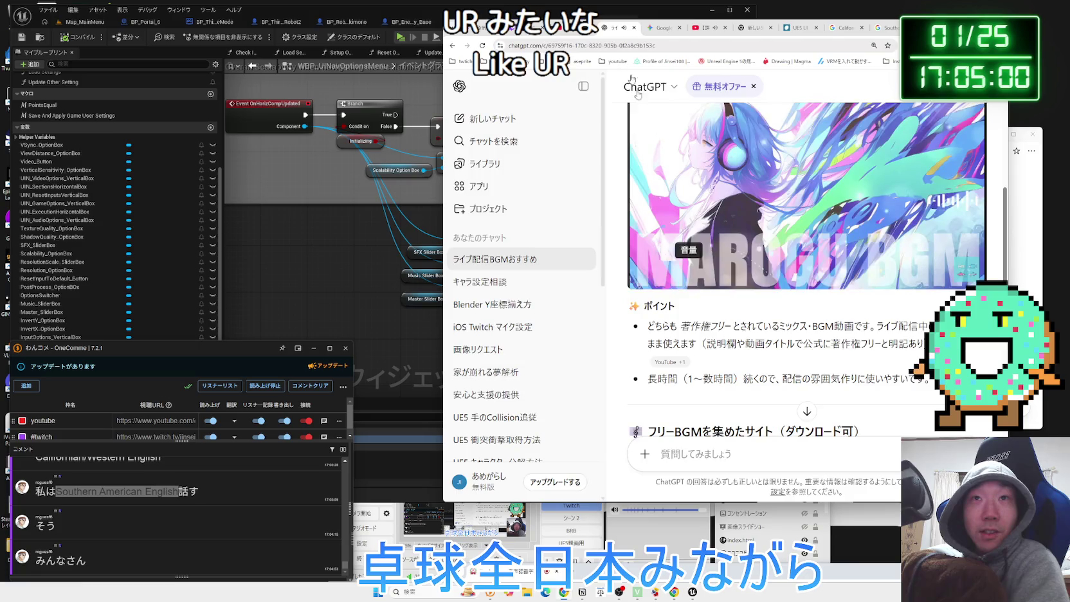
click(880, 30)
Resume the video with English captions until 0:51, then close the preview
click(516, 370)
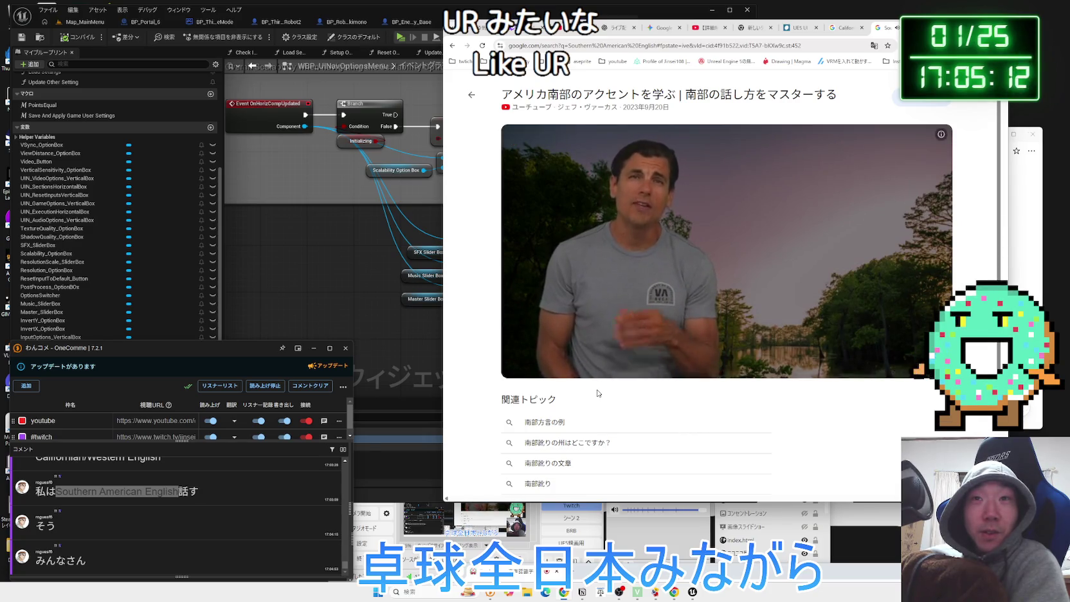
click(877, 371)
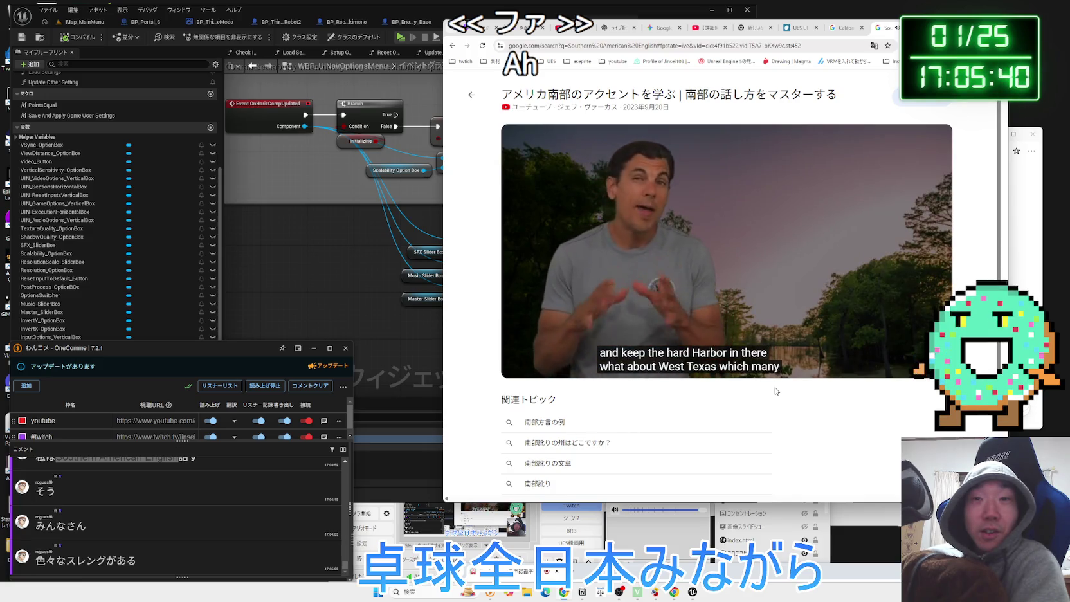
mouse_move(519, 372)
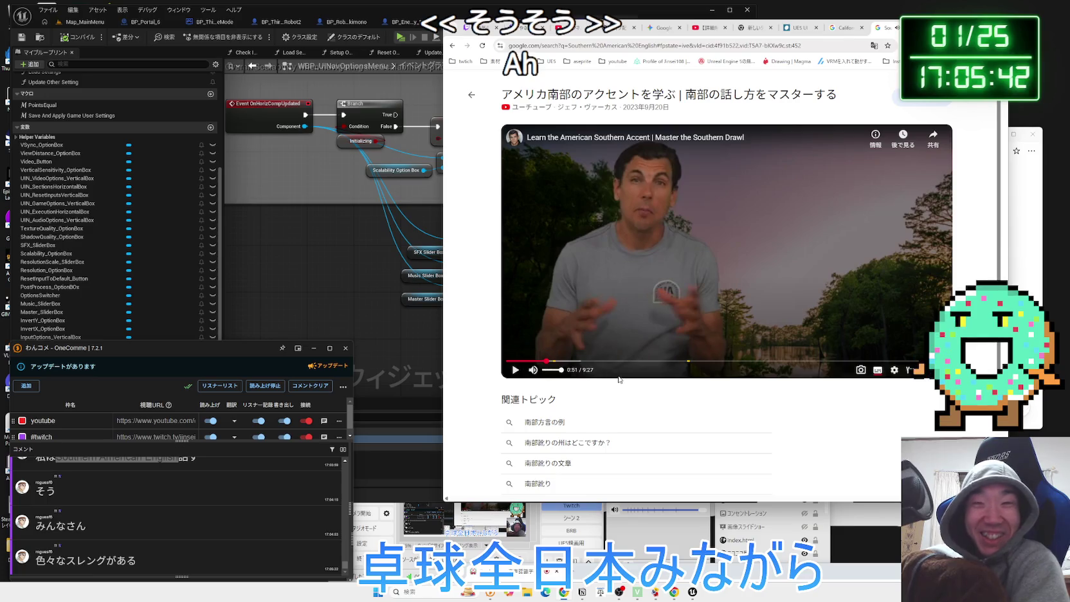
key(alt+Left)
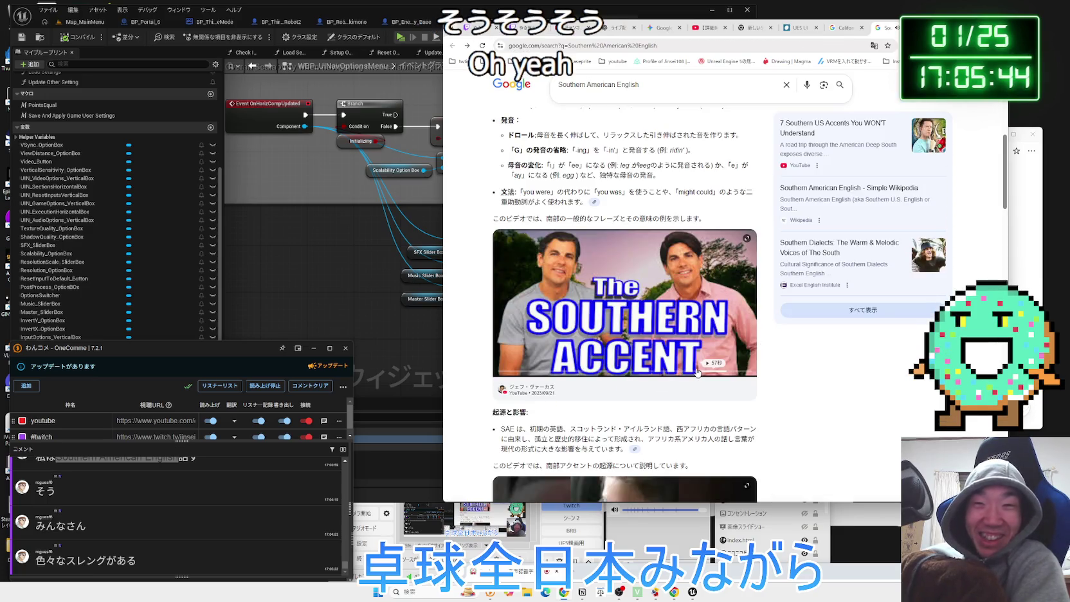
Switch the streaming software to the webcam scene
scroll(699, 371, down, 1)
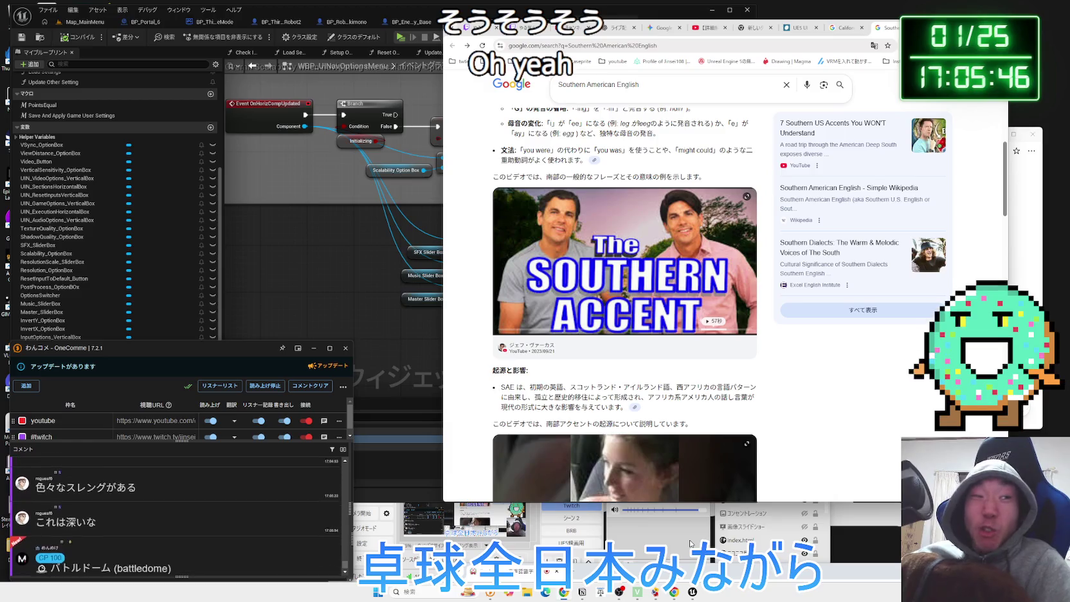
click(676, 542)
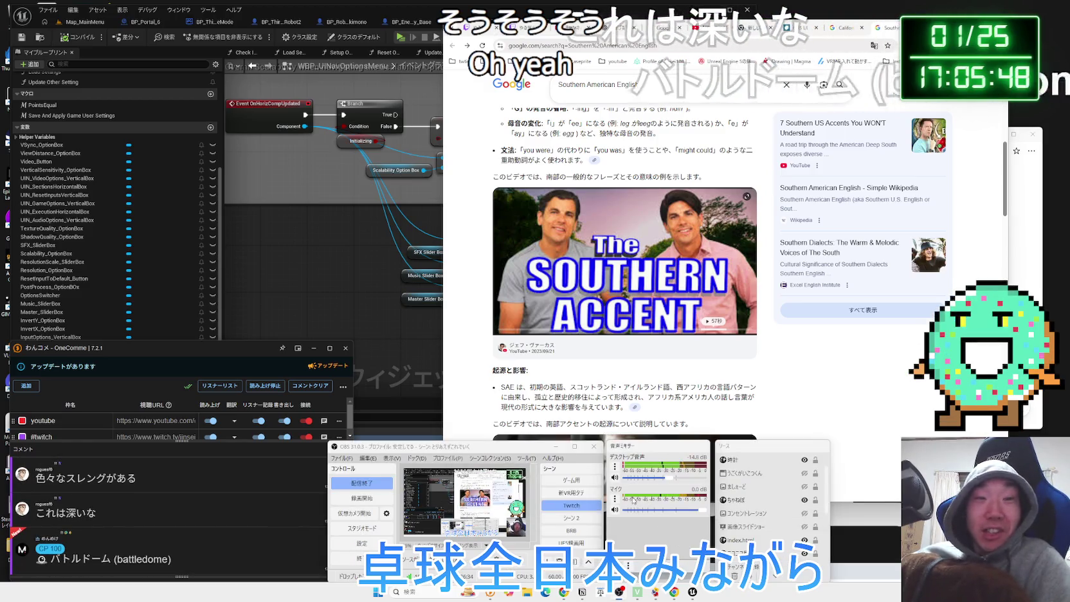
click(576, 521)
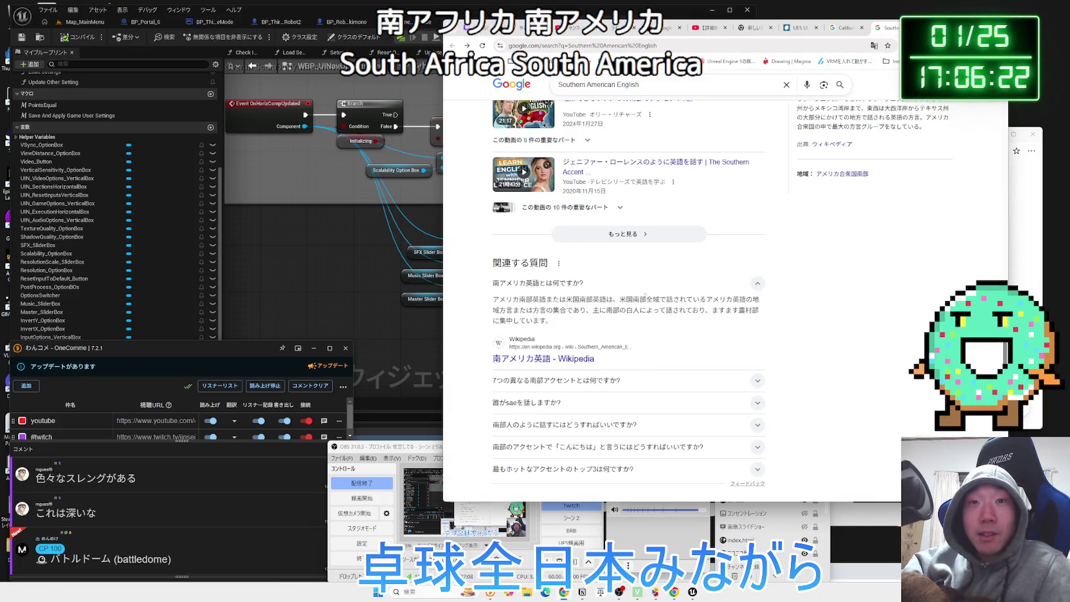
Scroll the results and return to the Californian/Western English search results
scroll(647, 297, down, 6)
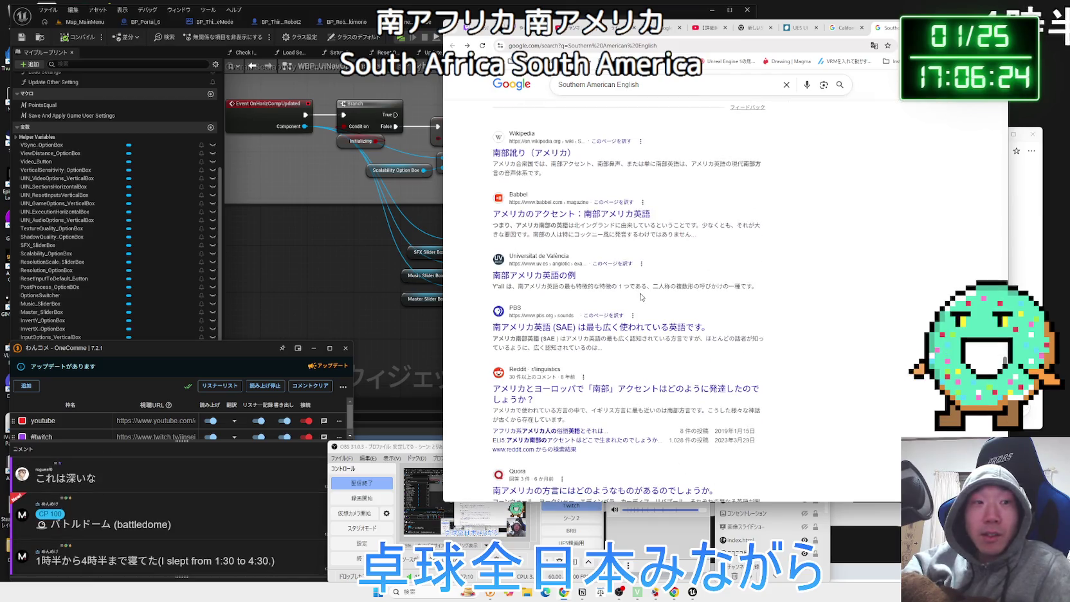
scroll(641, 296, down, 2)
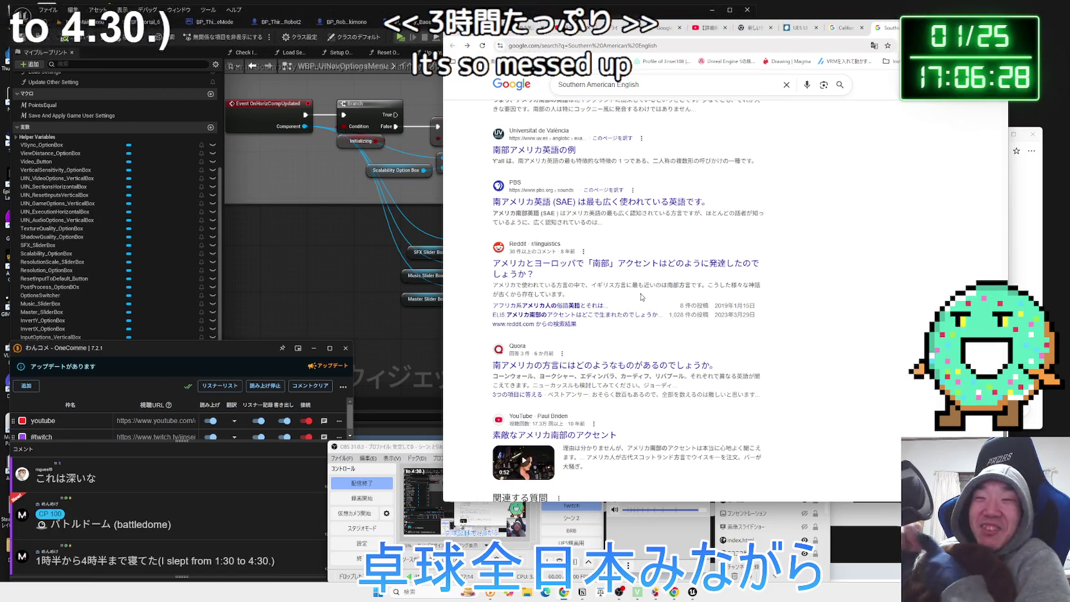
scroll(641, 297, down, 2)
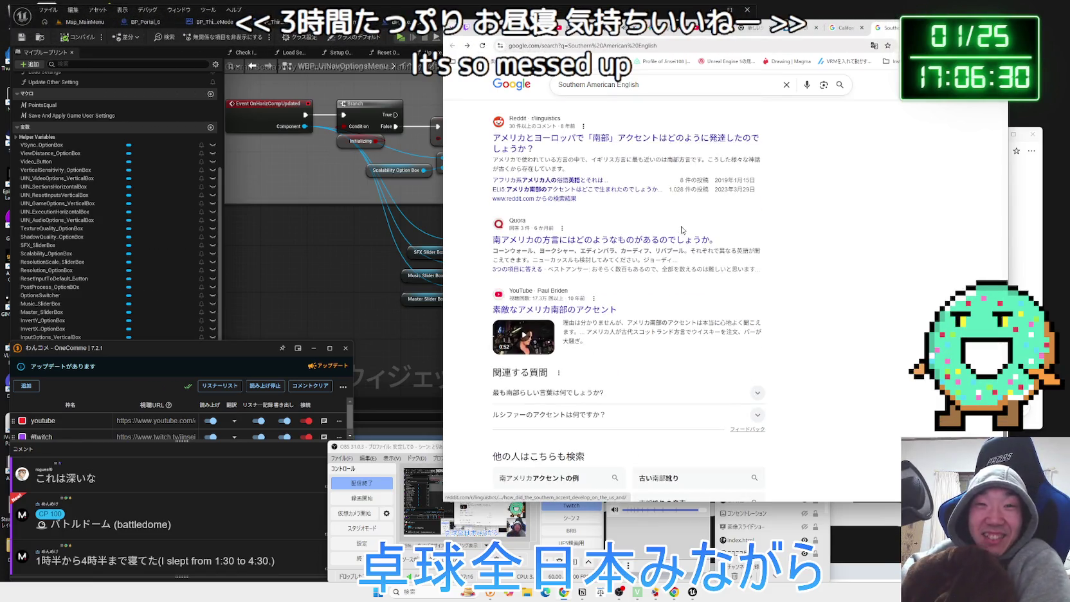
scroll(683, 230, down, 3)
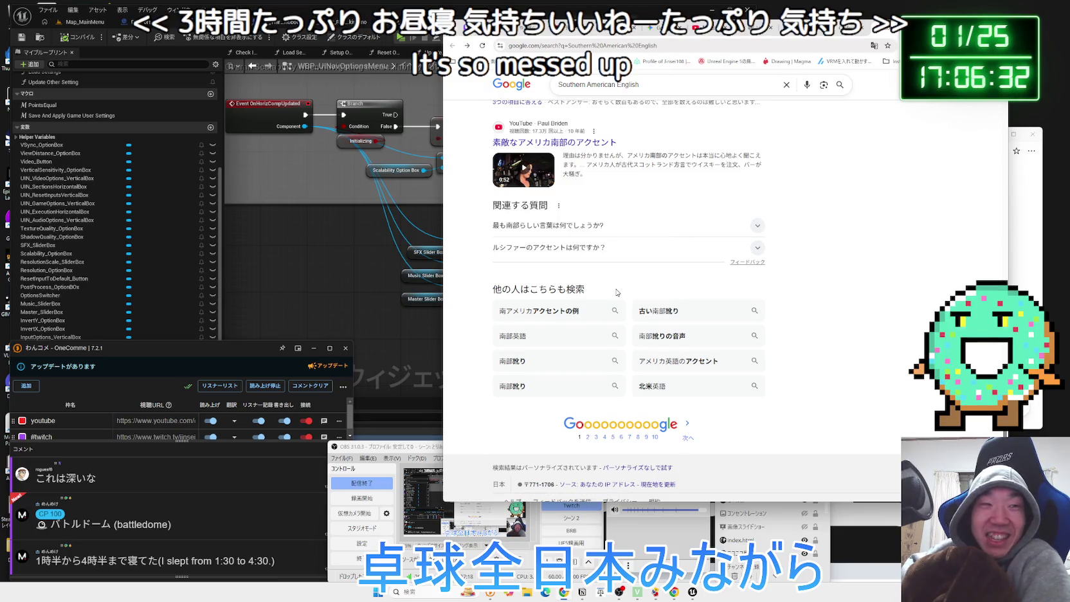
scroll(700, 343, up, 10)
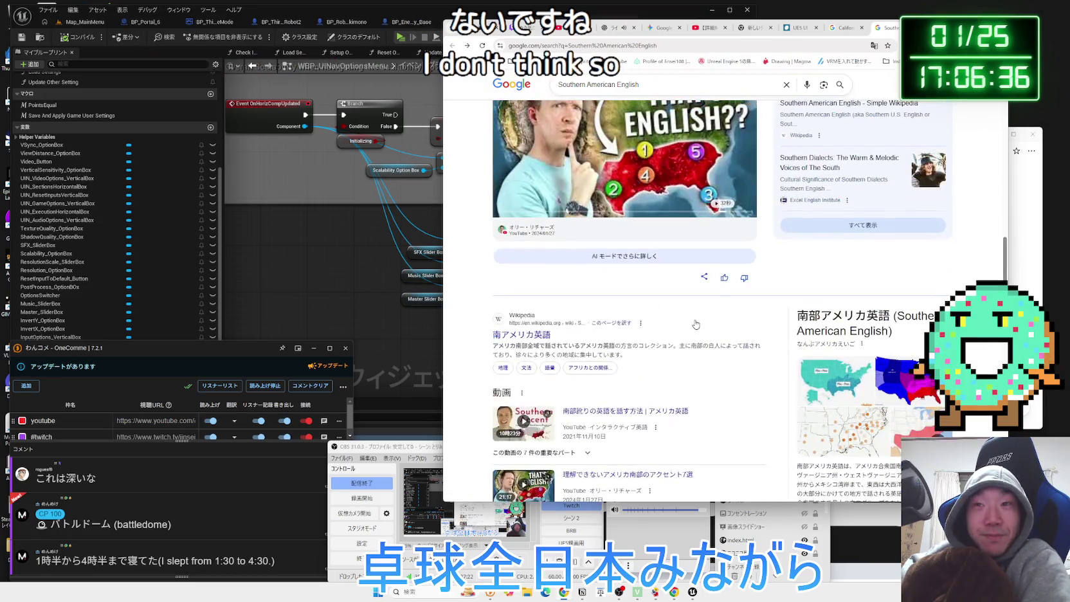
scroll(695, 324, up, 10)
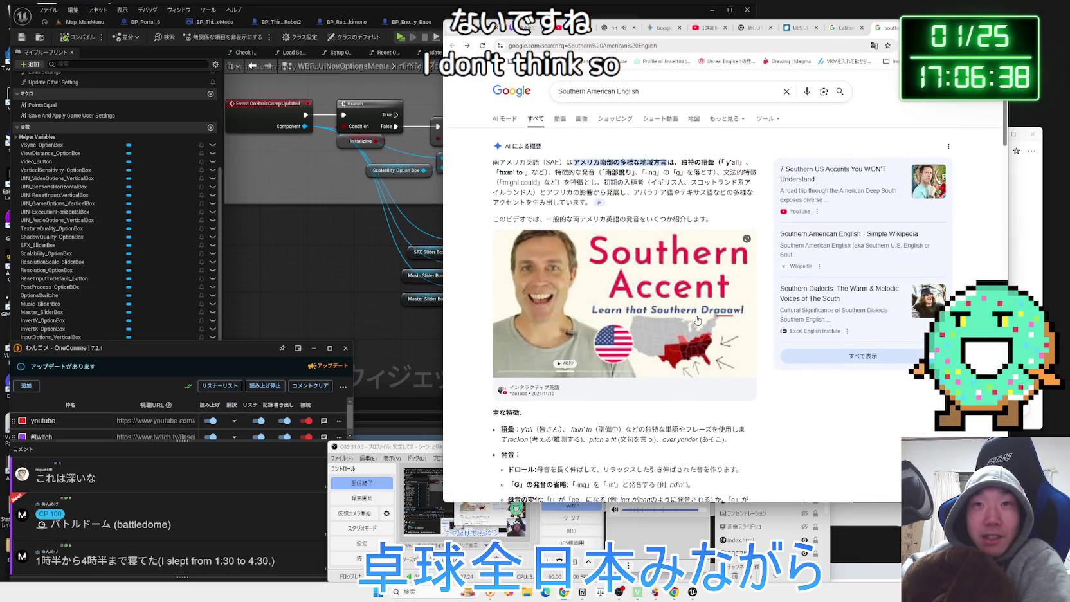
key(ctrl+shift+Tab)
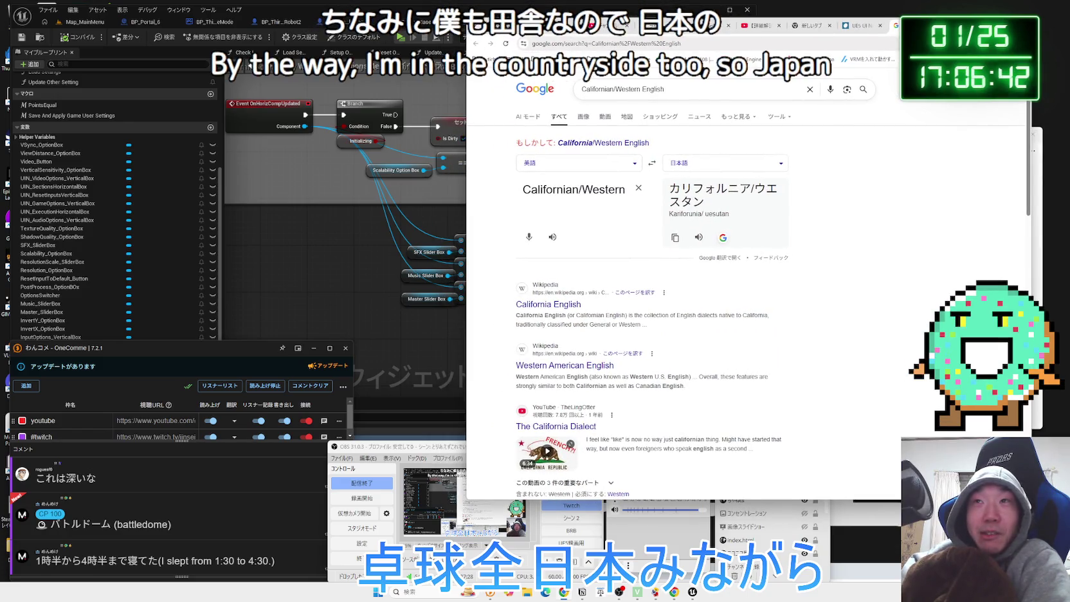
Move the subtitle window aside, view the UE5 article, then return to the blueprint graph
click(885, 581)
click(848, 492)
key(alt+Tab)
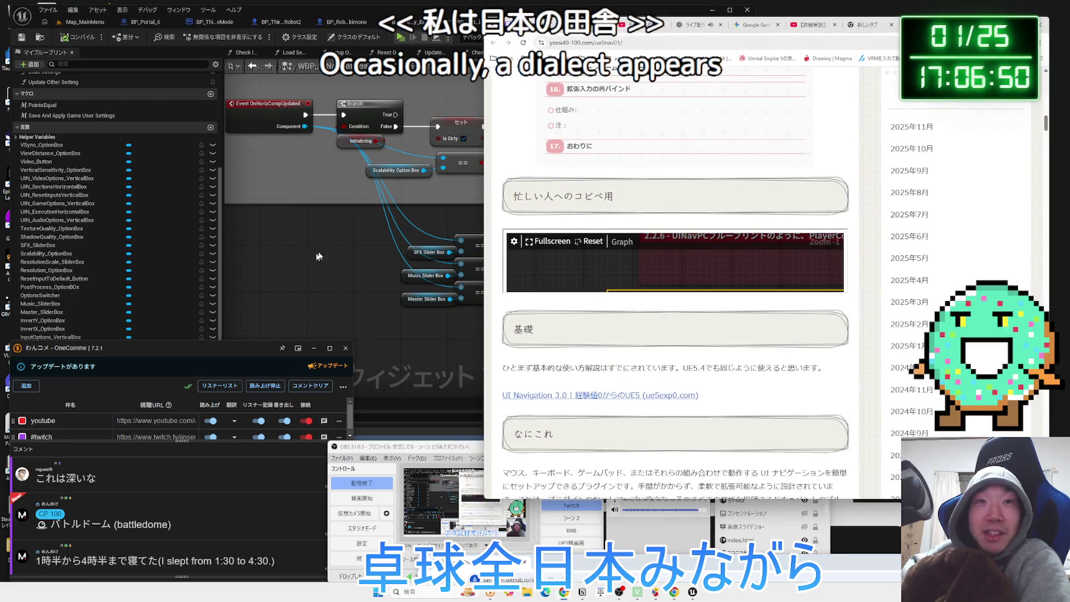
key(alt+Tab)
mouse_move(593, 328)
mouse_down()
mouse_move(451, 329)
mouse_move(537, 317)
mouse_up()
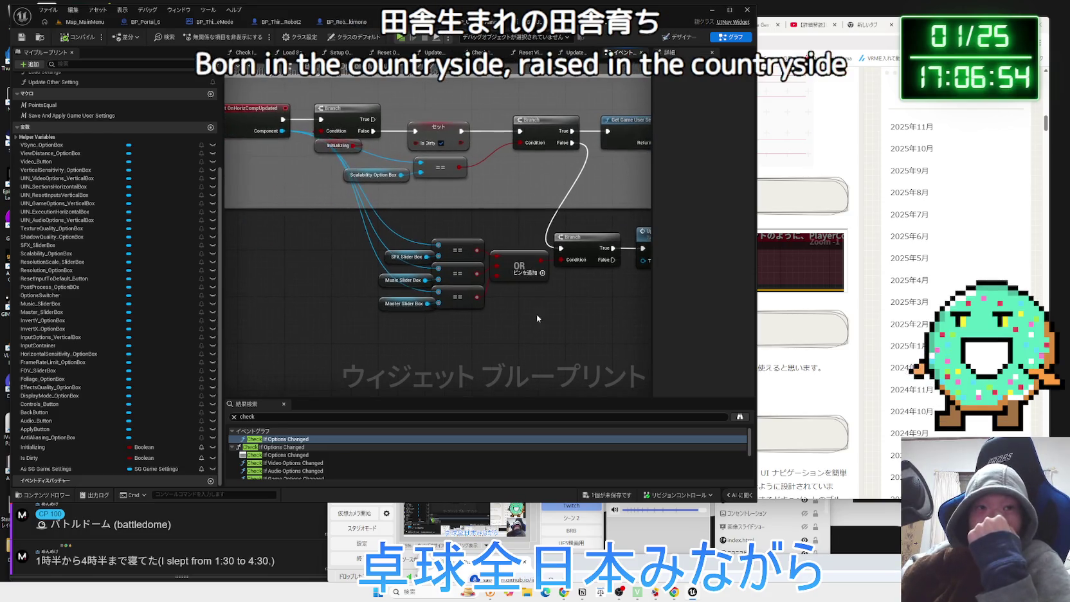
mouse_move(412, 227)
mouse_down()
mouse_move(519, 328)
mouse_move(380, 237)
mouse_up()
click(515, 338)
drag(519, 266, 524, 265)
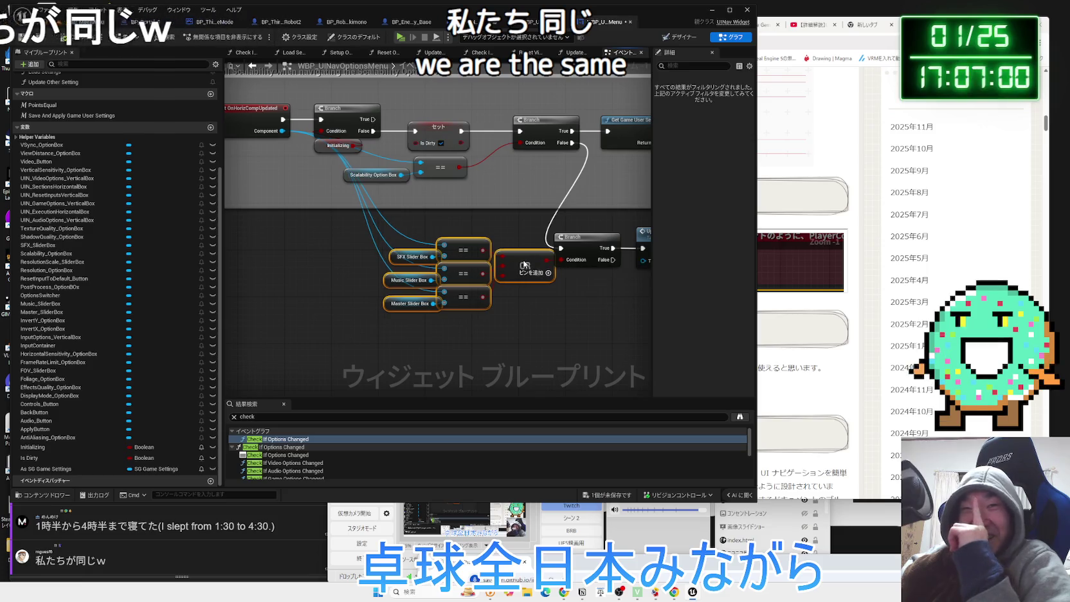
drag(569, 294, 419, 319)
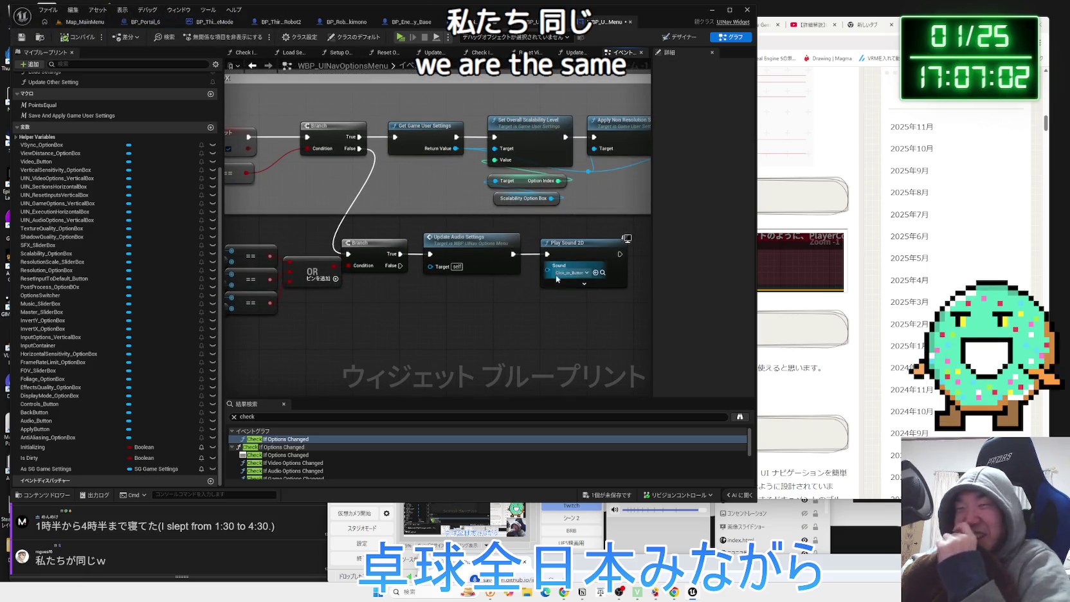
drag(564, 251, 559, 251)
mouse_move(557, 318)
mouse_down()
mouse_move(341, 234)
mouse_move(374, 233)
mouse_move(578, 297)
mouse_up()
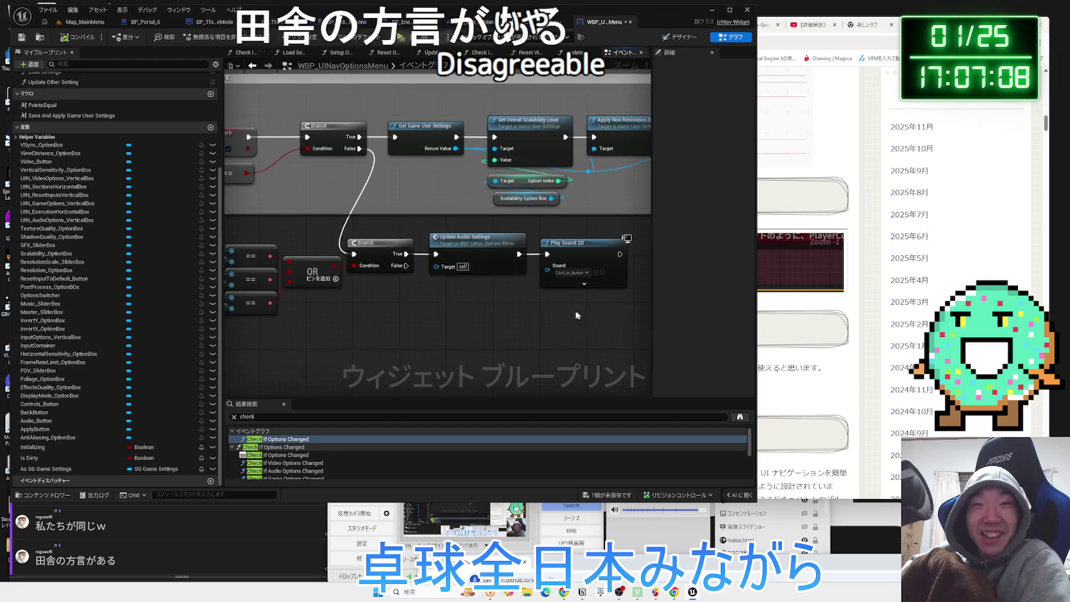
double_click(456, 237)
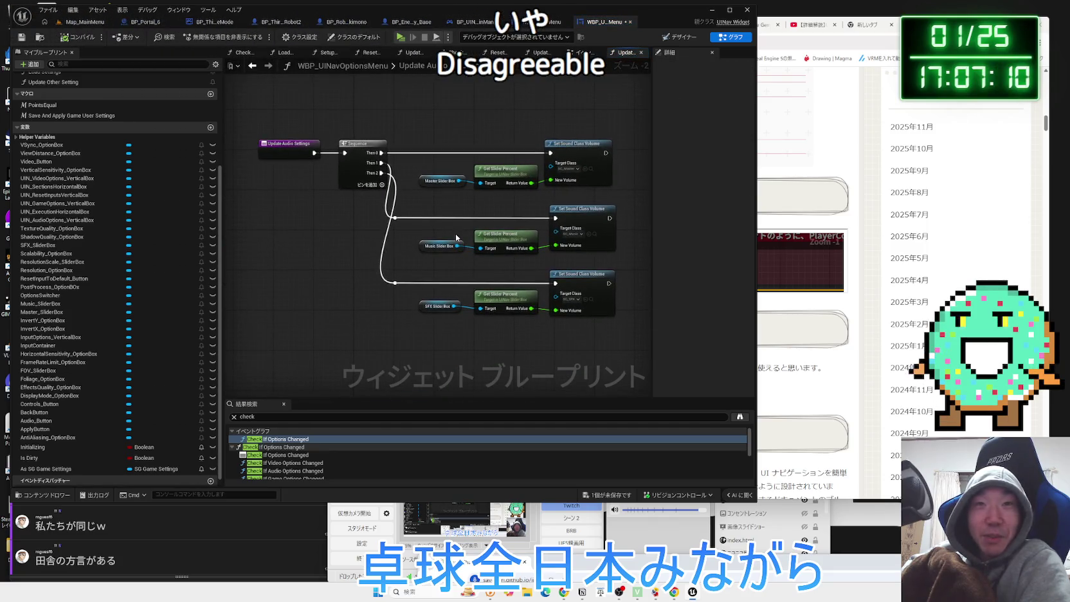
key(alt+Left)
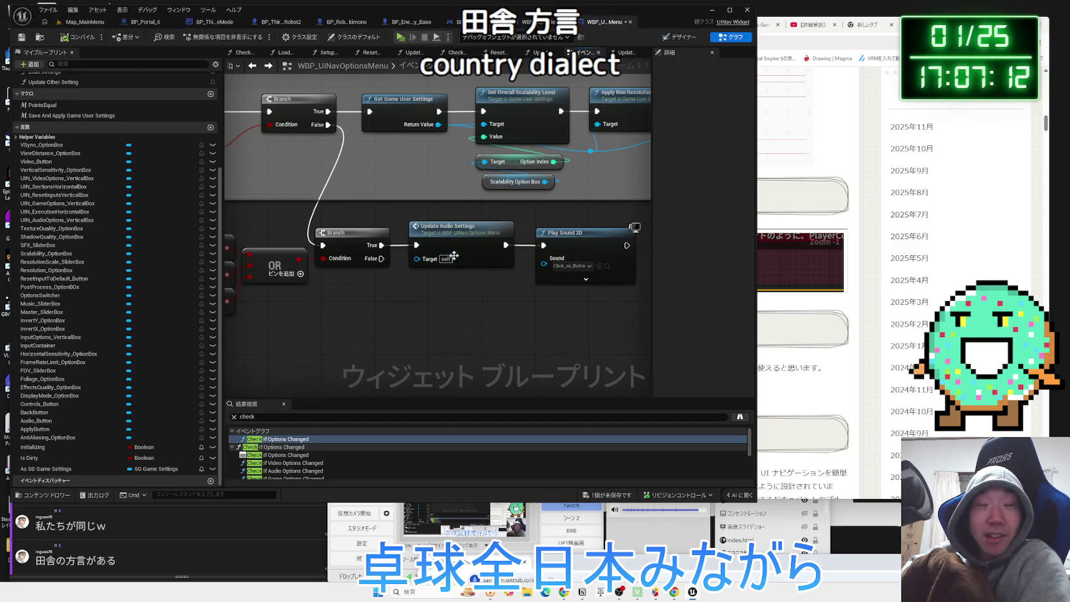
drag(447, 344, 325, 271)
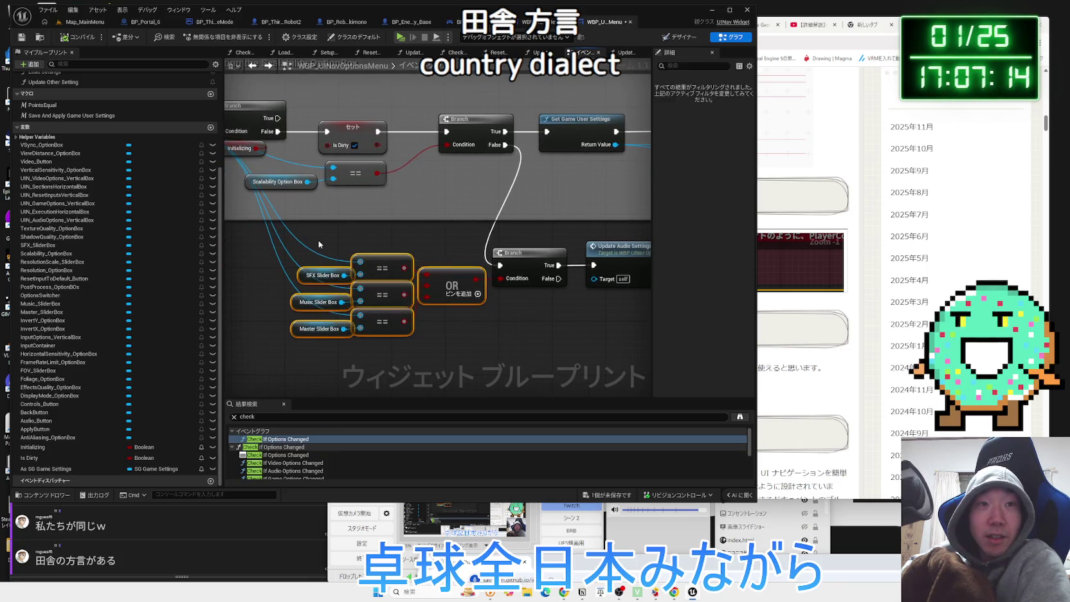
click(324, 275)
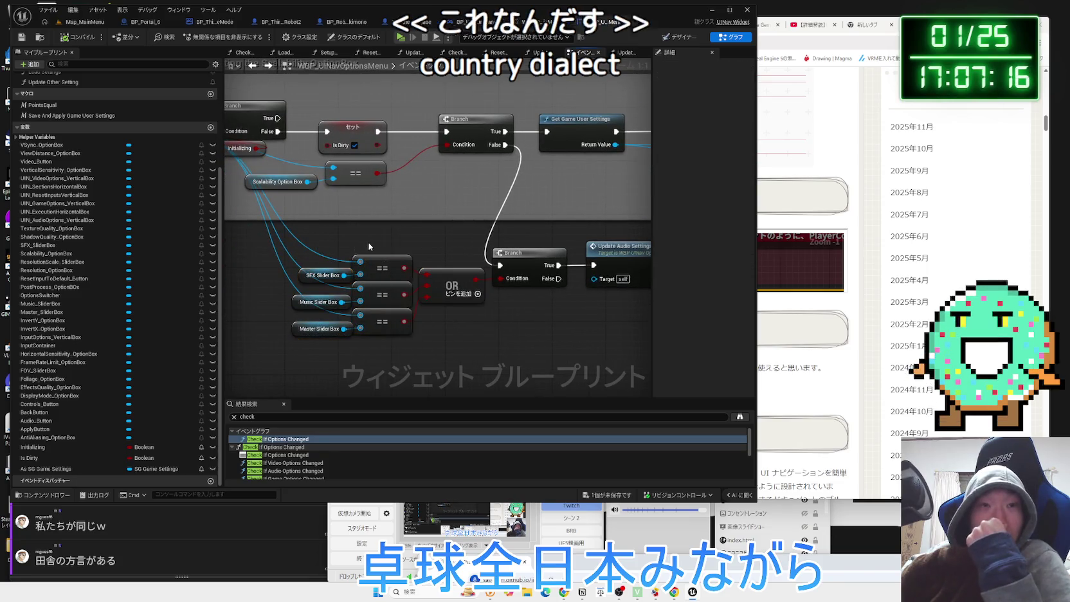
click(478, 271)
click(429, 244)
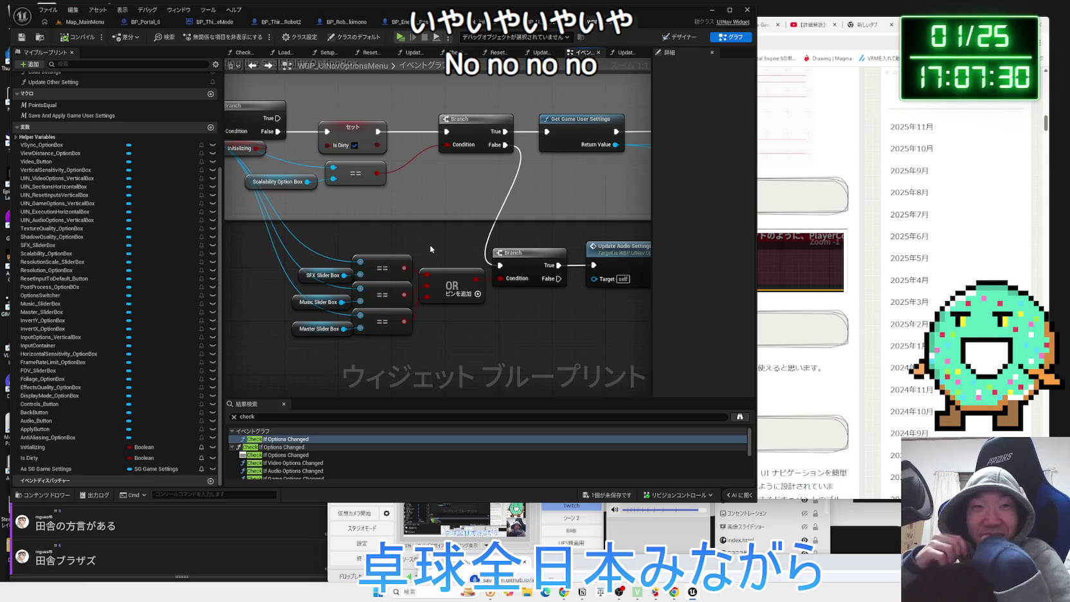
mouse_move(430, 248)
mouse_down()
mouse_move(333, 250)
mouse_move(521, 273)
mouse_move(505, 288)
mouse_up()
mouse_move(551, 213)
mouse_down()
mouse_move(521, 150)
mouse_move(543, 211)
mouse_up()
drag(521, 172, 502, 165)
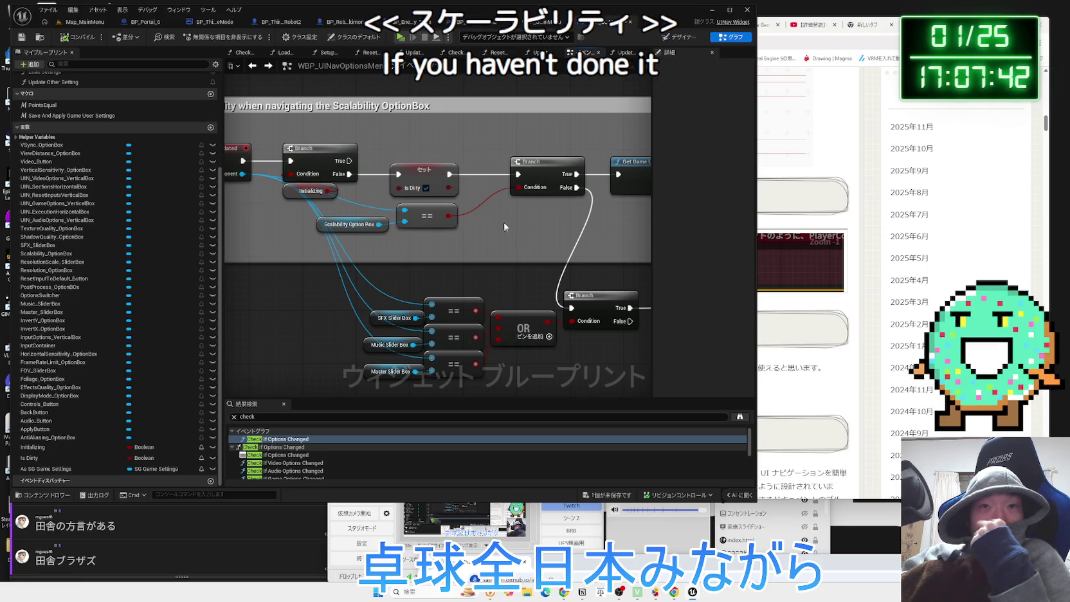
drag(571, 200, 560, 111)
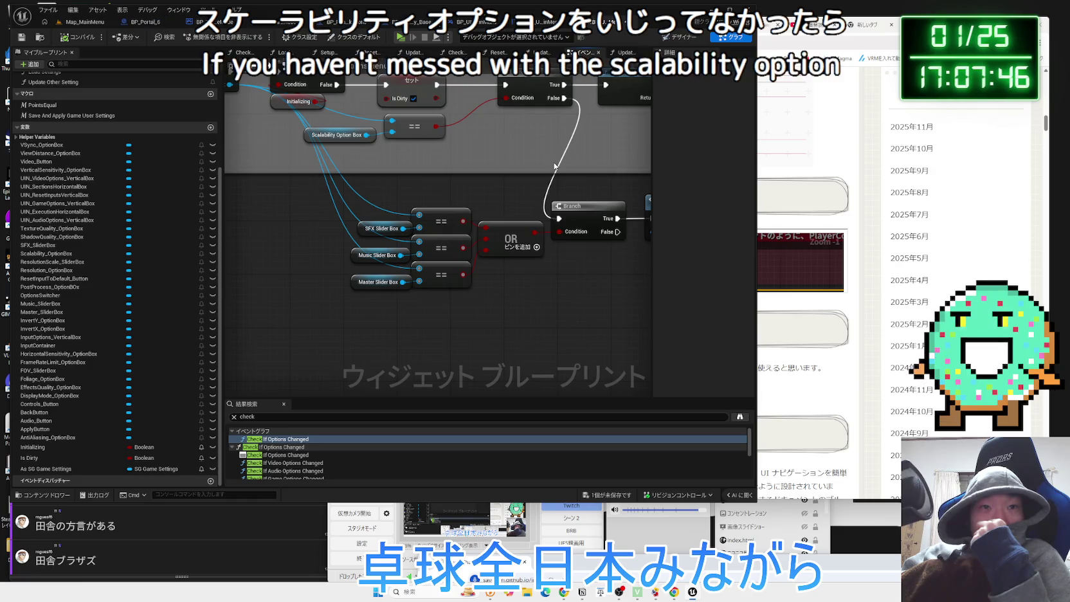
click(375, 229)
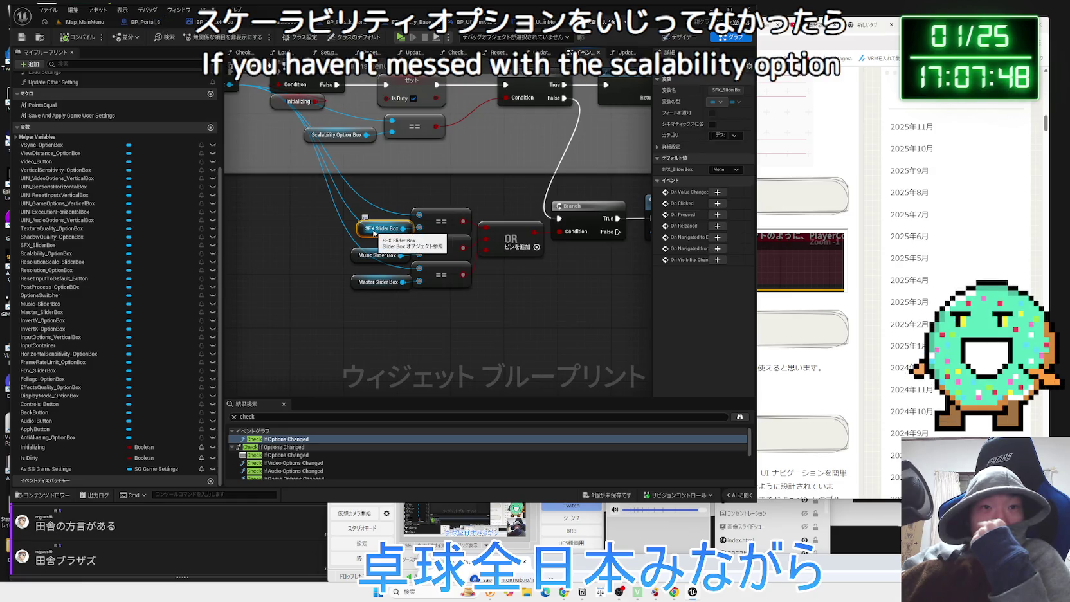
click(438, 221)
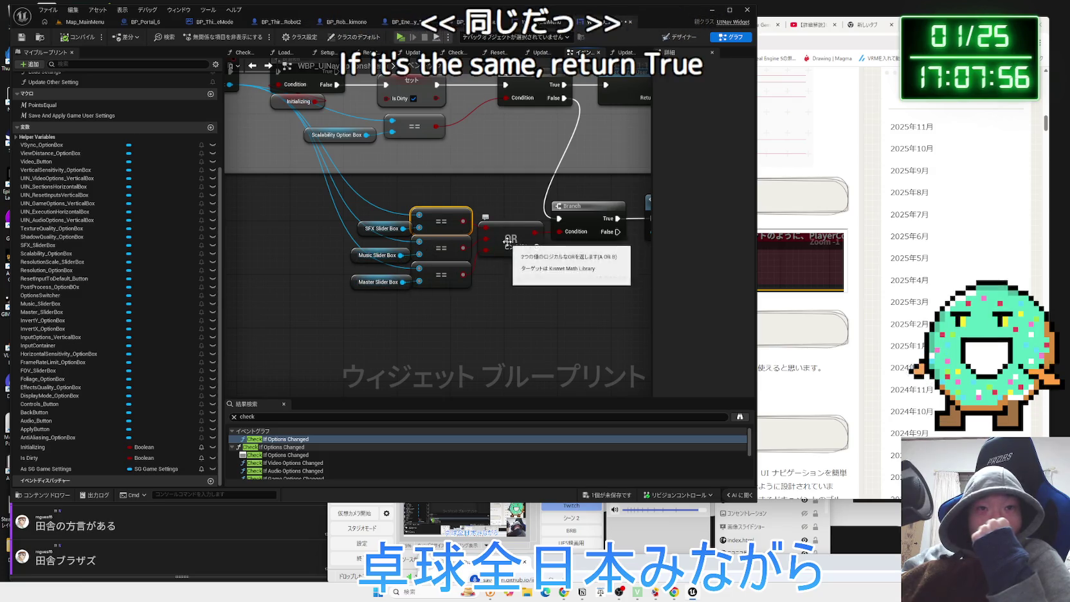
drag(439, 311, 410, 219)
click(442, 312)
drag(441, 311, 412, 216)
click(514, 279)
mouse_move(515, 280)
mouse_down()
mouse_move(293, 308)
mouse_move(556, 342)
mouse_up()
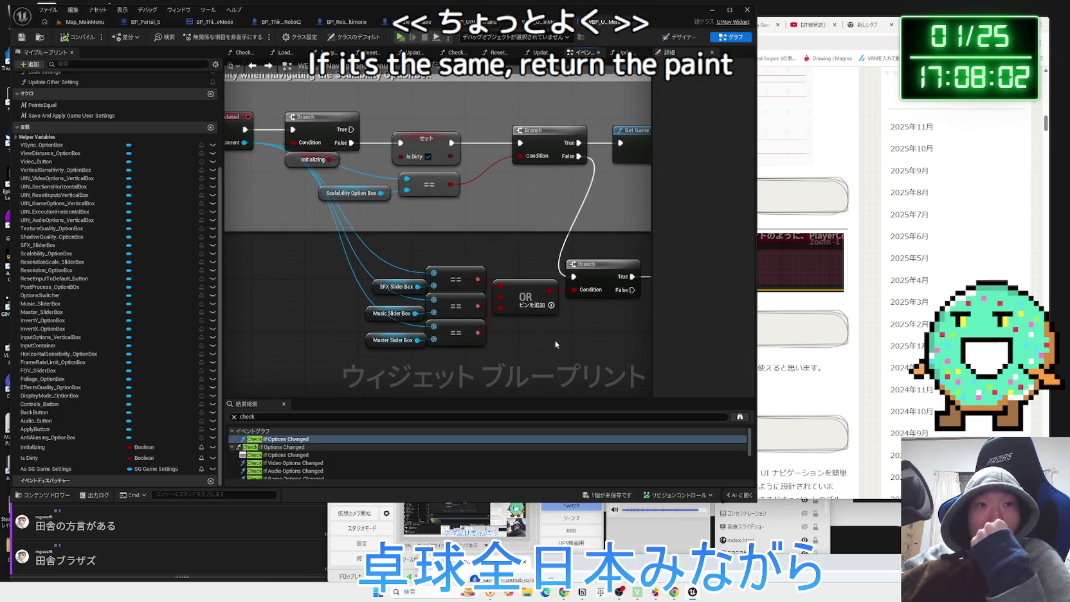
mouse_move(392, 313)
mouse_down()
mouse_move(489, 302)
mouse_move(360, 301)
mouse_up()
Play the UI Navigation 3.0 tutorial from about 21:55 on to 26:25
click(818, 87)
click(811, 25)
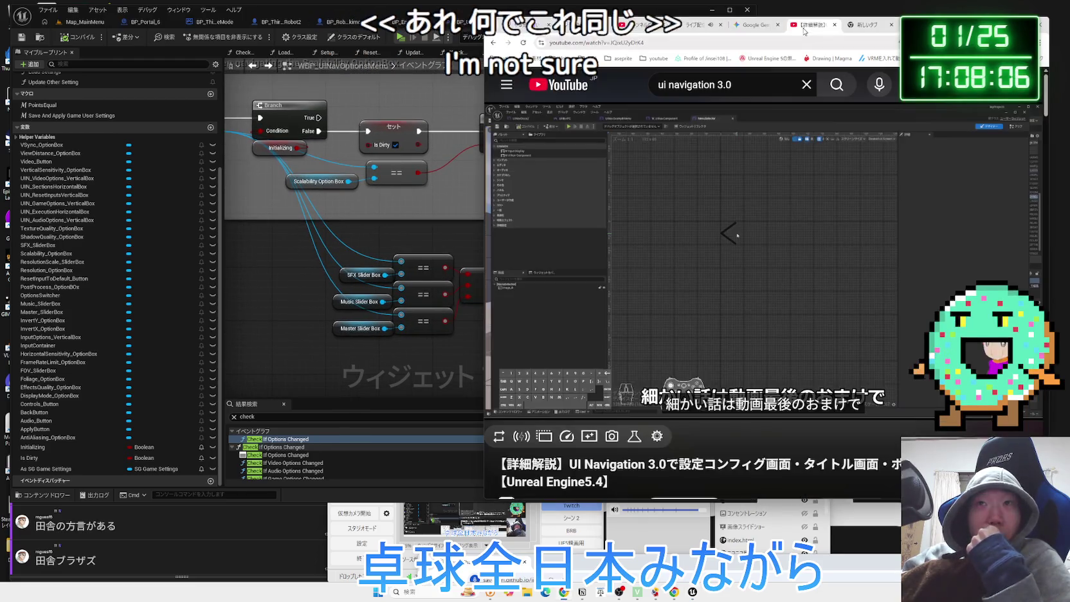
click(773, 246)
drag(674, 384, 791, 385)
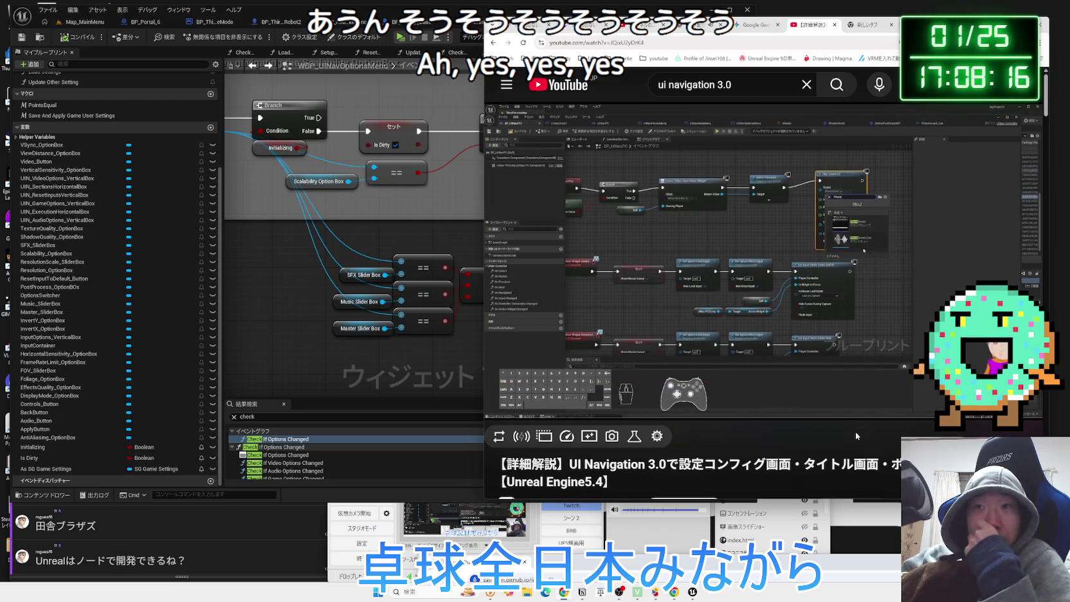
key(Right)
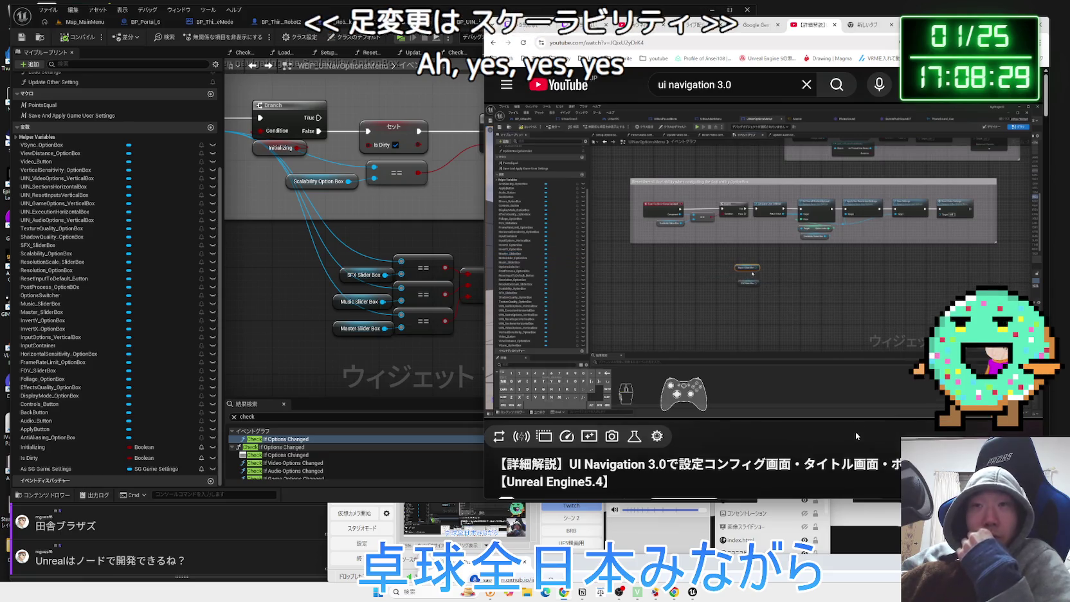
key(Right)
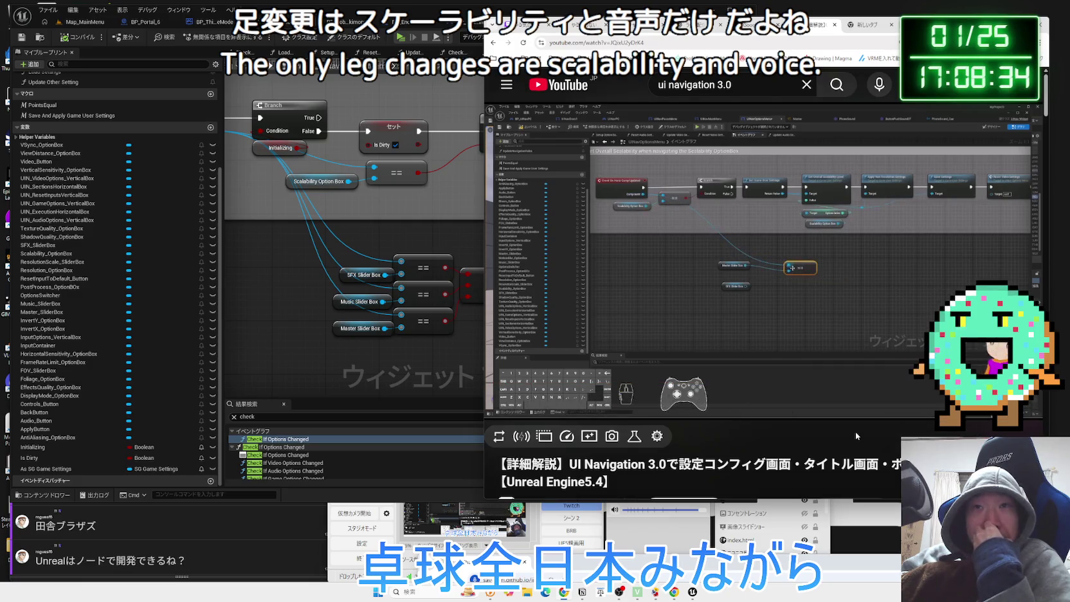
Wrap the Event OnHorizCompUpdated node in a new comment box with an empty title
click(690, 282)
drag(271, 276, 422, 321)
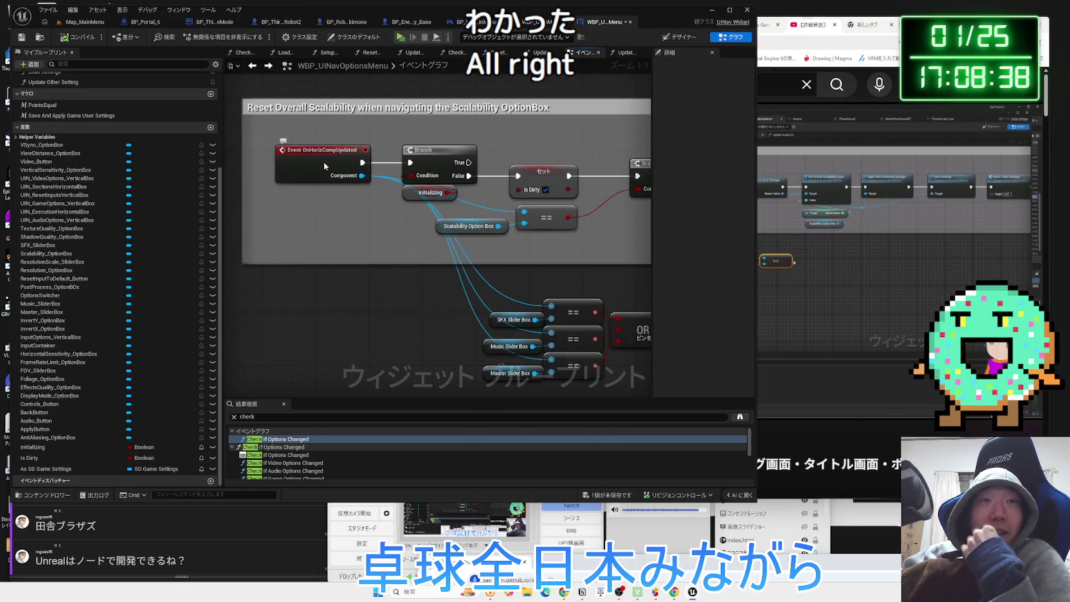
drag(334, 163, 327, 159)
key(c)
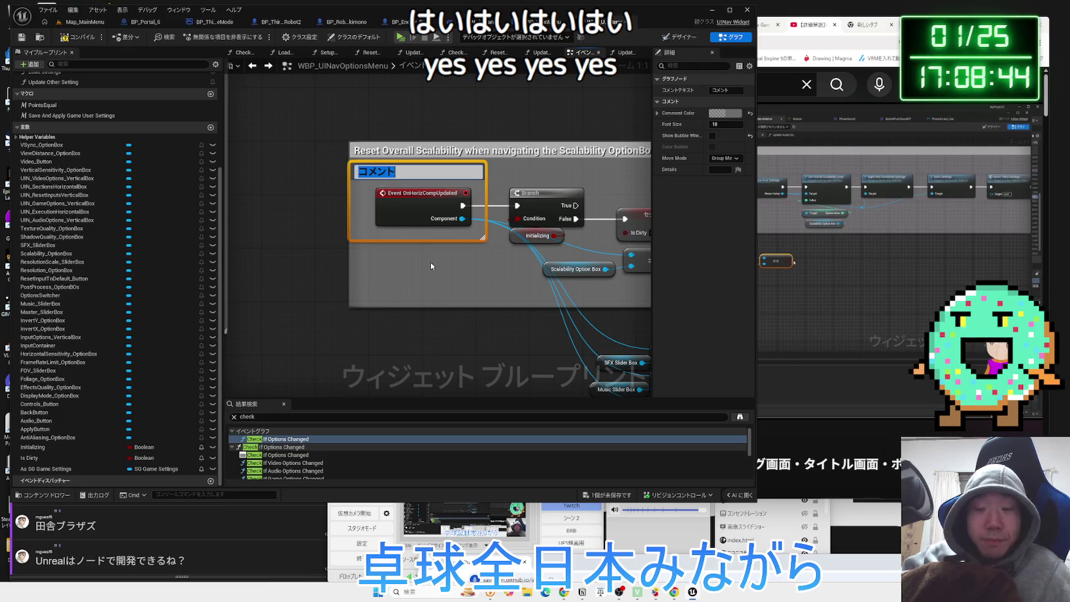
key(BackSpace)
Type the note's opening phrase 'オプションがきりかわったときに'
text(pu)
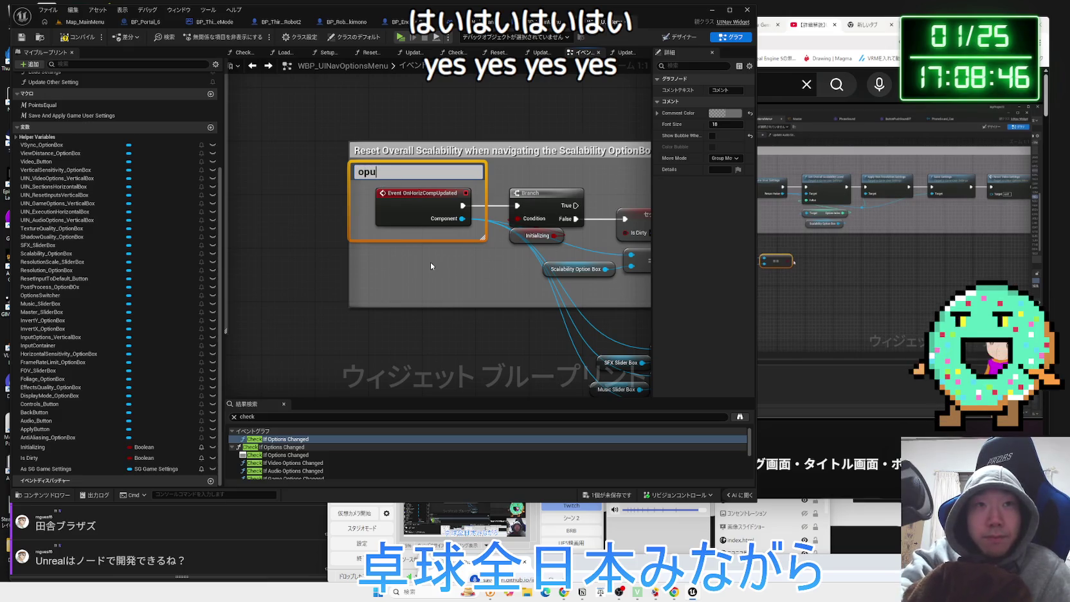
text(おぷしんが)
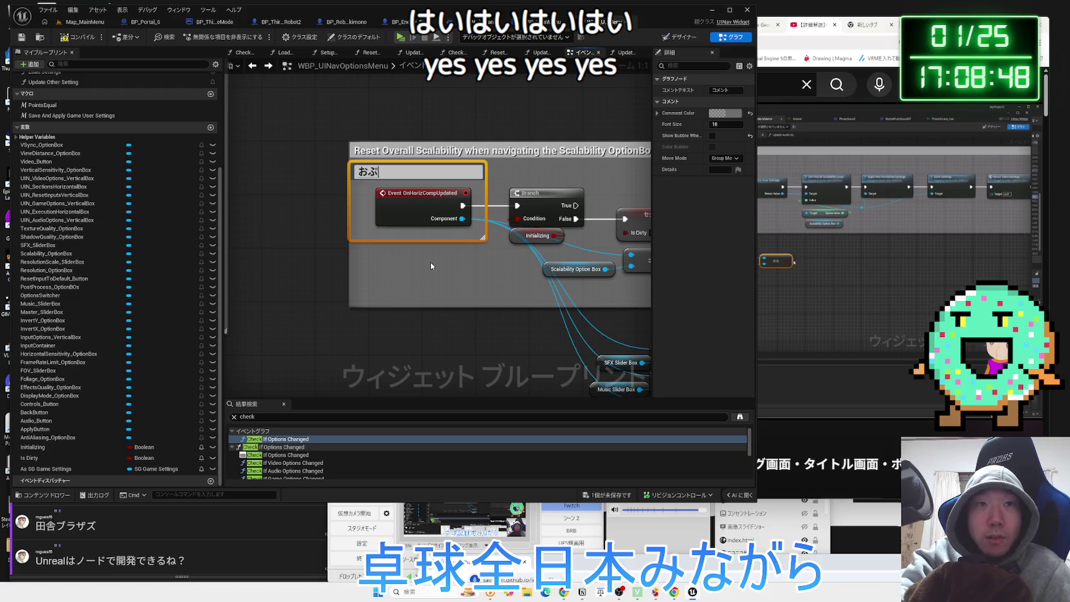
key(BackSpace)
key(BackSpace)
key(BackSpace)
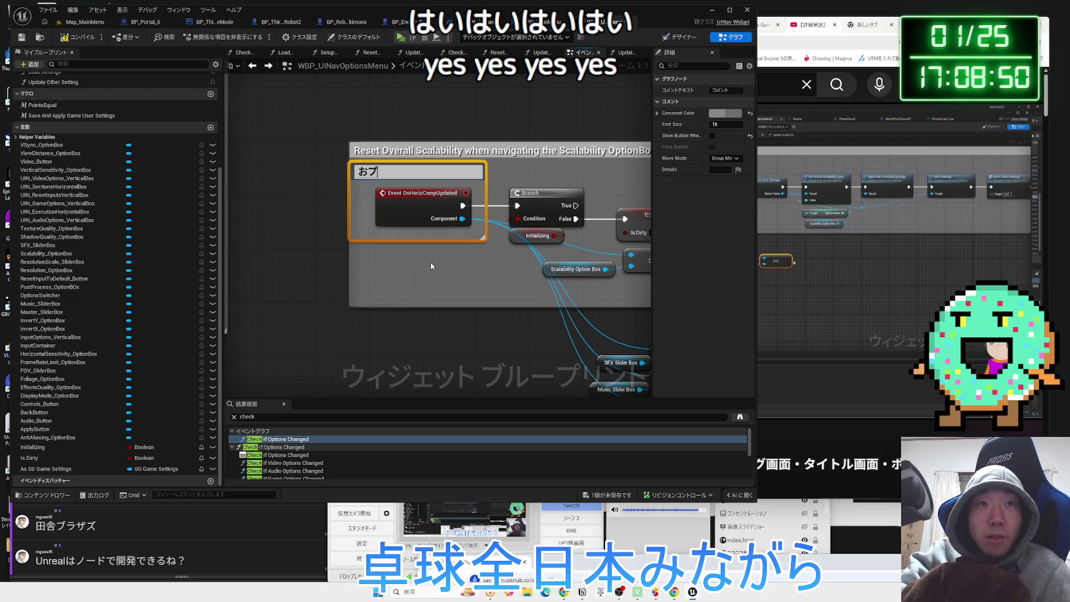
text(いお)
key(BackSpace)
key(BackSpace)
text(こn)
key(BackSpace)
key(BackSpace)
text(UI)
text(なに)
key(BackSpace)
key(BackSpace)
key(BackSpace)
text(なにか)
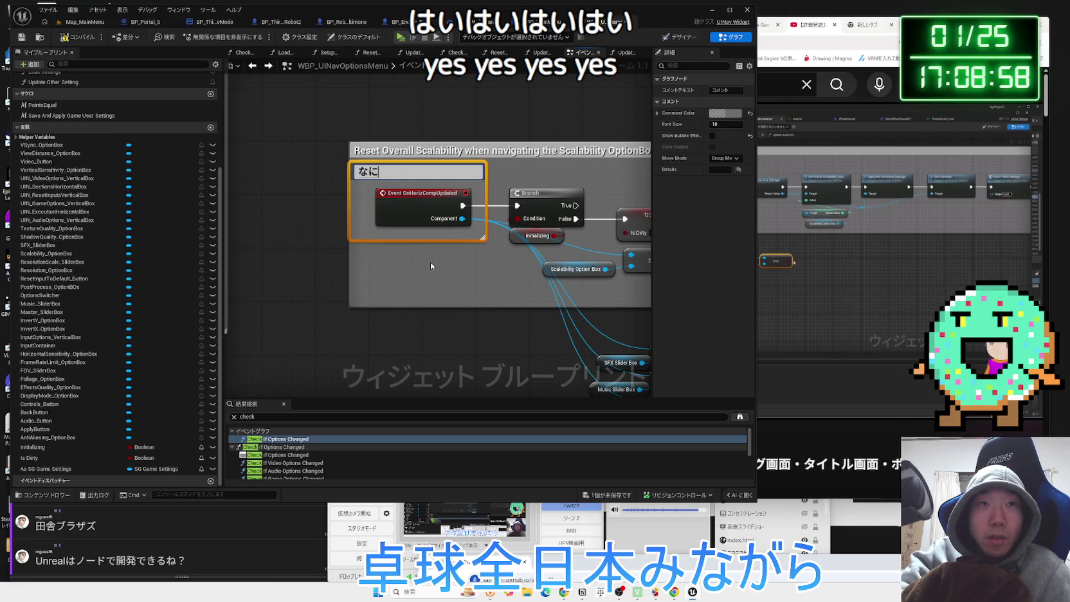
key(BackSpace)
key(BackSpace)
key(BackSpace)
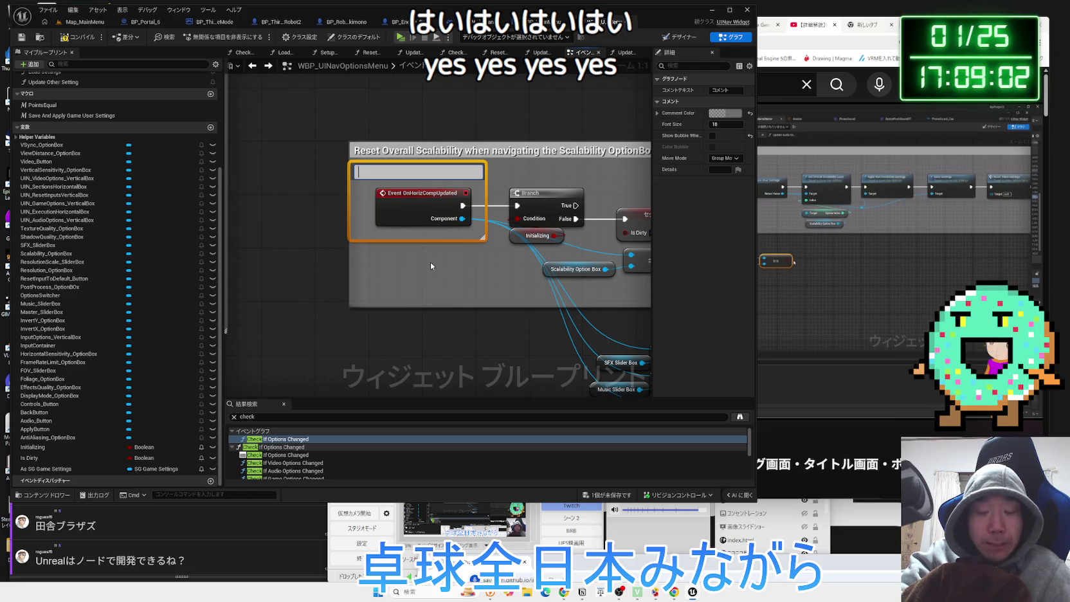
text(オプションがきりかわった)
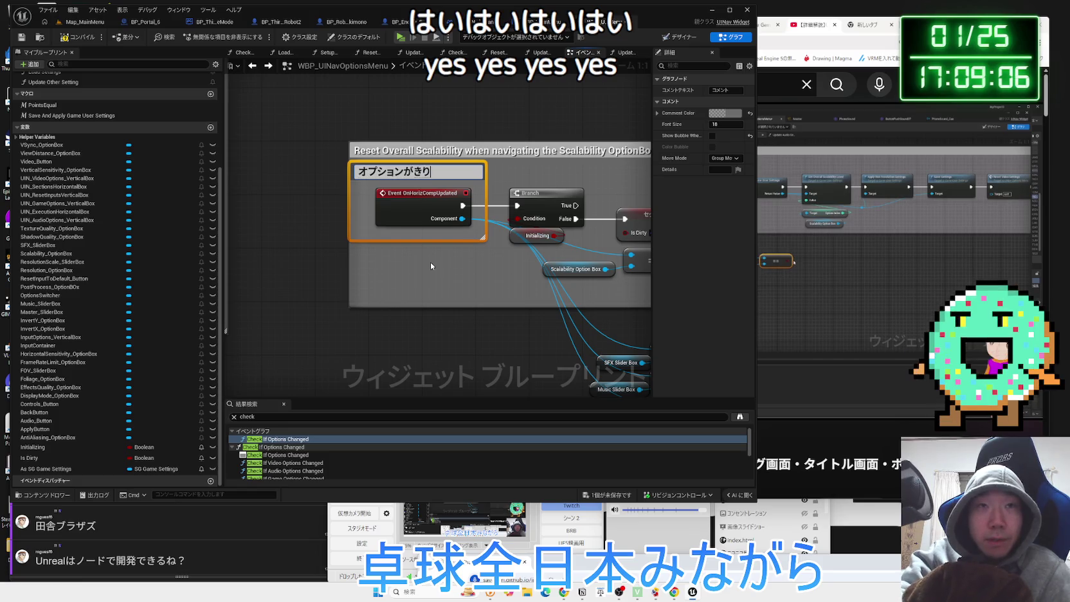
text(ときにU)
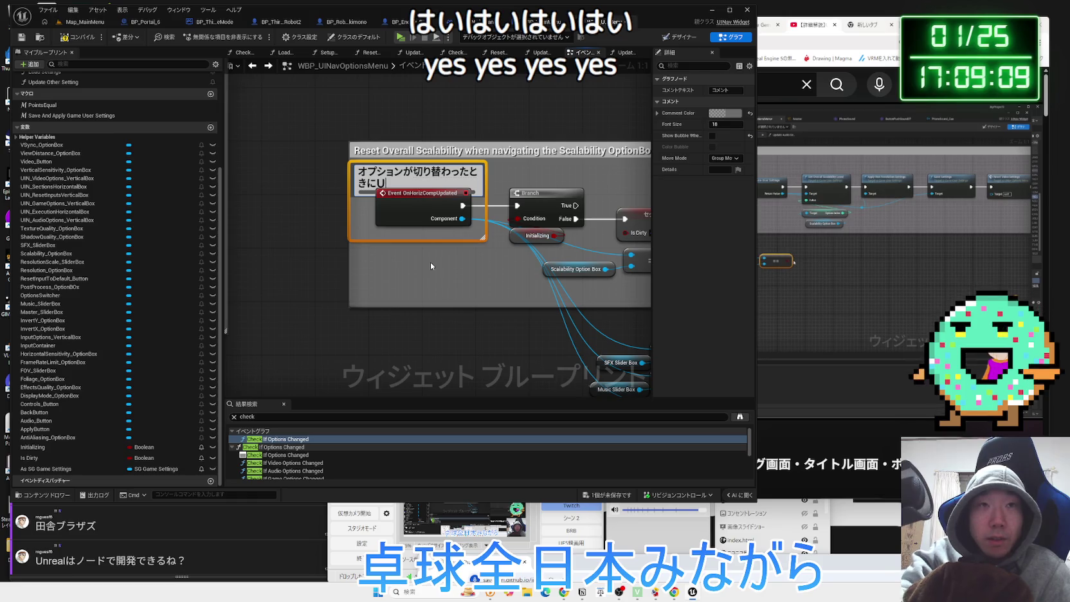
Complete the note with 'そのオプションのUINavの名前を返す' and commit it
key(Zenkaku_Hankaku)
text(U)
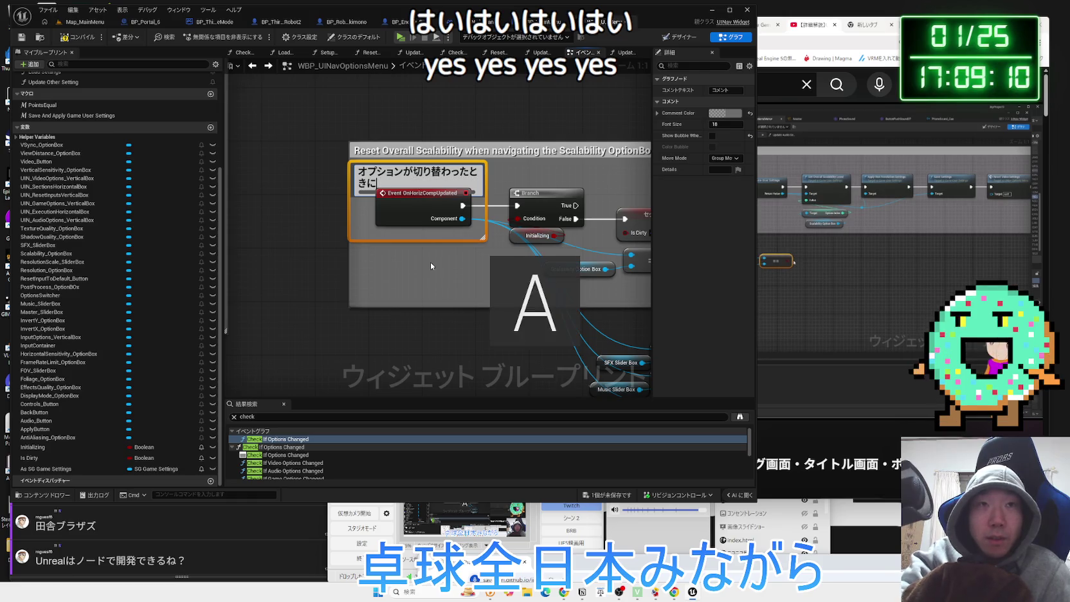
key(BackSpace)
key(Zenkaku_Hankaku)
text(その)
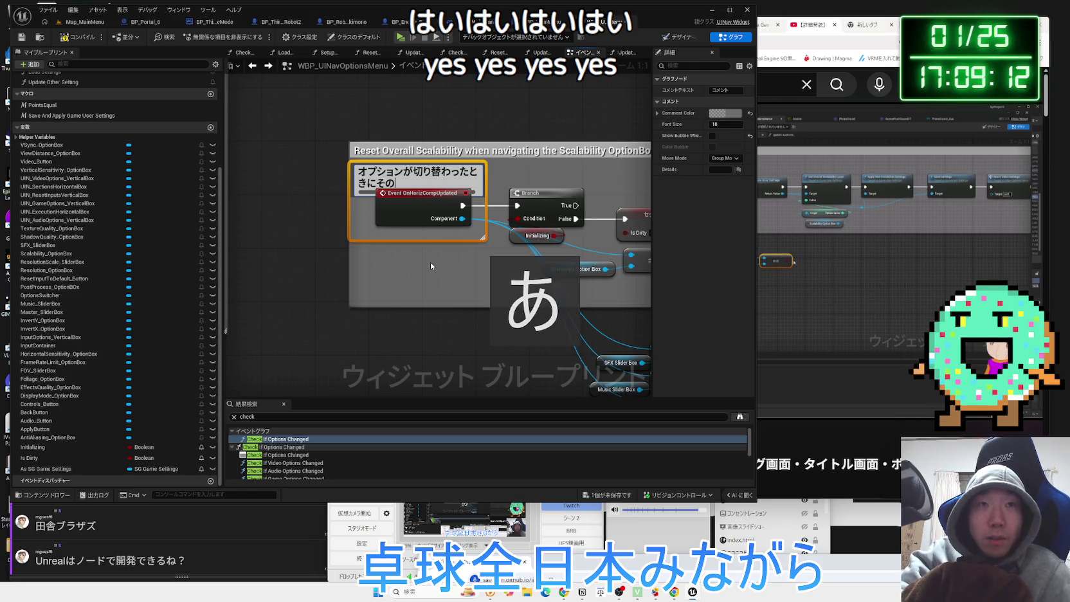
text(おぷsyオプションの)
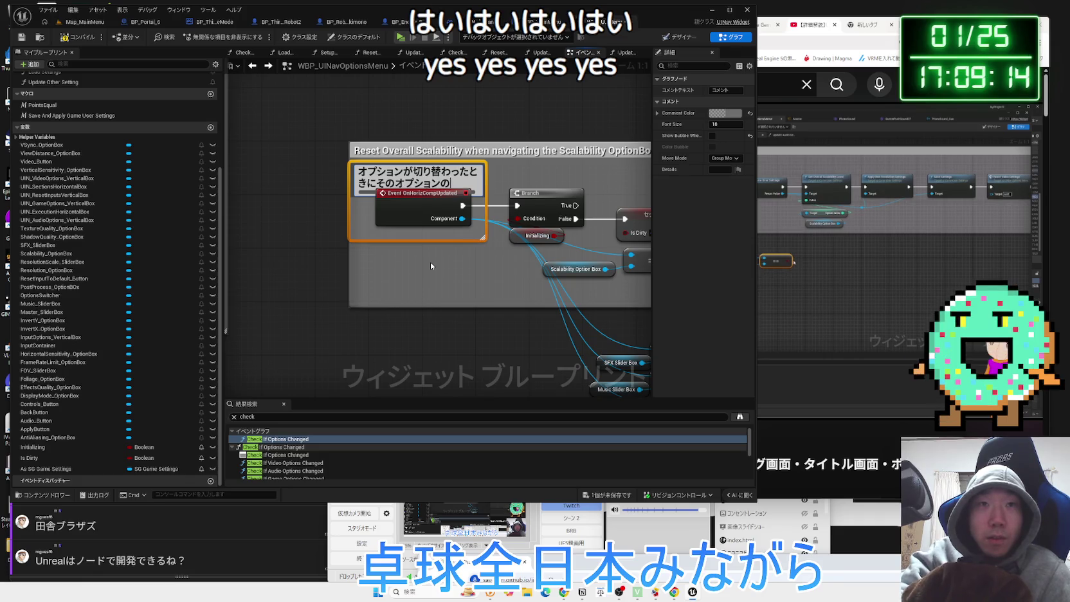
text(UINあ)
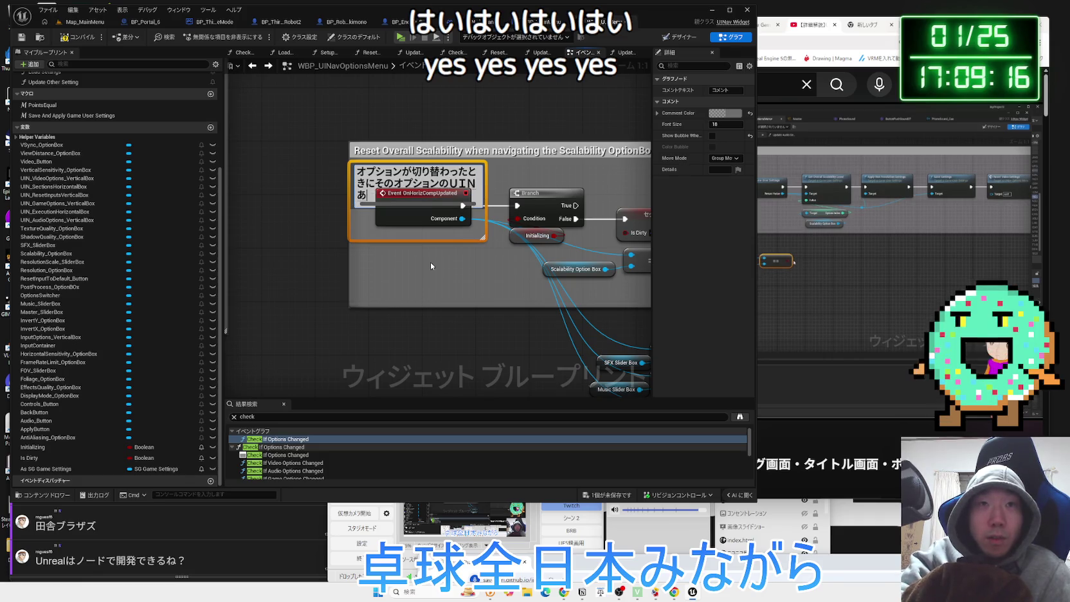
key(BackSpace)
key(BackSpace)
key(BackSpace)
key(Zenkaku_Hankaku)
text(UINav)
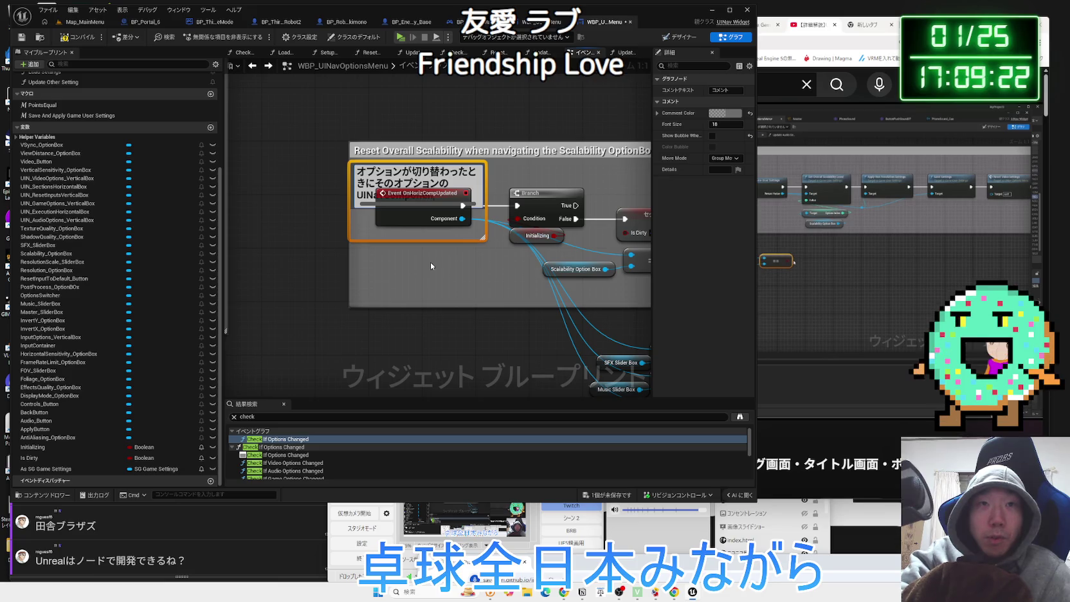
key(Zenkaku_Hankaku)
text(の)
text(名前をかえす)
key(BackSpace)
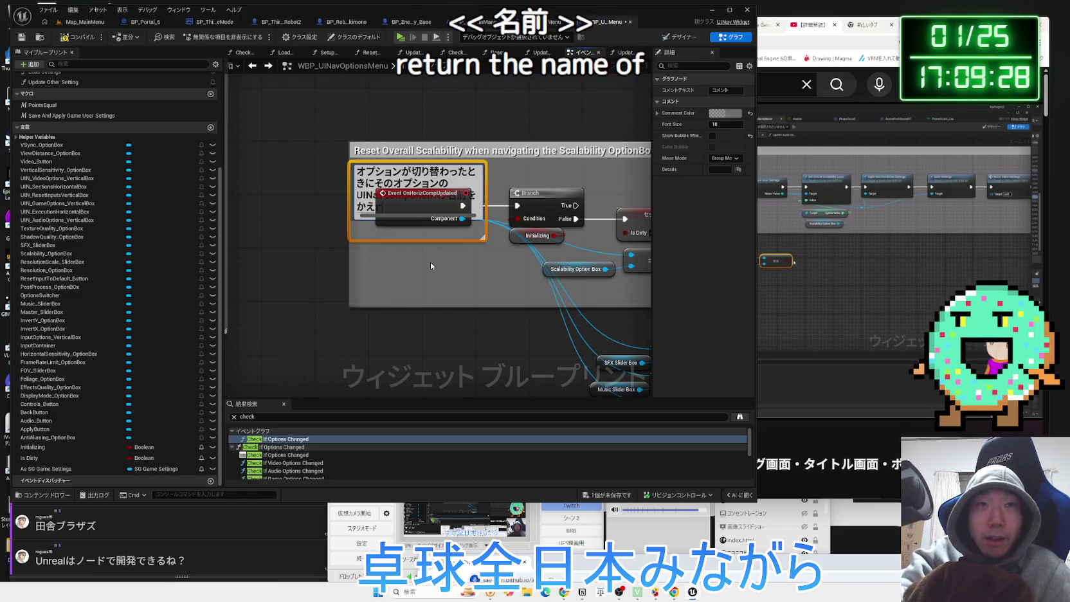
text(返すぜ)
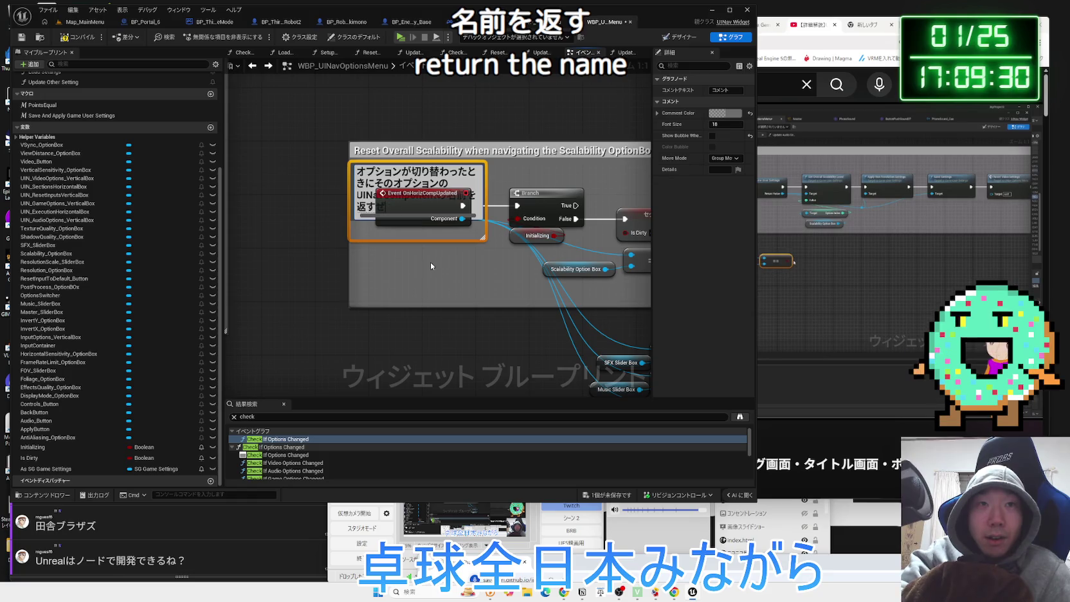
click(371, 232)
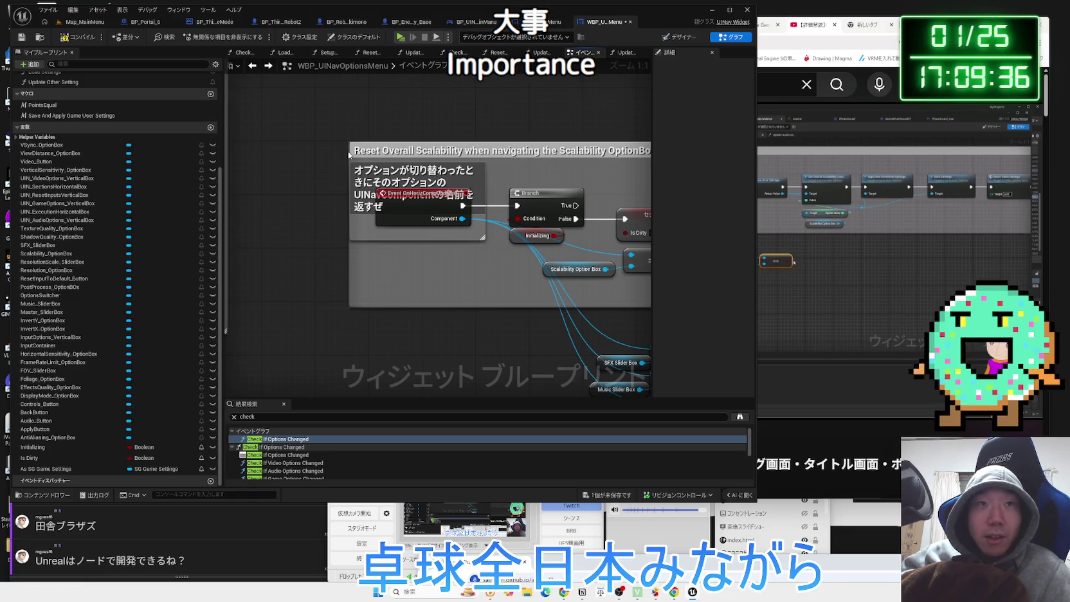
Colour the note dark red, then orange, resizing the Reset Overall Scalability box around it
mouse_move(349, 155)
mouse_down()
mouse_move(474, 156)
mouse_move(349, 165)
mouse_move(286, 131)
mouse_move(293, 148)
mouse_up()
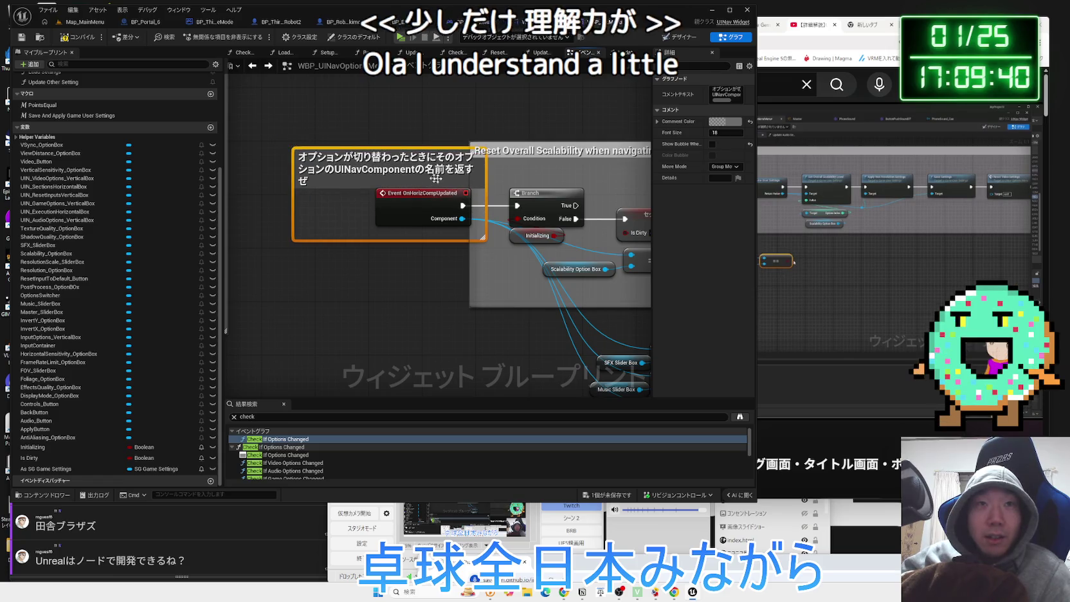
click(726, 126)
drag(816, 186, 815, 206)
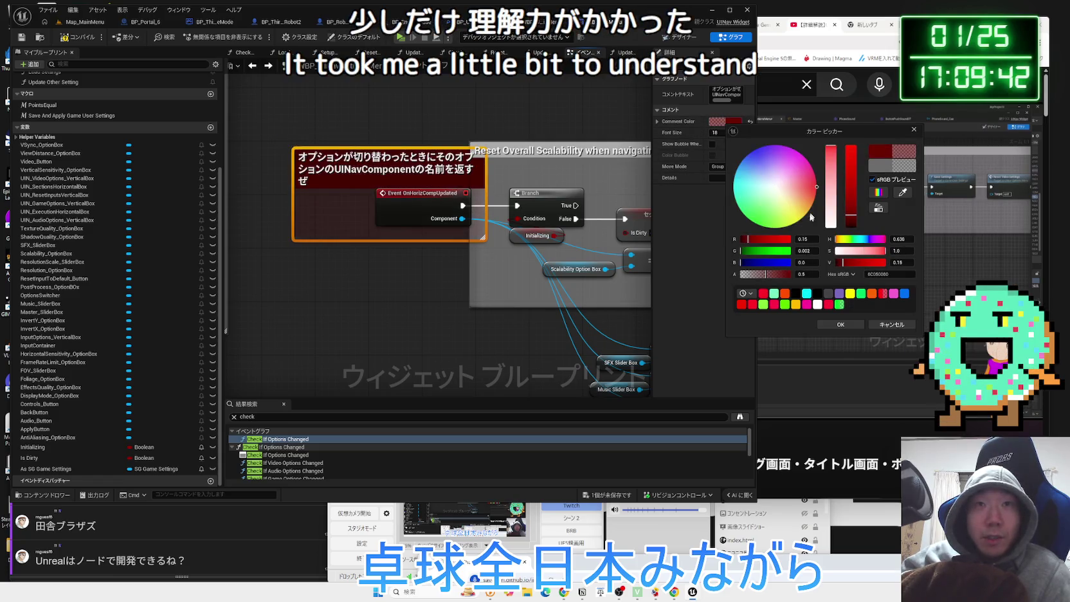
click(819, 327)
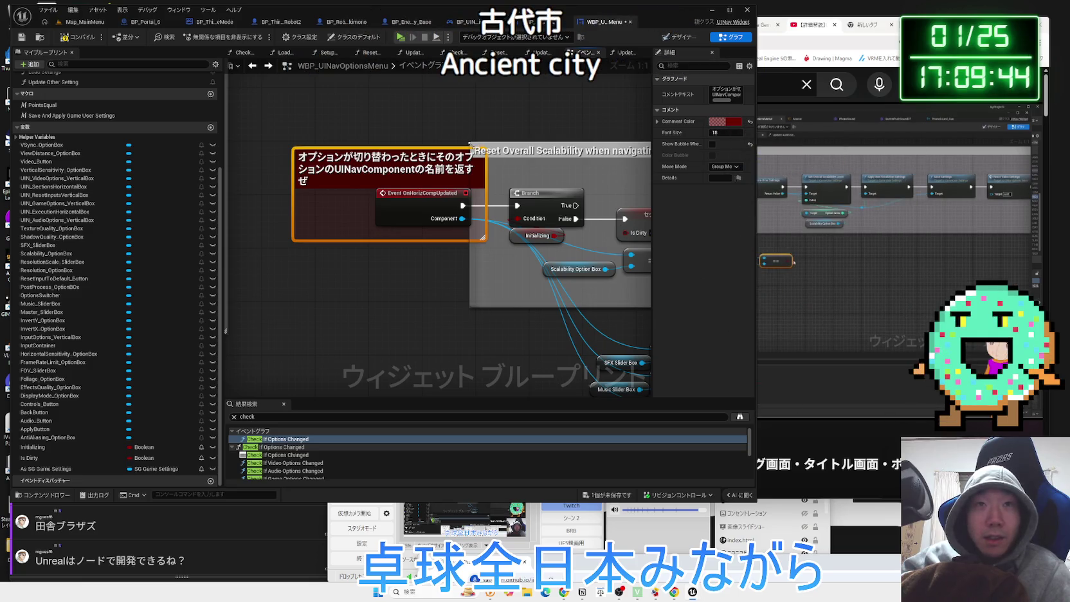
drag(470, 141, 290, 142)
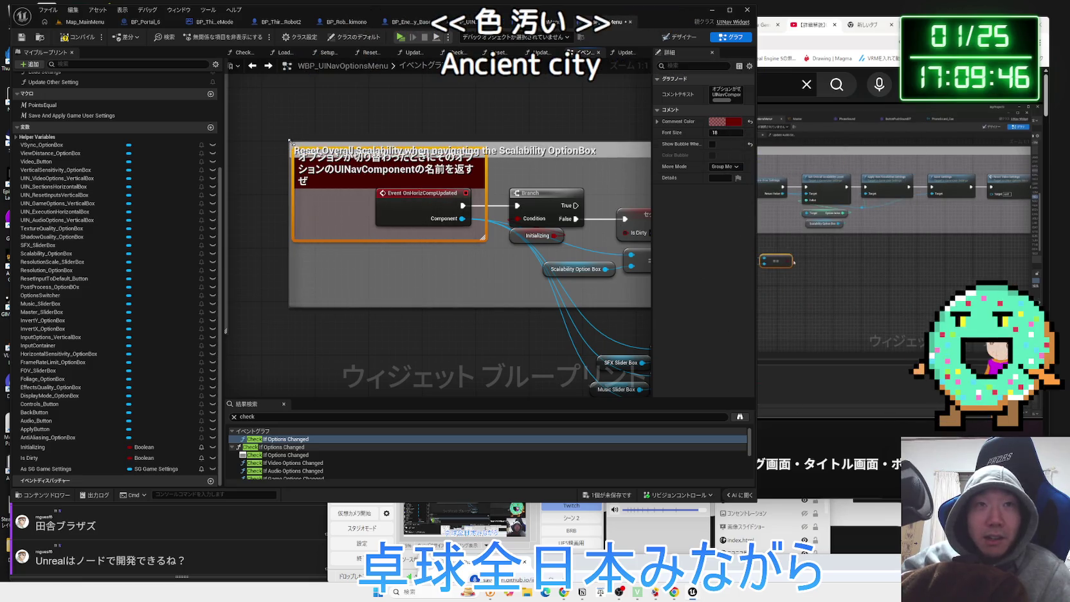
click(725, 121)
mouse_move(812, 196)
mouse_down()
mouse_move(809, 211)
mouse_move(852, 193)
mouse_move(856, 119)
mouse_up()
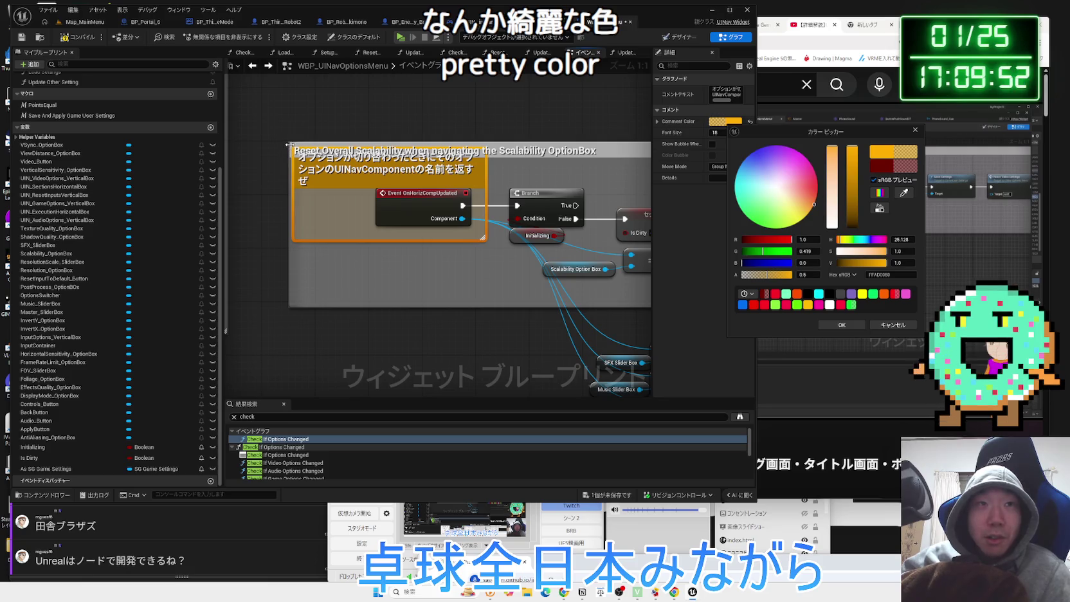
drag(289, 144, 288, 129)
Trim the note and inspect the chain from Get Game User Settings to Reset Video Settings
scroll(378, 334, down, 4)
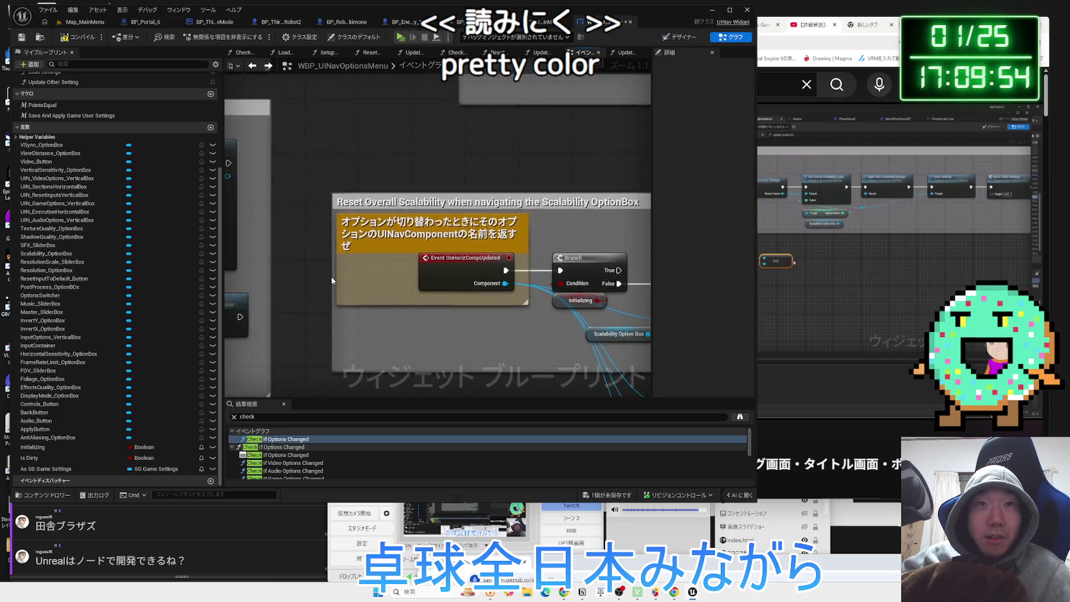
mouse_move(355, 274)
mouse_down()
mouse_move(366, 275)
mouse_move(341, 273)
mouse_up()
scroll(402, 311, up, 2)
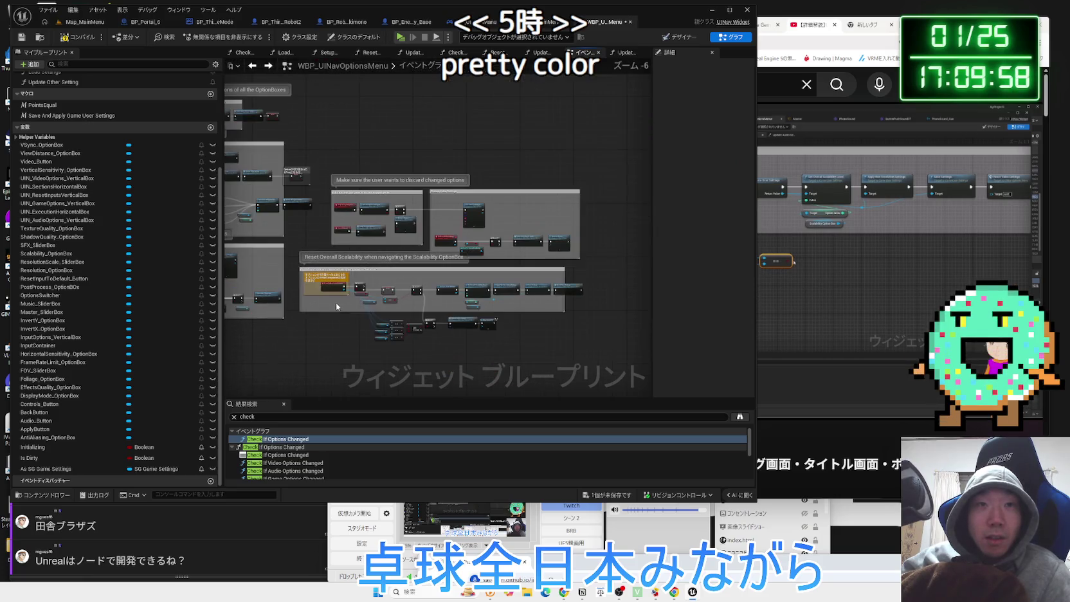
mouse_move(546, 373)
mouse_down()
mouse_move(472, 283)
mouse_move(425, 282)
mouse_up()
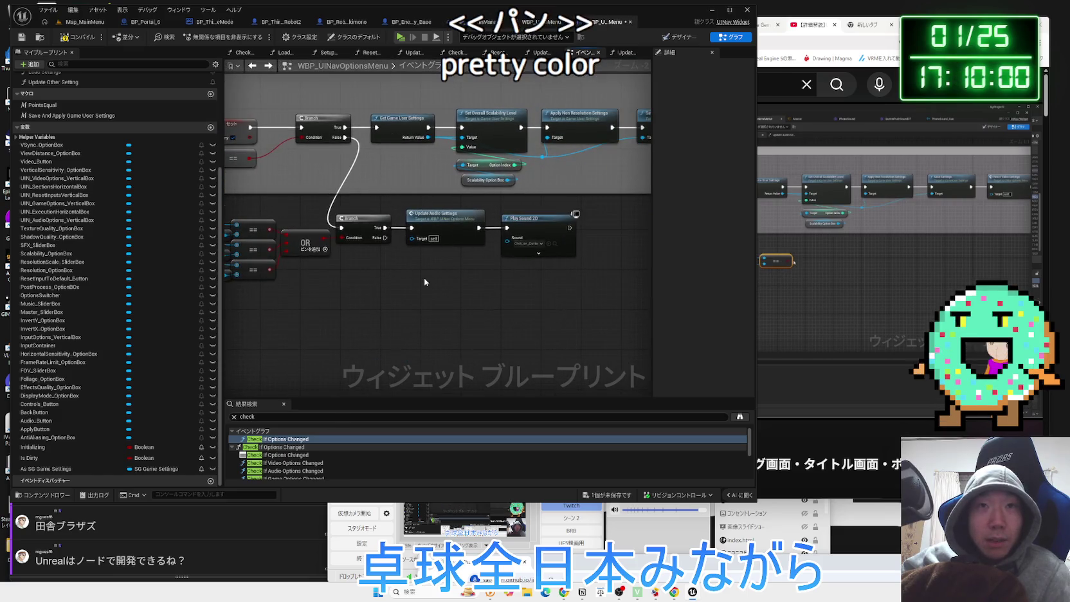
scroll(384, 211, up, 2)
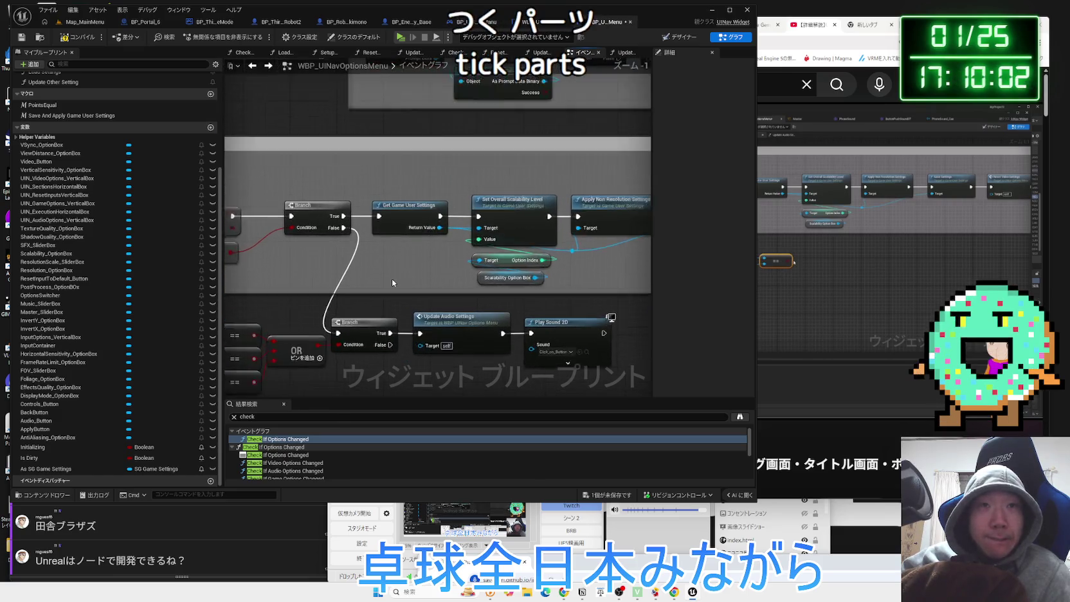
click(417, 194)
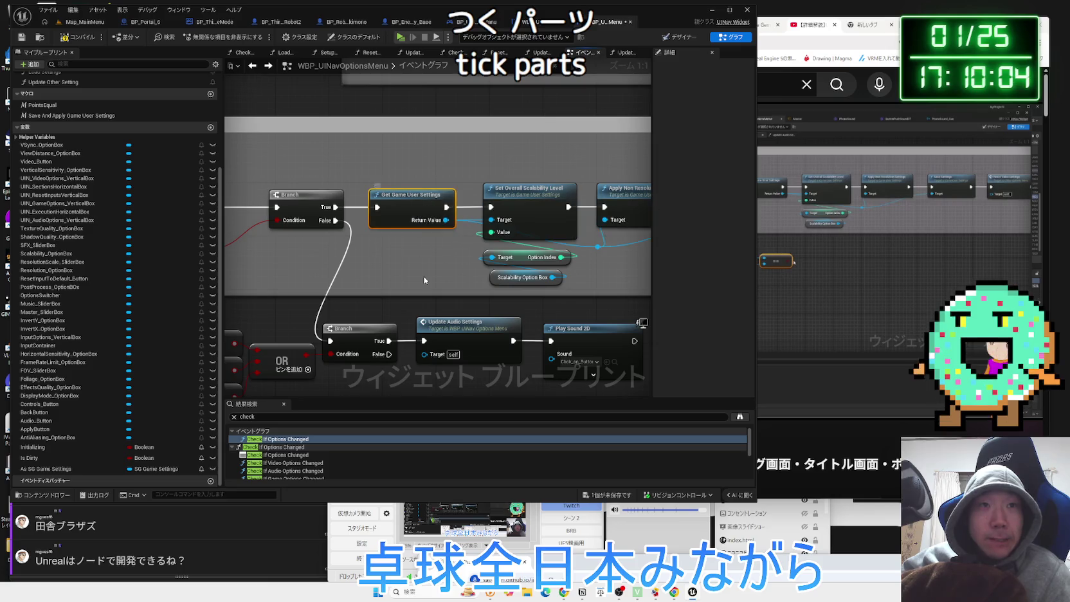
mouse_move(434, 281)
mouse_down()
mouse_move(416, 299)
mouse_move(520, 279)
mouse_up()
scroll(521, 279, down, 2)
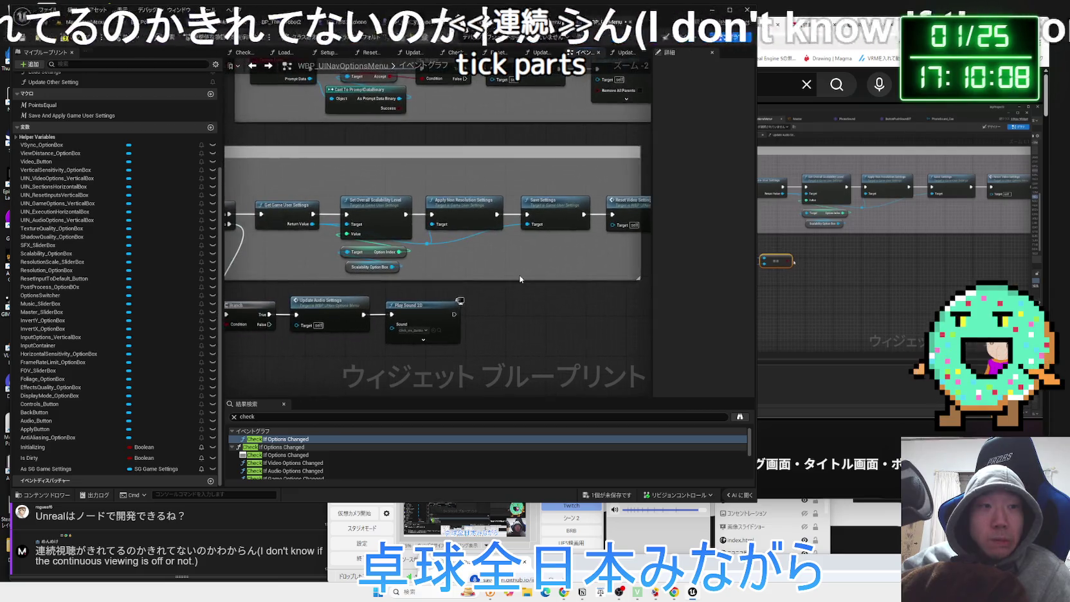
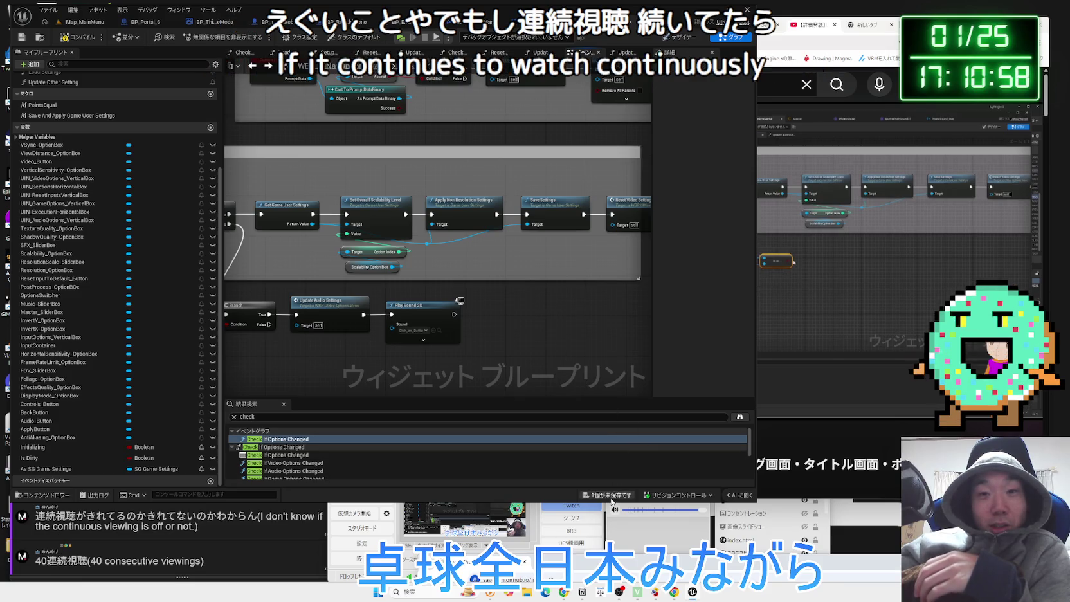
Save the options menu blueprint and nudge the ==, OR, Branch, Update Audio and Play Sound 2D nodes right
key(ctrl+shift+s)
click(582, 392)
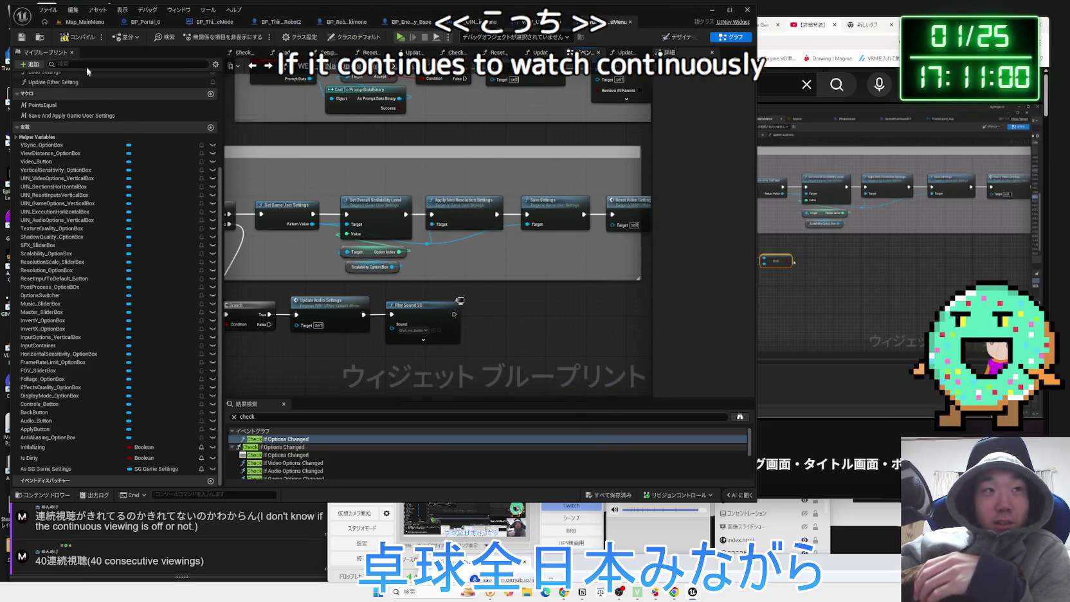
drag(485, 279, 557, 236)
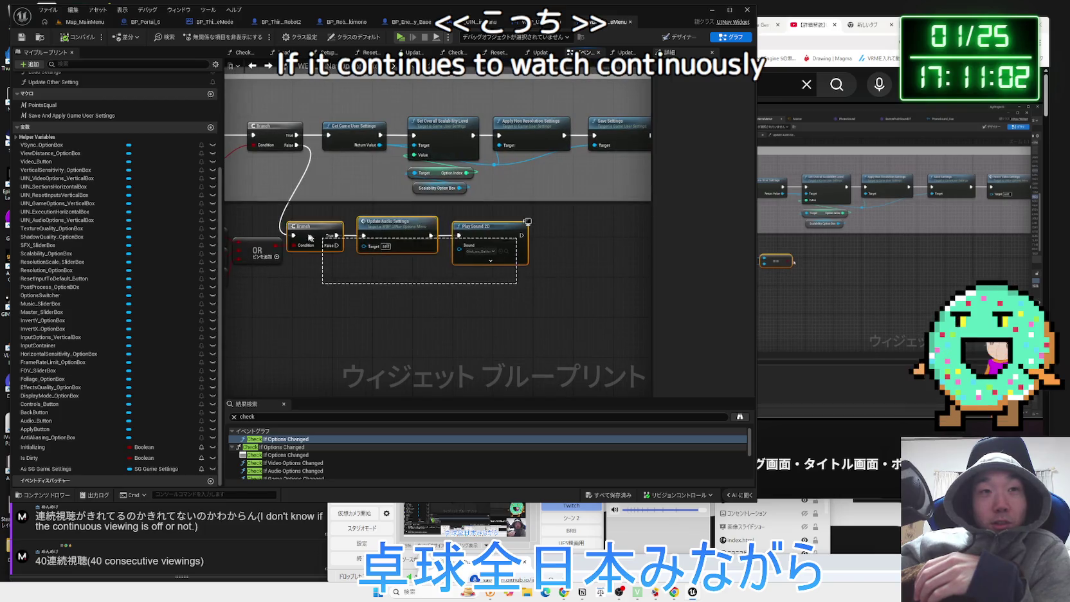
drag(243, 220, 240, 221)
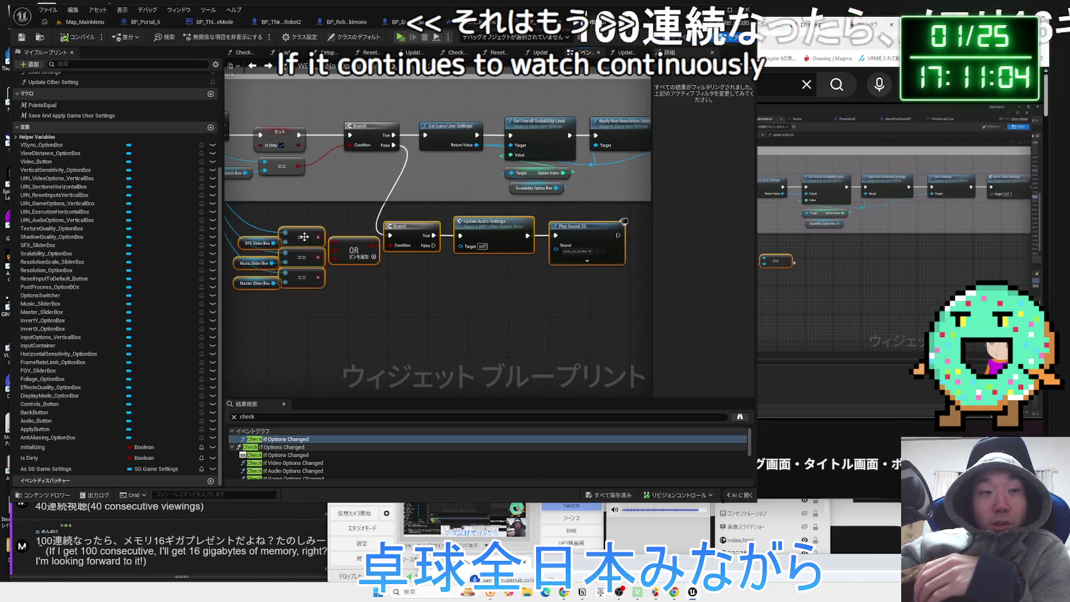
drag(414, 239, 440, 238)
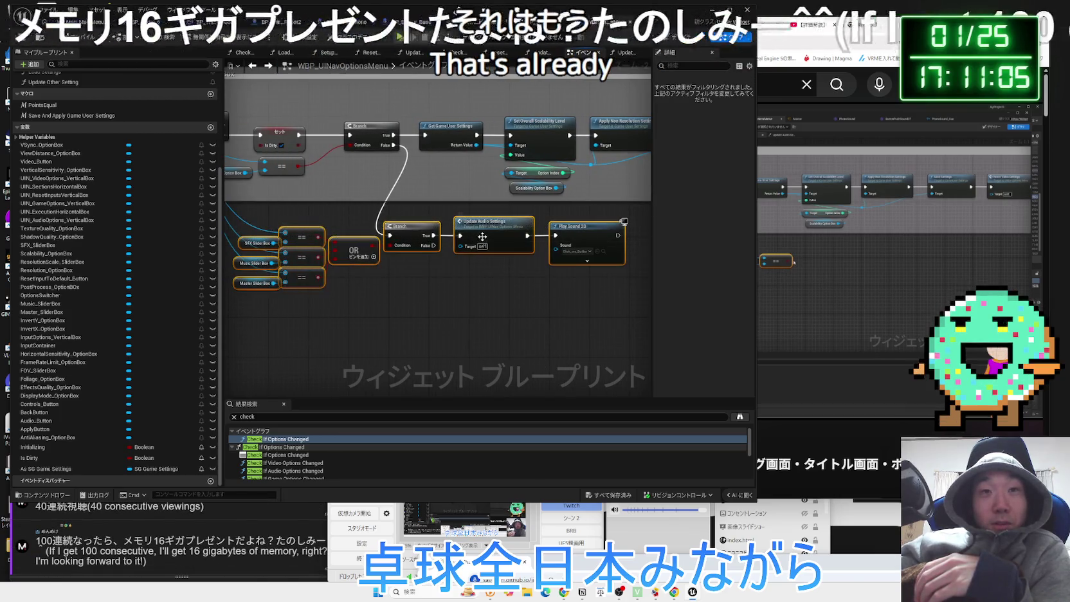
click(364, 220)
click(293, 521)
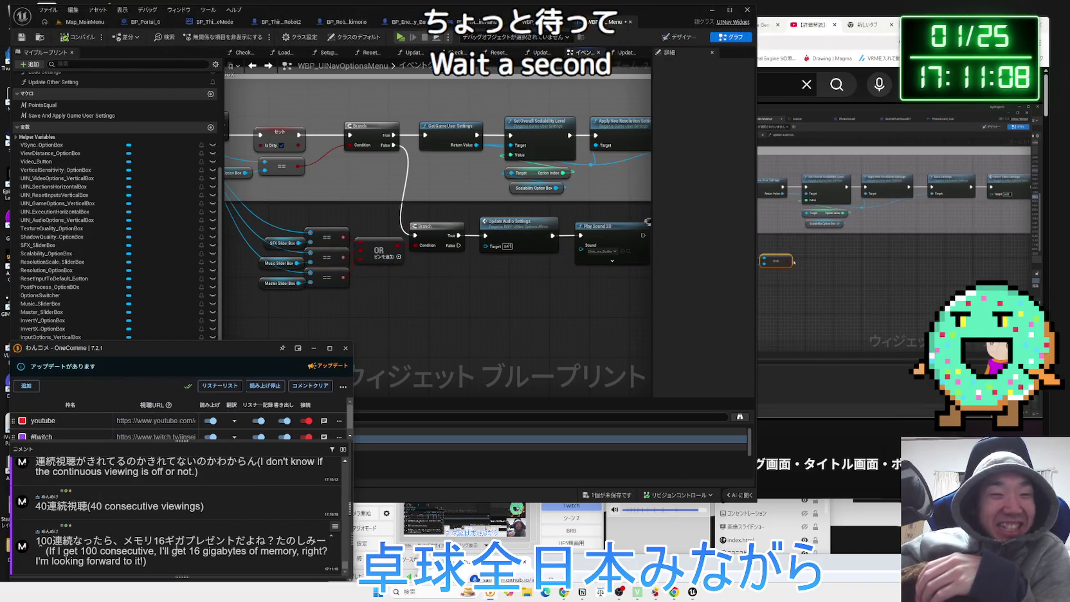
Search Google for the comment's 16GB memory phrase, refining the query to DDR5
drag(126, 540, 210, 540)
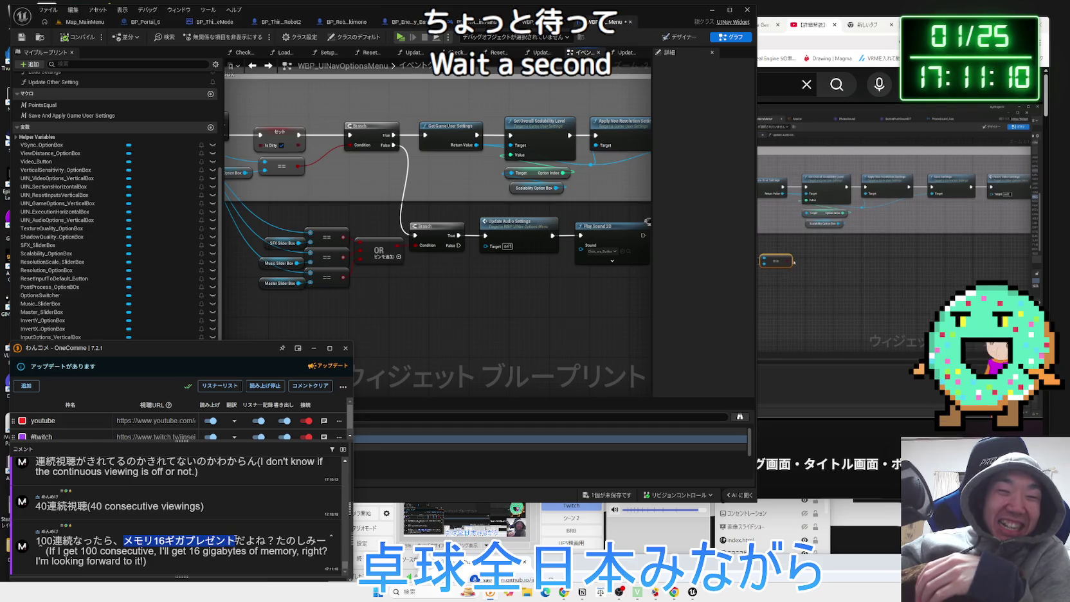
click(241, 515)
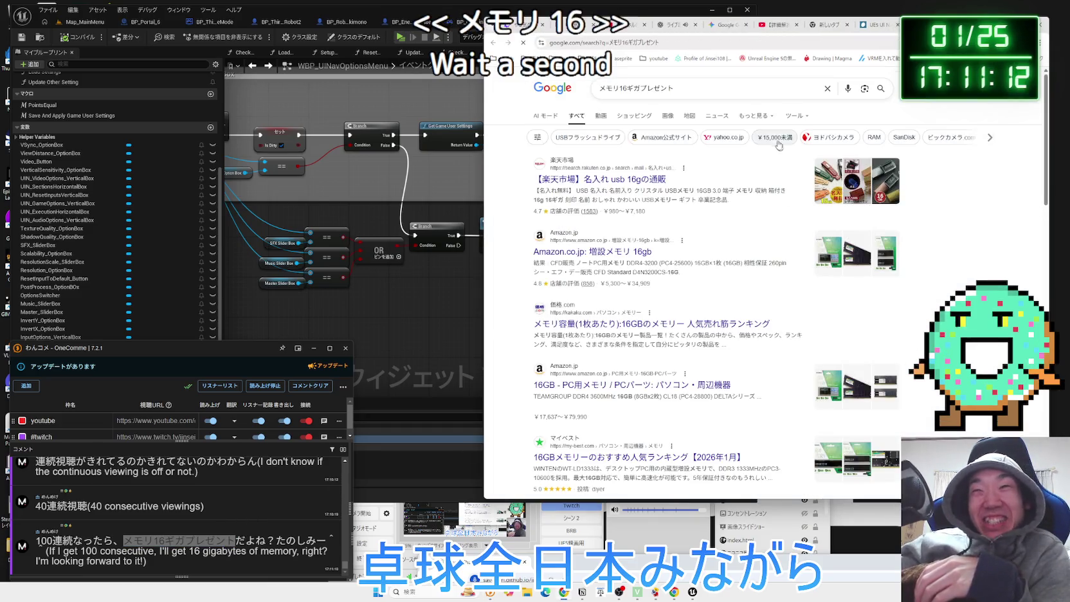
click(737, 91)
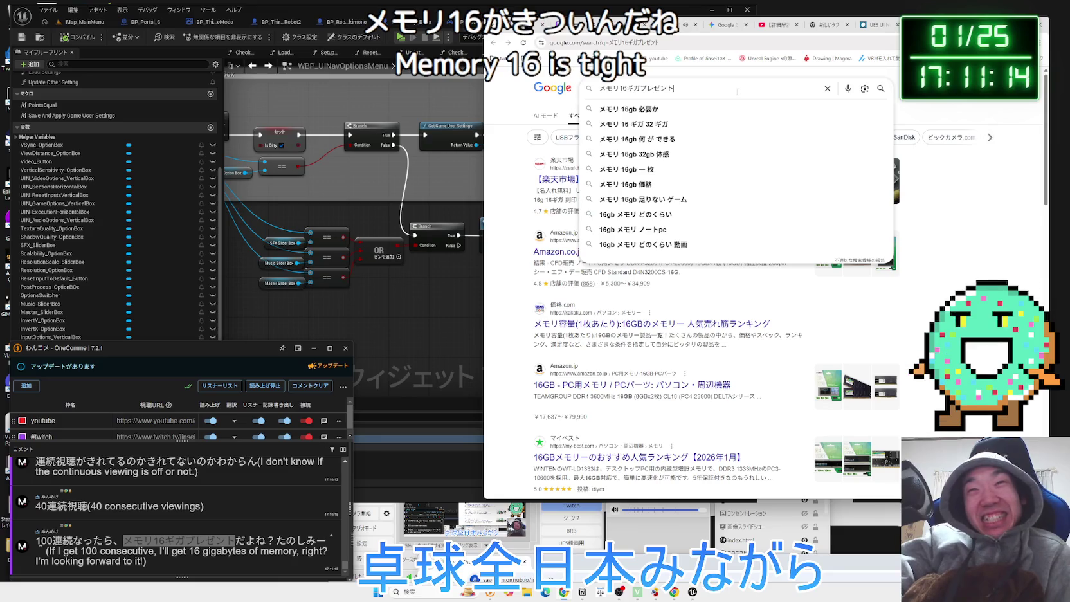
key(BackSpace)
key(BackSpace)
key(BackSpace)
key(Zenkaku_Hankaku)
text(dr5)
key(Return)
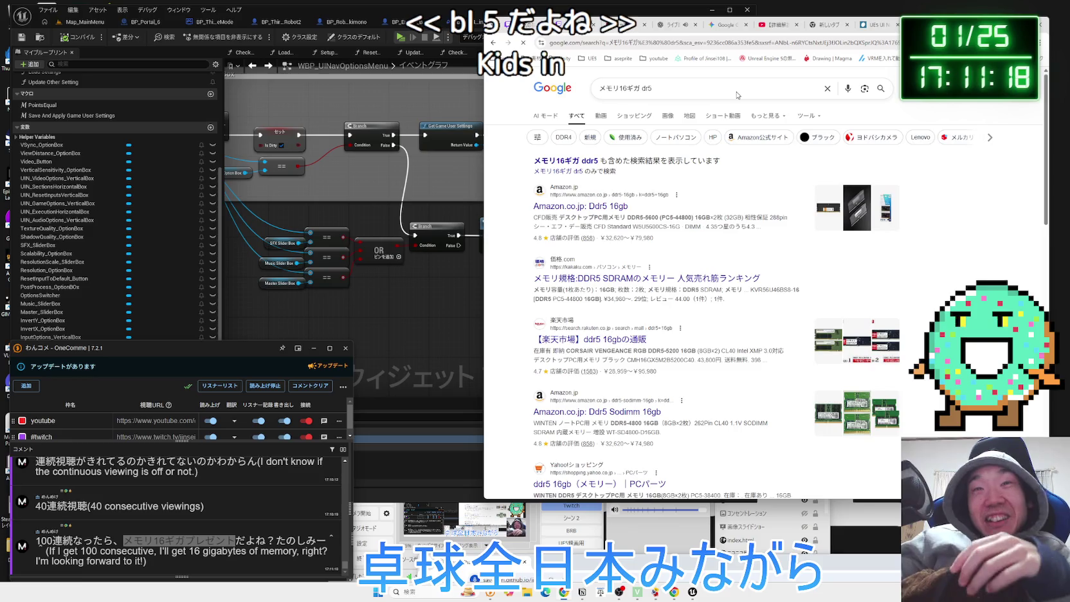
Browse Amazon's DDR5 16GB memory listings
click(619, 198)
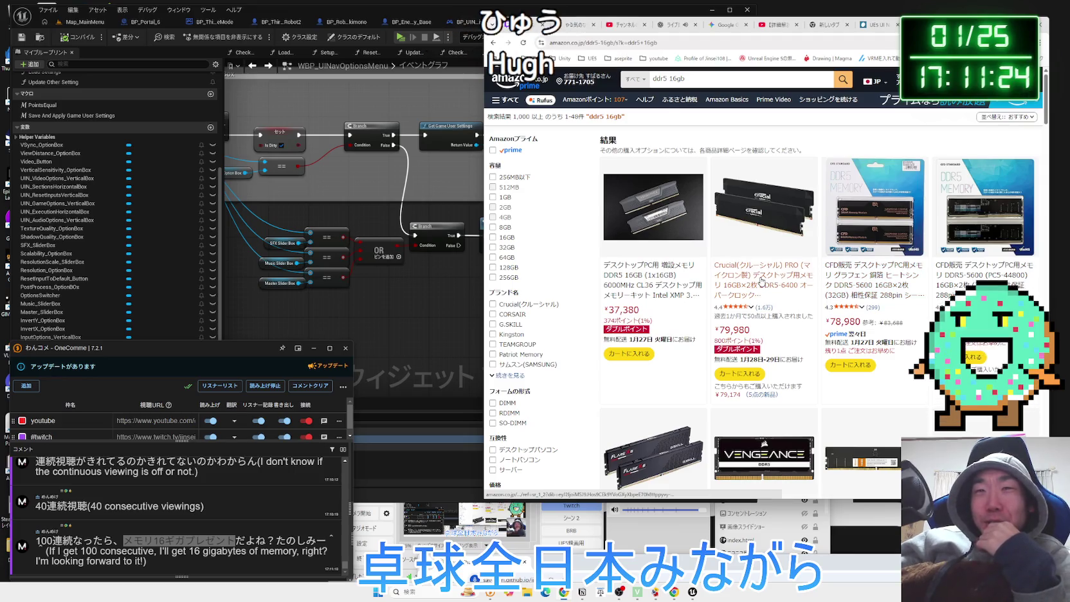
scroll(763, 286, down, 3)
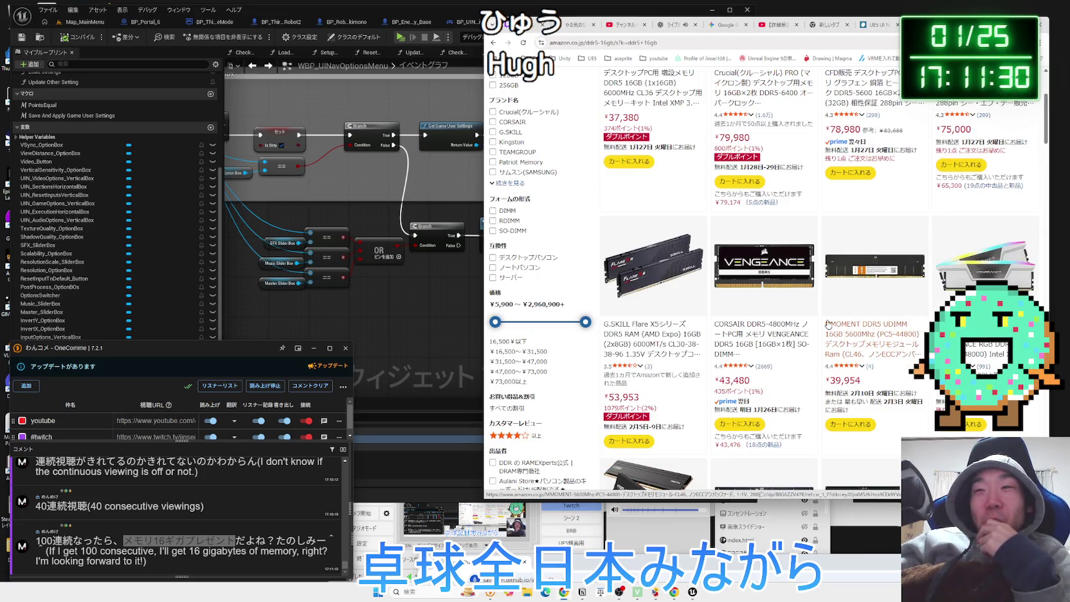
scroll(753, 325, down, 3)
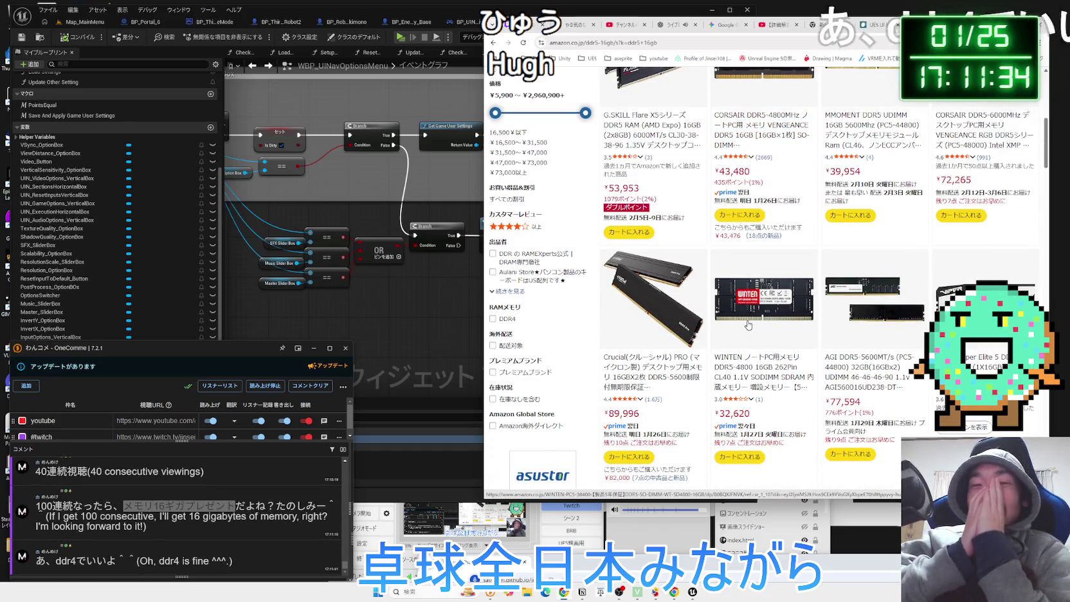
scroll(748, 325, up, 3)
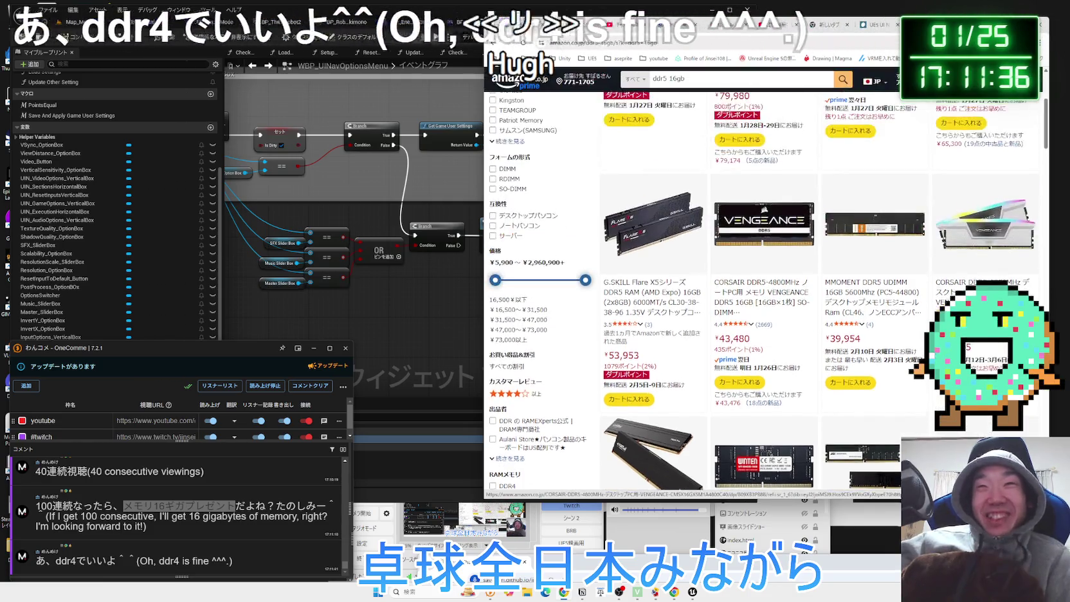
Return to Google and change the memory search to 16GB DDR4
key(alt+Left)
click(695, 93)
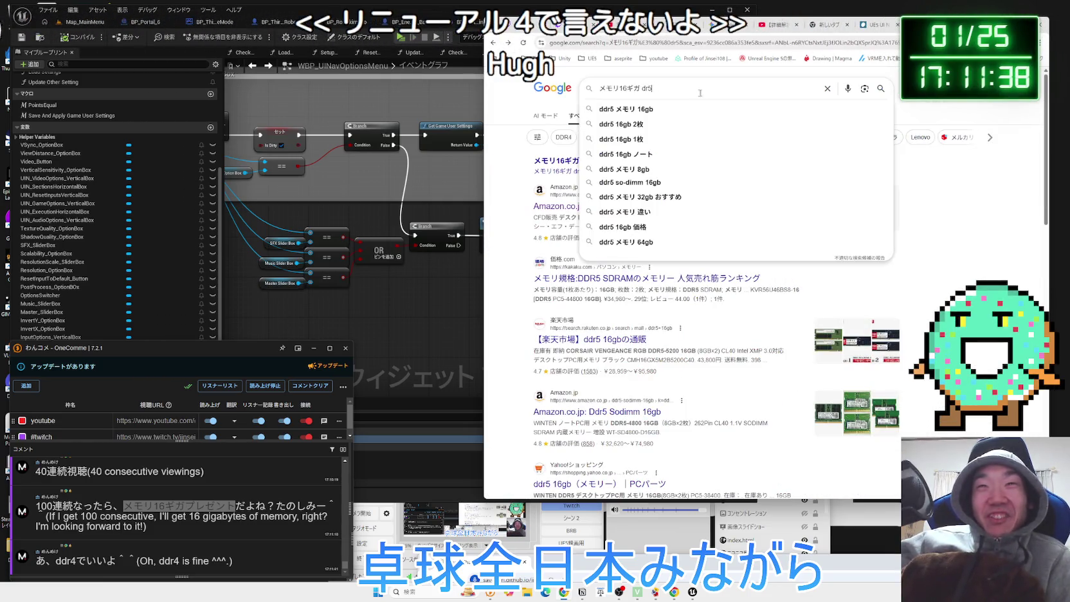
key(BackSpace)
key(Zenkaku_Hankaku)
key(BackSpace)
key(Zenkaku_Hankaku)
text(dr4)
key(Return)
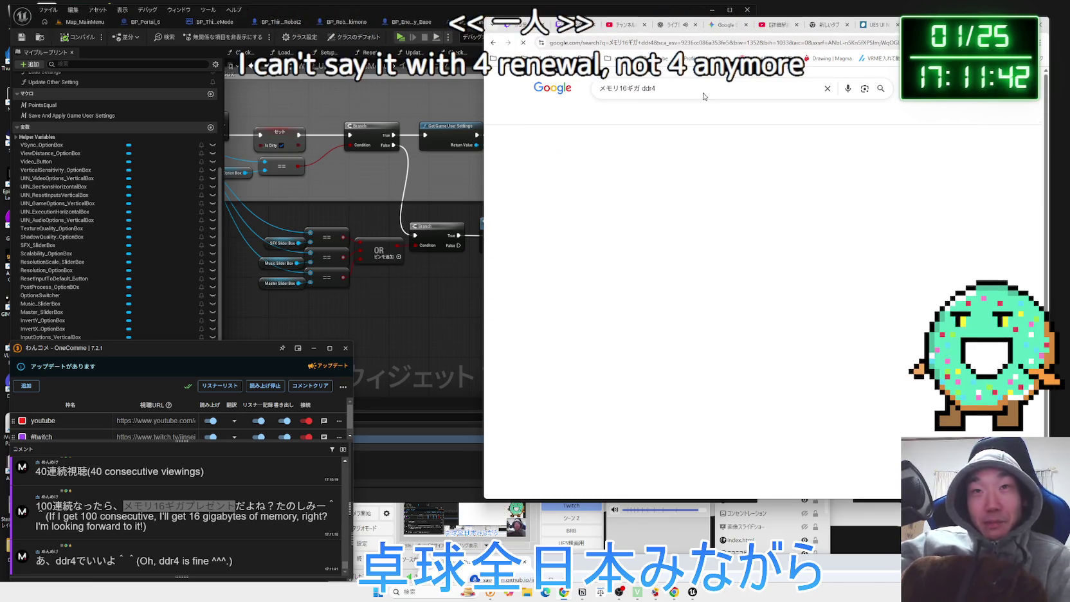
Browse Amazon.co.jp's DDR4 16GB memory search results
click(598, 206)
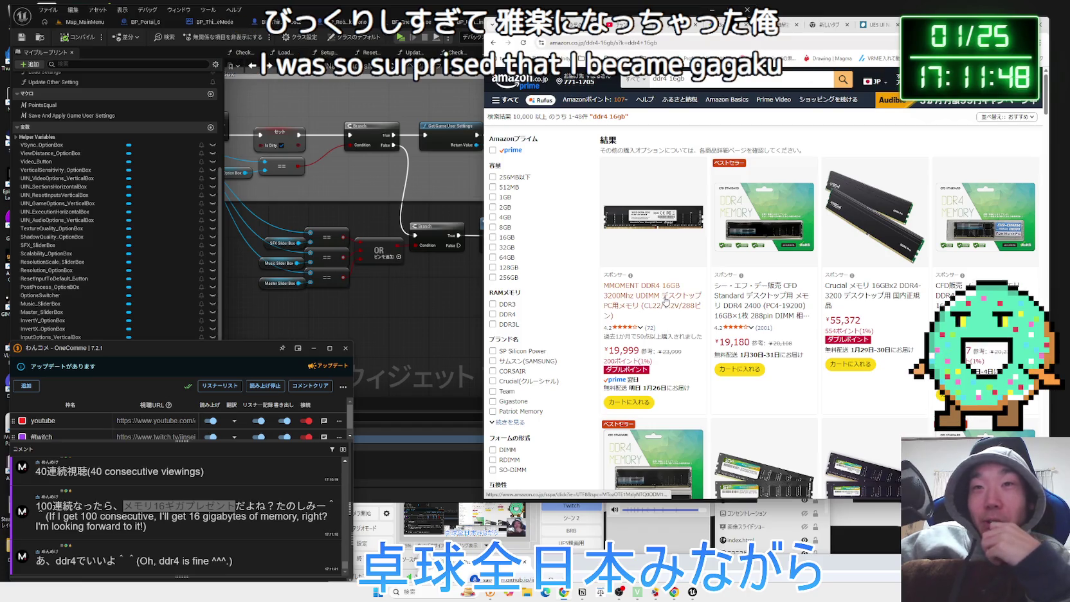
scroll(669, 314, down, 2)
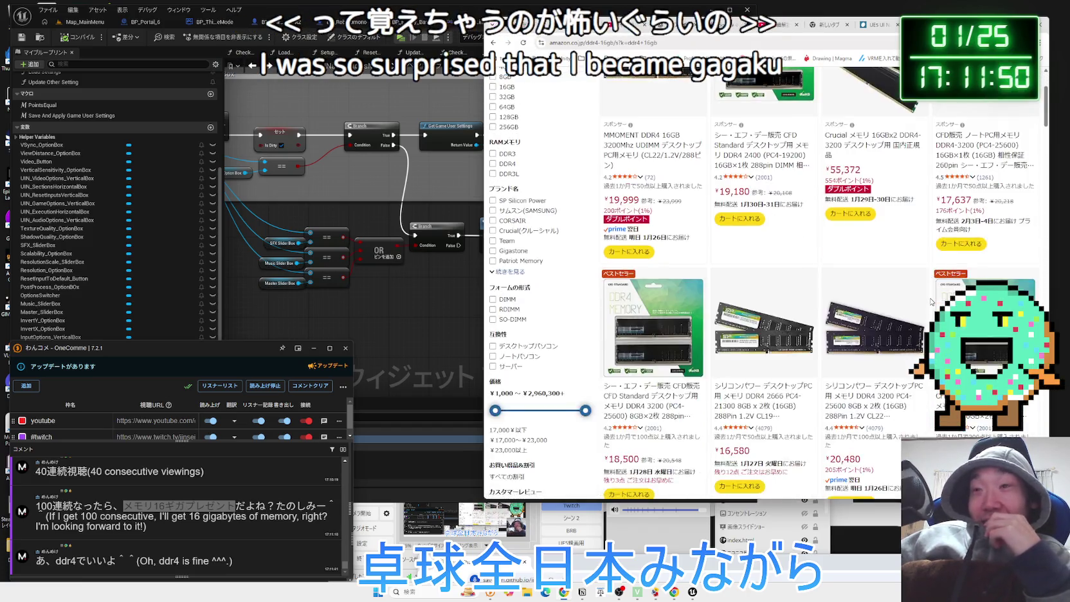
scroll(982, 223, up, 1)
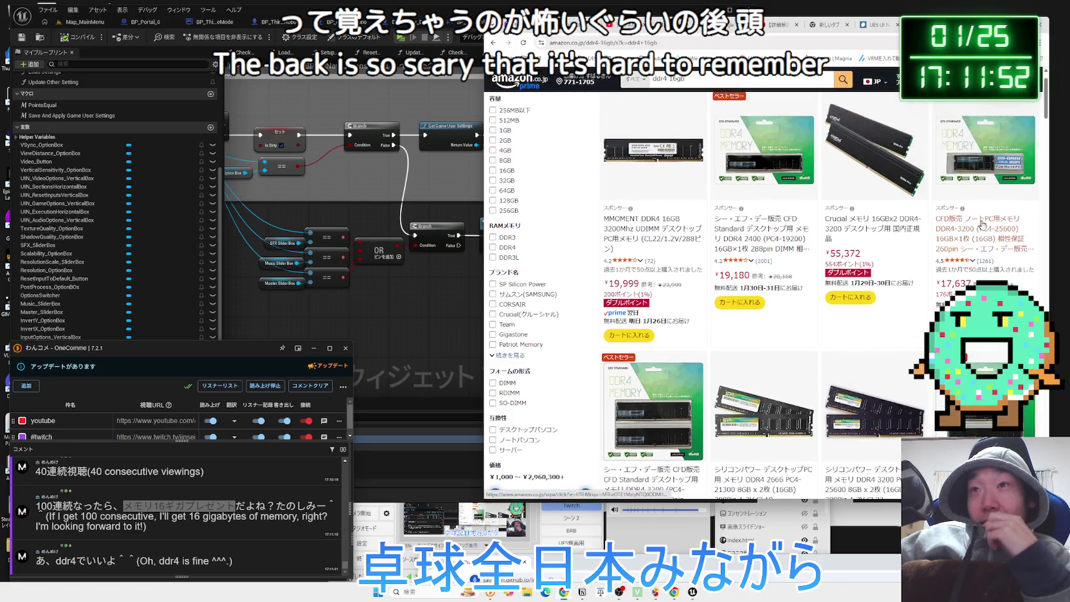
scroll(875, 236, down, 2)
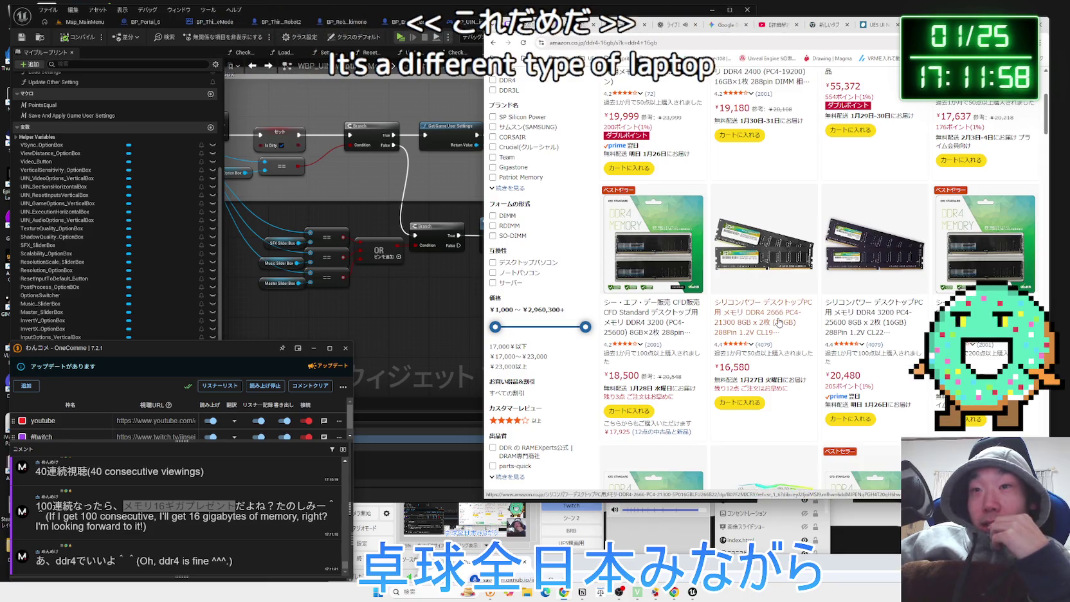
scroll(689, 323, up, 3)
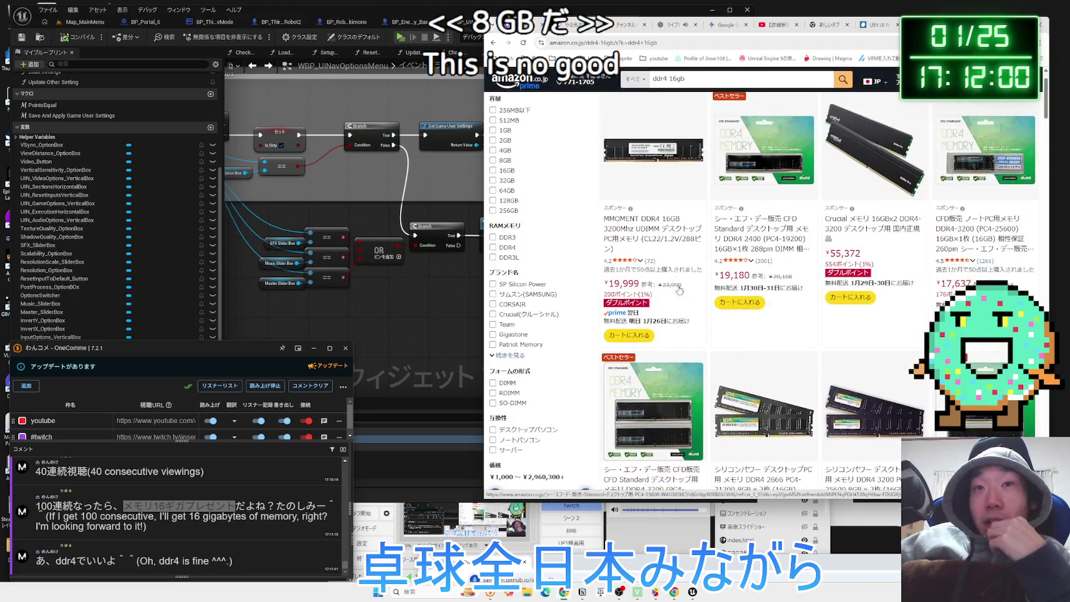
View the MMOMENT DDR4 16GB 3200MHz listing at ¥19,999, then open a blank new tab
click(676, 247)
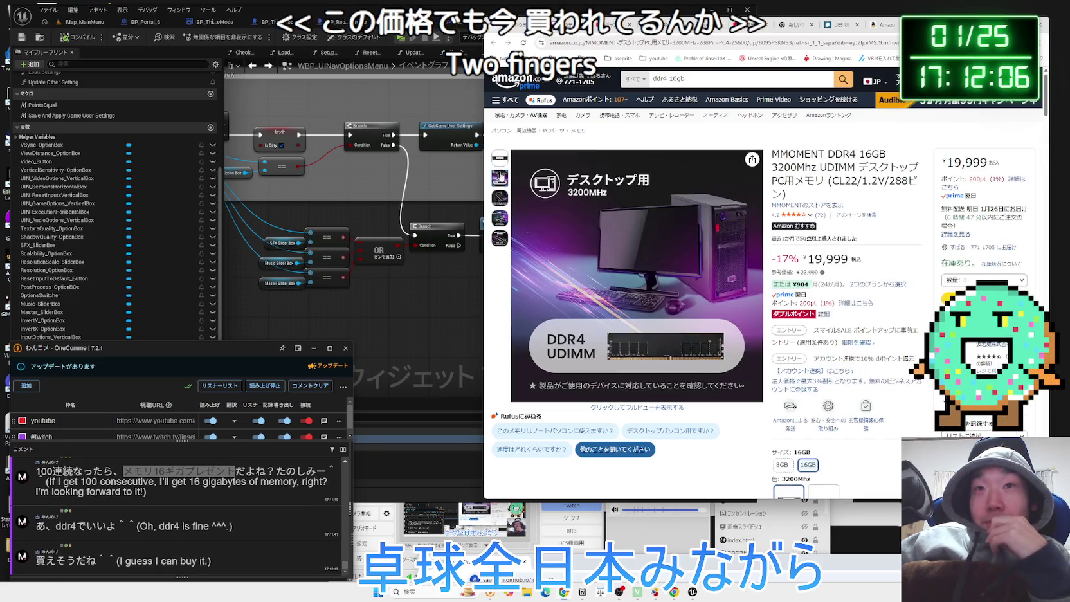
drag(840, 181, 901, 180)
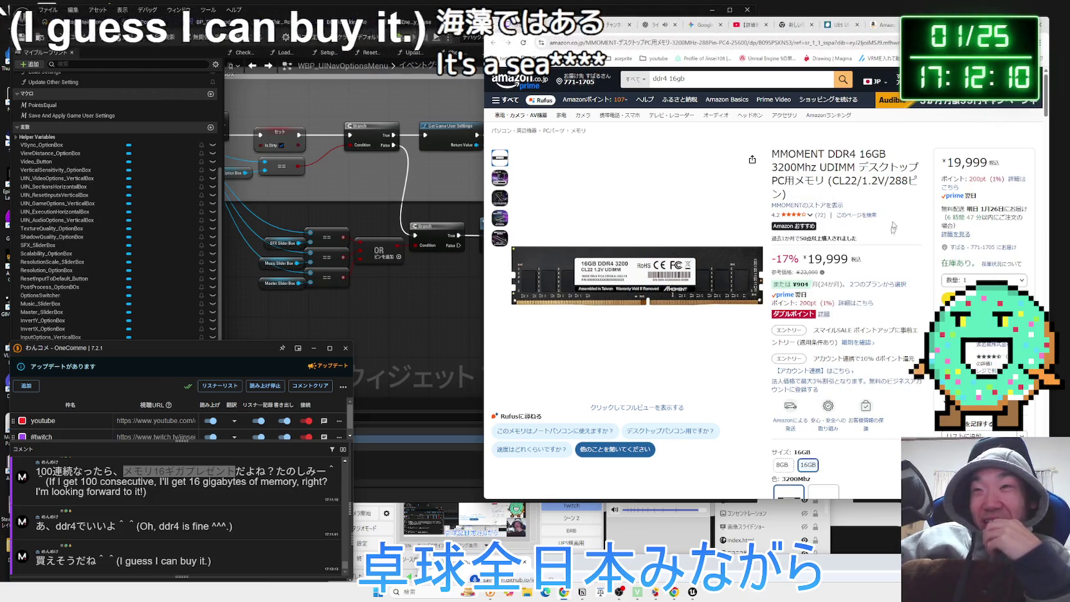
click(869, 298)
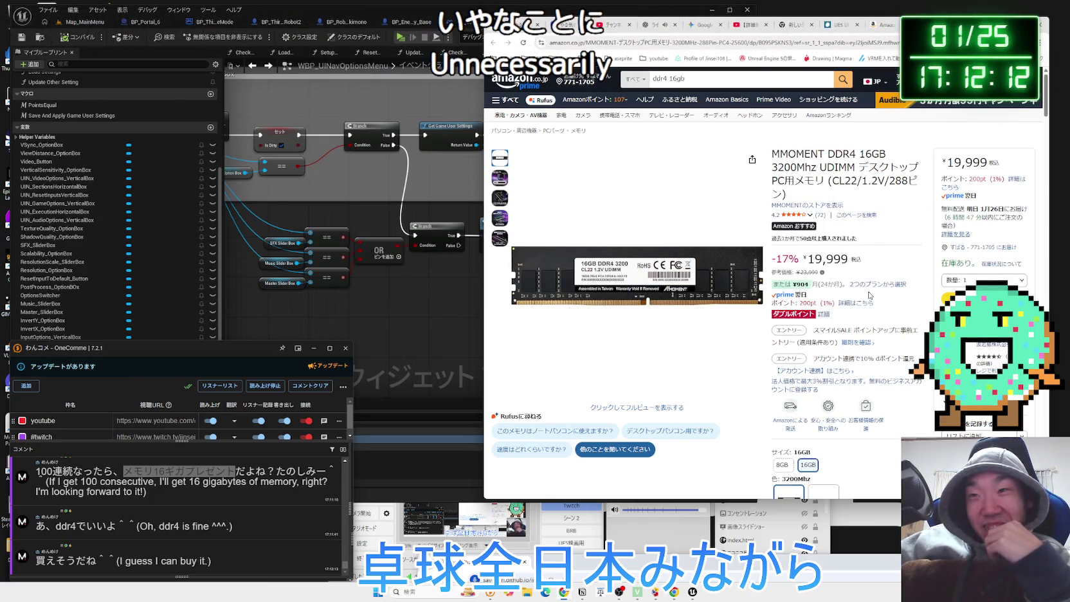
key(alt+Left)
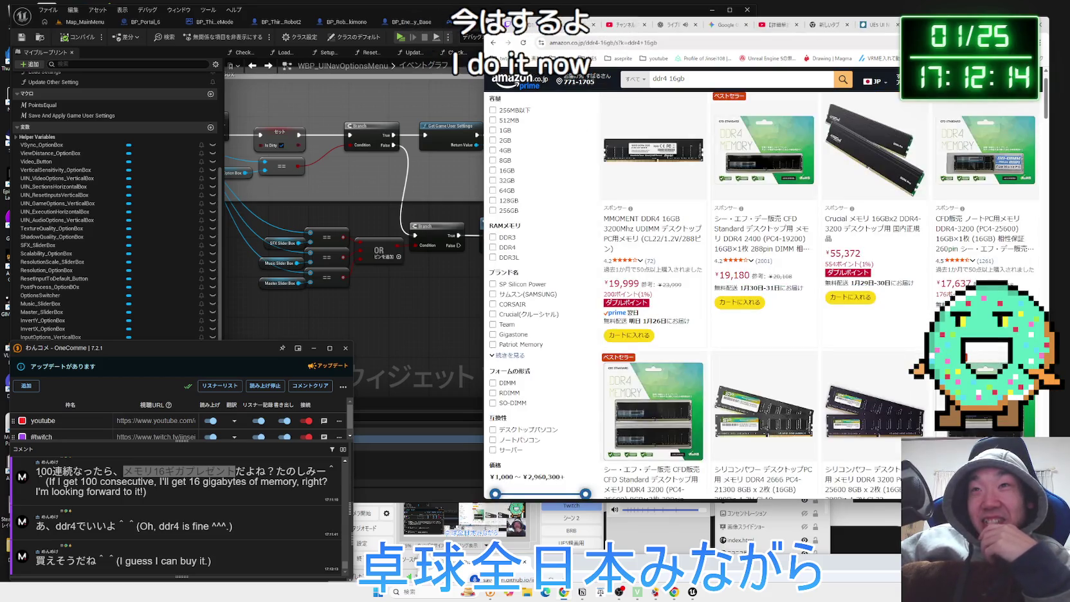
key(ctrl+shift+Tab)
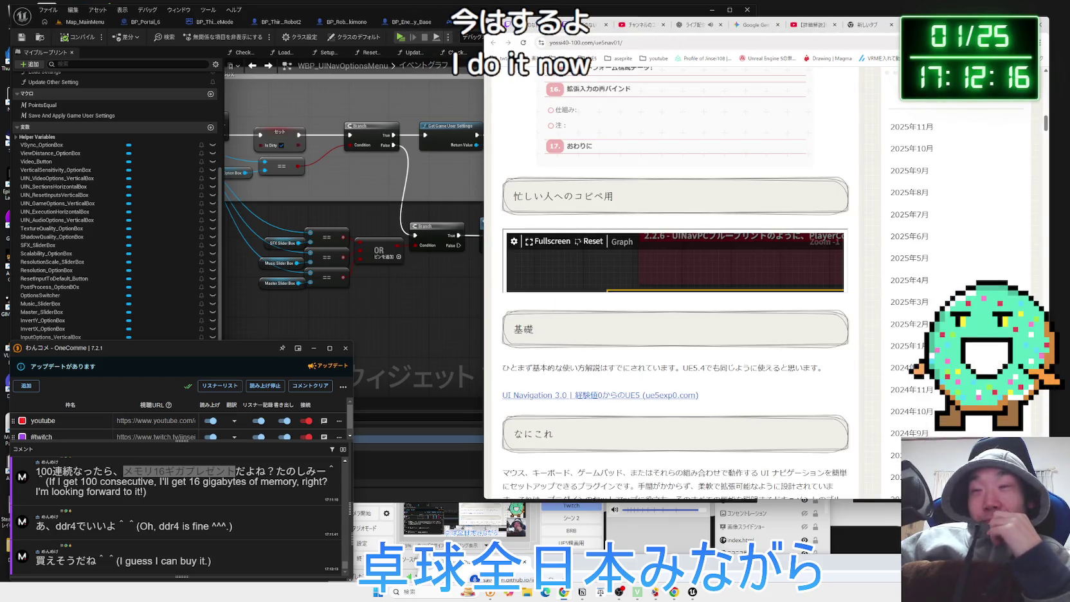
key(ctrl+t)
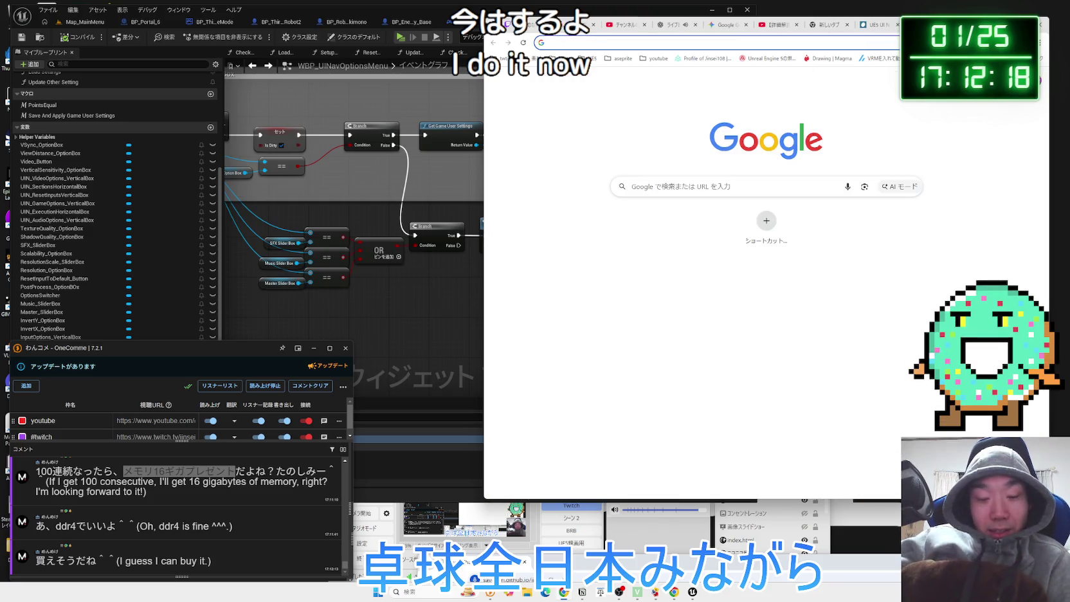
text(RTX60)
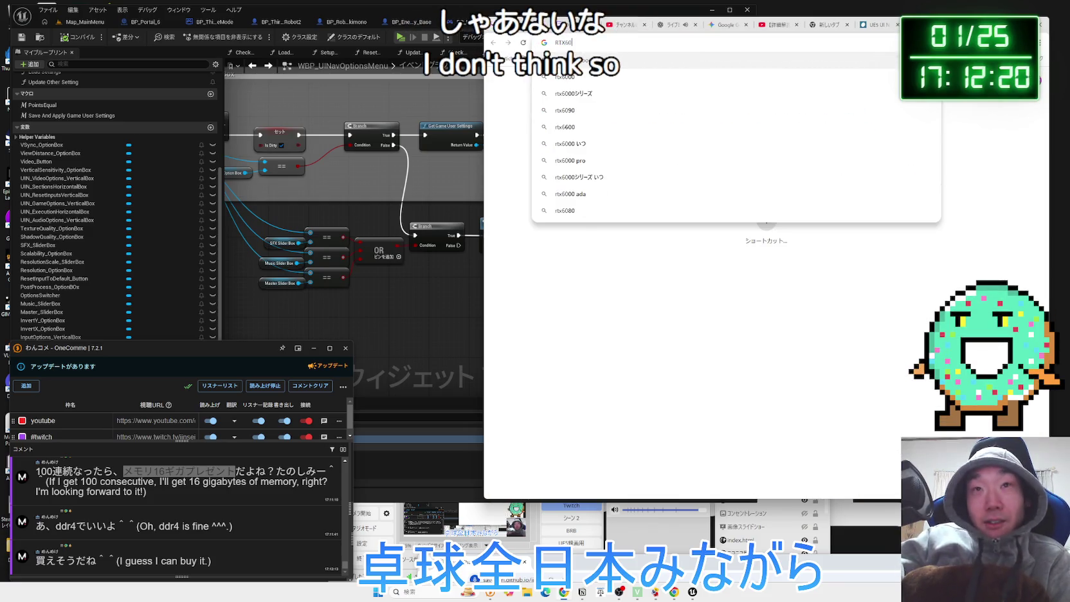
text(00)
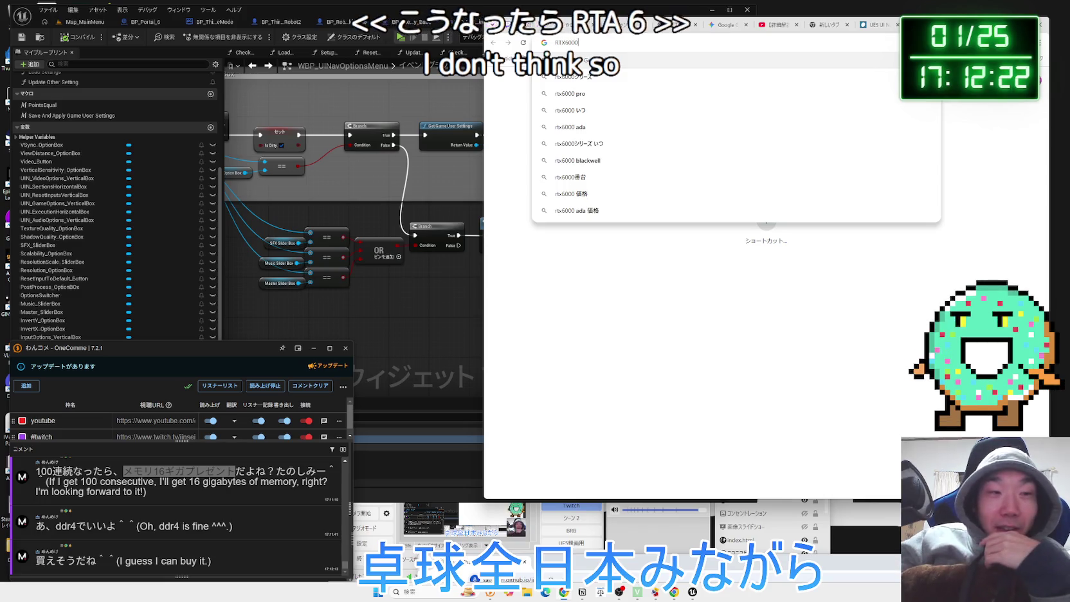
key(Return)
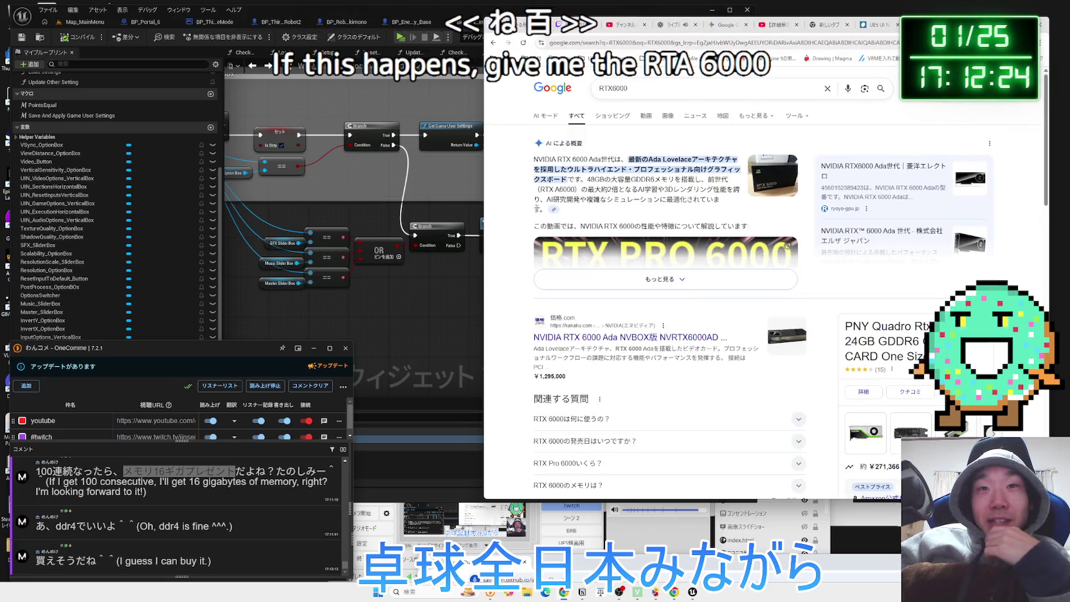
scroll(522, 212, down, 4)
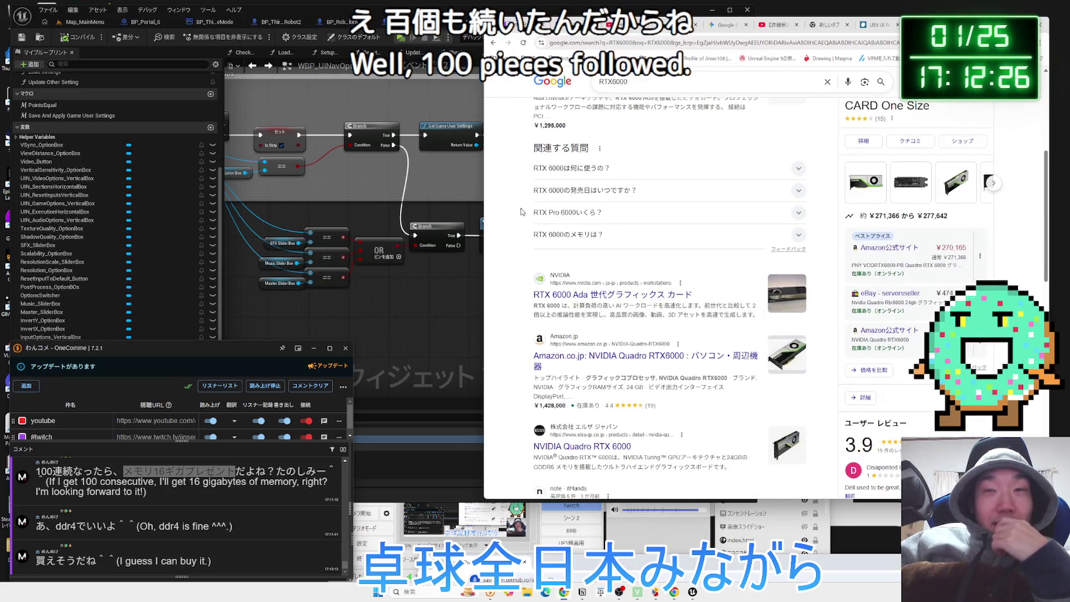
scroll(523, 212, up, 1)
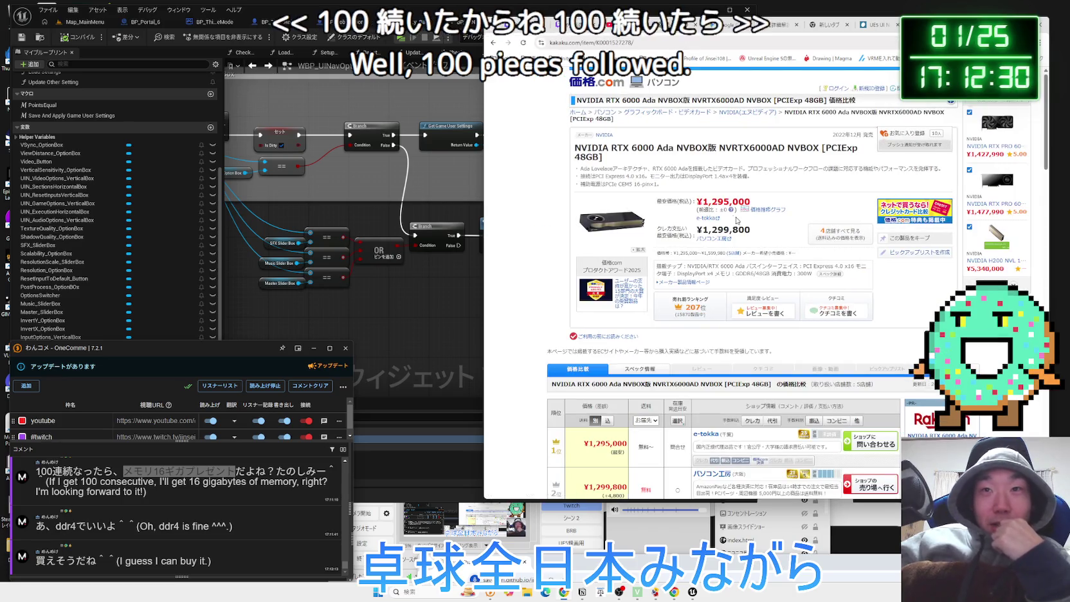
drag(702, 202, 751, 205)
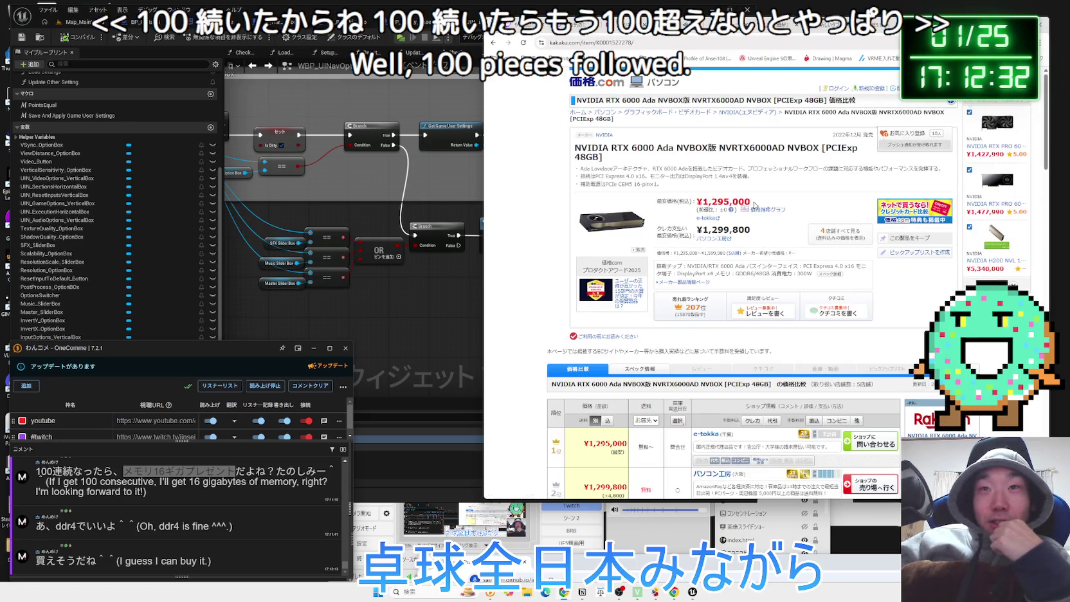
click(756, 203)
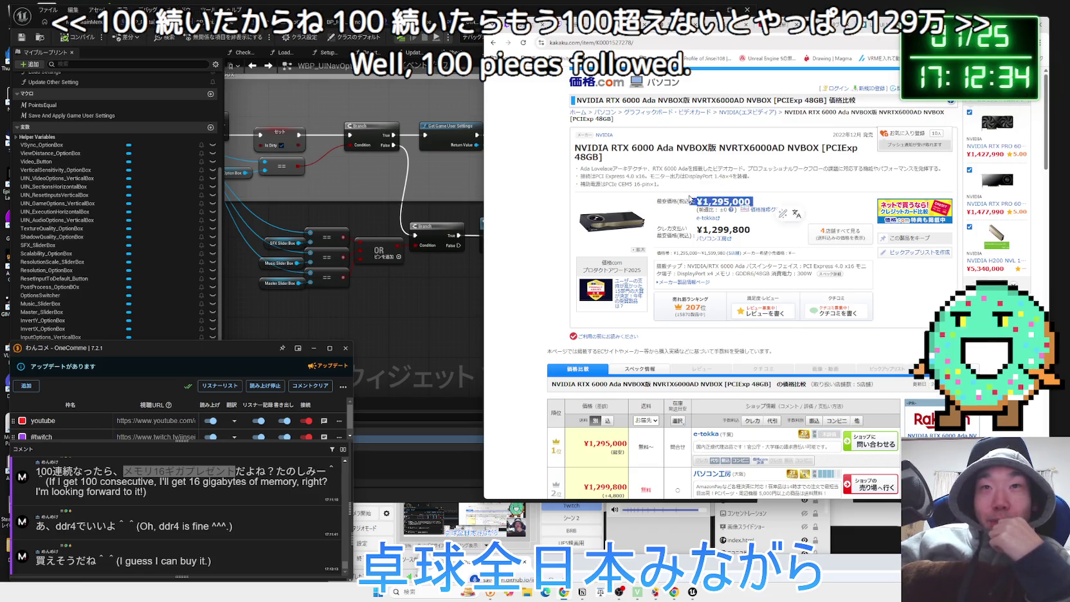
click(622, 158)
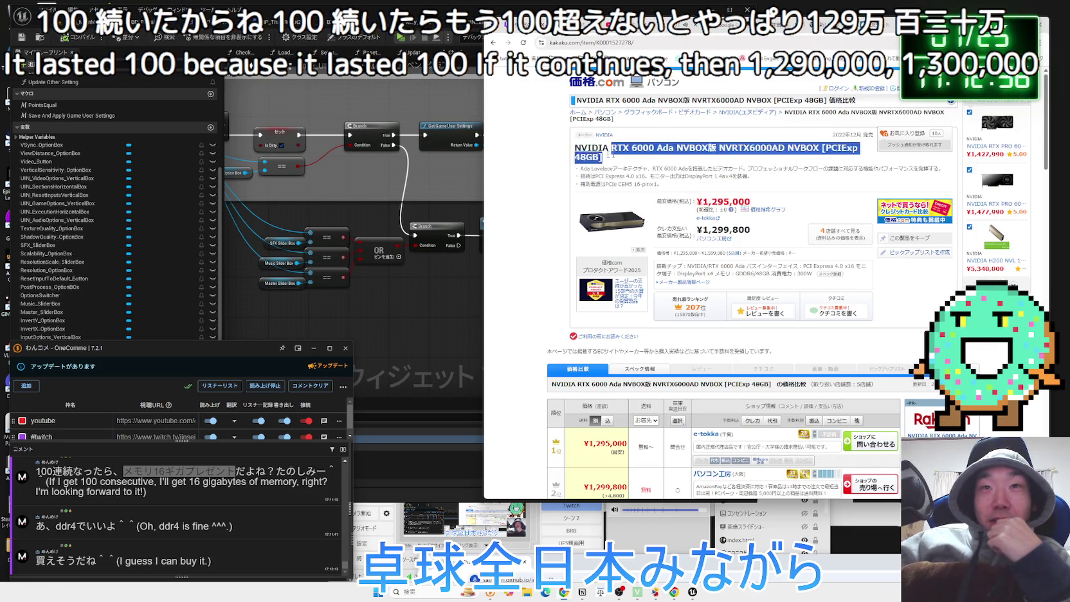
scroll(671, 166, down, 5)
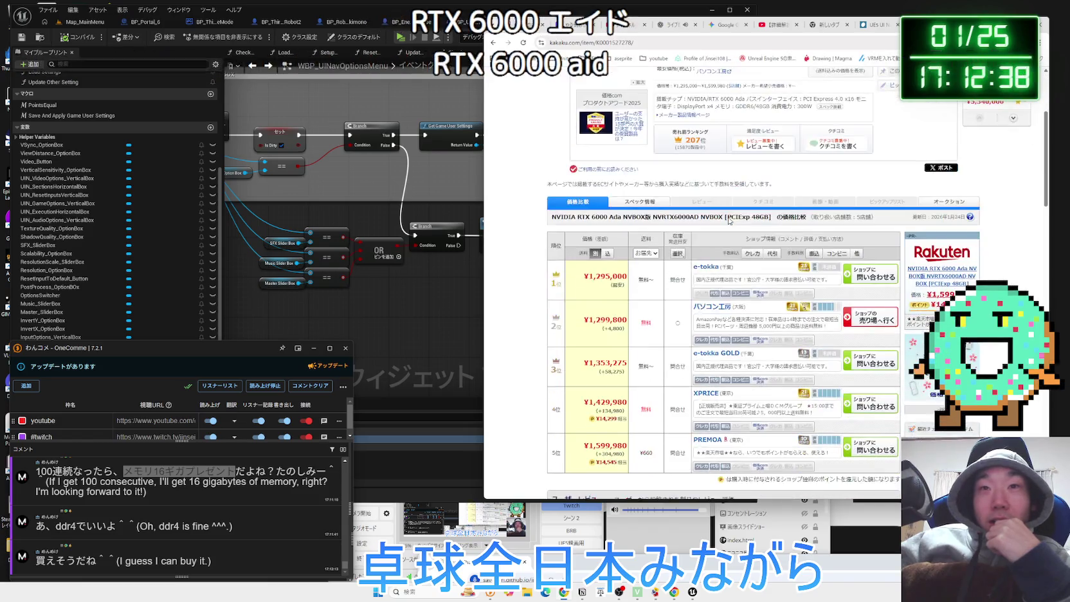
click(872, 197)
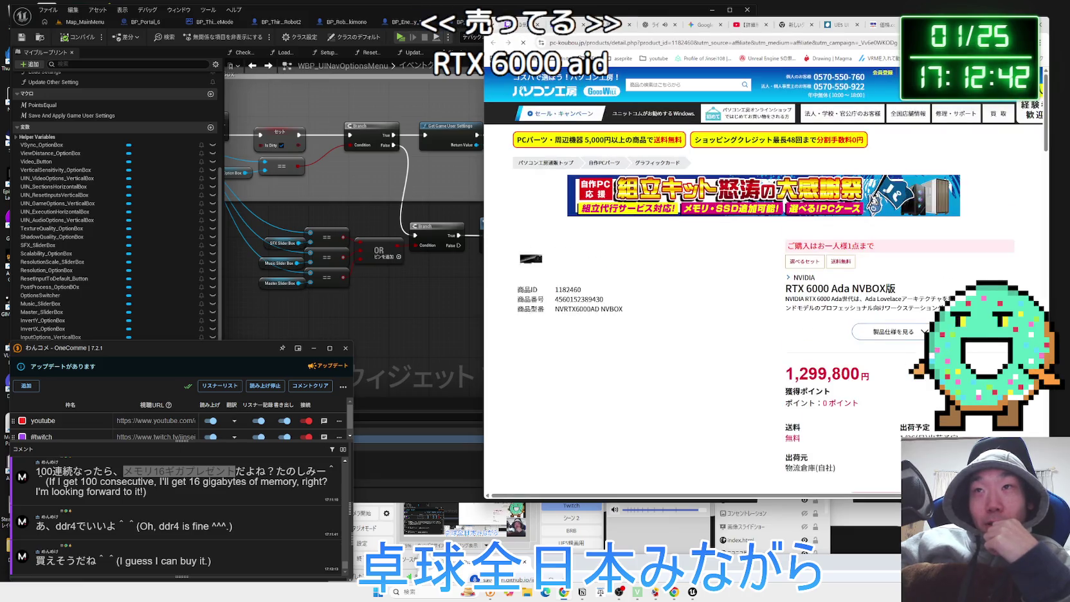
scroll(829, 226, down, 1)
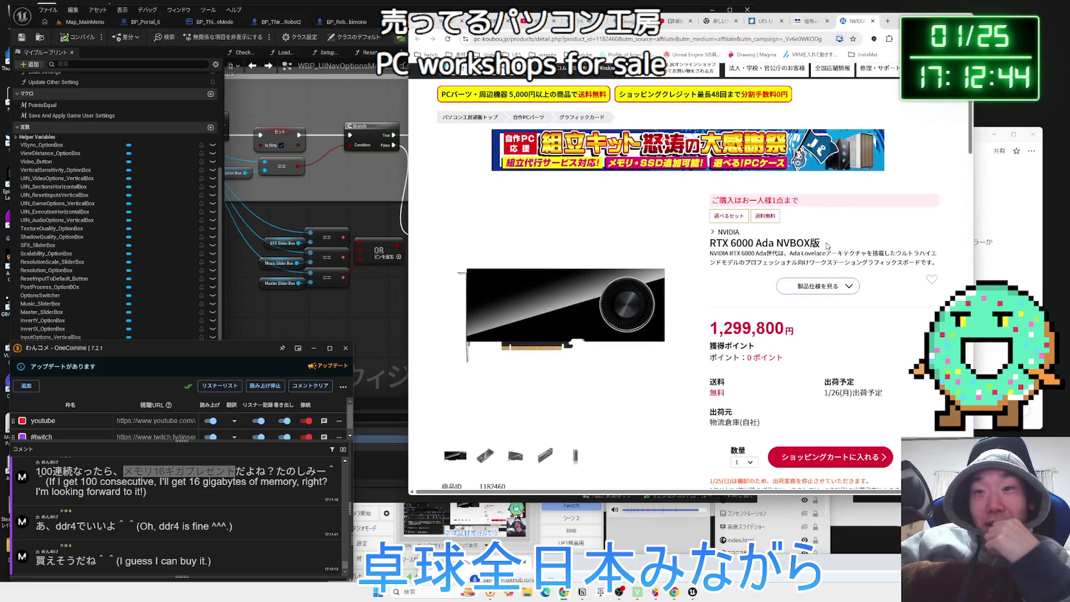
scroll(827, 238, down, 1)
drag(712, 211, 921, 221)
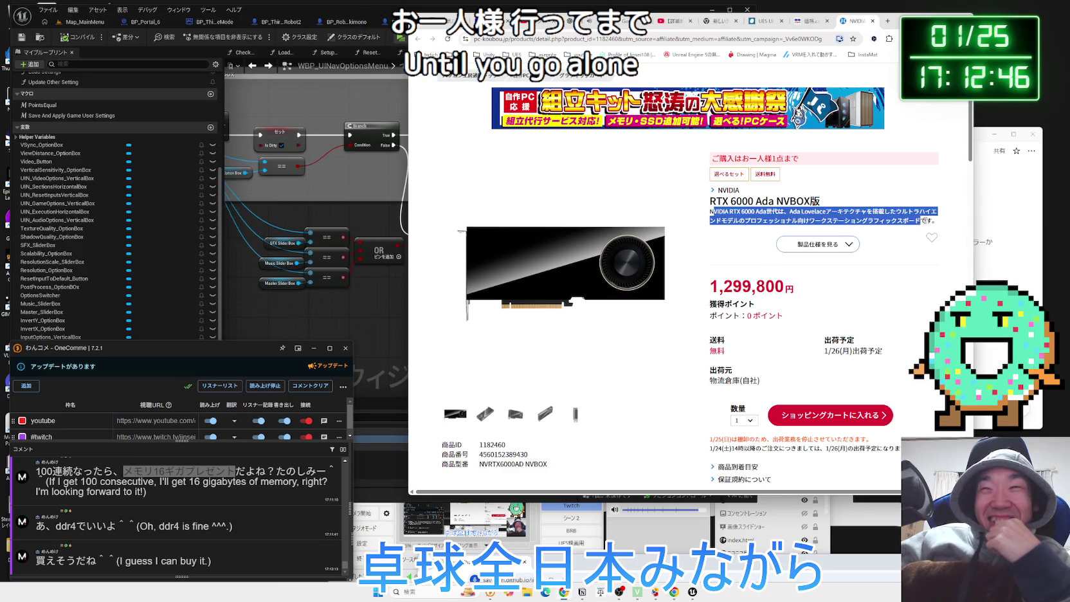
click(713, 202)
scroll(503, 335, down, 1)
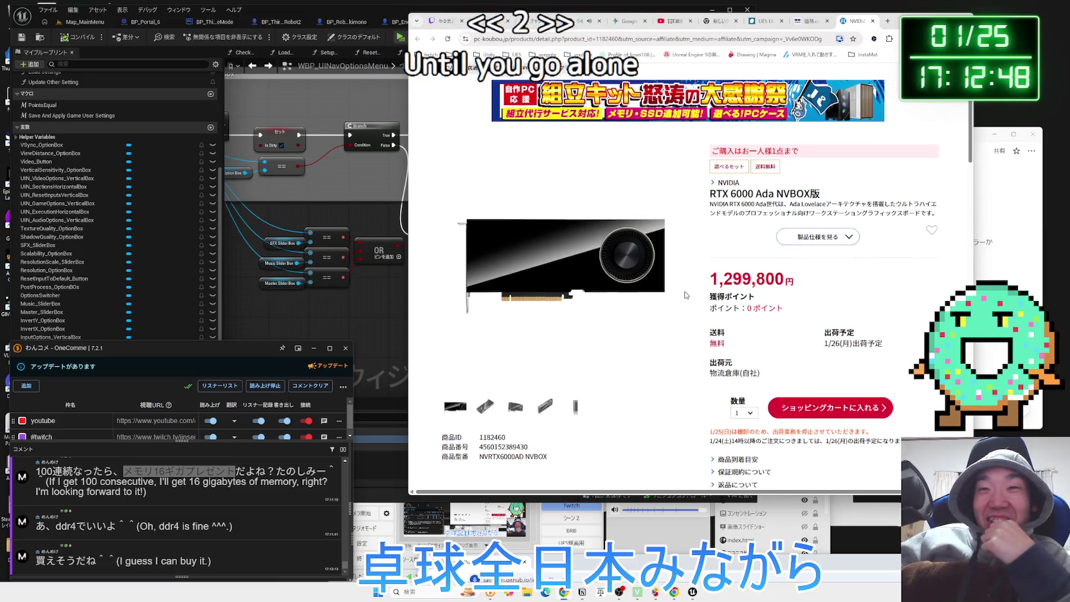
click(514, 332)
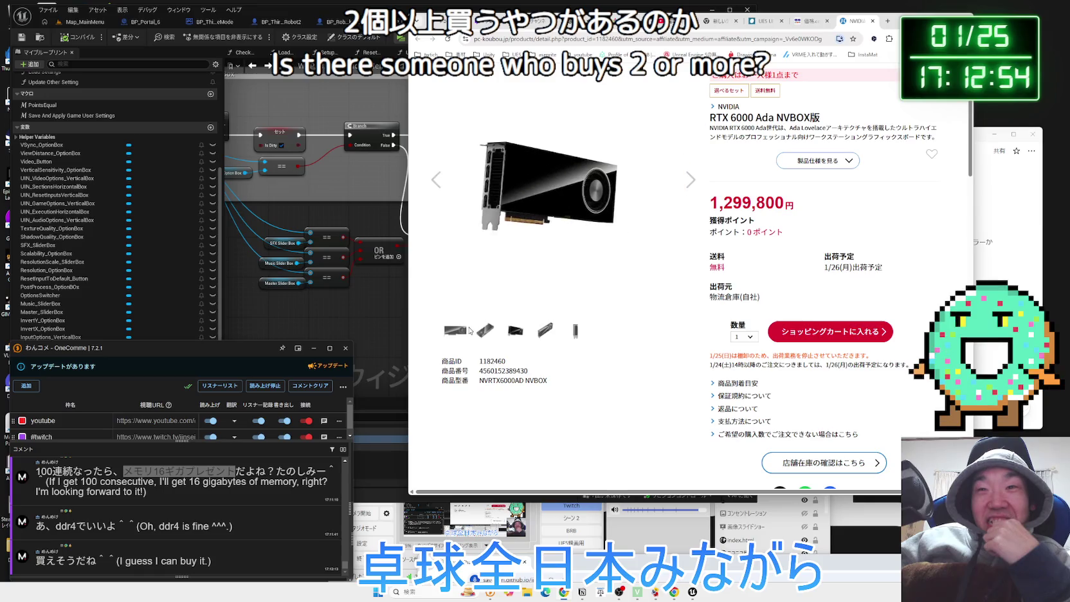
scroll(679, 325, up, 1)
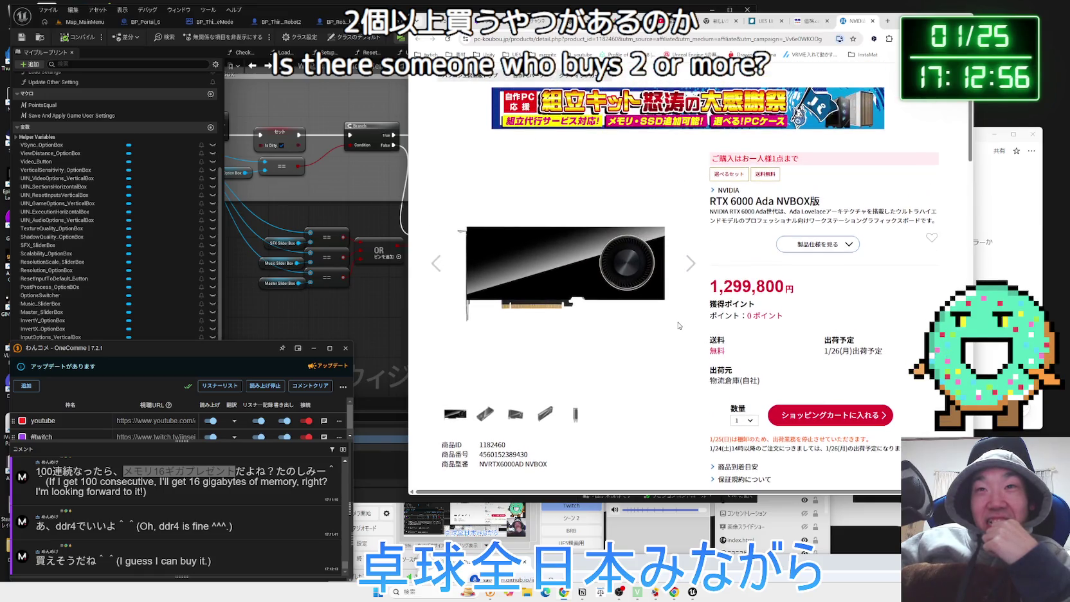
click(873, 21)
click(873, 22)
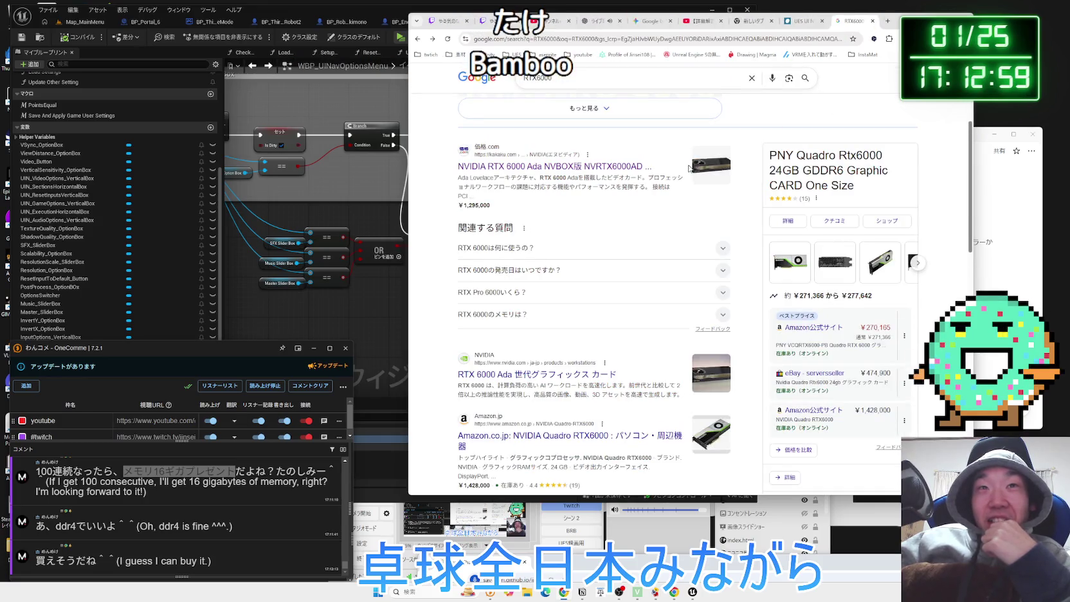
Search rtx6000 pro blackwell and open the top kakaku.com shop listing at 1,427,990
click(640, 86)
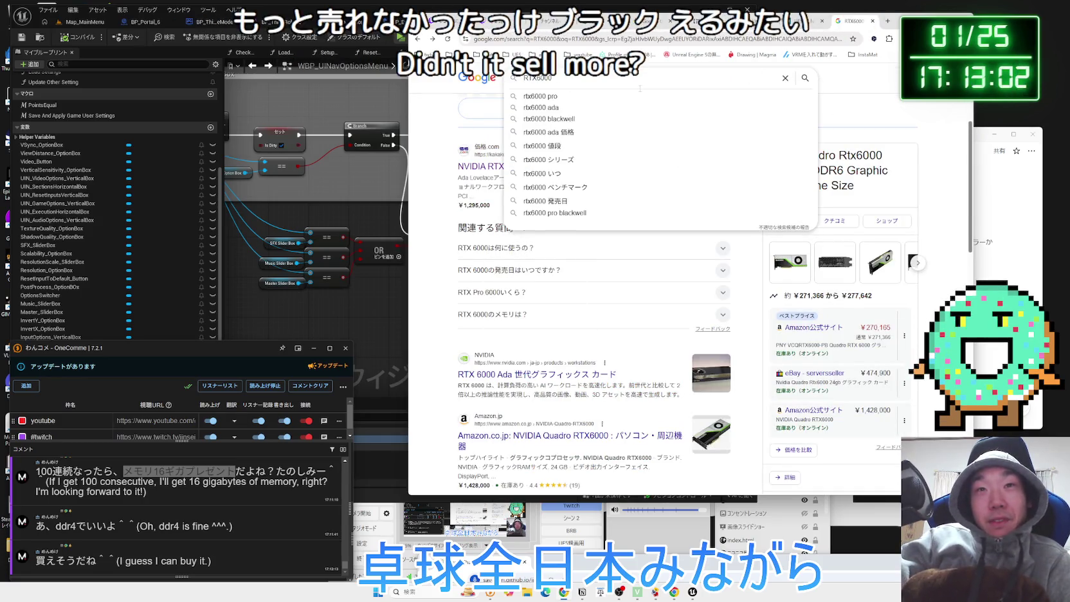
click(555, 213)
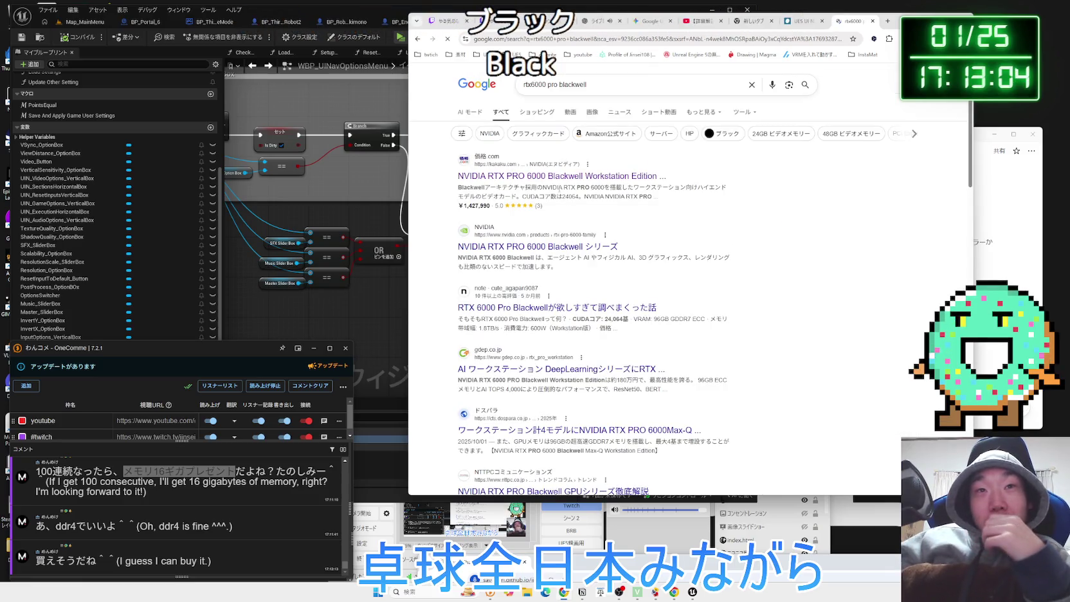
click(554, 178)
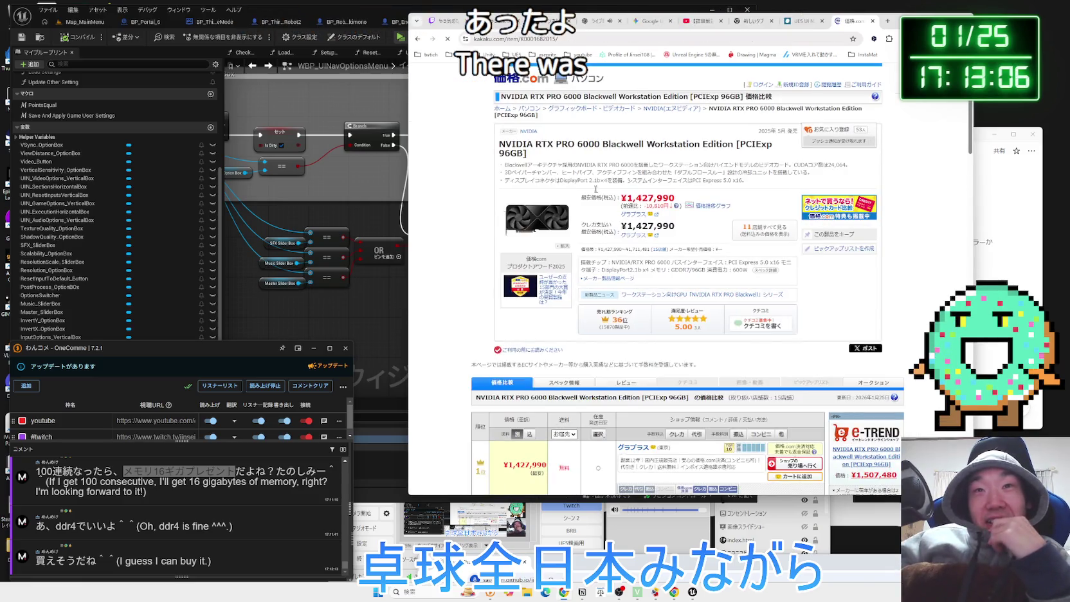
scroll(640, 227, down, 3)
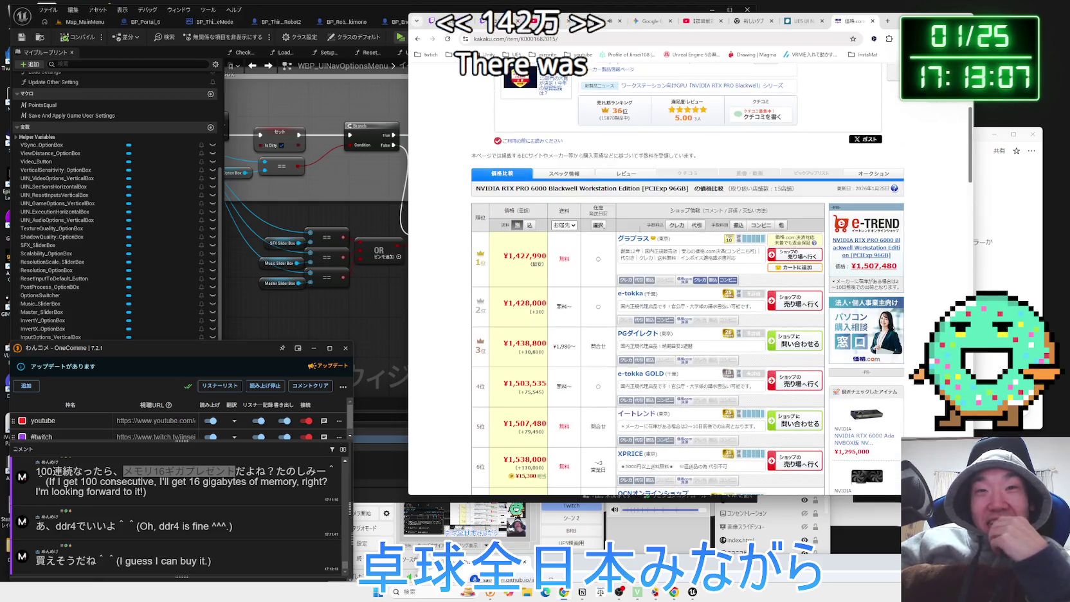
click(788, 256)
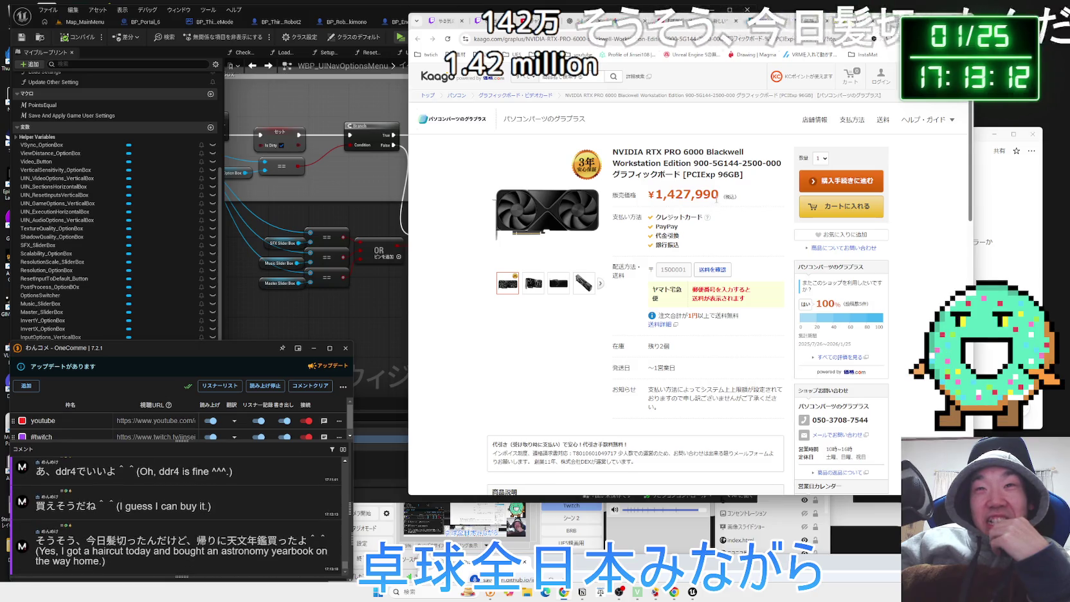
double_click(687, 194)
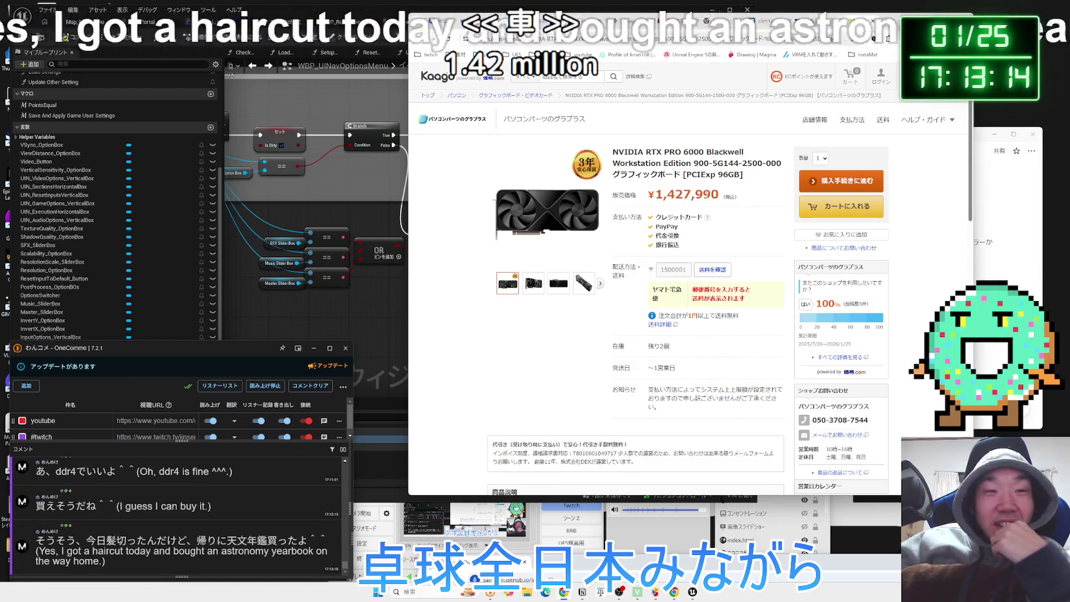
Search Google for 天文年鑑, selected from a viewer comment, in a new tab
click(230, 548)
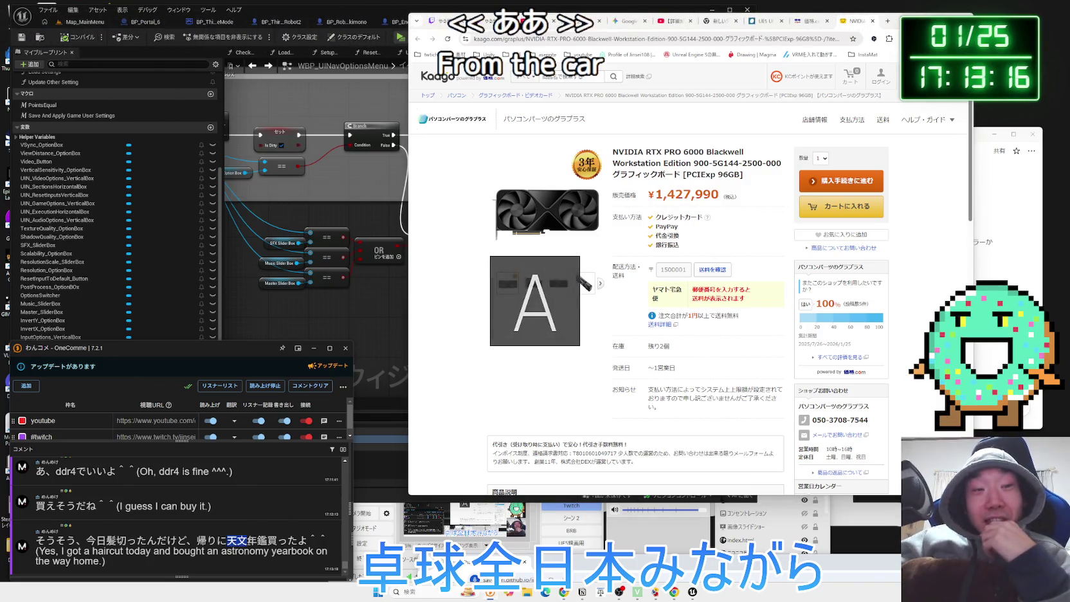
mouse_move(229, 544)
mouse_down()
mouse_move(255, 551)
mouse_move(266, 541)
mouse_up()
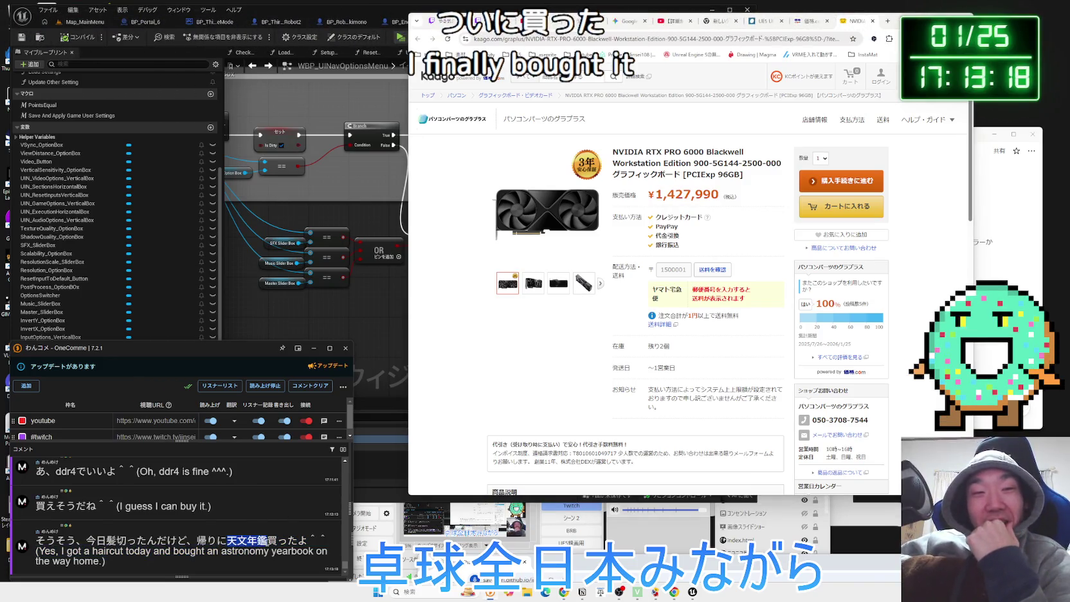
click(280, 520)
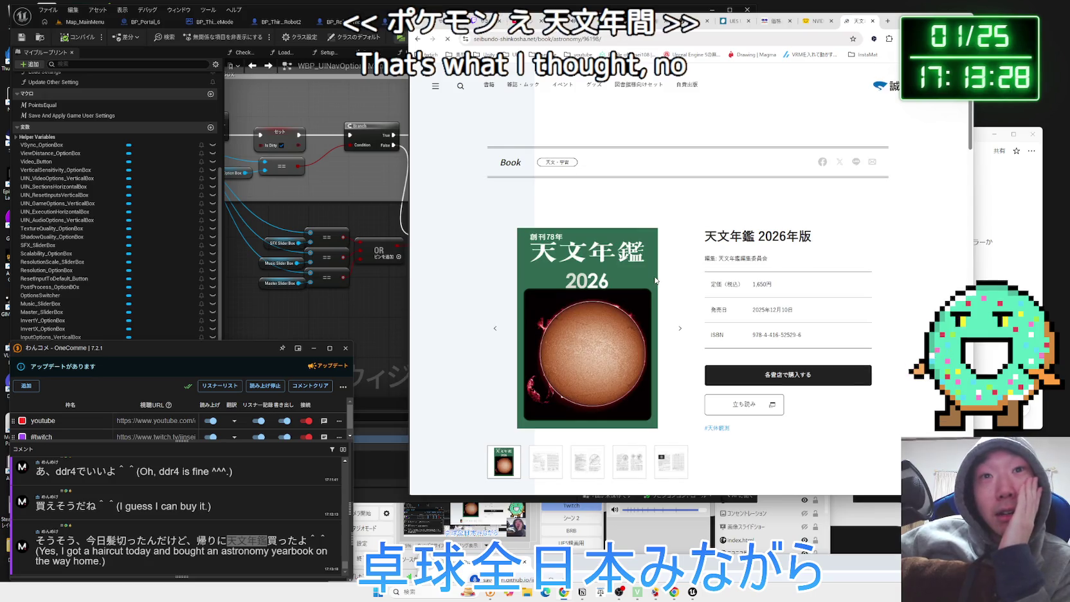
Flip through the 天文年鑑 2026 sample page images
click(676, 332)
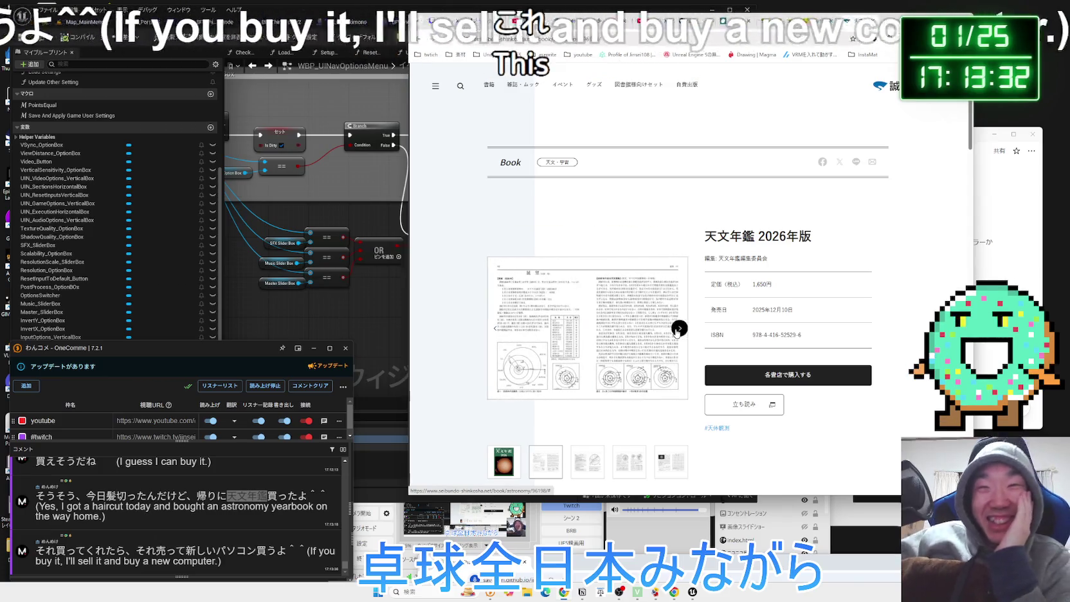
click(676, 332)
click(678, 329)
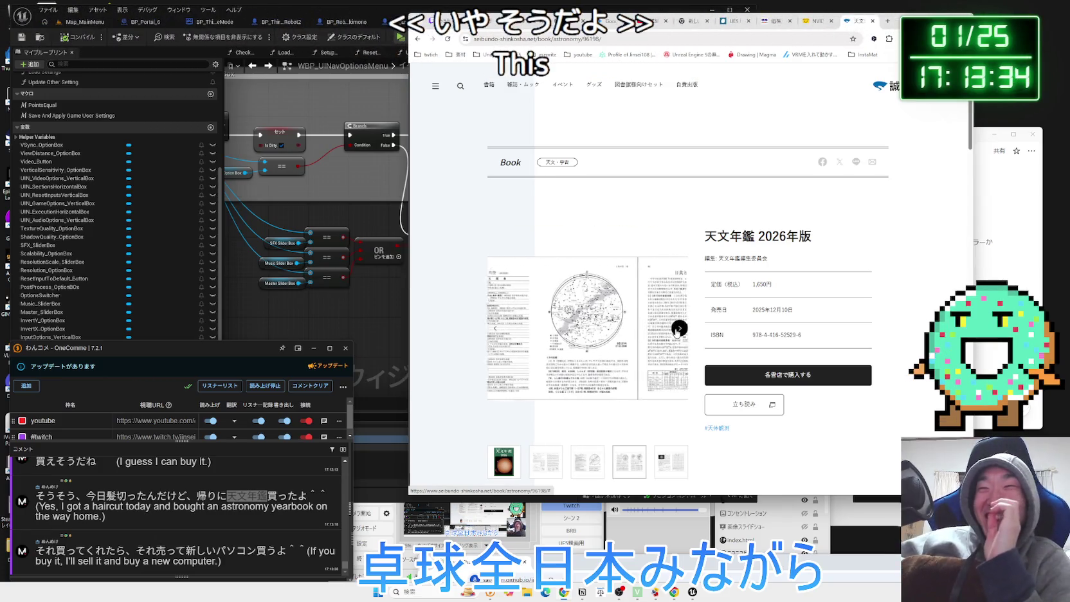
click(679, 330)
Check the RTX PRO 6000 product title on the shop tab, then return to the yearbook
click(811, 24)
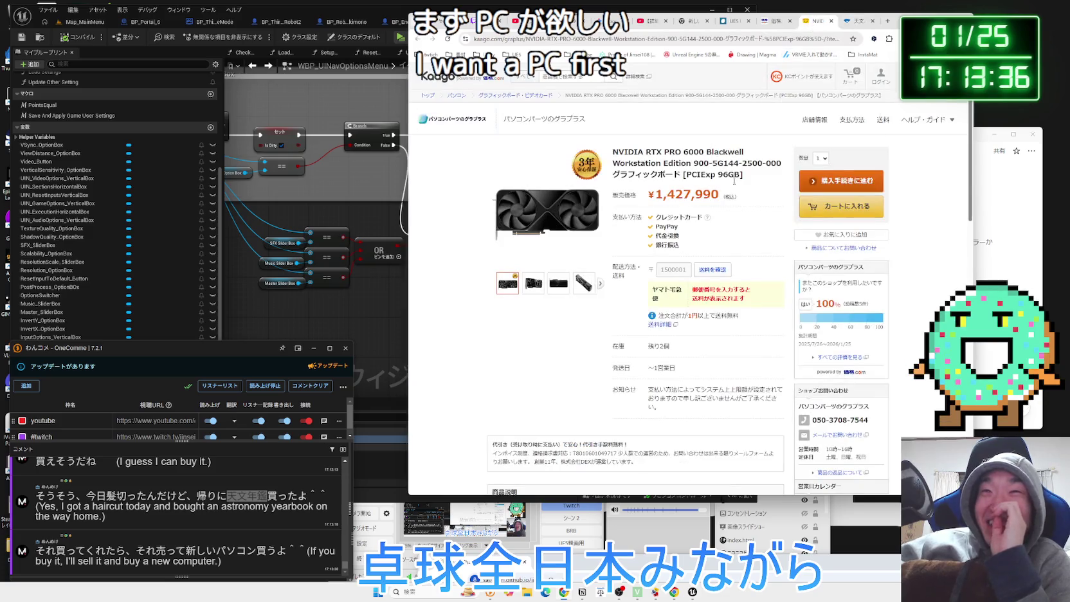
triple_click(615, 154)
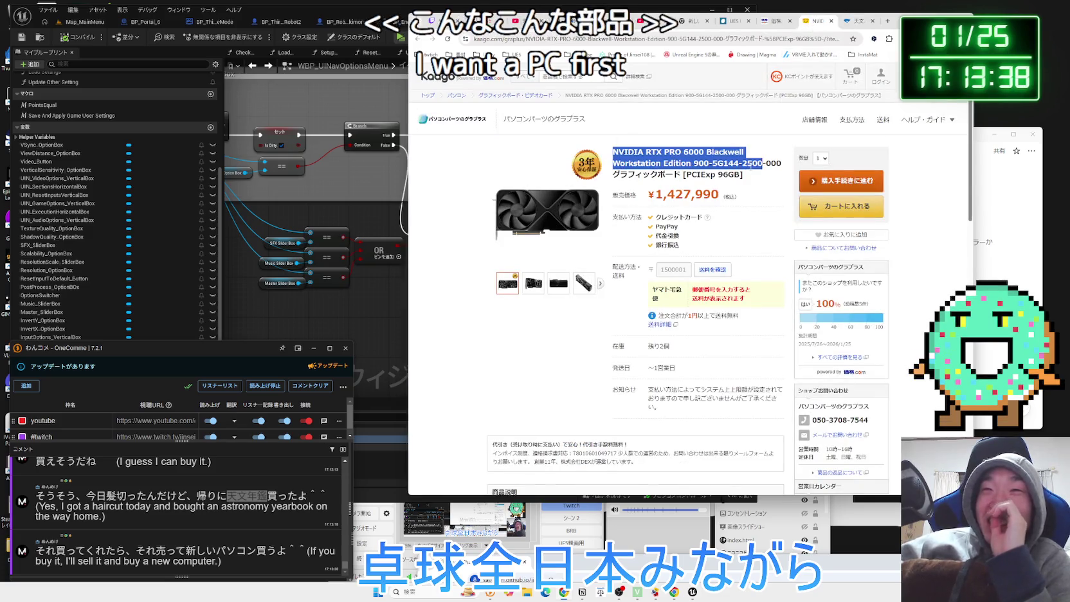
triple_click(615, 155)
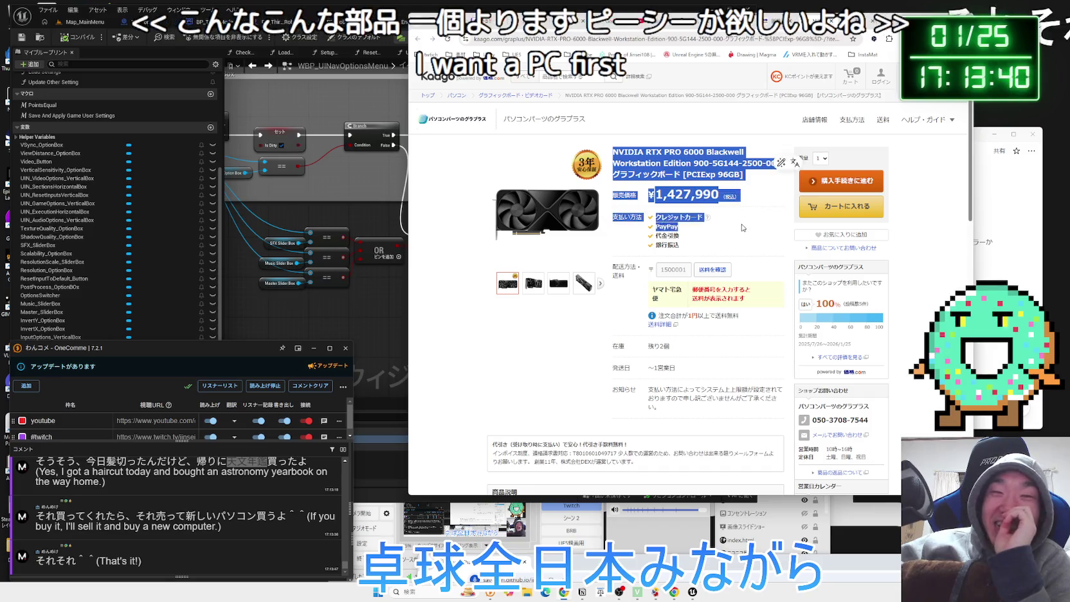
click(855, 21)
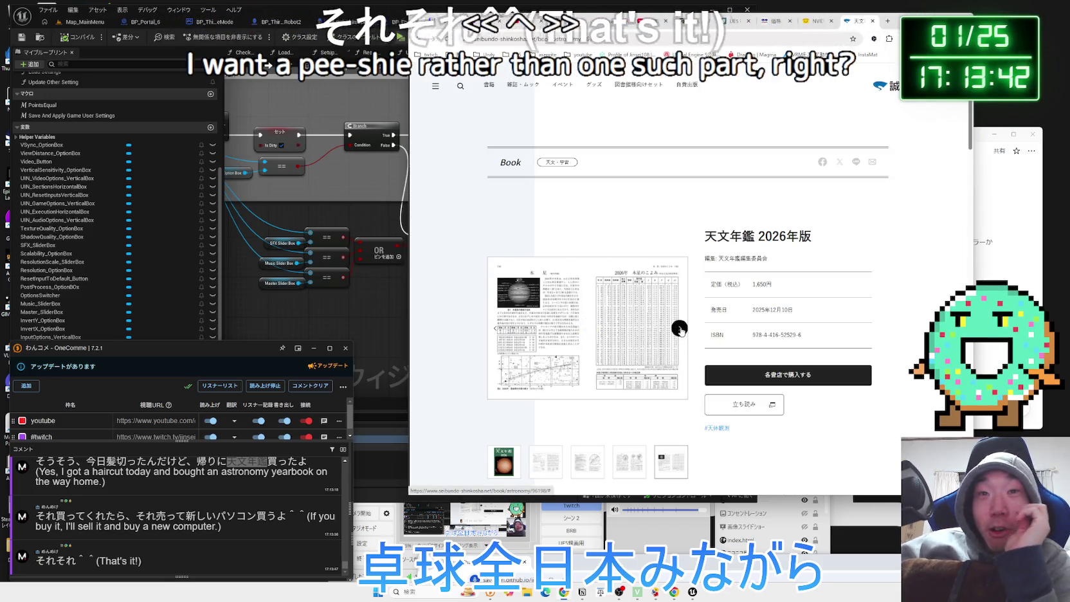
Enlarge the yearbook samples, view the eclipse and Jupiter spreads, then return to the 天文年鑑 results
click(680, 329)
click(680, 328)
click(576, 333)
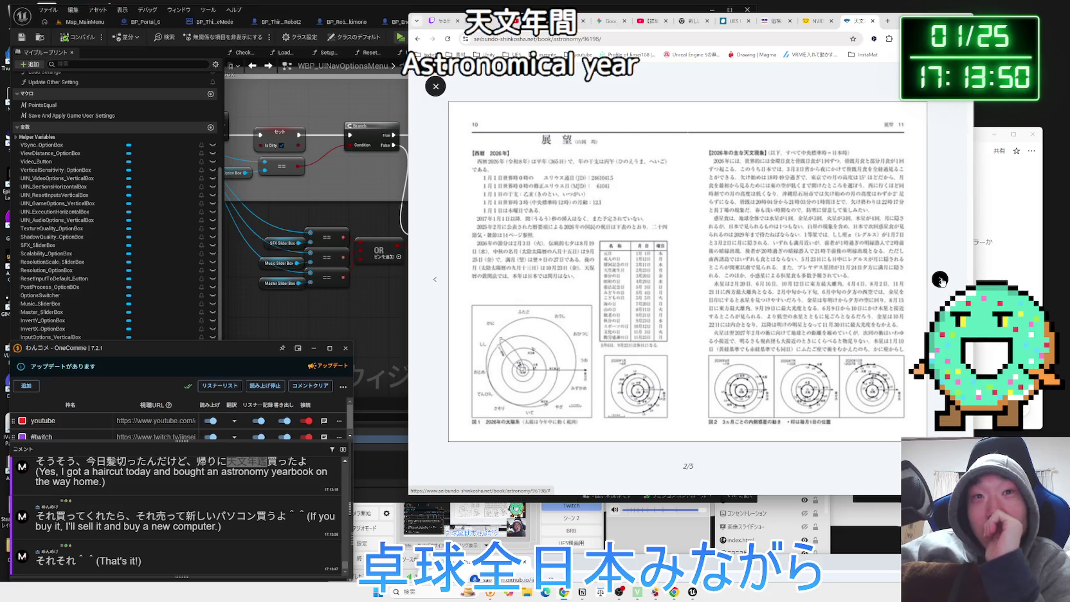
click(941, 281)
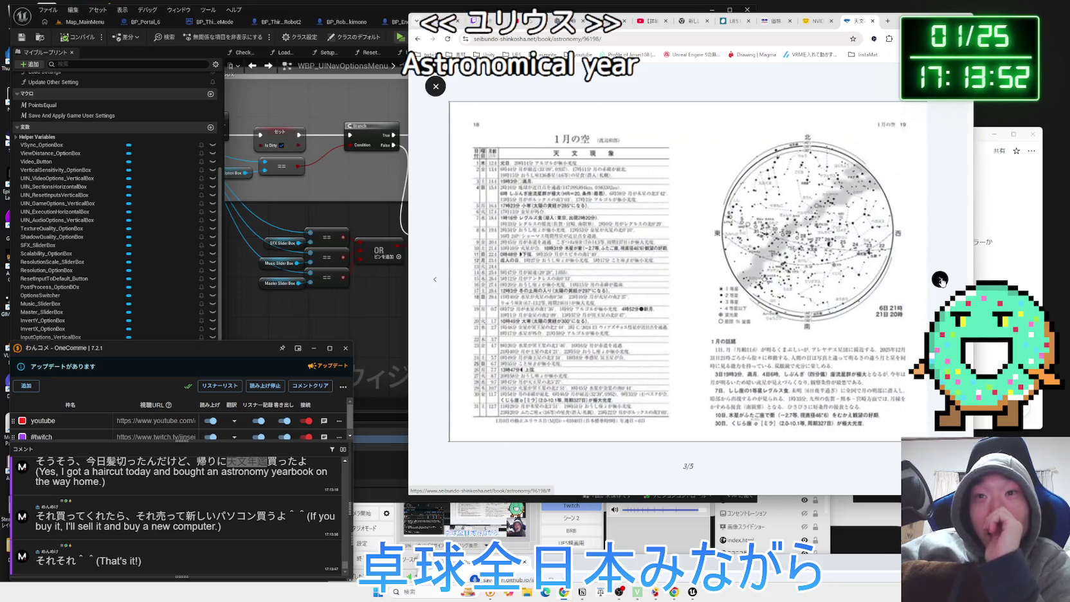
click(940, 281)
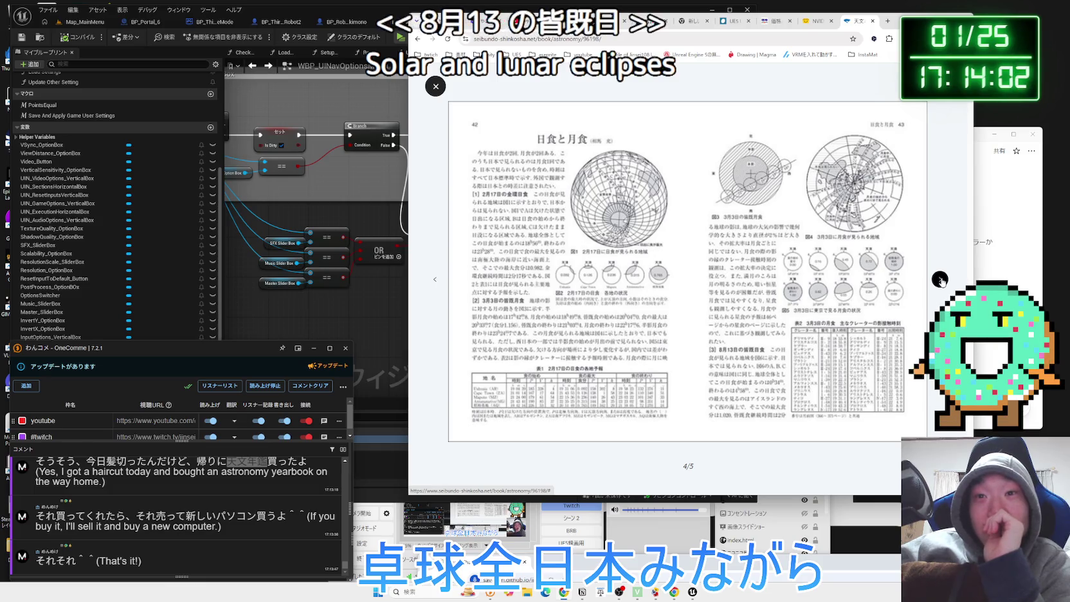
click(940, 281)
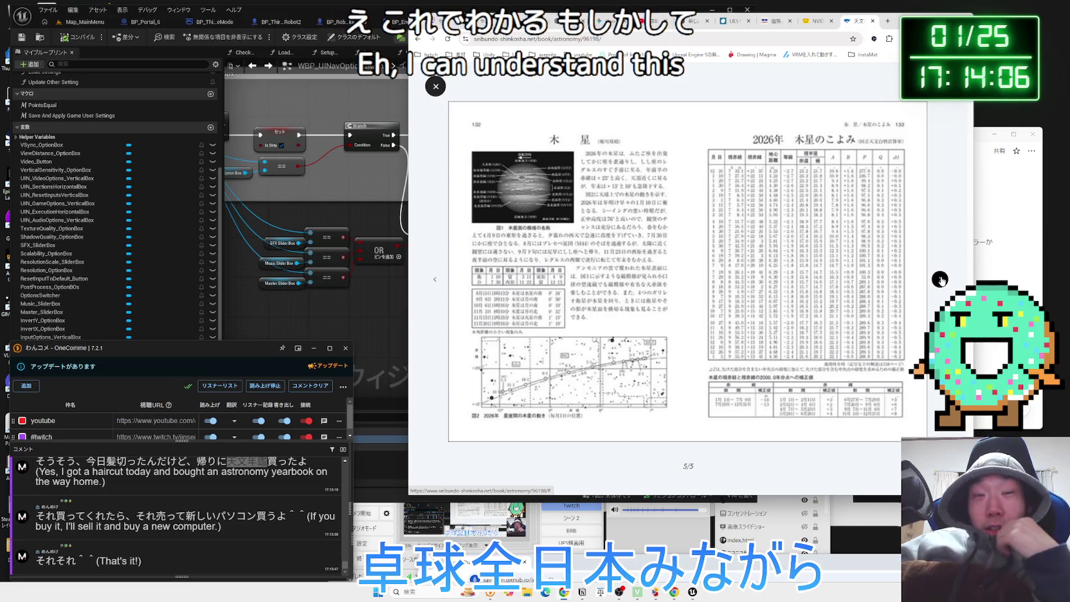
click(940, 280)
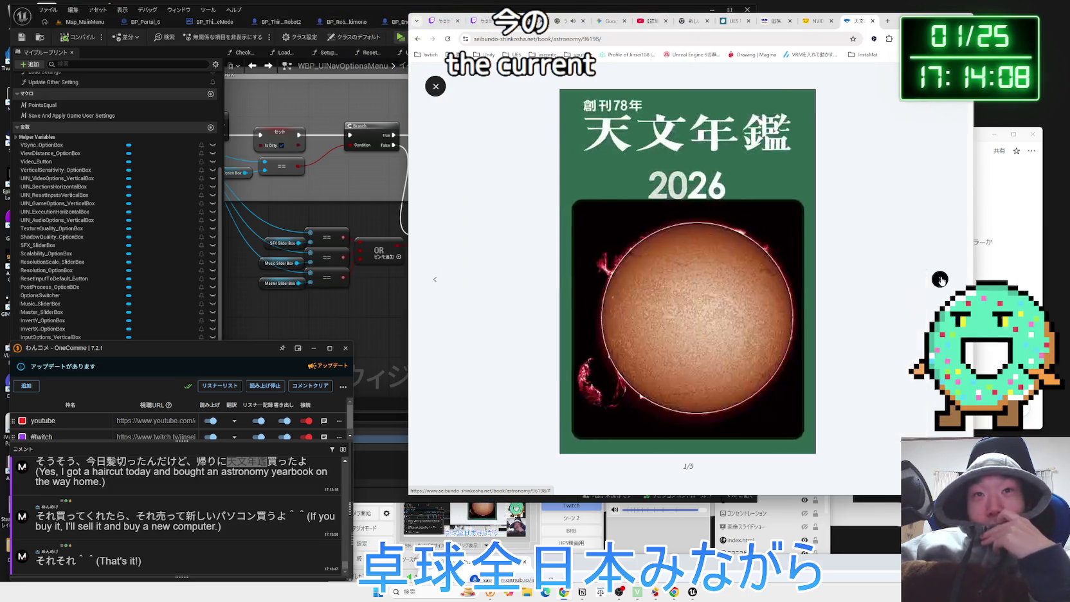
click(940, 280)
click(940, 280)
click(940, 280)
key(alt+Left)
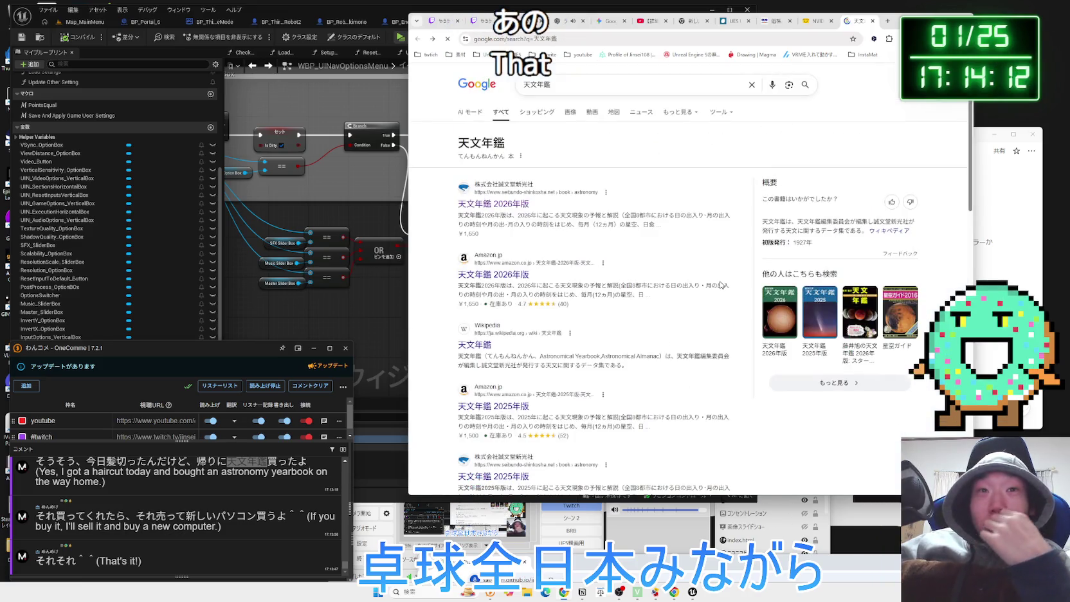
Open the related search '天文年鑑 使い方' from the results
scroll(720, 285, down, 10)
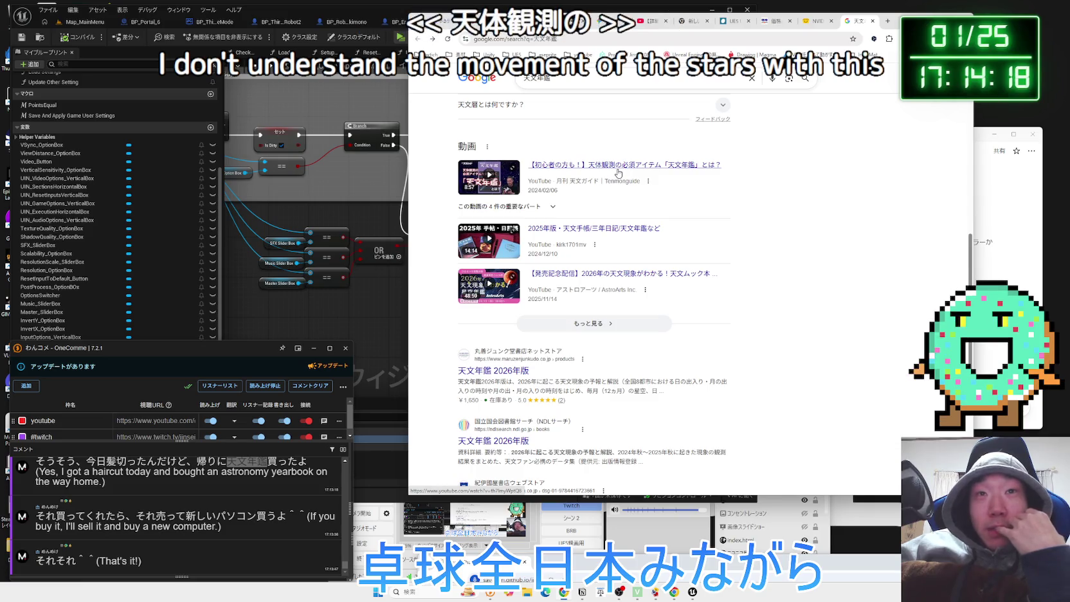
scroll(643, 257, down, 5)
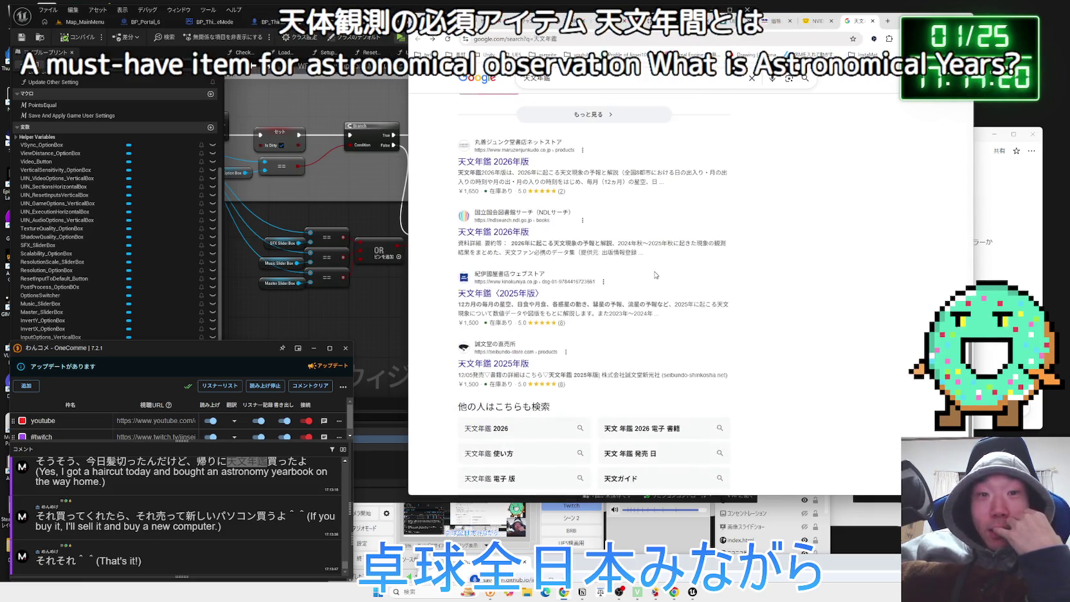
click(579, 372)
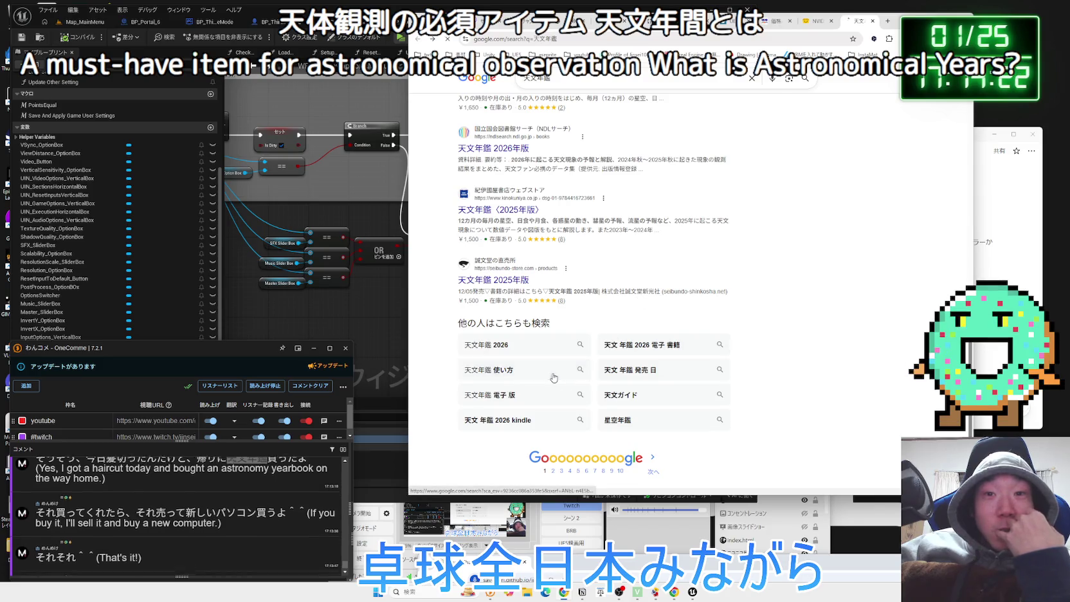
scroll(643, 276, down, 2)
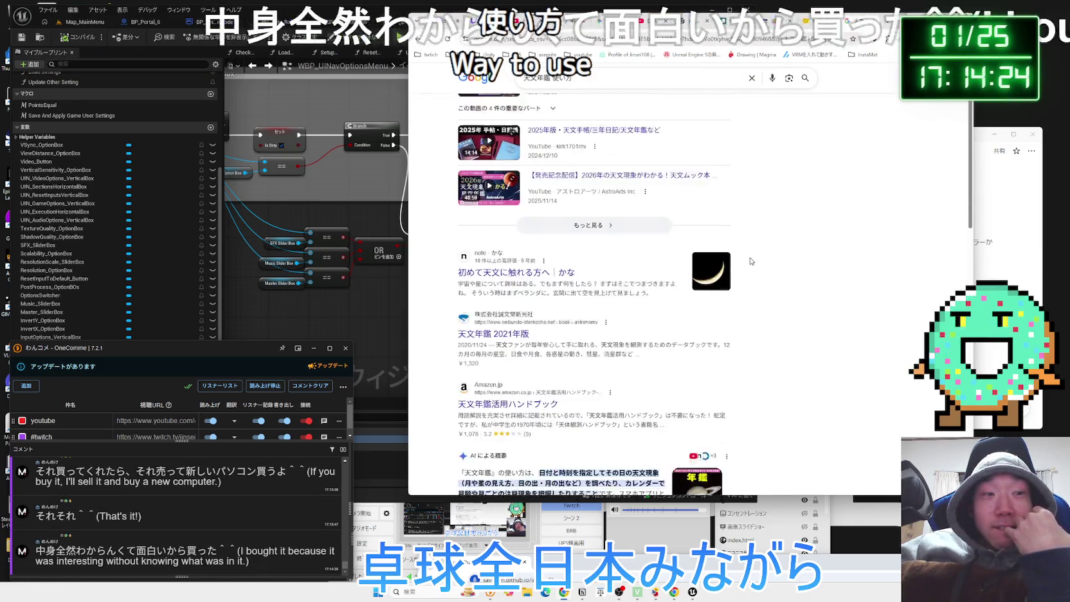
Return to the 天文年鑑 results and open Seibundo Shinkosha's 2026年版 page
key(alt+Left)
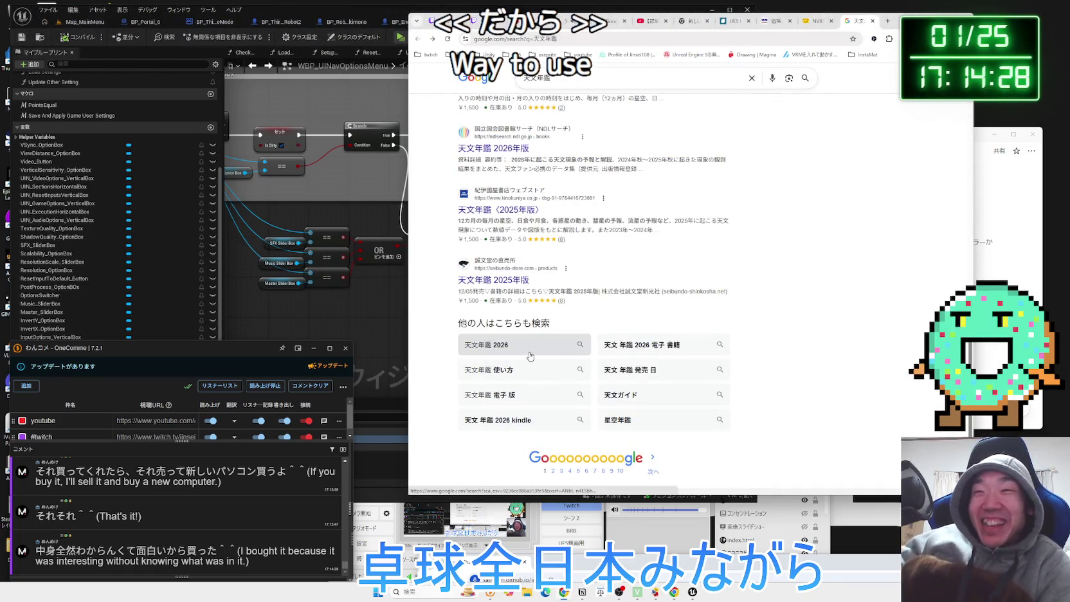
scroll(528, 342, up, 10)
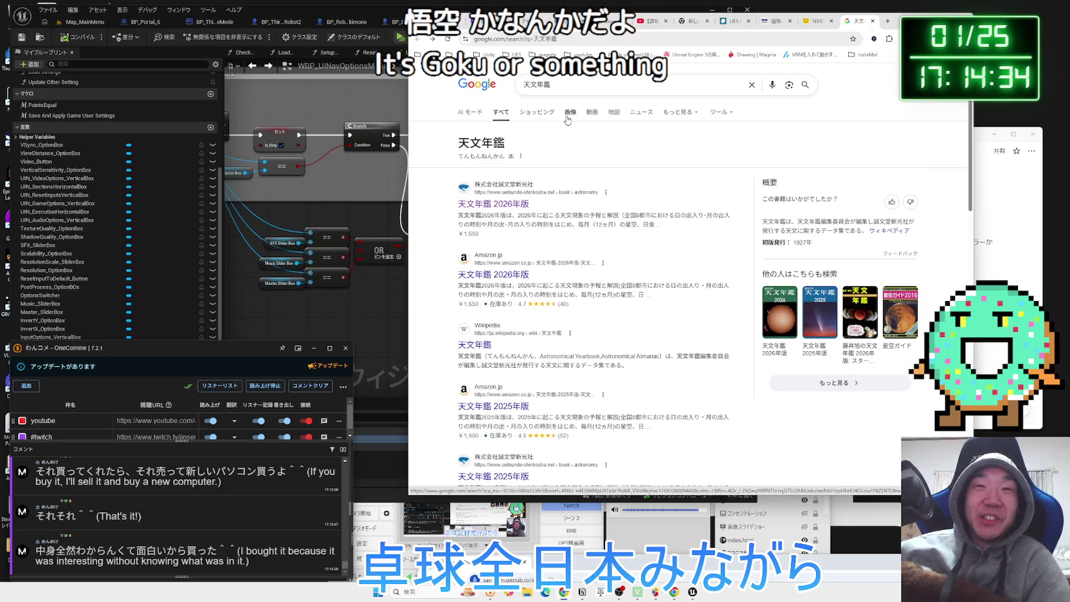
click(497, 205)
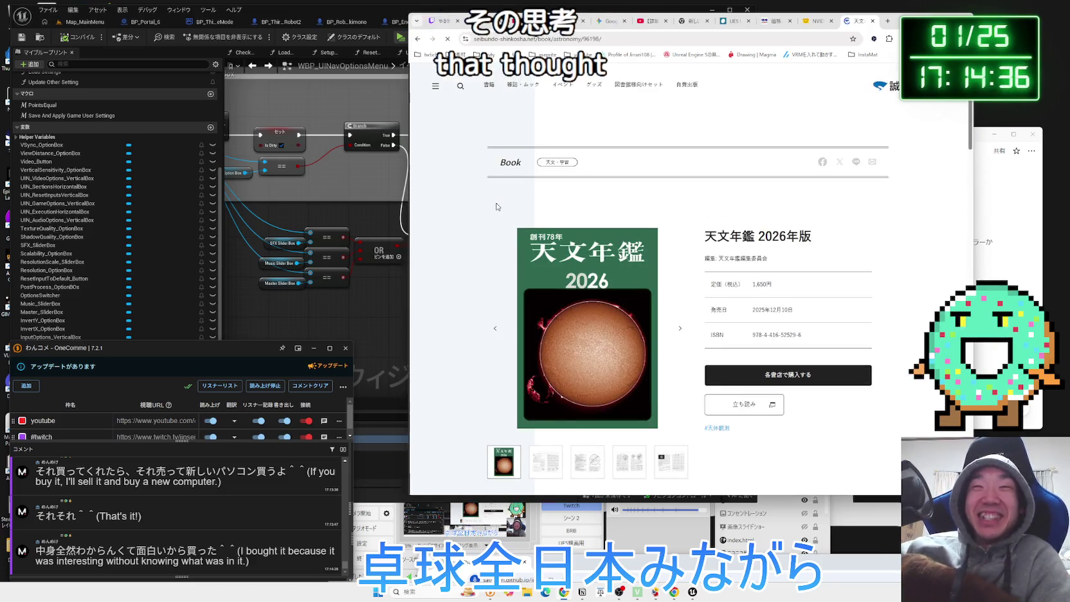
Enlarge the star-chart sample spread and flip past the eclipse and Jupiter spreads to the cover
click(550, 468)
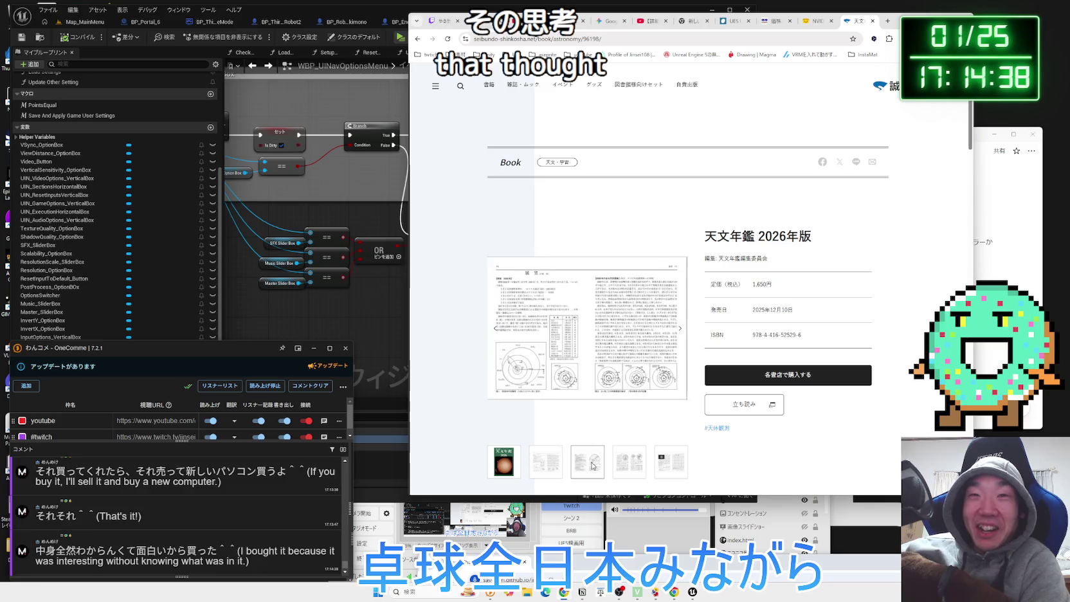
click(586, 462)
click(577, 307)
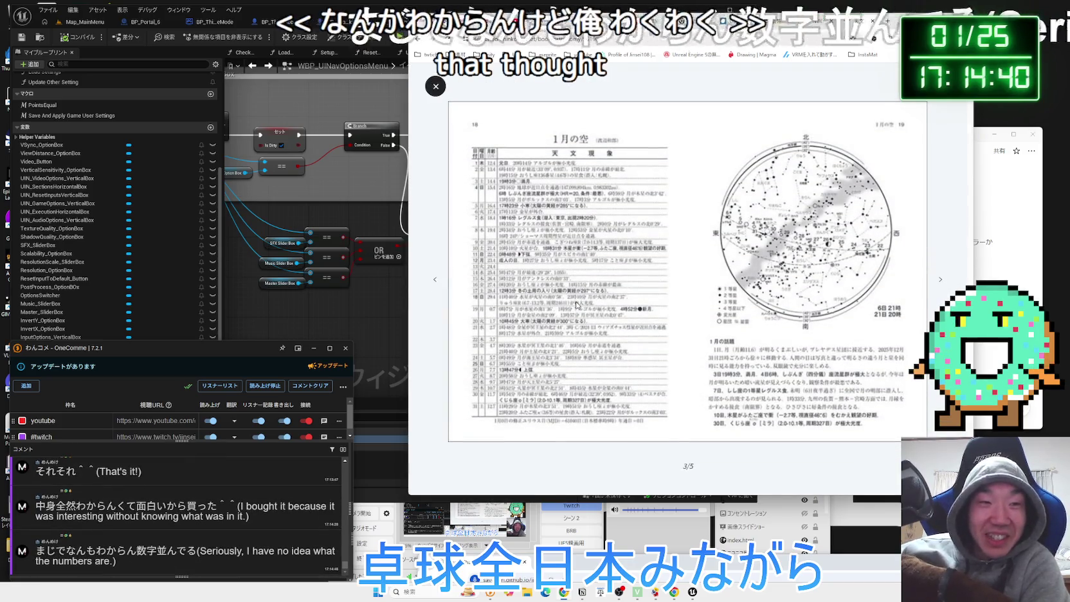
click(940, 279)
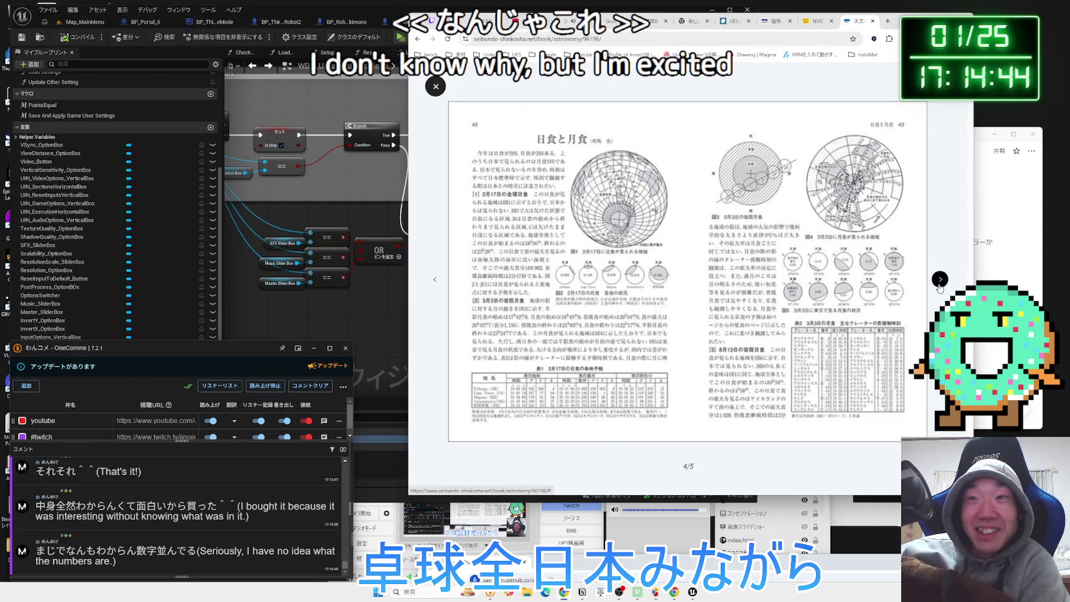
click(940, 288)
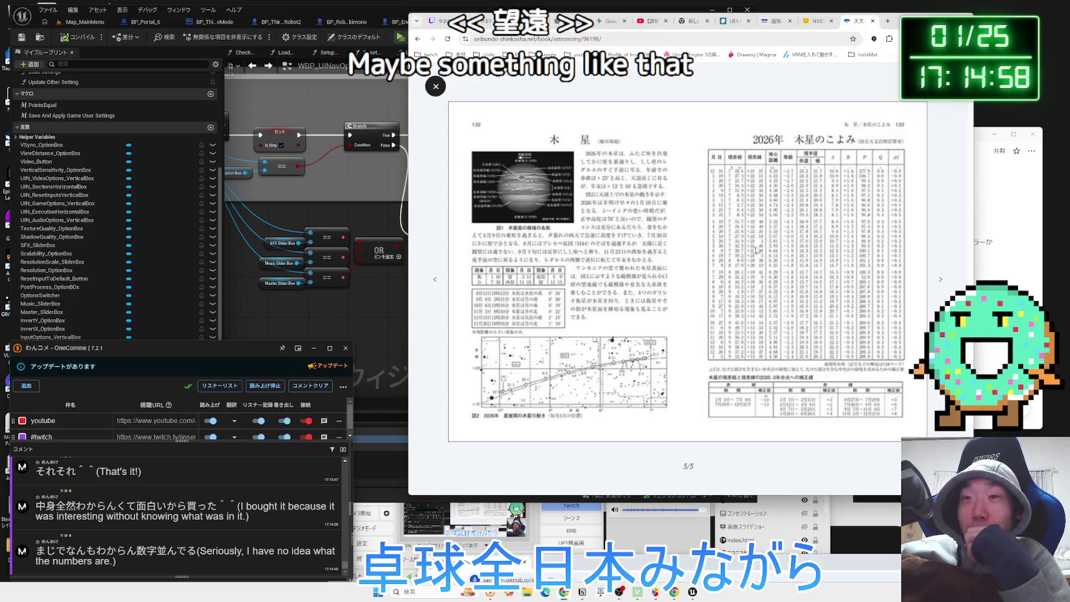
click(942, 282)
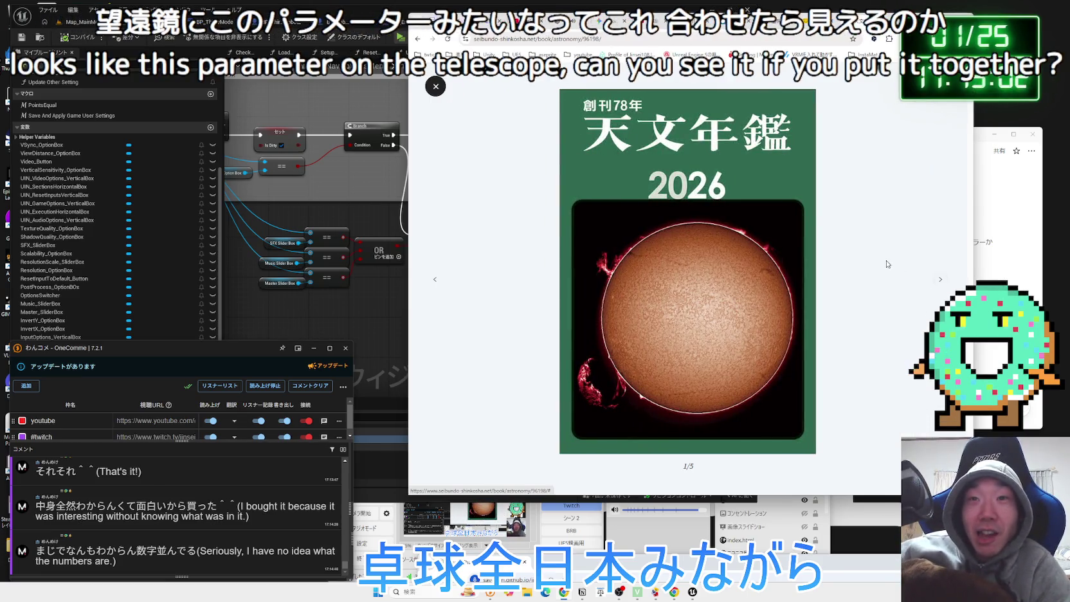
Return to the Google 天文年鑑 results and open results page 3
key(Escape)
scroll(631, 190, down, 1)
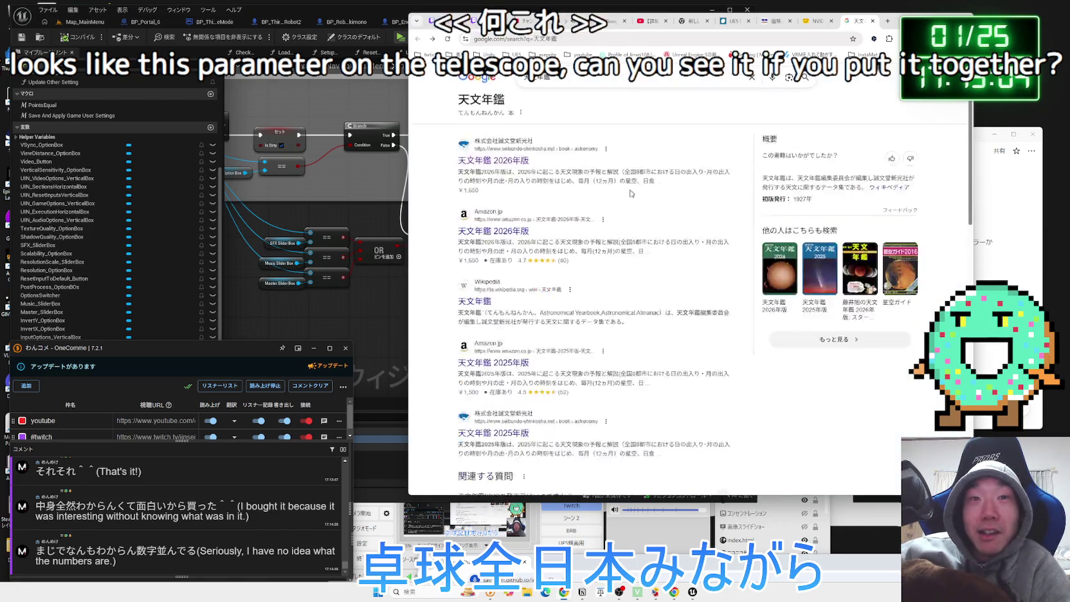
scroll(631, 190, down, 7)
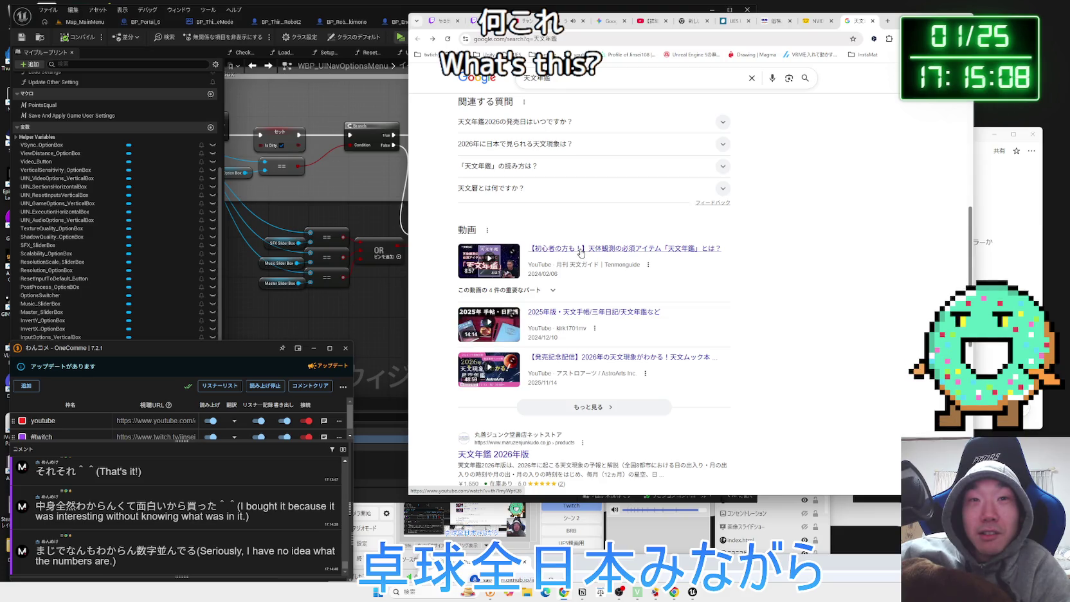
scroll(624, 252, down, 10)
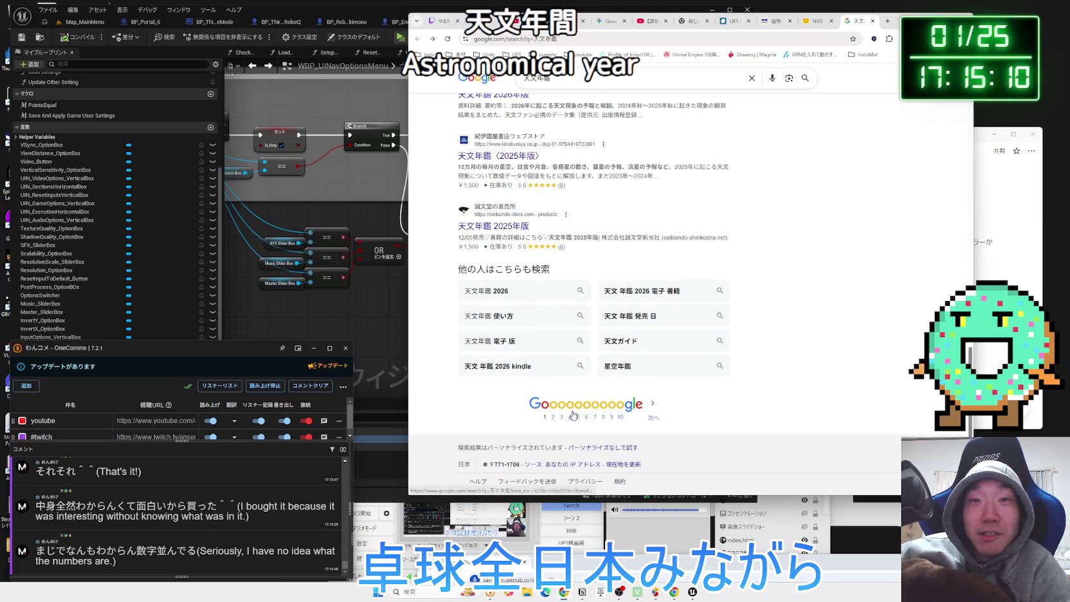
click(592, 312)
Read the 天文年鑑 Wikipedia article's 概要, then go back to the NVIDIA RTX PRO 6000 page
scroll(595, 290, down, 5)
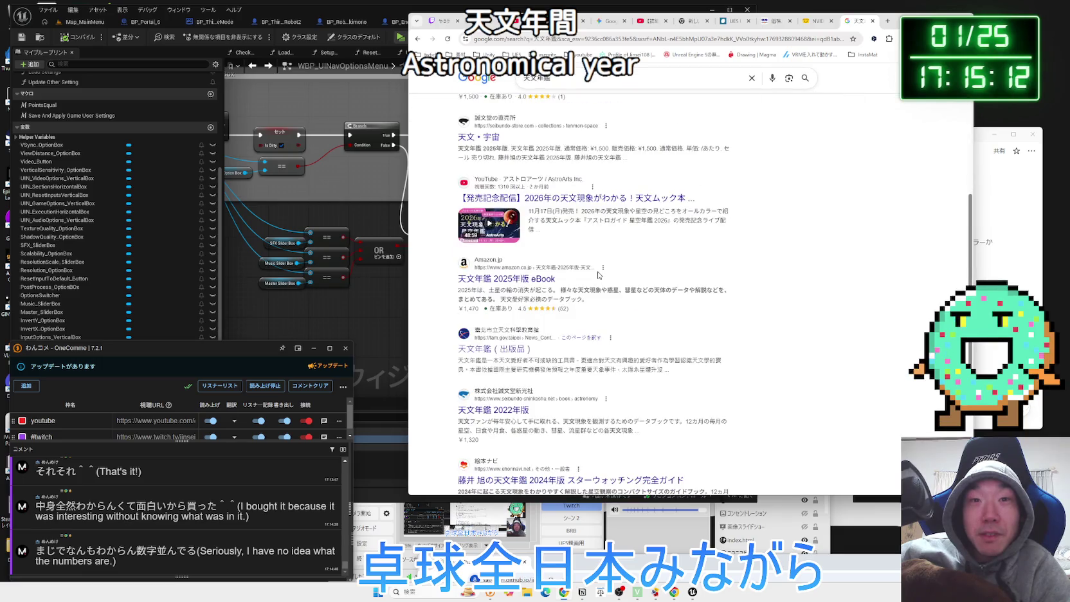
scroll(599, 276, up, 5)
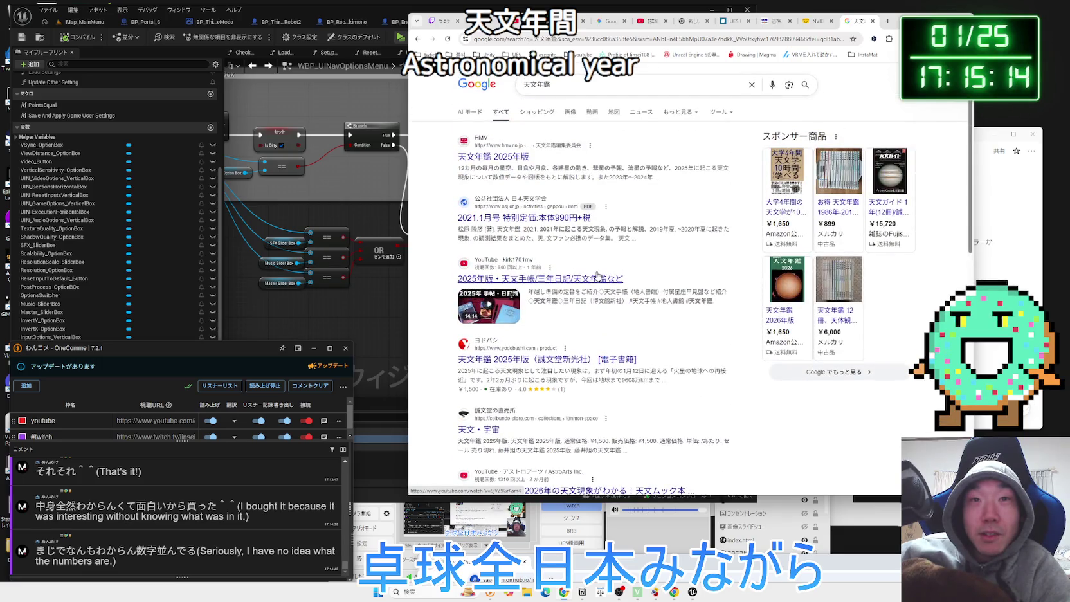
scroll(597, 275, down, 10)
scroll(595, 275, up, 10)
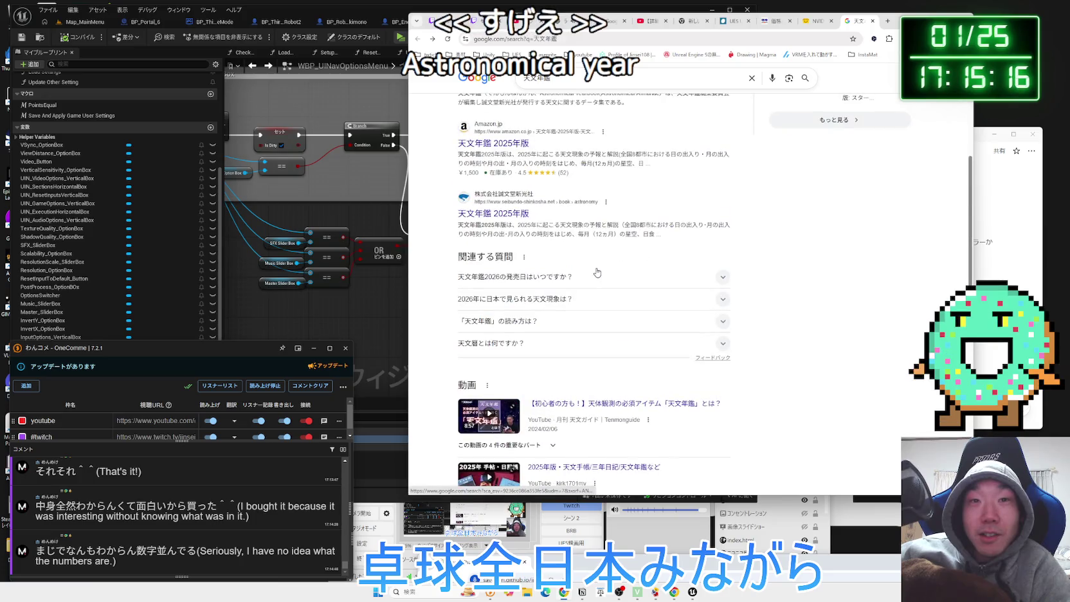
scroll(598, 271, up, 3)
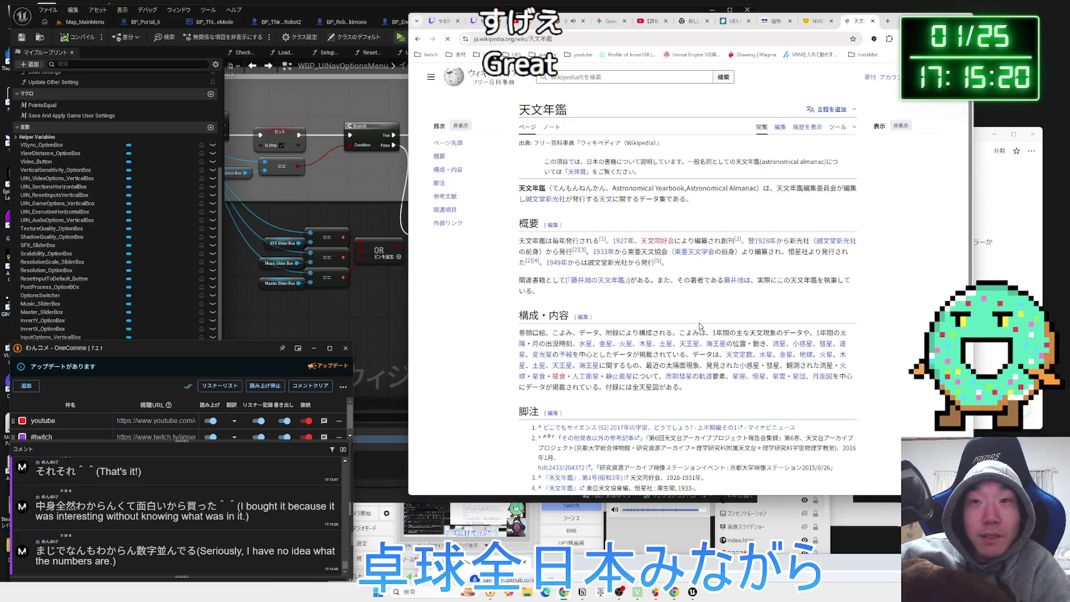
mouse_move(752, 309)
mouse_down()
mouse_move(520, 241)
mouse_move(643, 253)
mouse_move(716, 299)
mouse_up()
scroll(716, 299, down, 3)
scroll(716, 299, up, 3)
key(alt+Left)
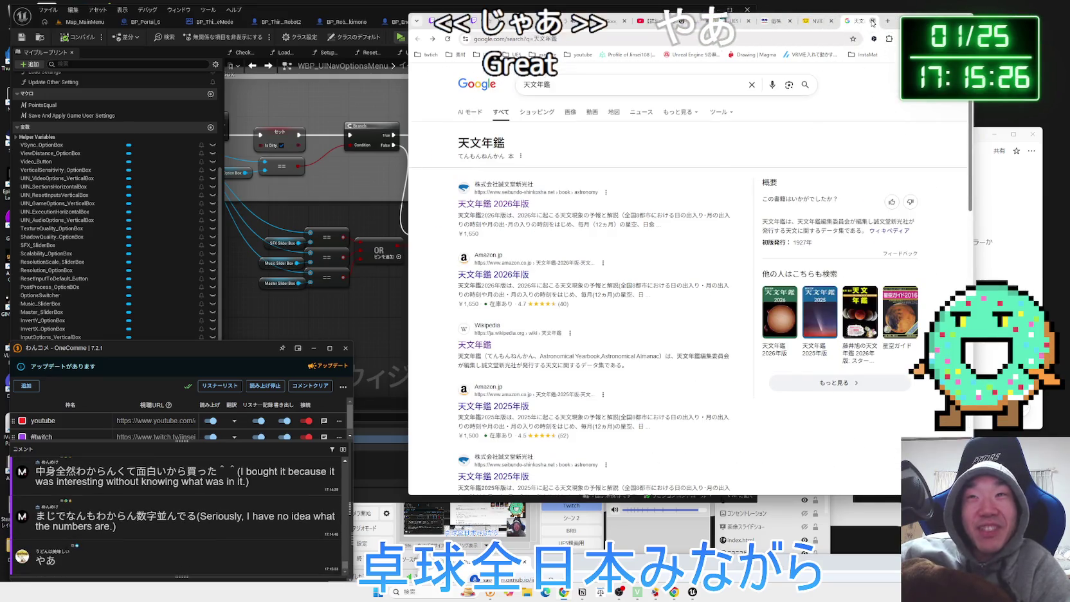
key(alt+Left)
View the RTX PRO 6000 product photos enlarged, cycling back to the first
mouse_move(613, 151)
mouse_down()
mouse_move(714, 193)
mouse_move(703, 187)
mouse_up()
click(554, 209)
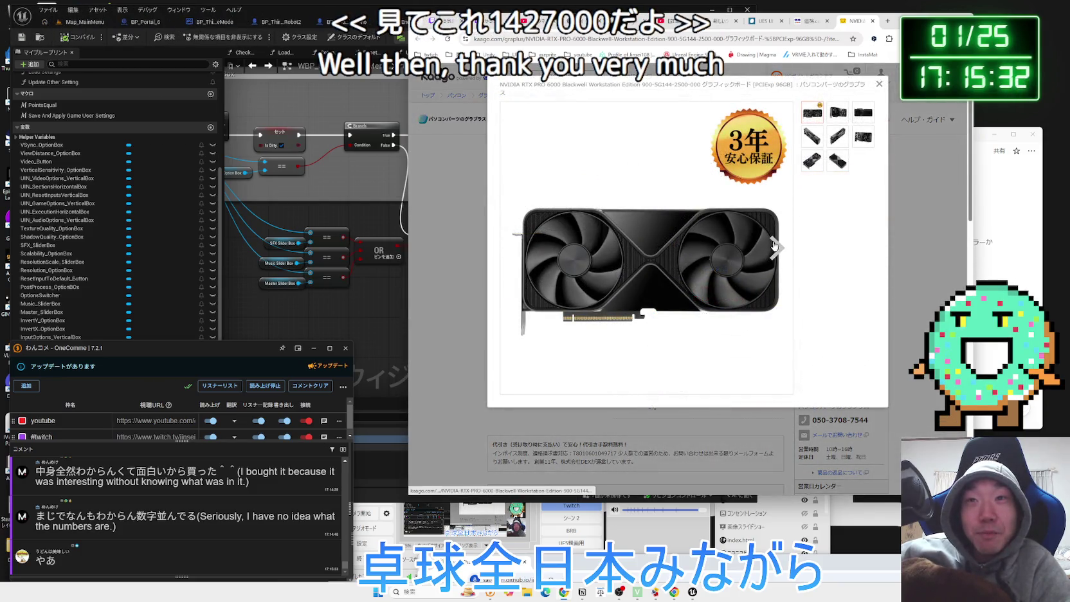
click(774, 246)
click(774, 245)
click(772, 244)
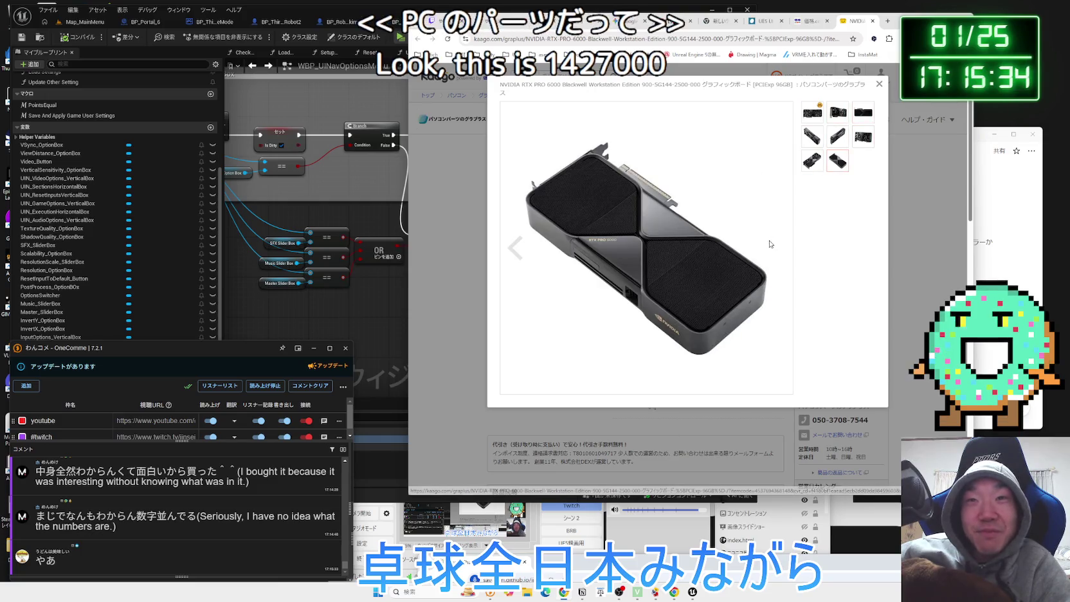
click(771, 245)
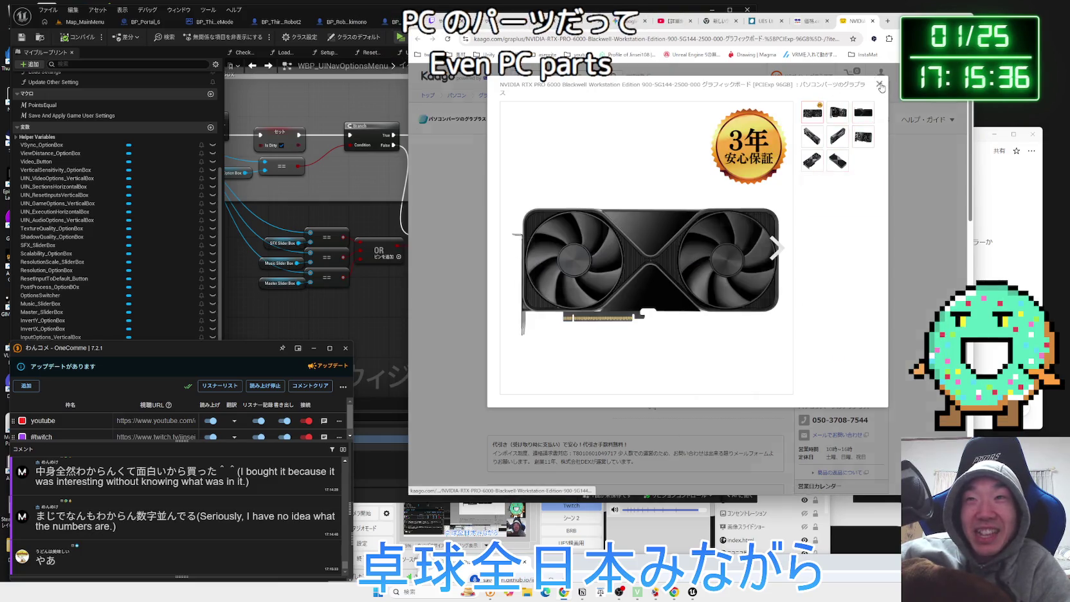
click(880, 85)
Search 5090 搭載PC in a new tab and open the Alienware Aurora sponsored listing
key(ctrl+t)
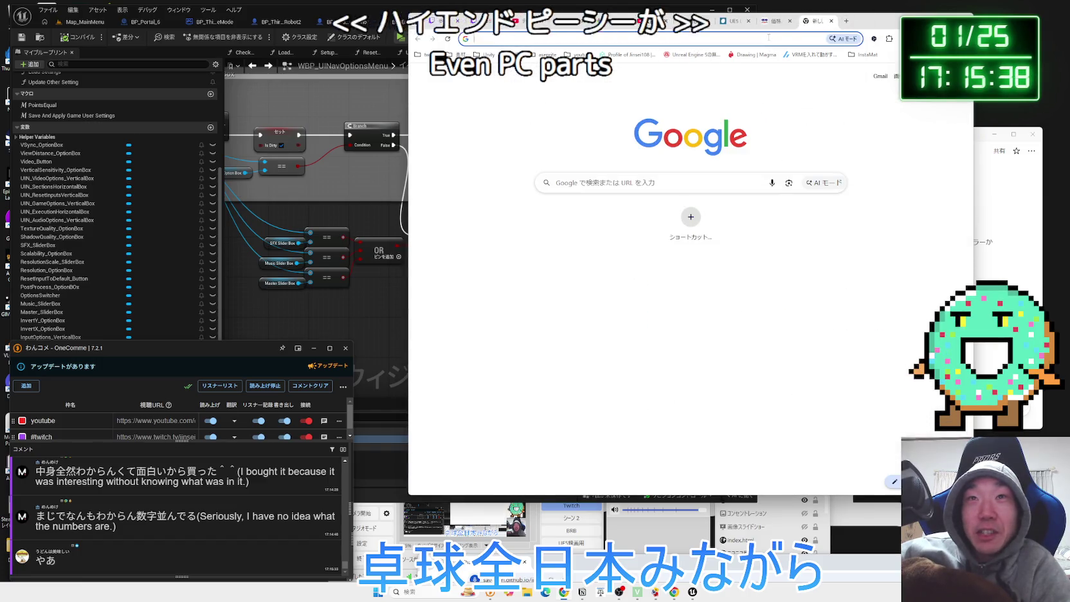
click(769, 38)
text(5090 と)
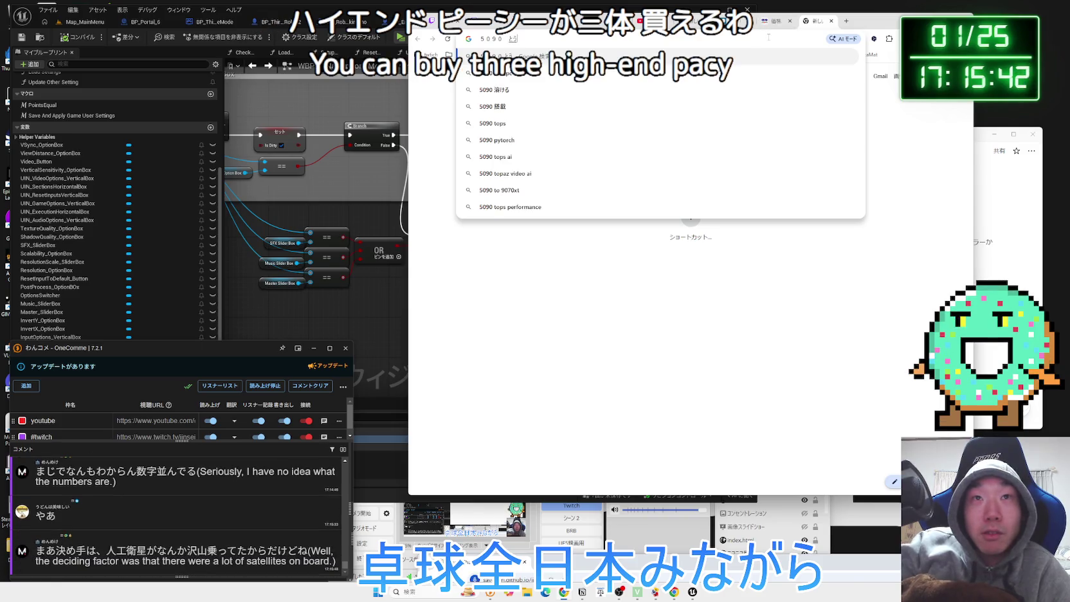
text(pc)
key(Return)
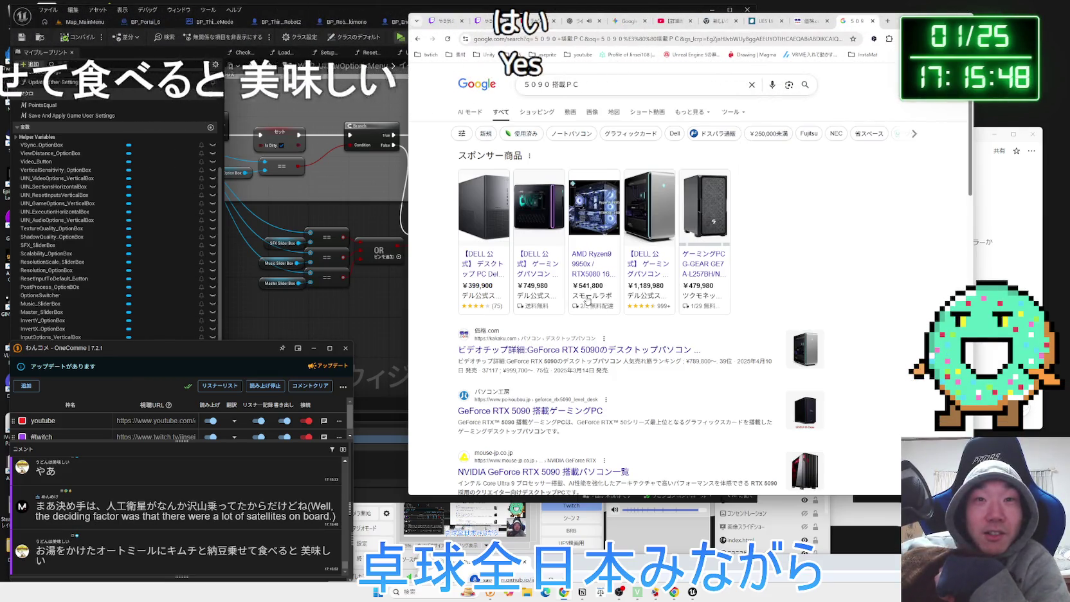
mouse_move(540, 271)
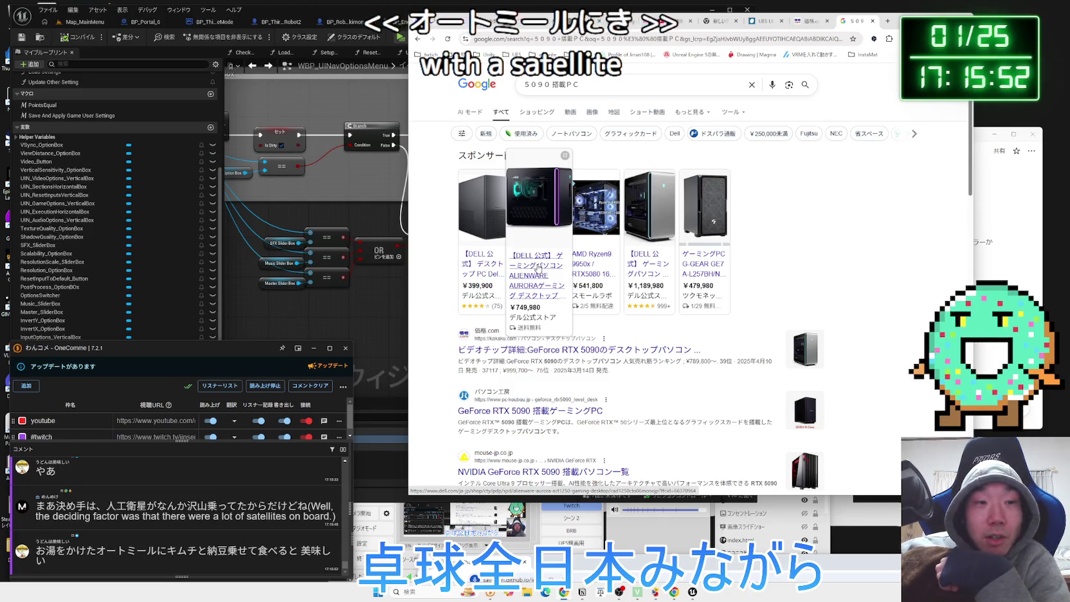
click(538, 268)
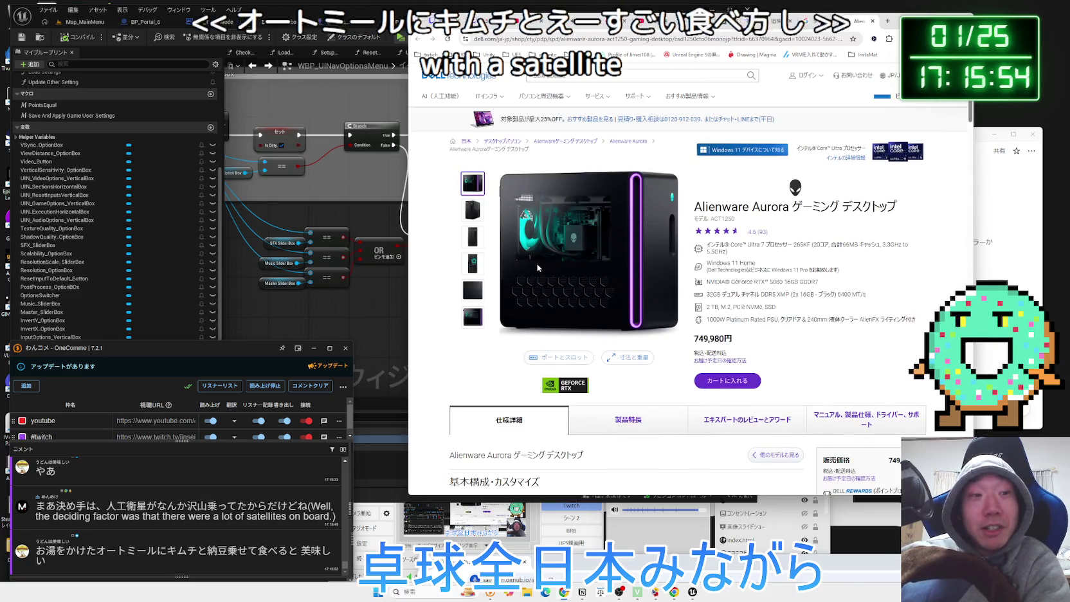
double_click(126, 550)
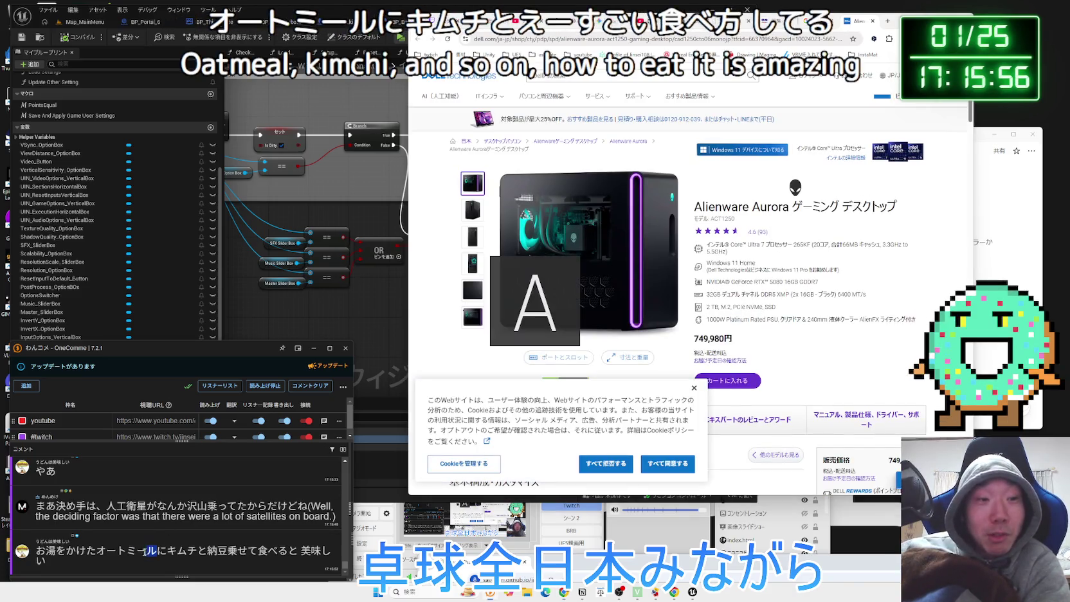
drag(126, 551, 602, 244)
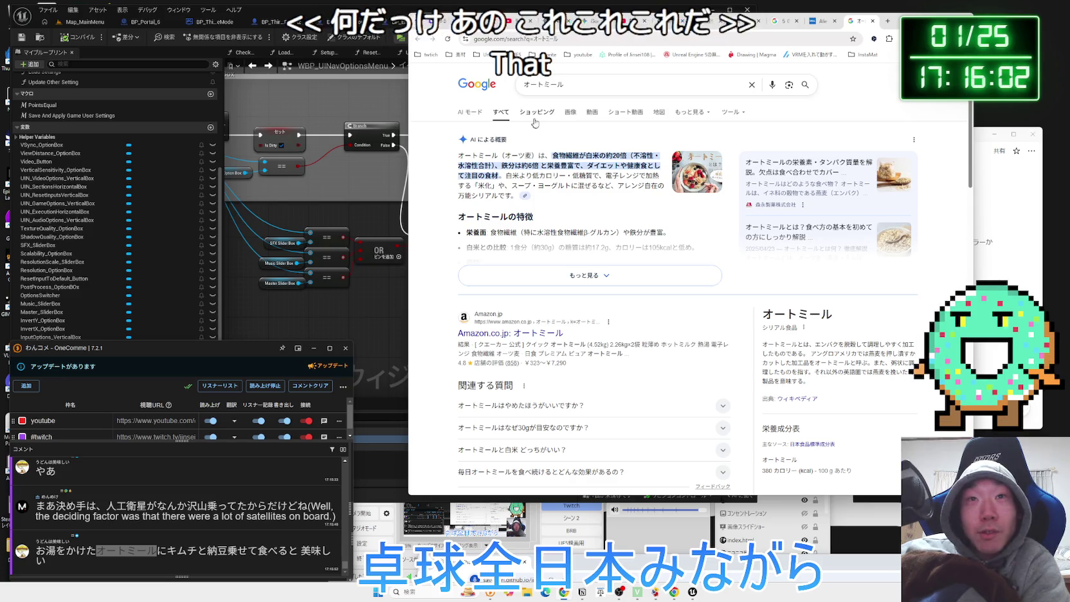
click(569, 113)
click(615, 283)
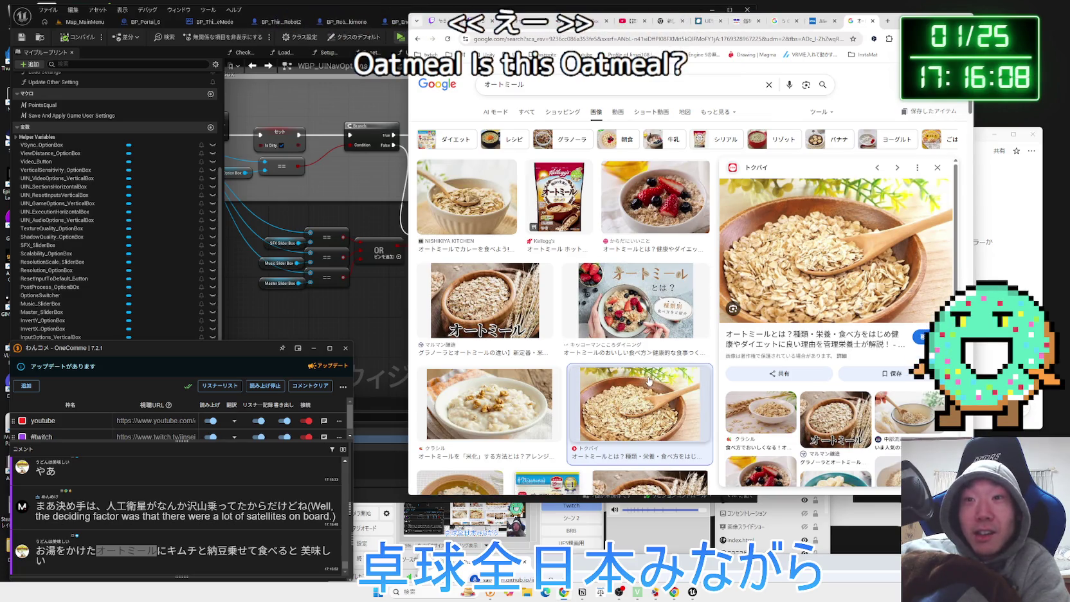
scroll(624, 300, down, 5)
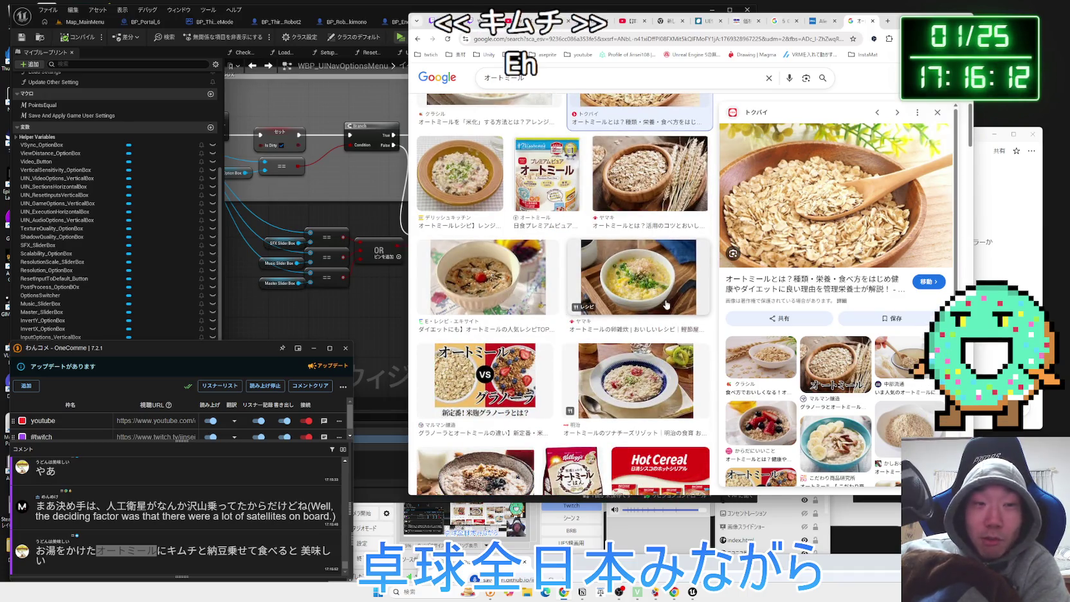
scroll(564, 301, up, 2)
click(636, 271)
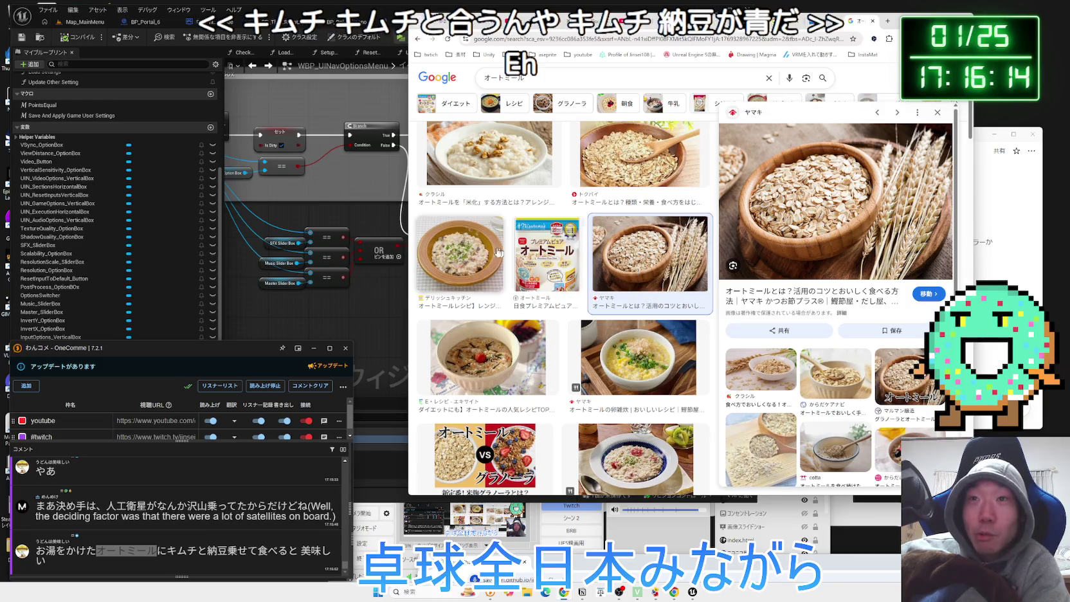
click(459, 254)
scroll(610, 325, down, 3)
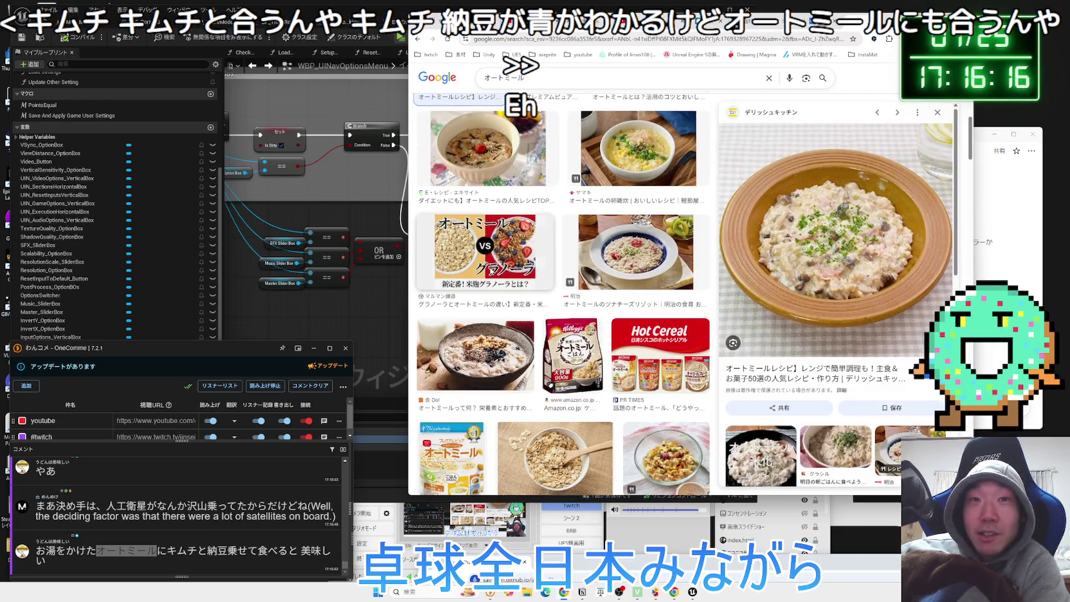
click(492, 271)
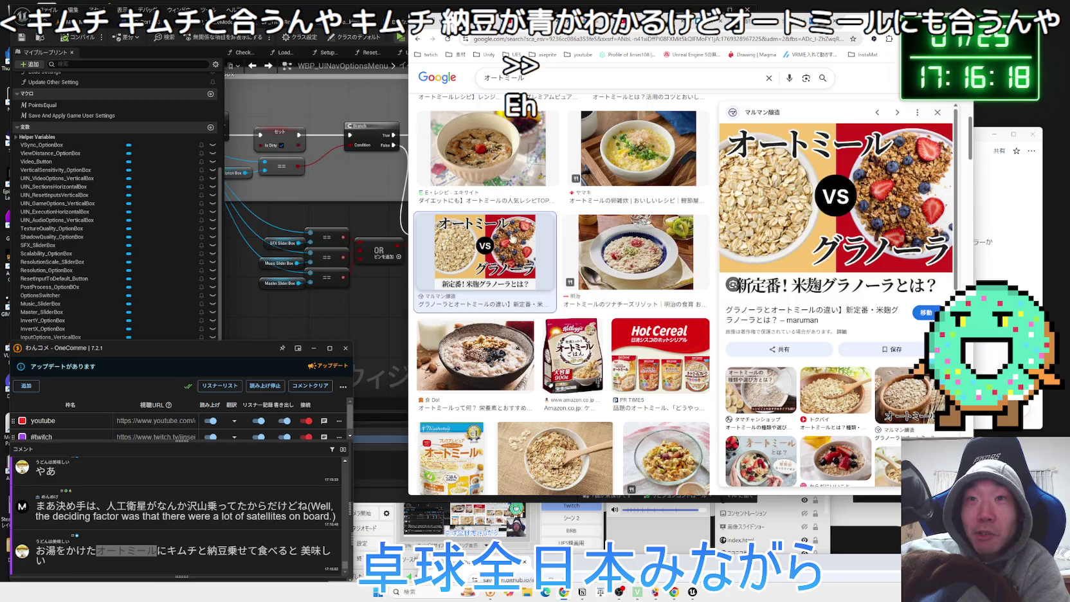
click(640, 153)
click(635, 252)
click(634, 186)
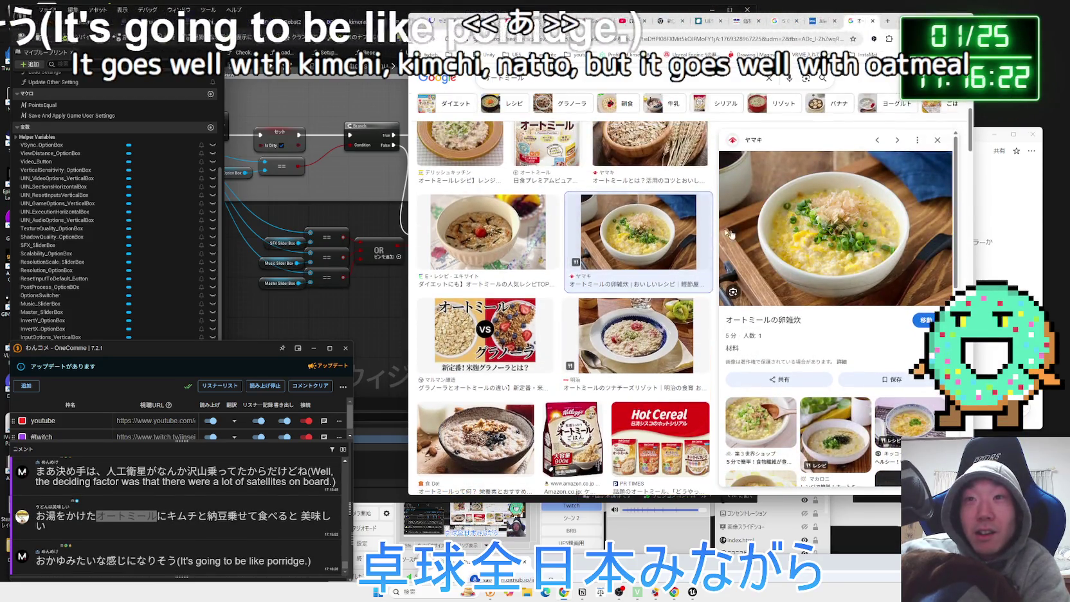
click(840, 258)
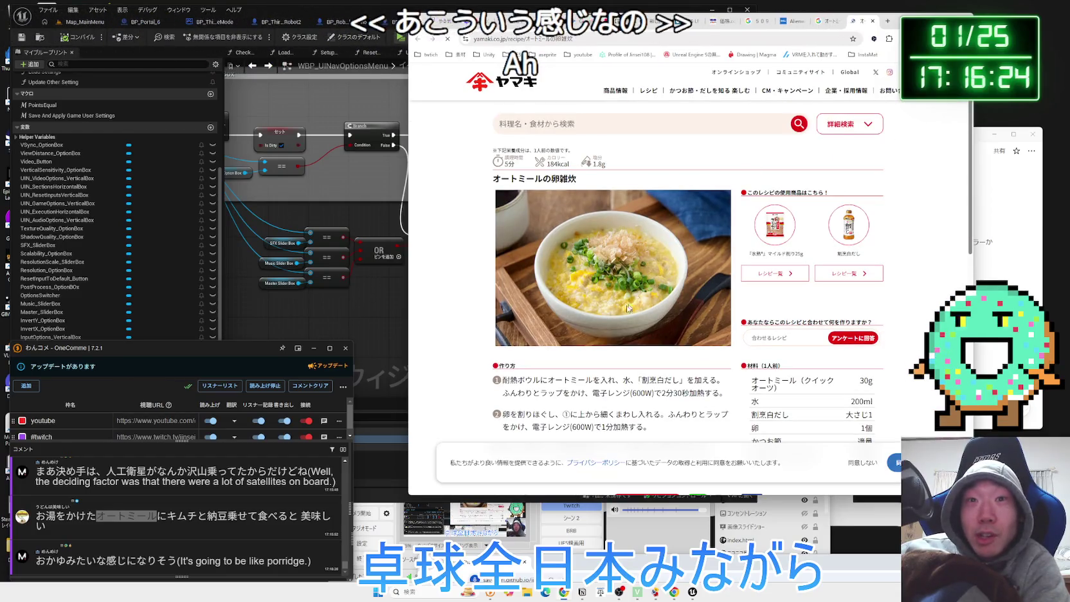
scroll(618, 297, down, 2)
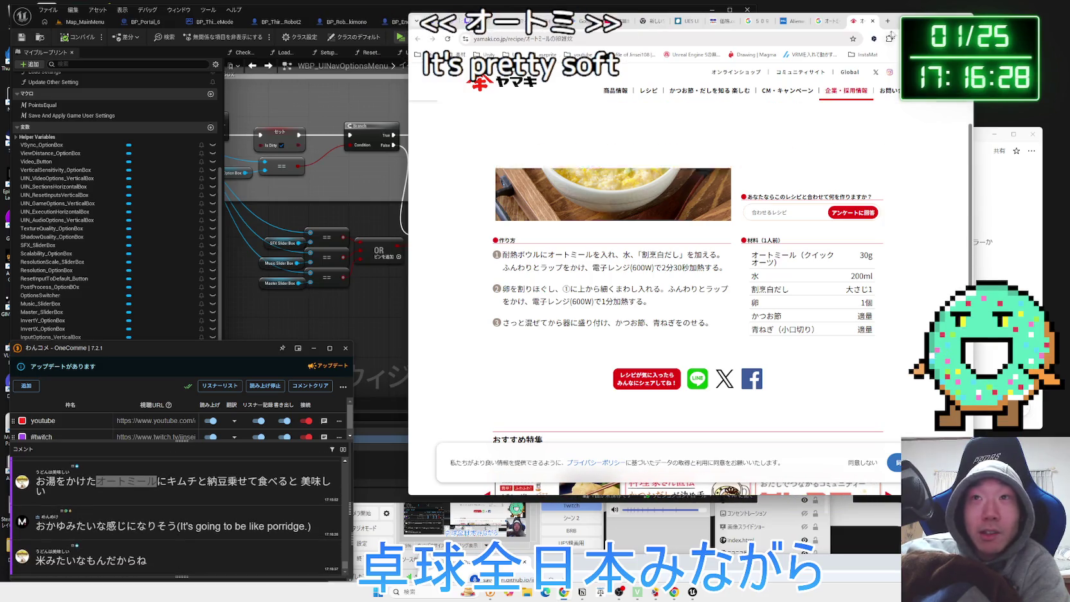
click(872, 21)
click(872, 21)
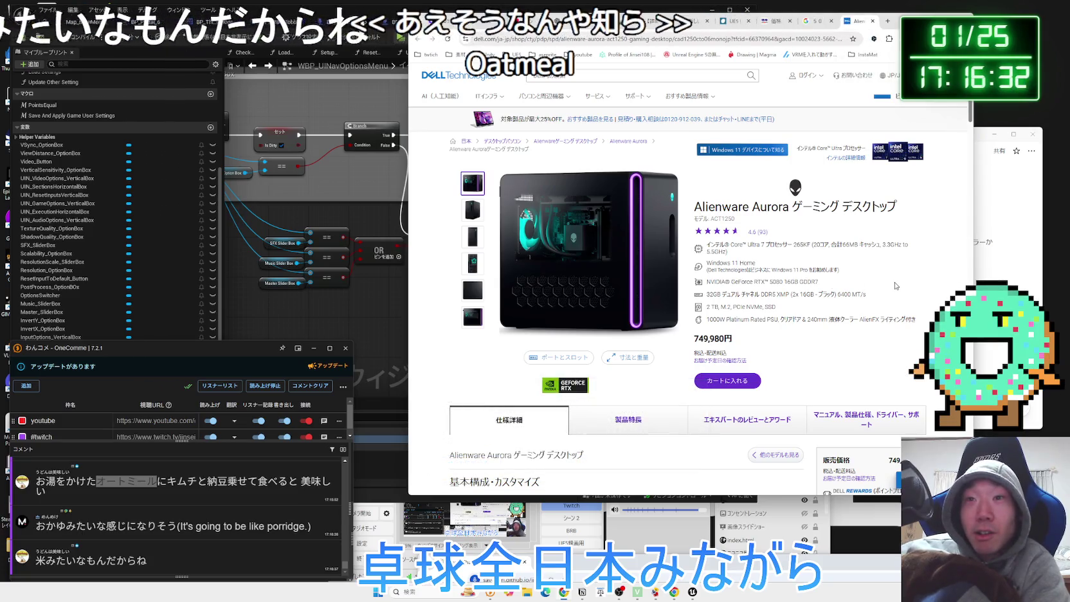
Search Google for the NVIDIA GeForce RTX 5080 spec text
mouse_move(896, 286)
mouse_down()
mouse_move(783, 245)
mouse_move(777, 307)
mouse_move(836, 283)
mouse_move(748, 282)
mouse_up()
click(782, 287)
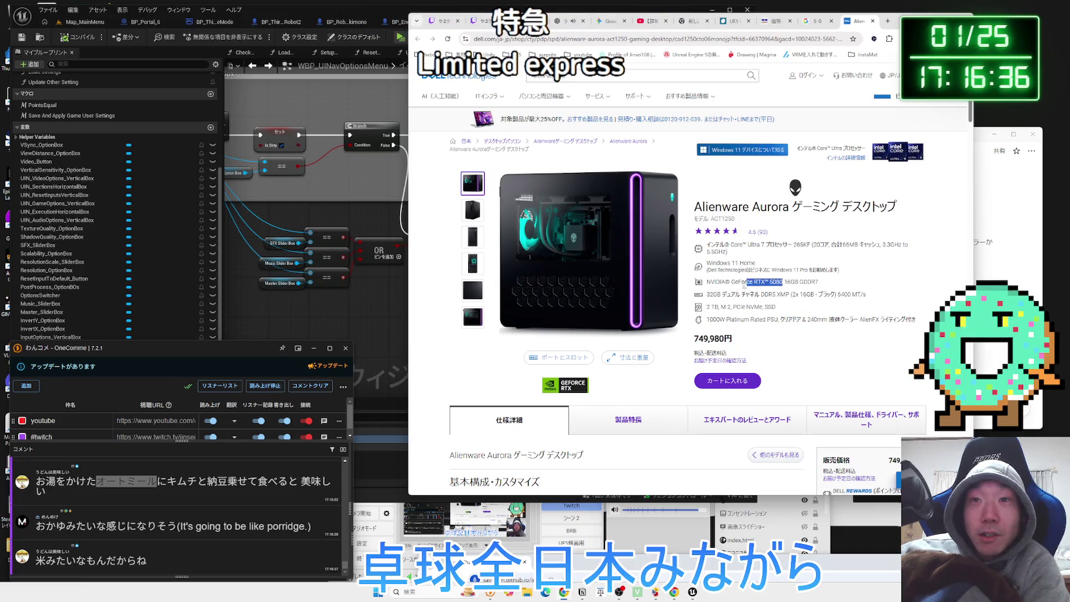
right_click(707, 283)
click(731, 318)
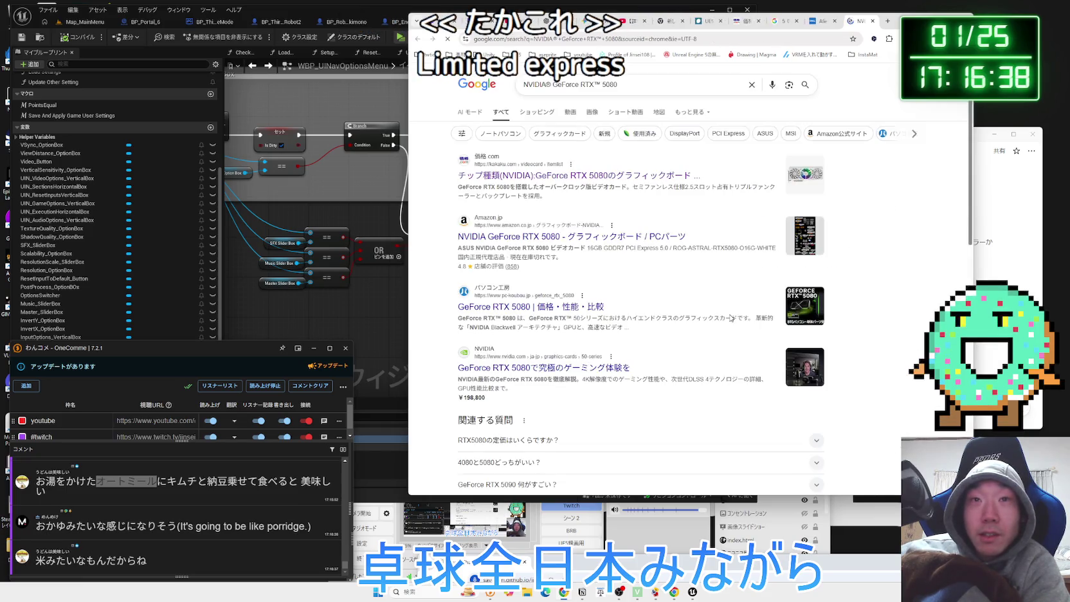
Open kakaku.com's RTX 5080 ranking and the Palit RTX 5080 GamingPro page
click(600, 177)
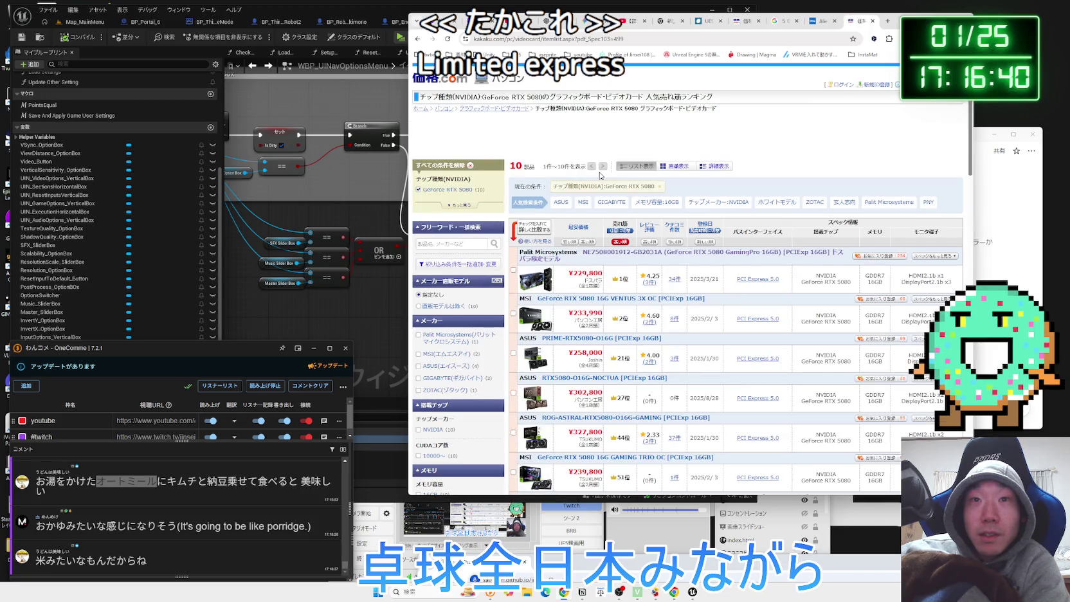
scroll(602, 266, down, 3)
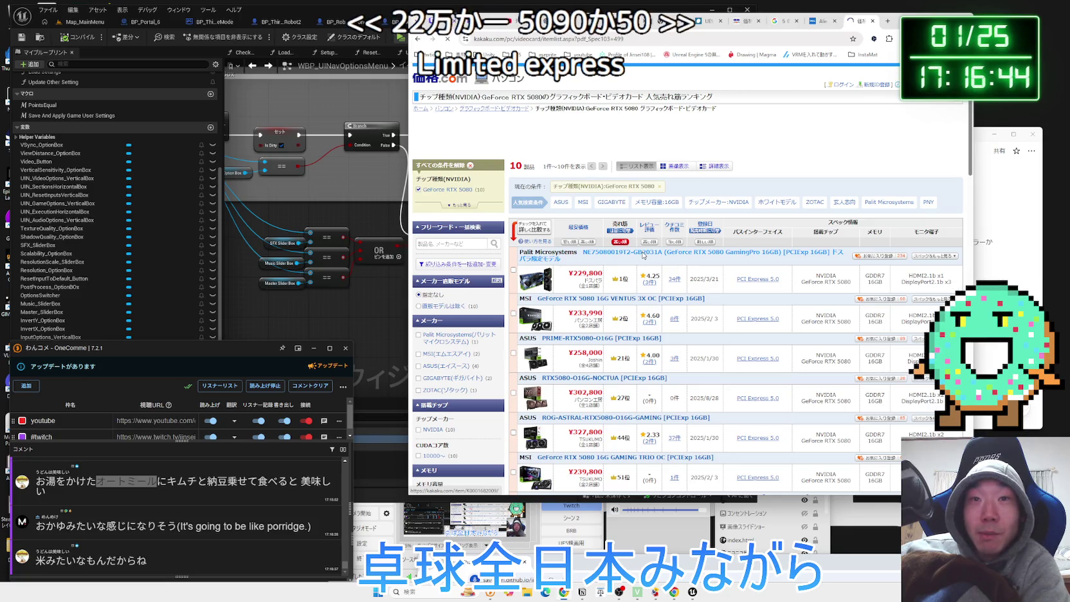
click(643, 255)
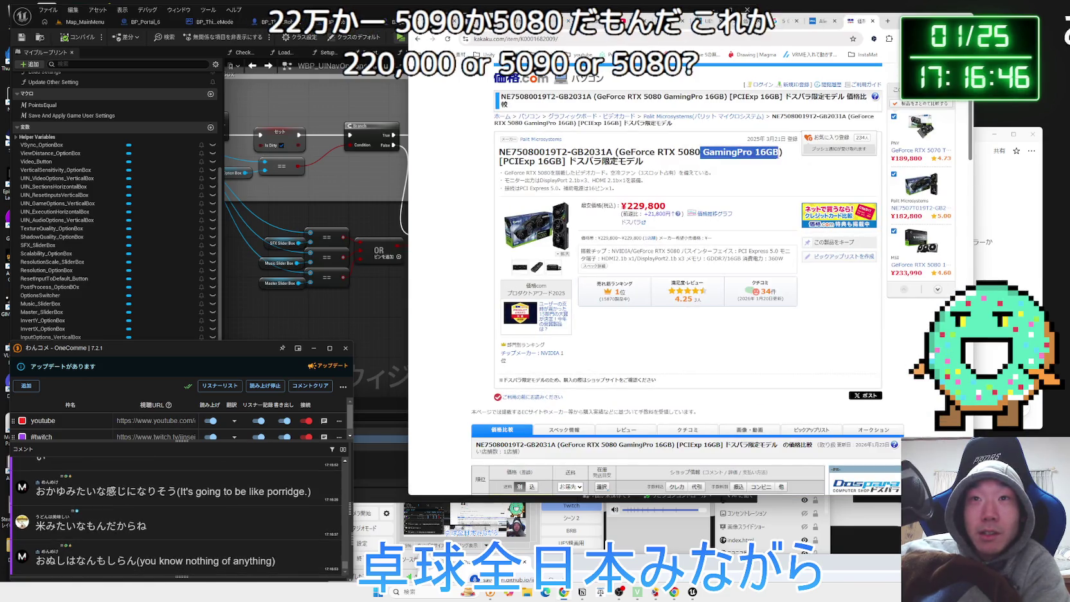
Switch to the RTX PRO 6000 price comparison and search Google for 誰もお前を愛さない
key(alt+Left)
key(alt+Left)
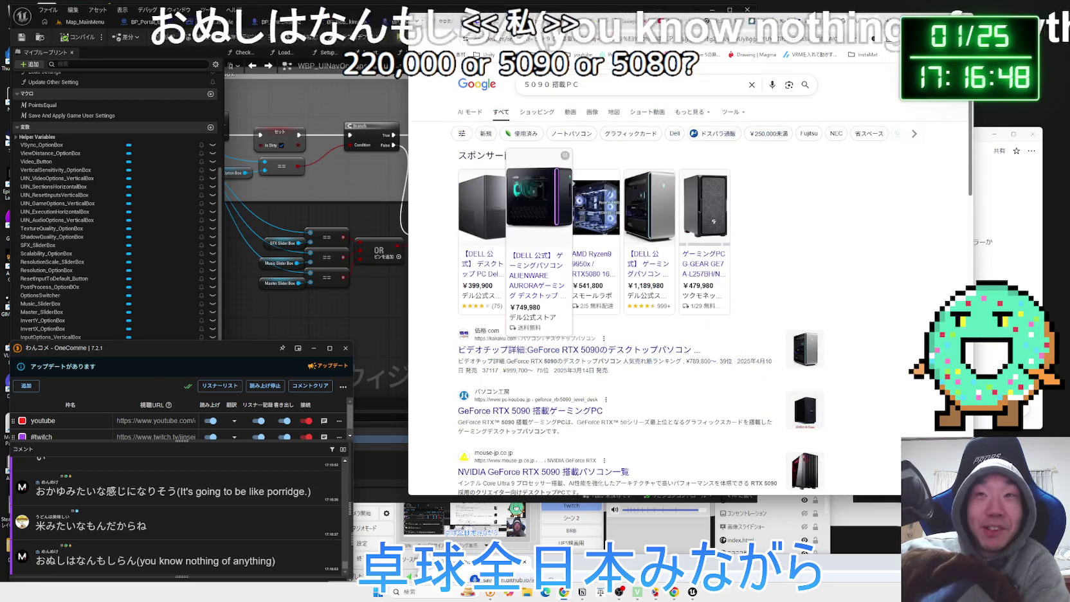
click(855, 22)
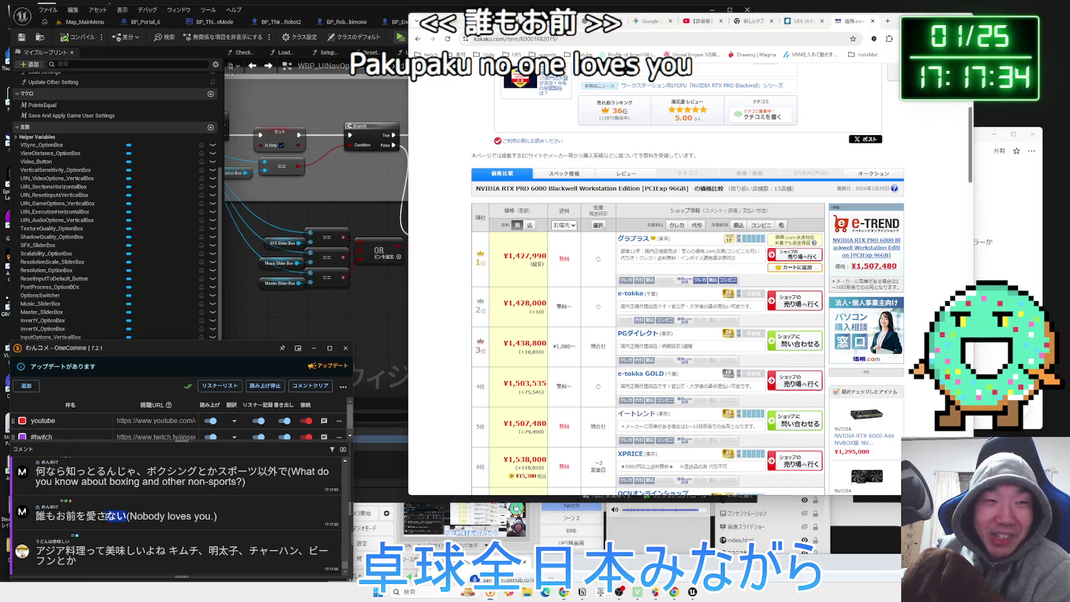
drag(56, 545, 646, 172)
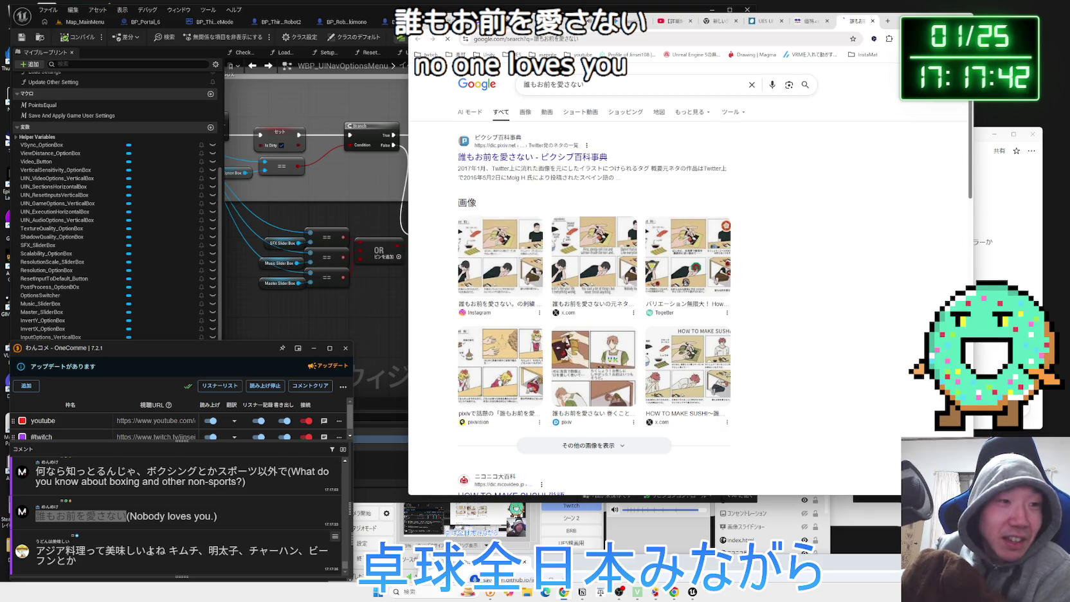
Search Google for ビーフン from the Asian food chat comment, then close those results
drag(100, 554, 207, 552)
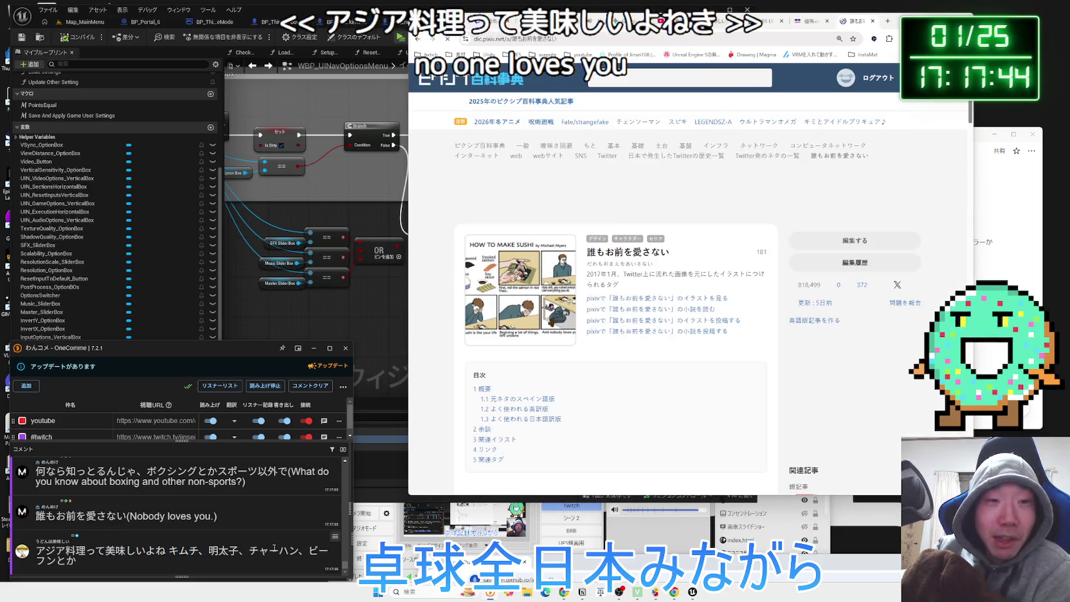
drag(116, 552, 281, 551)
click(282, 551)
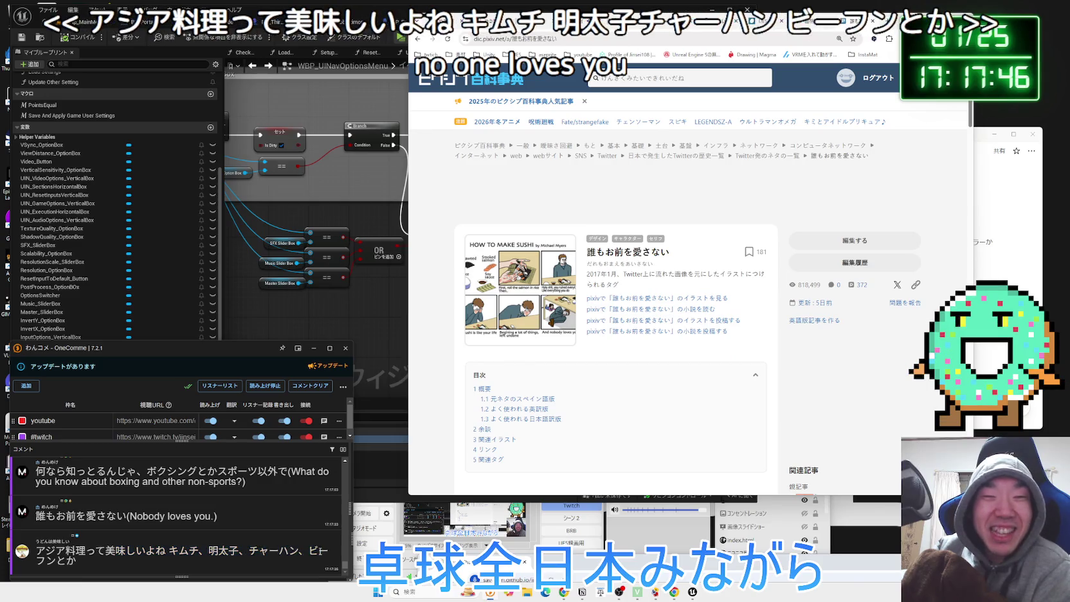
mouse_move(310, 552)
mouse_down()
mouse_move(332, 552)
mouse_move(54, 564)
mouse_up()
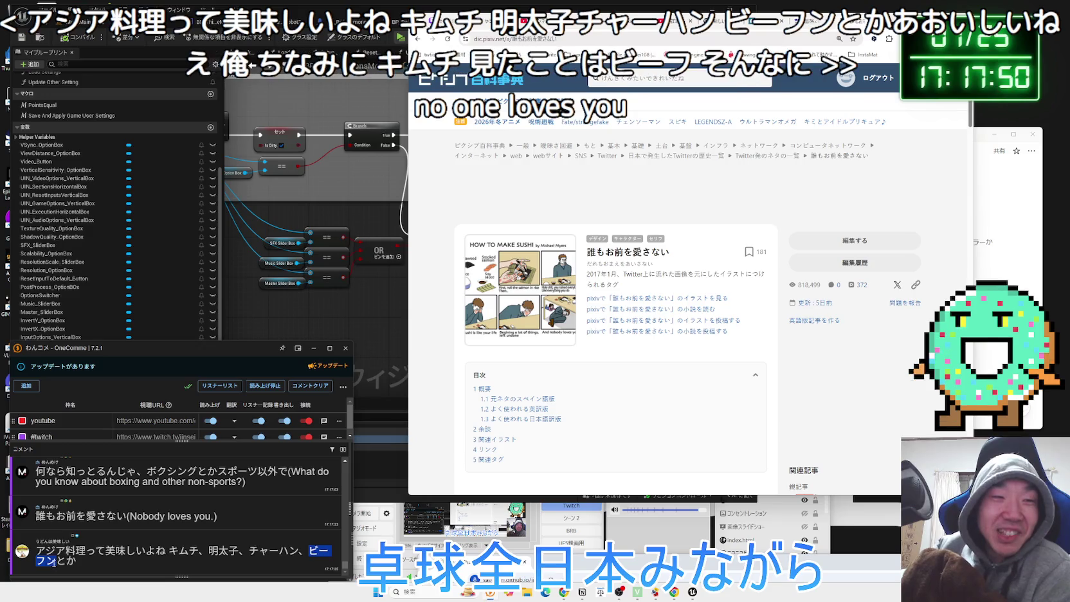
click(67, 541)
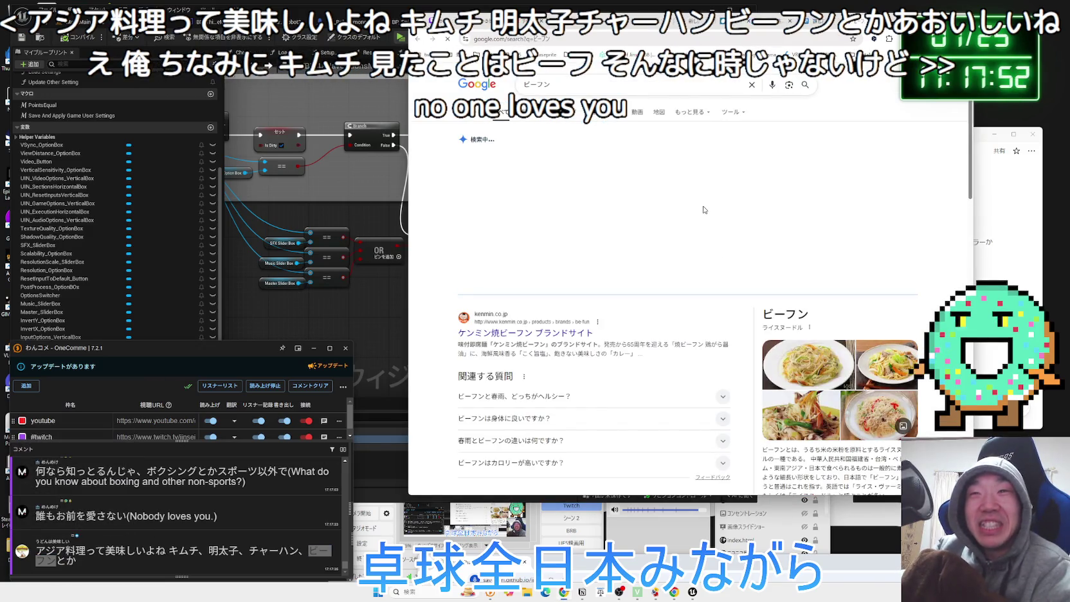
key(ctrl+w)
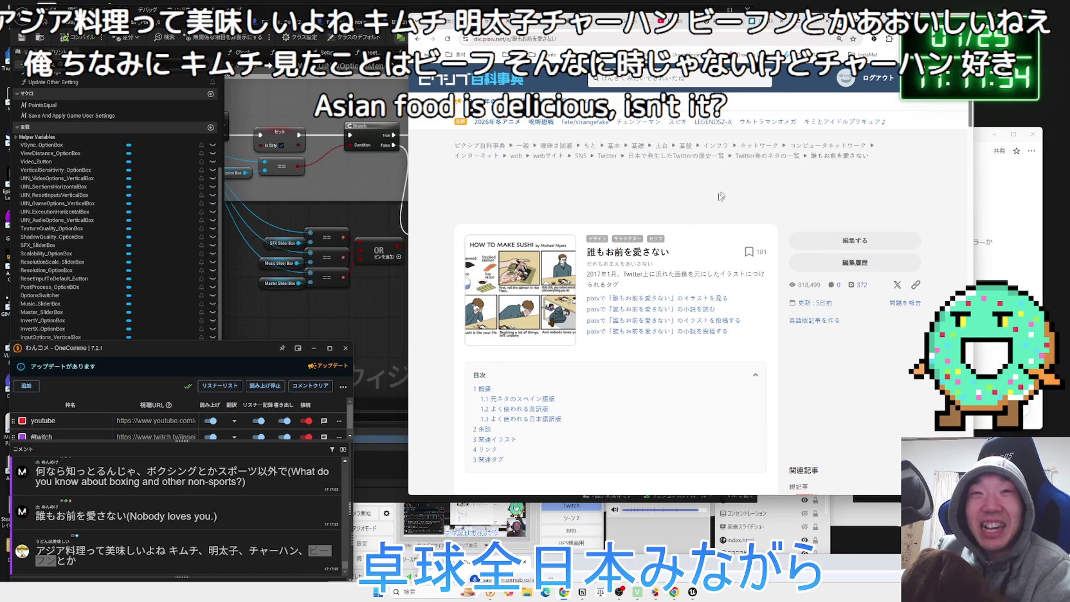
Open the comic as a pixiv artwork page and view it enlarged to full size
scroll(521, 315, down, 5)
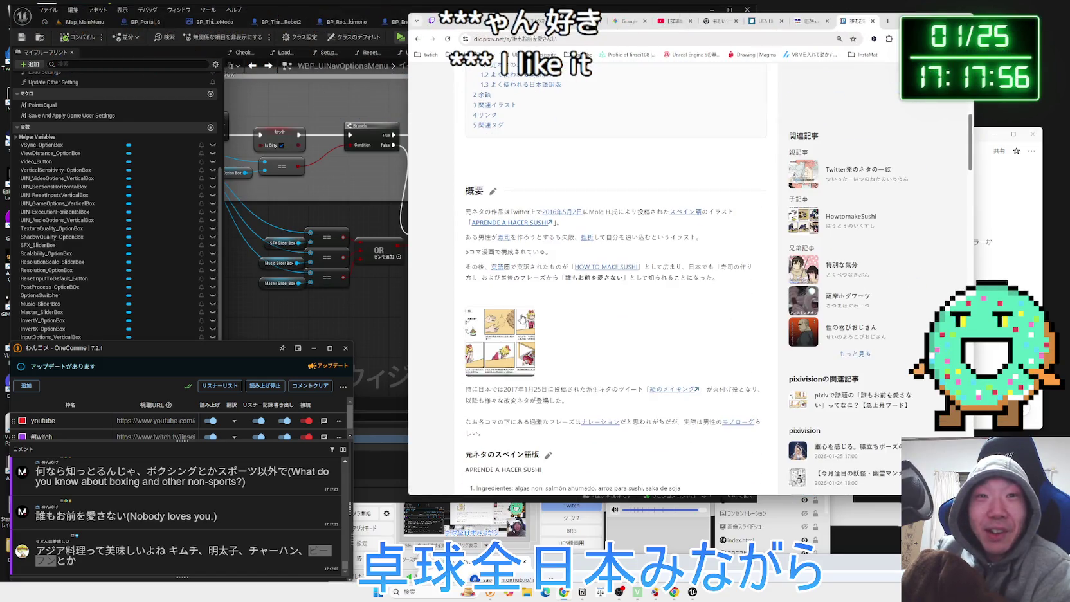
click(523, 315)
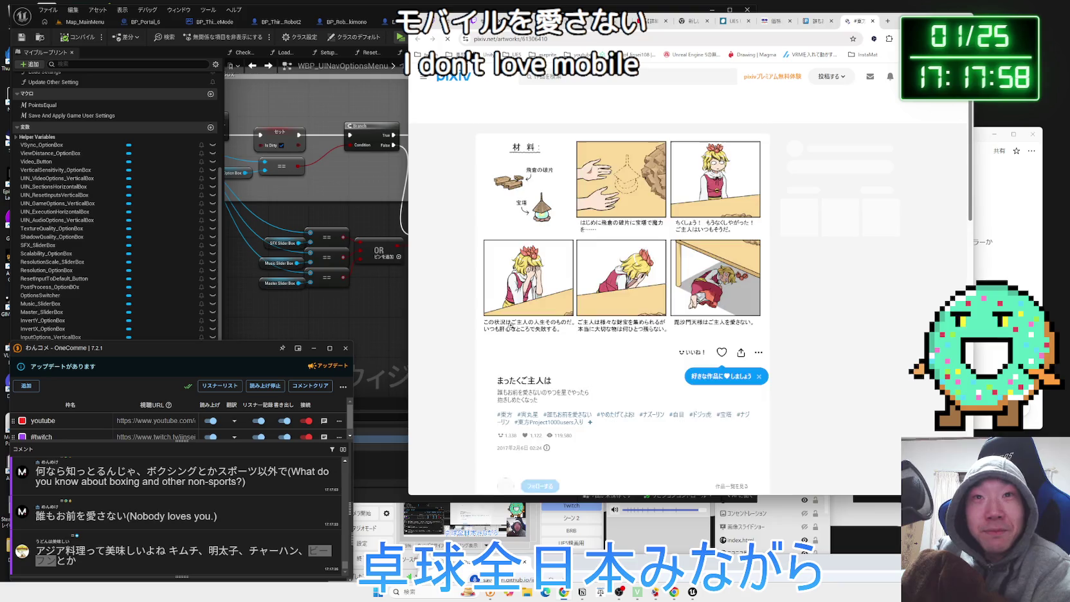
click(583, 292)
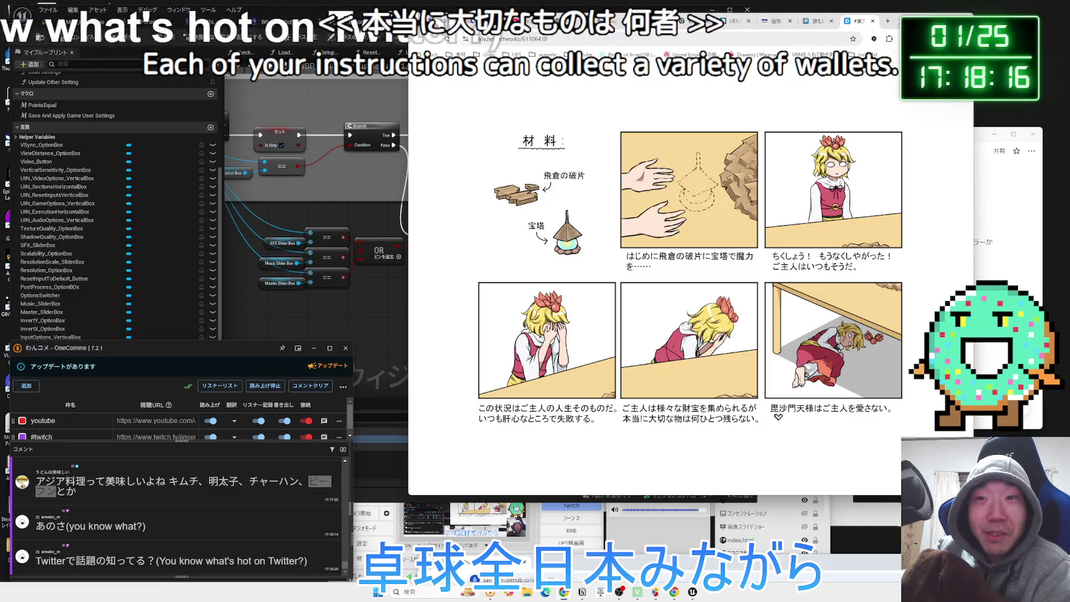
click(881, 418)
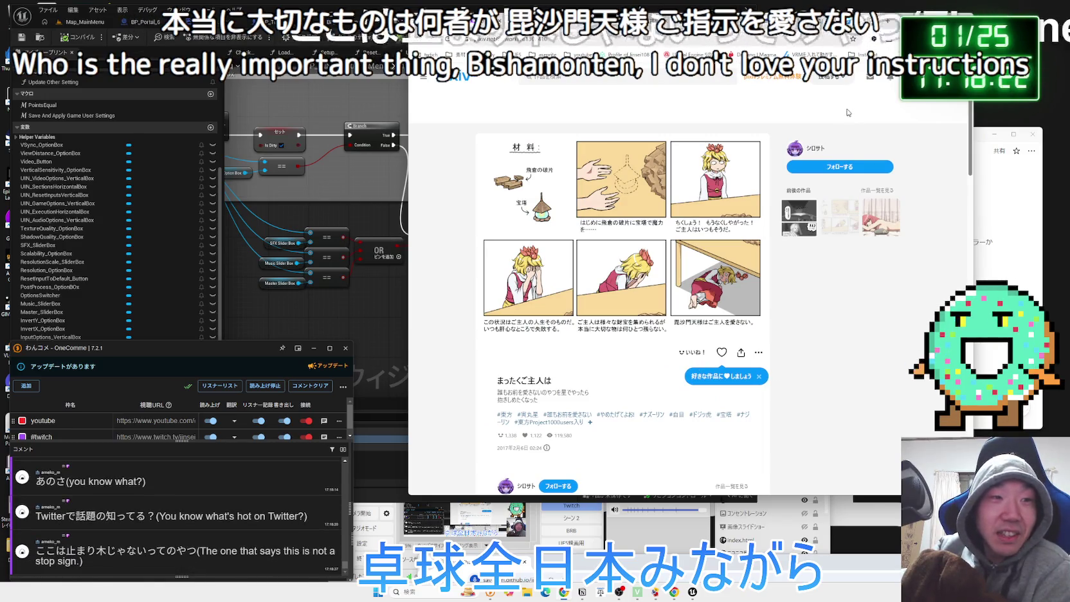
Return to the Google 誰もお前を愛さない results, preview the first image, and select comment ここは止まり木じゃない
click(865, 21)
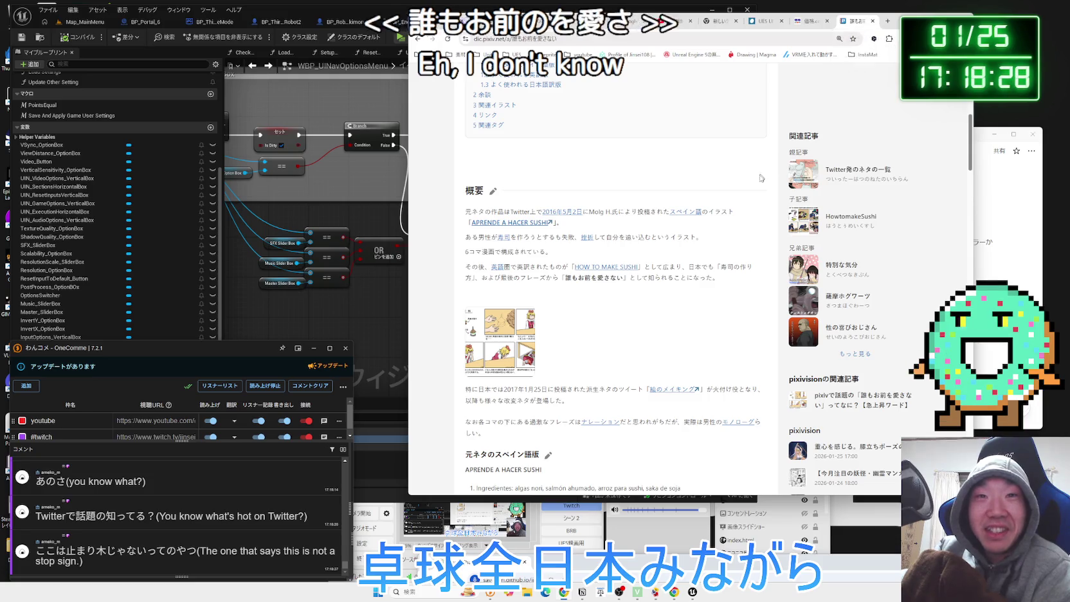
key(alt+Left)
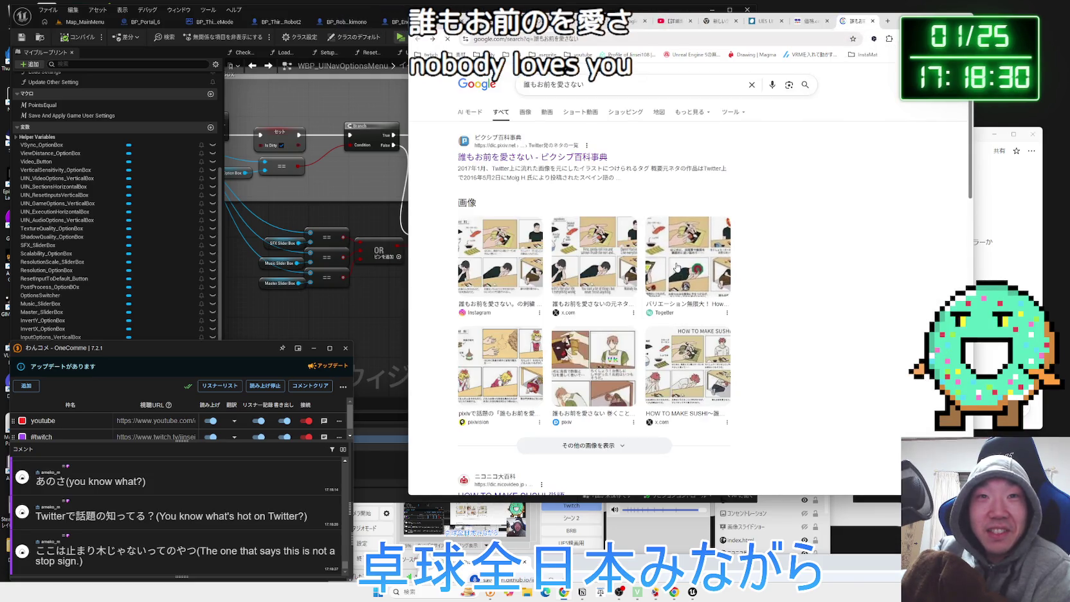
click(502, 249)
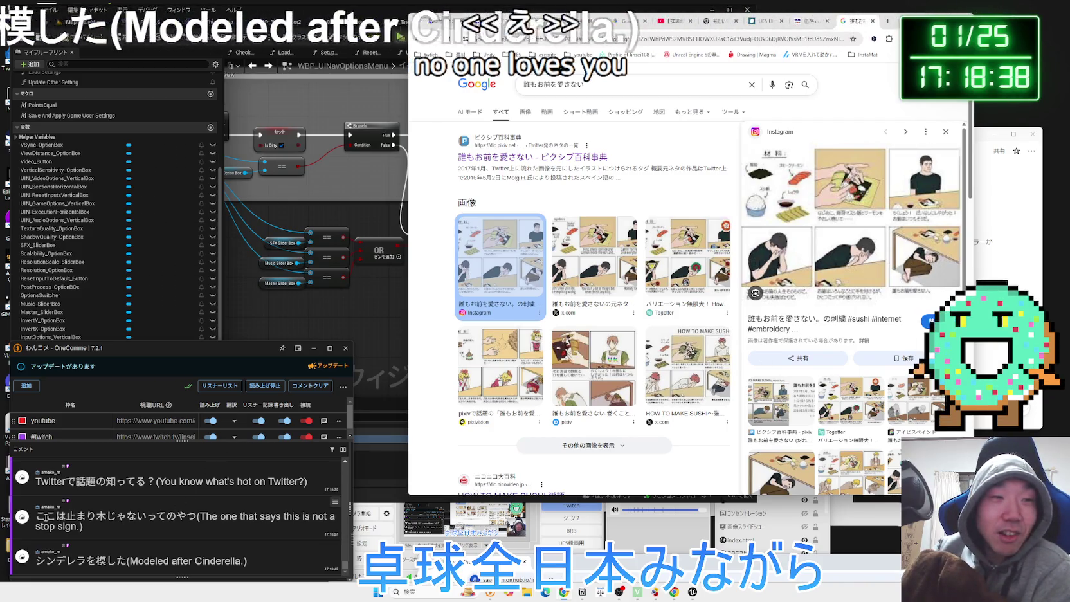
drag(35, 517, 147, 516)
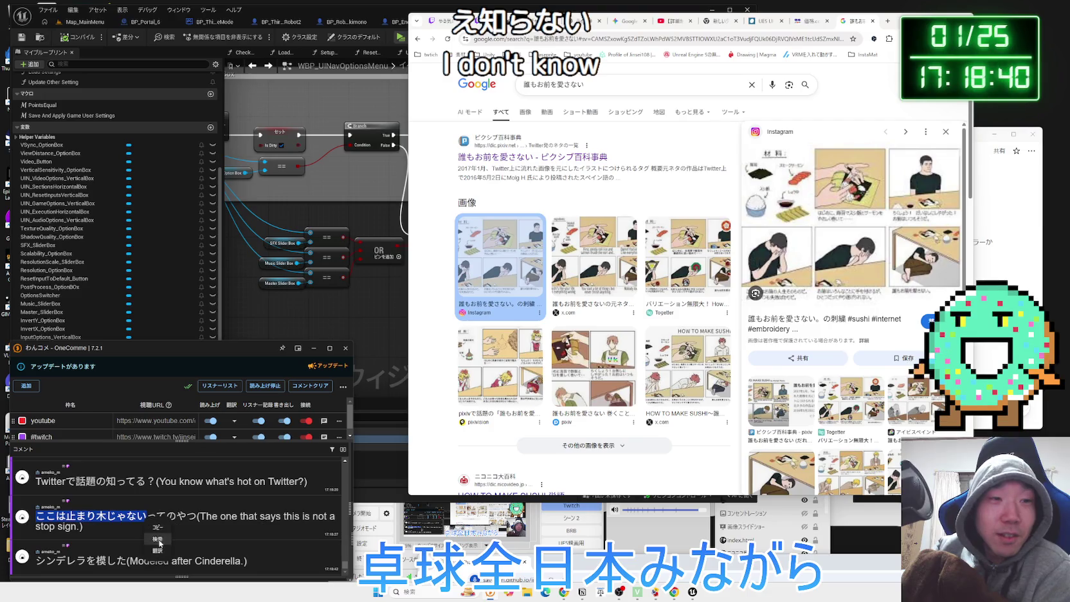
Search the web for ここは止まり木じゃない and preview the image results, including Yahoo知恵袋's
click(160, 543)
click(827, 21)
click(830, 22)
scroll(666, 260, down, 1)
click(523, 366)
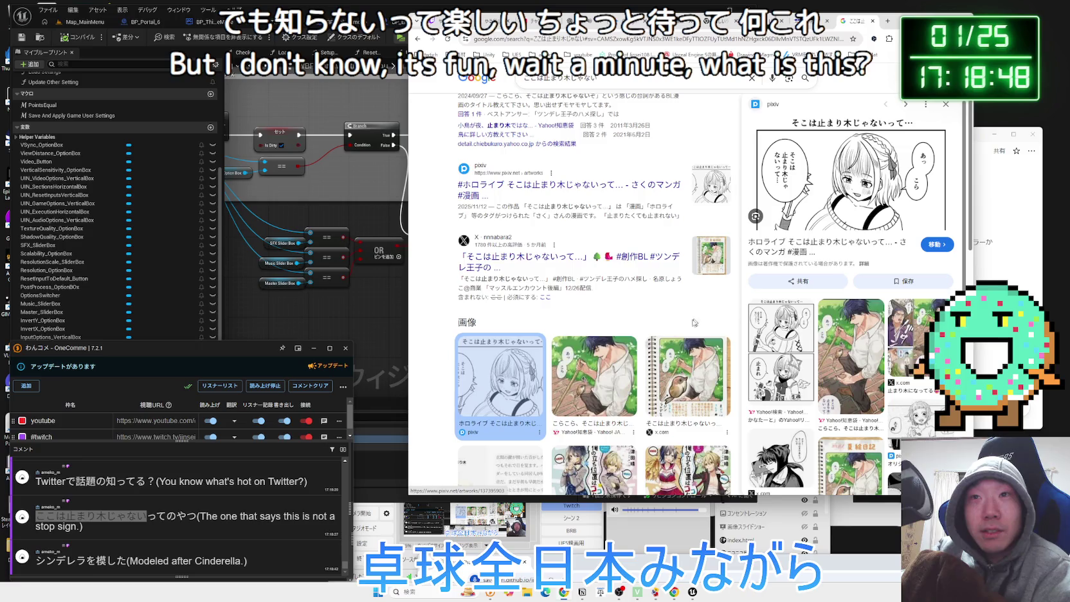
click(613, 377)
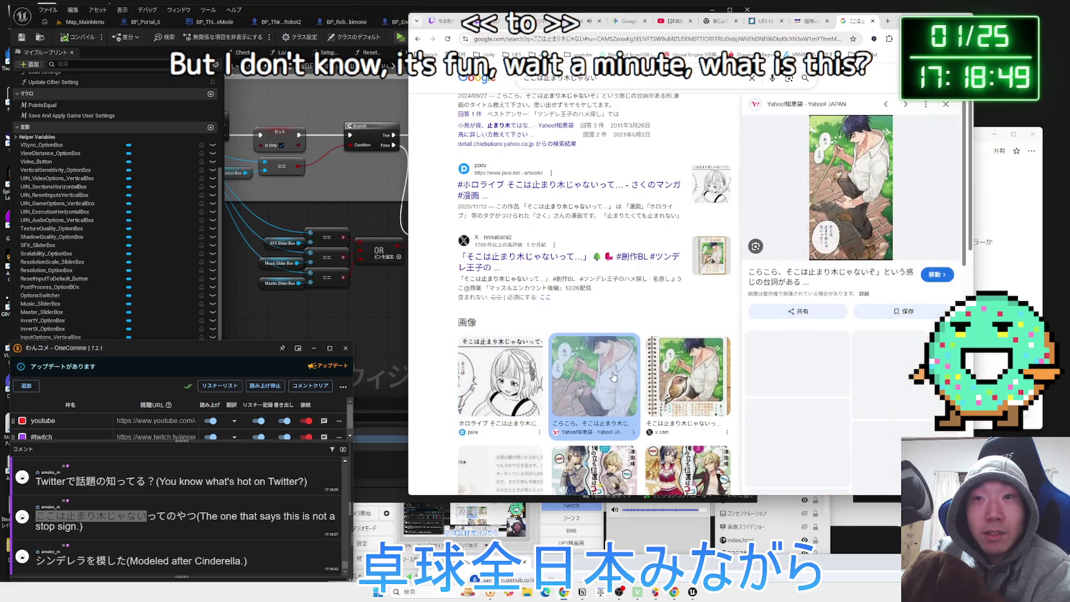
click(695, 359)
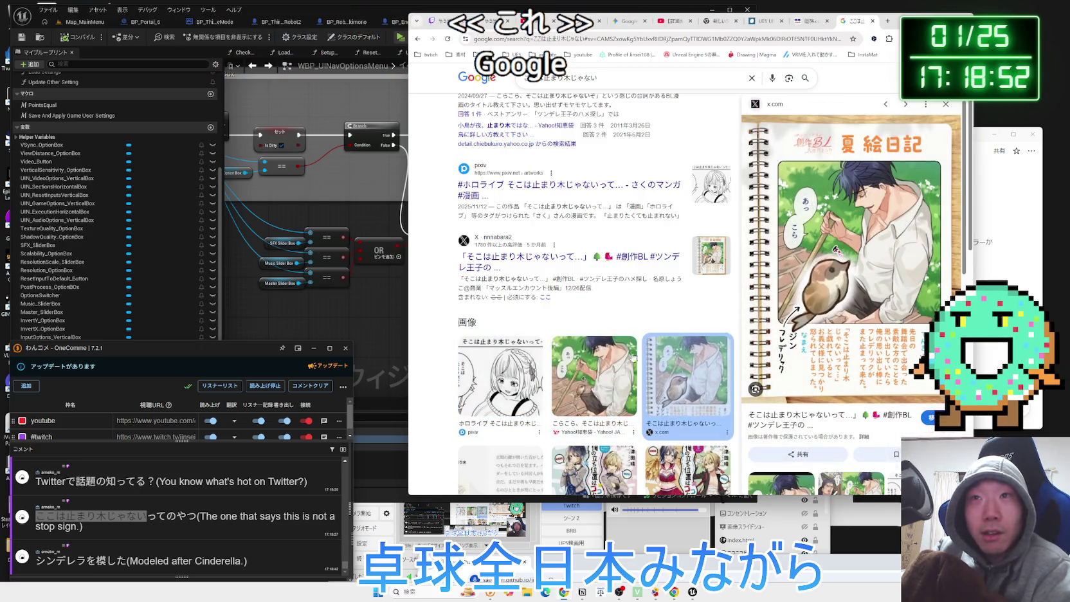
click(634, 358)
scroll(599, 316, up, 1)
Try opening the Yahoo知恵袋 question and the previewed image's source page, closing the blank tab
click(588, 166)
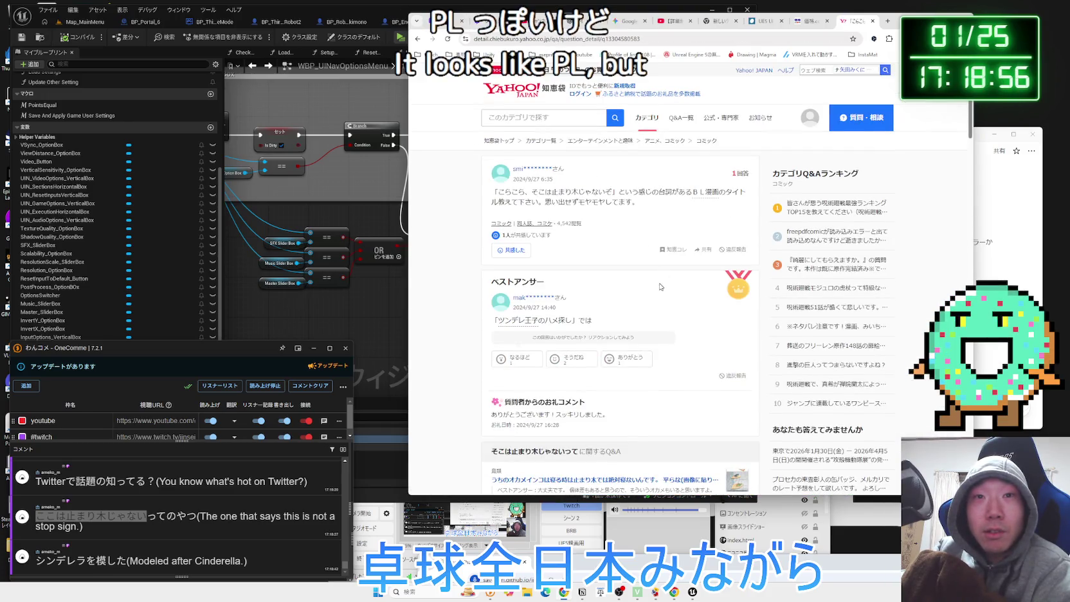
key(alt+Left)
scroll(649, 285, down, 3)
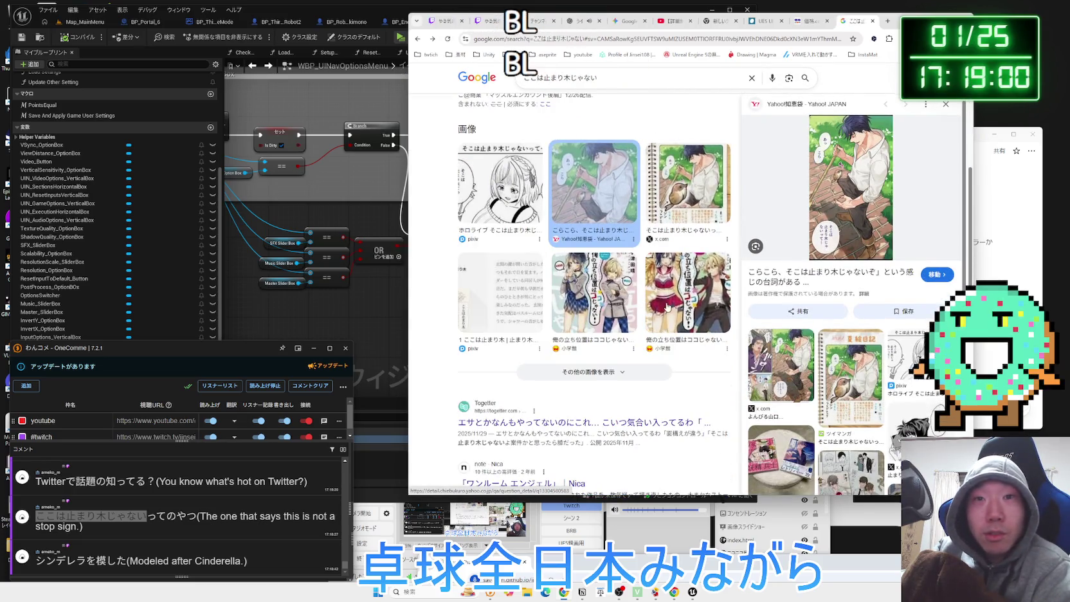
scroll(667, 304, down, 3)
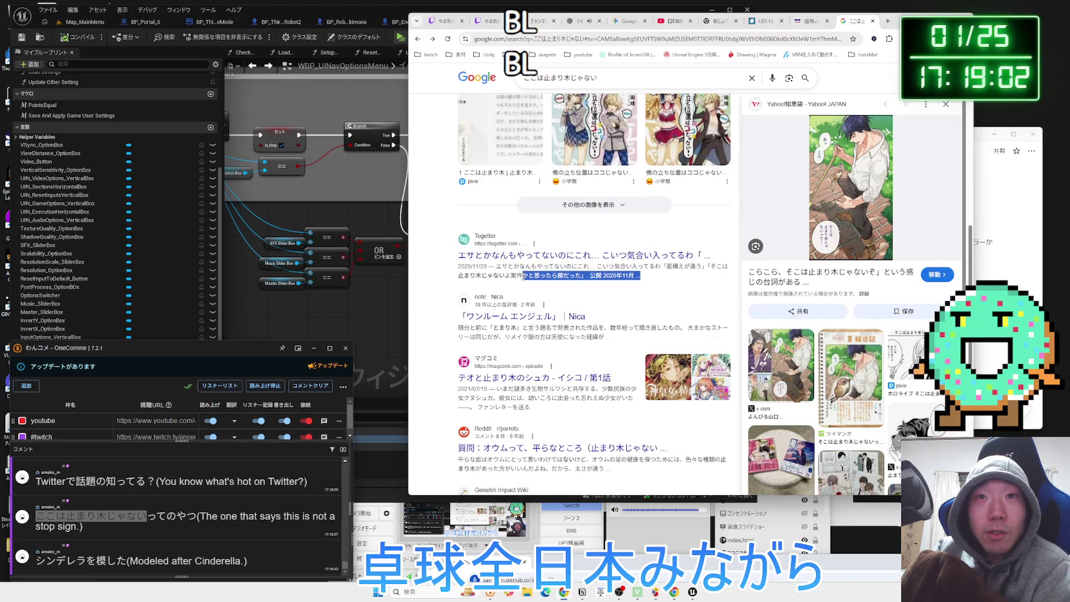
click(457, 274)
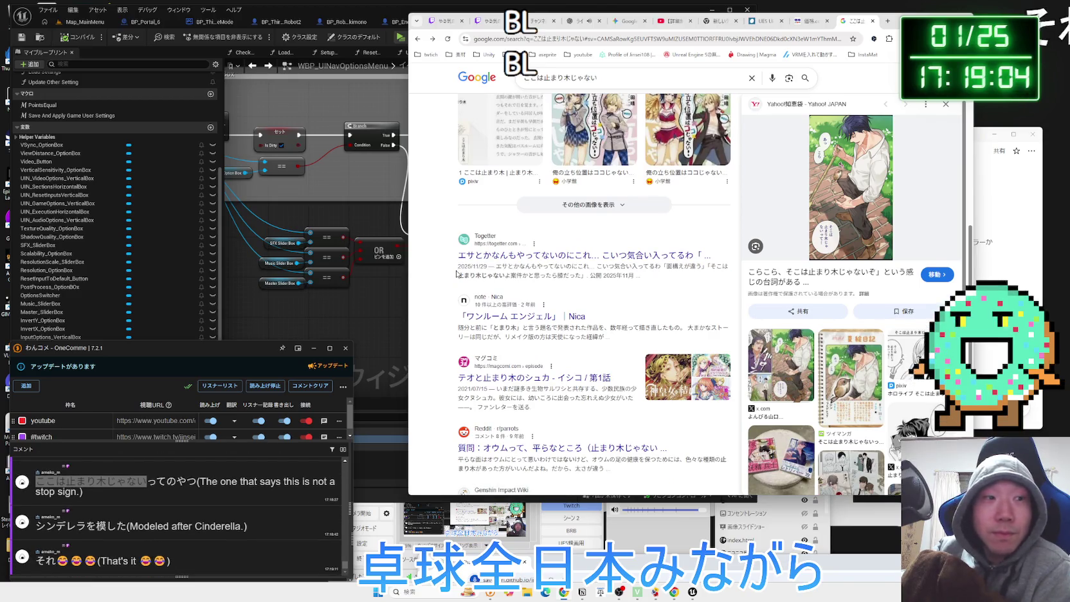
scroll(525, 275, up, 5)
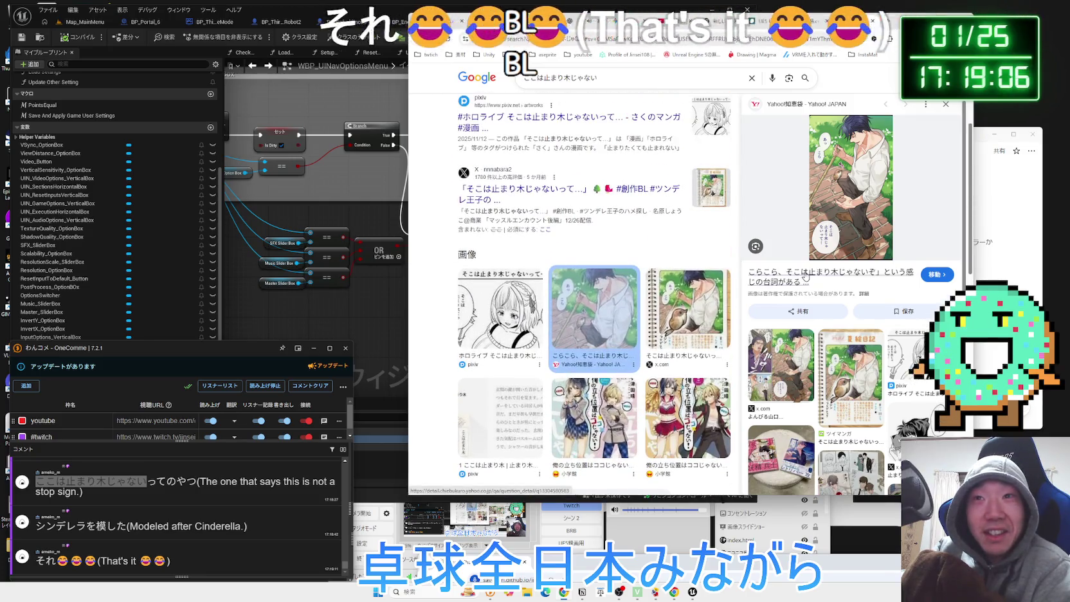
click(806, 275)
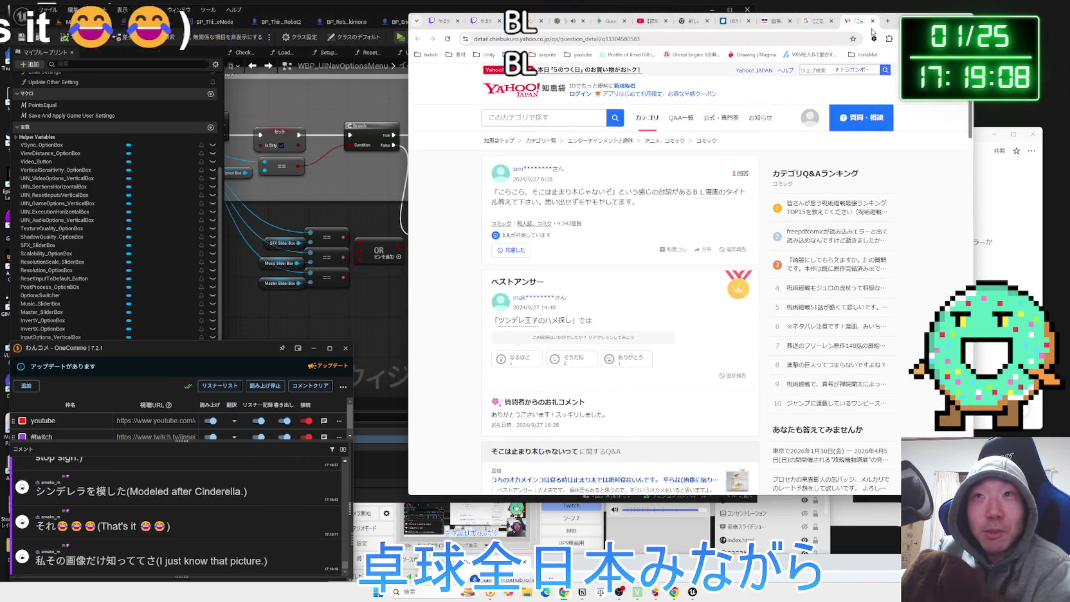
click(875, 22)
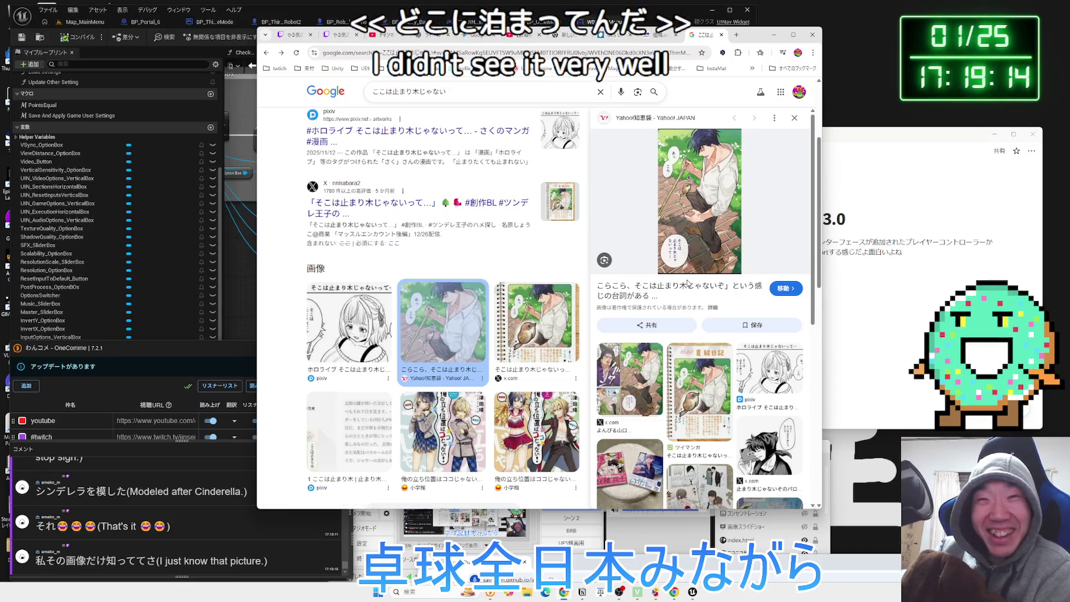
Read the Chiebukuro question in a new tab, close it, and return to the Unreal editor
click(688, 288)
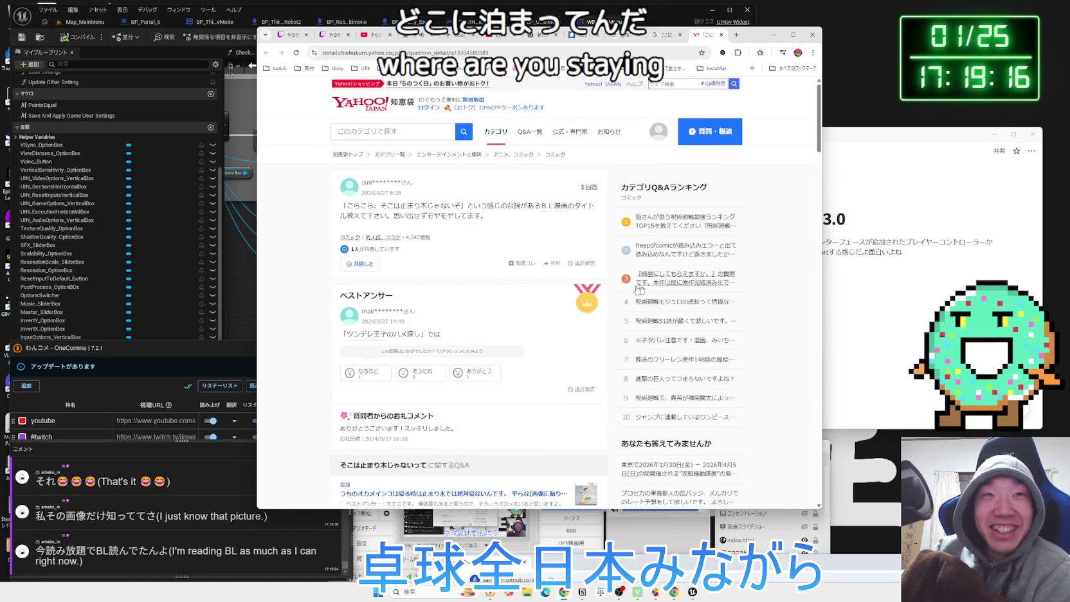
scroll(527, 229, down, 10)
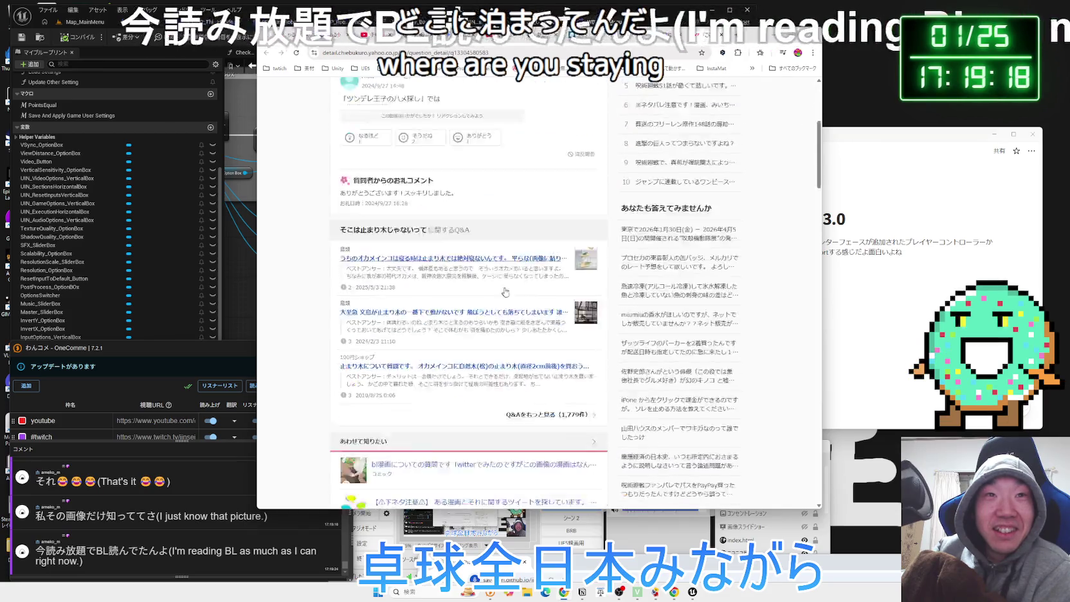
scroll(510, 287, up, 10)
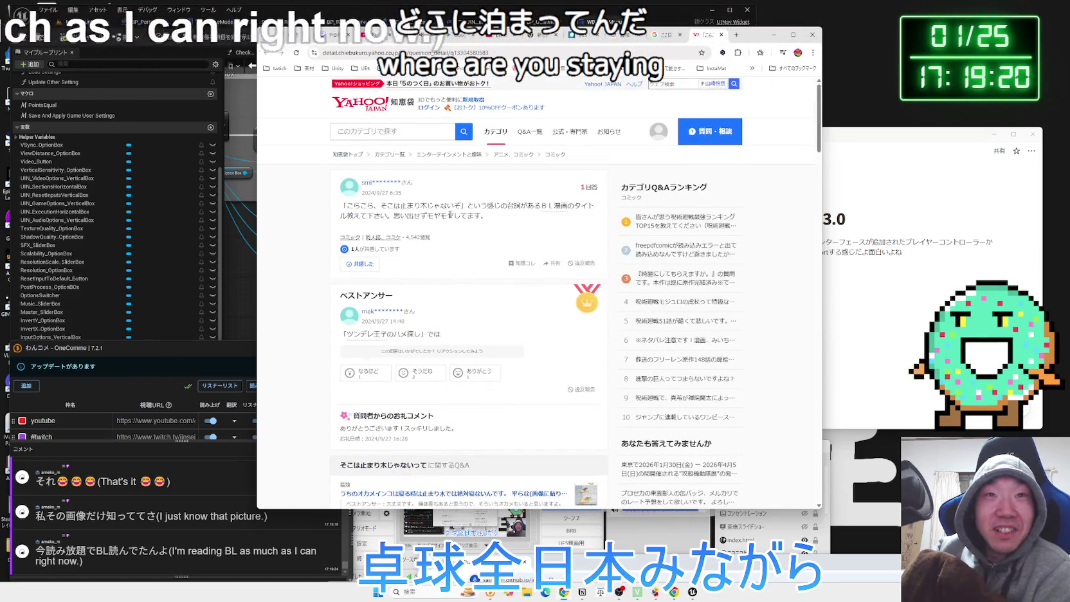
double_click(505, 205)
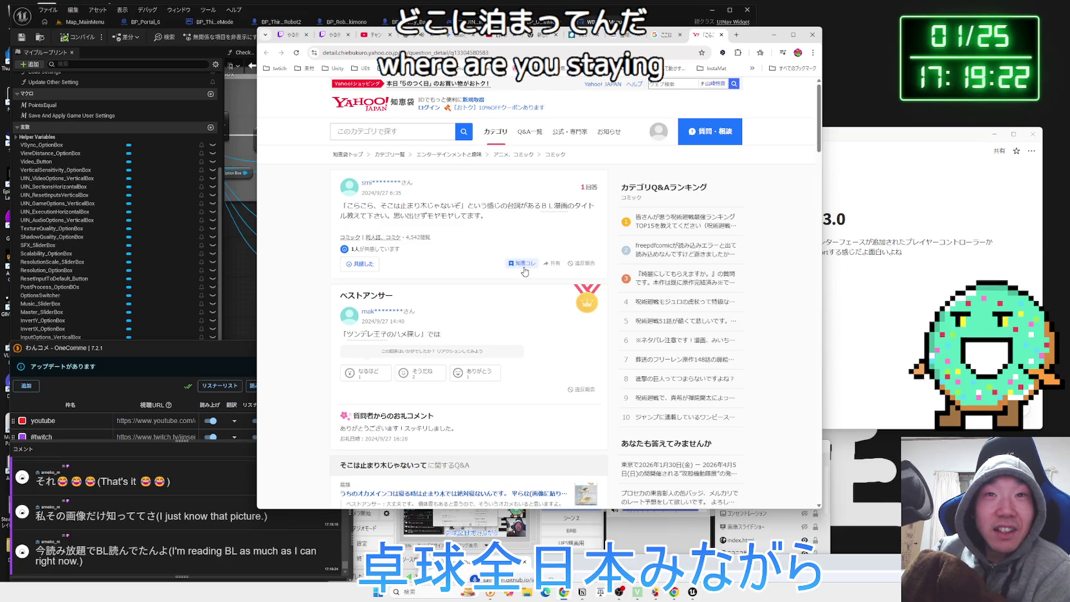
click(721, 35)
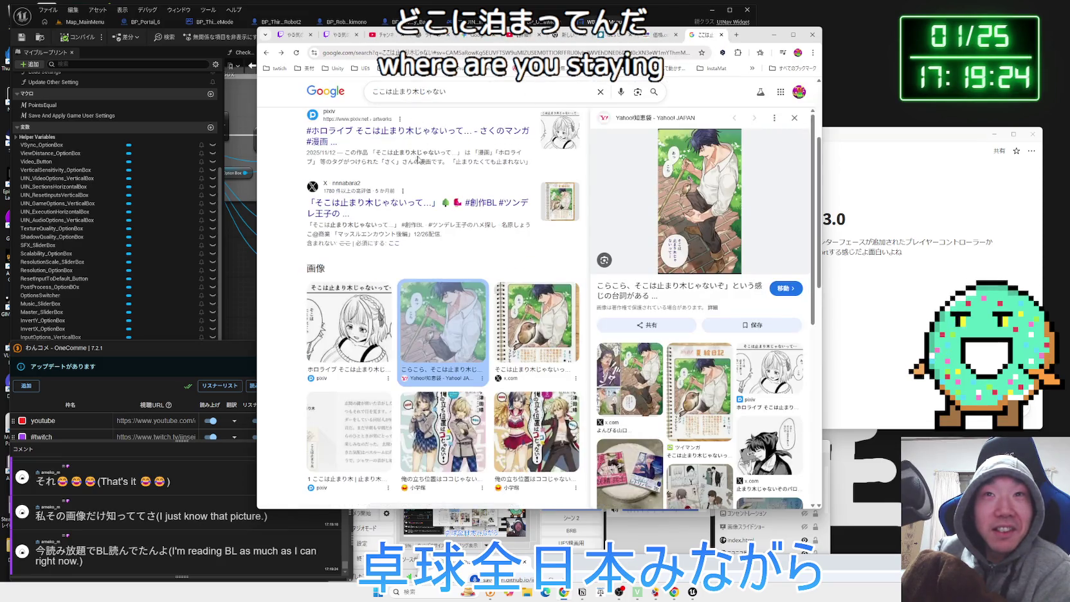
scroll(419, 159, up, 3)
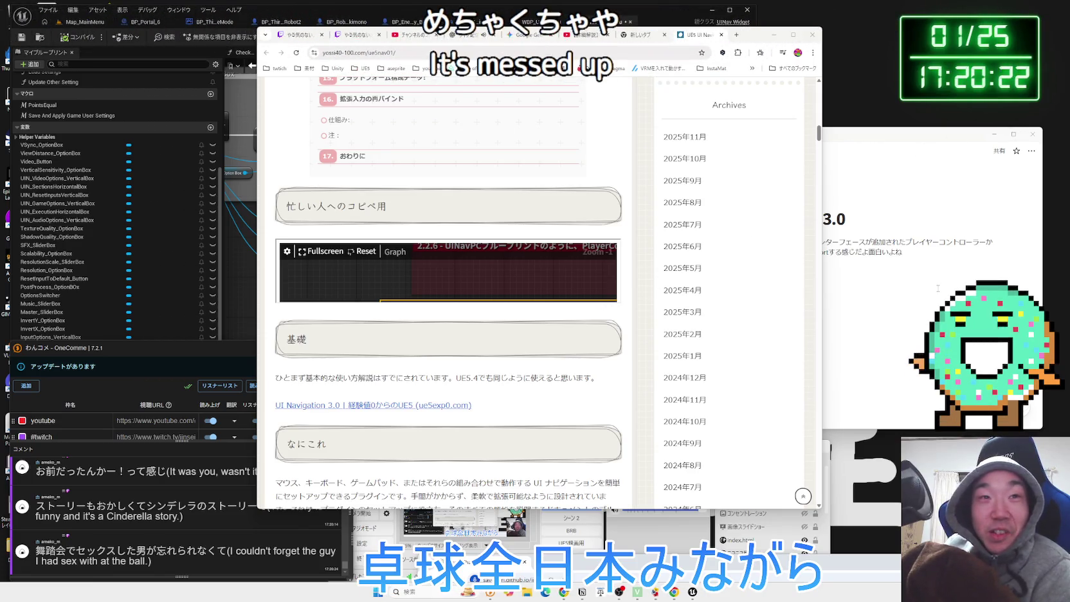
click(417, 291)
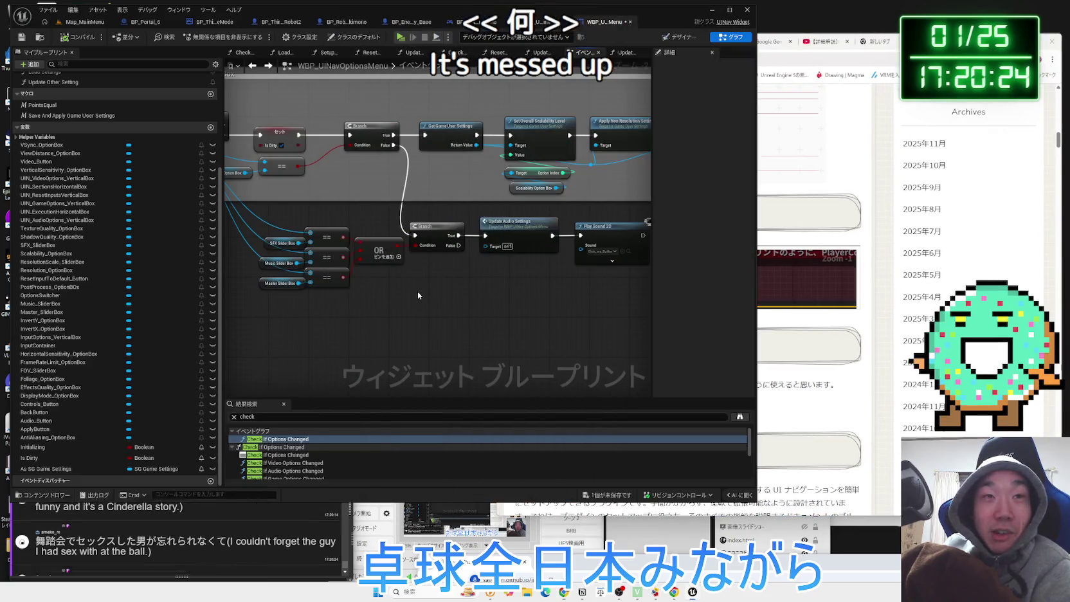
Play the main menu level in the editor and open the game's Options > Video settings page
scroll(417, 296, down, 3)
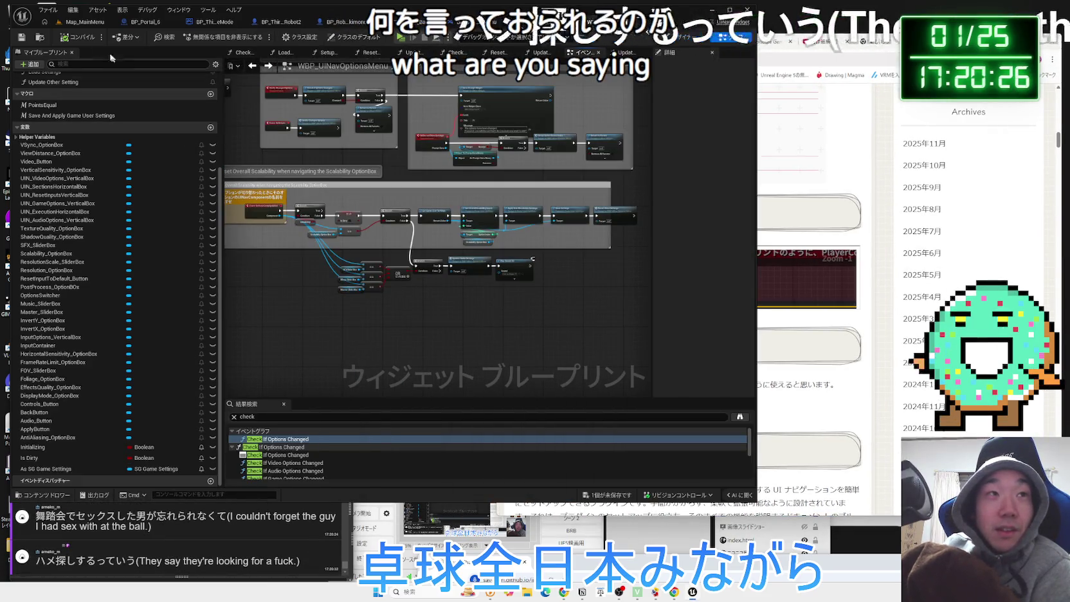
key(ctrl+Tab)
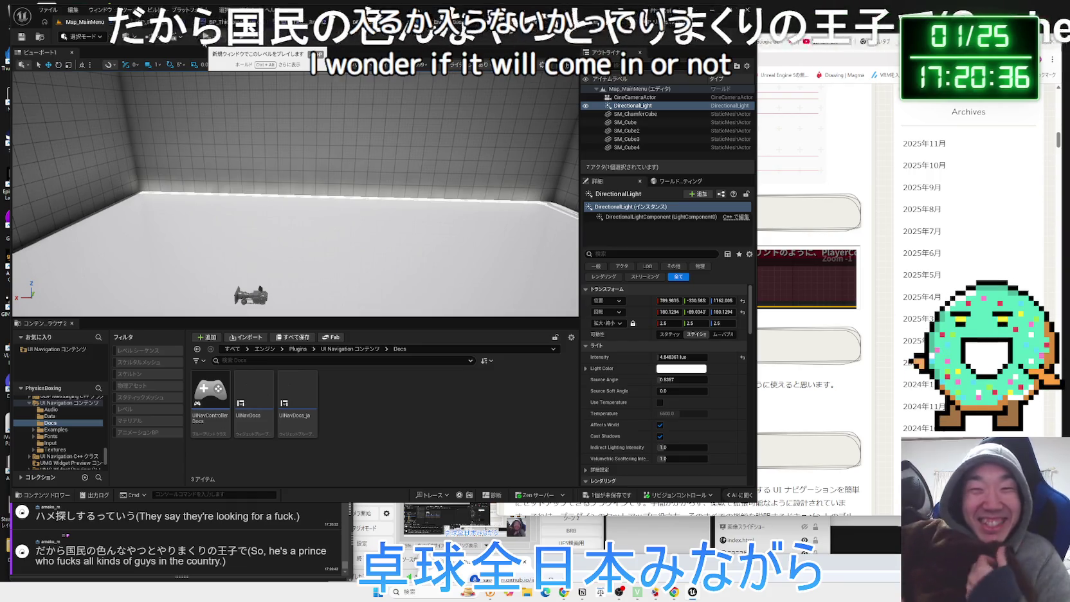
click(203, 43)
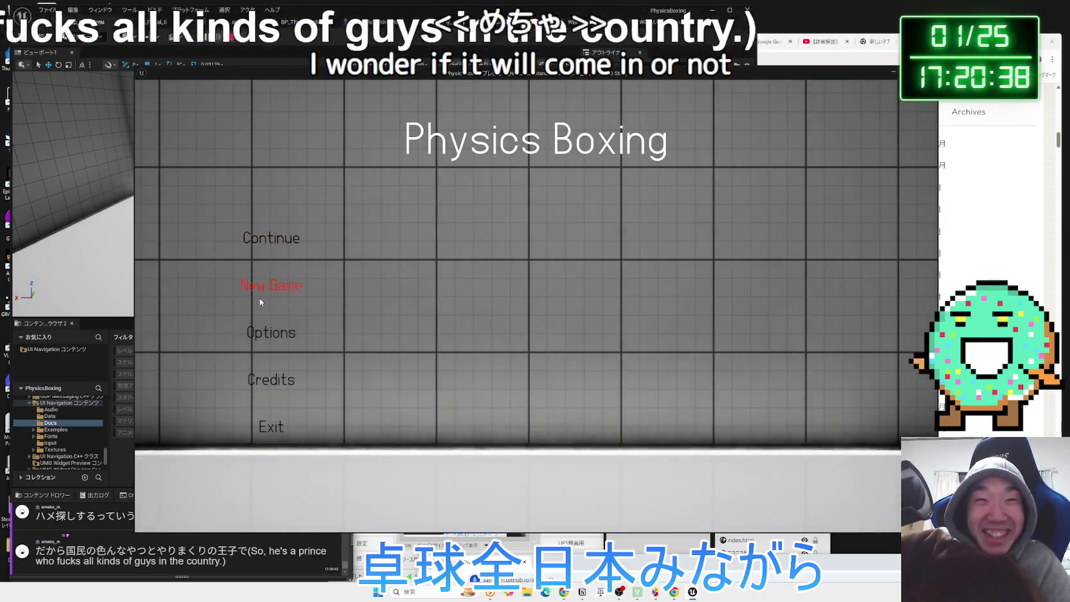
click(264, 316)
click(536, 137)
Scroll through the Video settings, end the game preview, and bring up the BP_Enemy_Base graph
scroll(576, 322, down, 6)
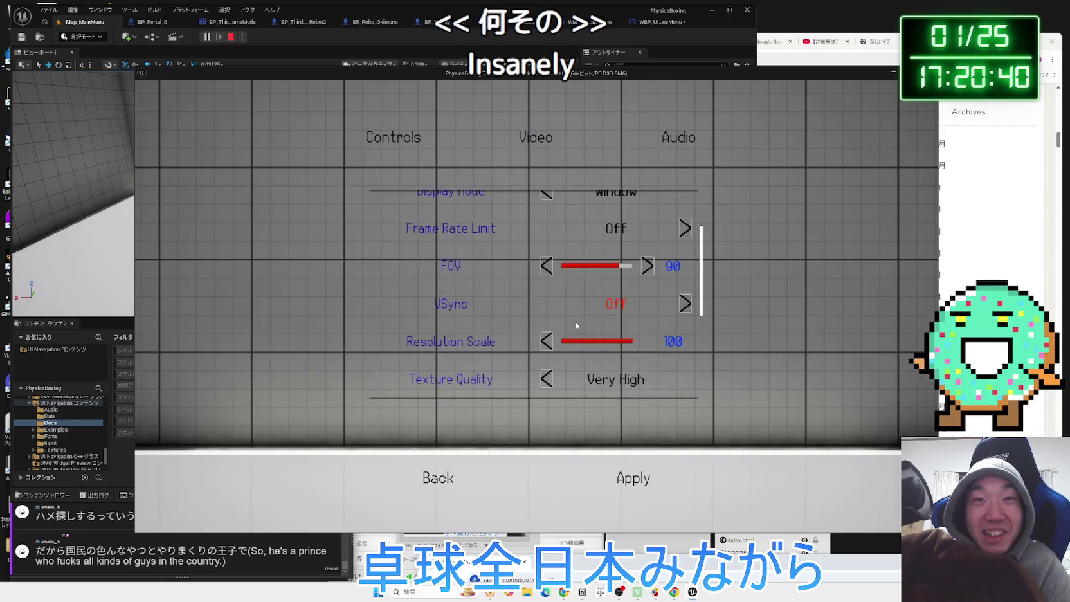
scroll(585, 351, down, 1)
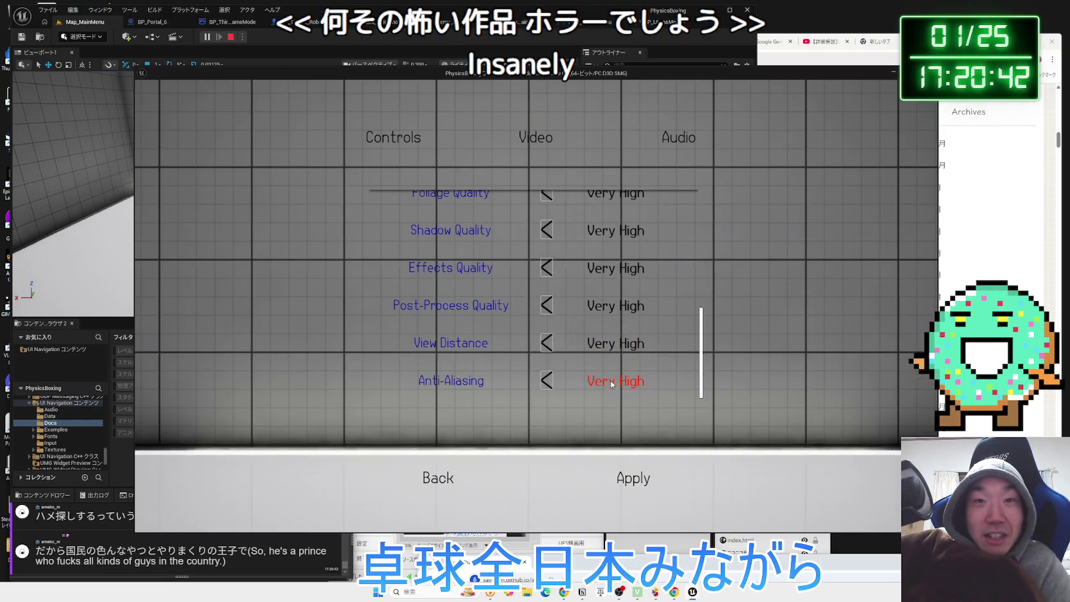
scroll(610, 373, up, 5)
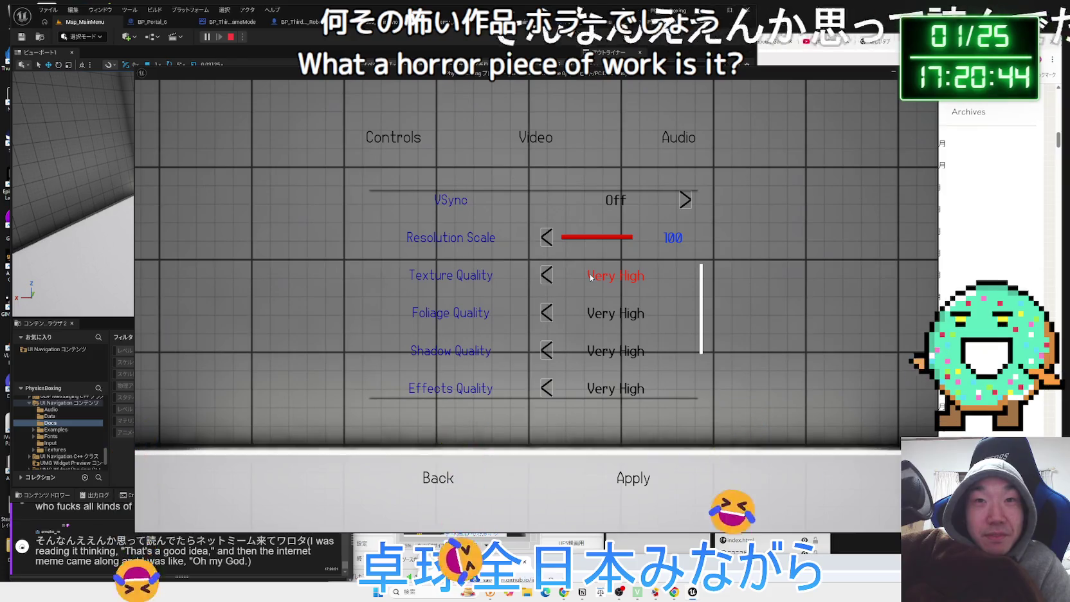
scroll(555, 417, up, 1)
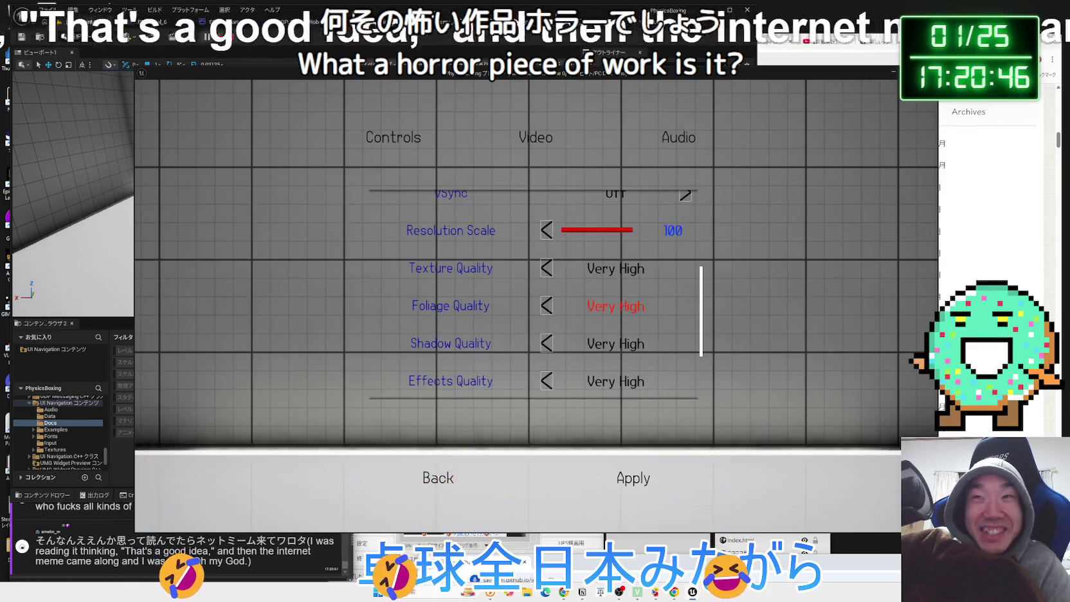
key(Escape)
click(435, 24)
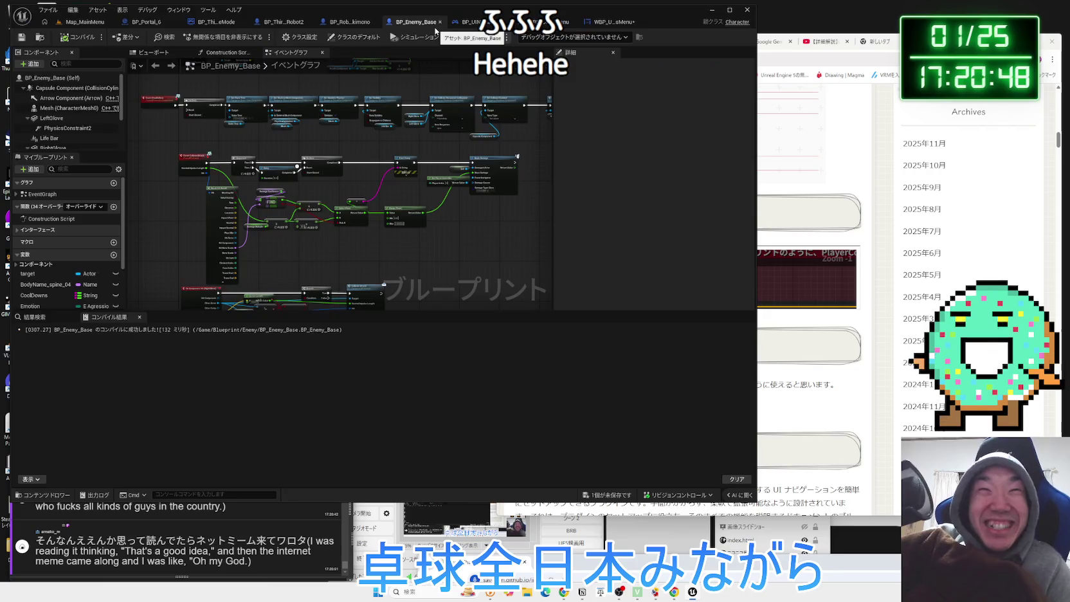
Move through the editor tabs to WBP_UINavOptionsMenu and show its Designer layout
click(474, 24)
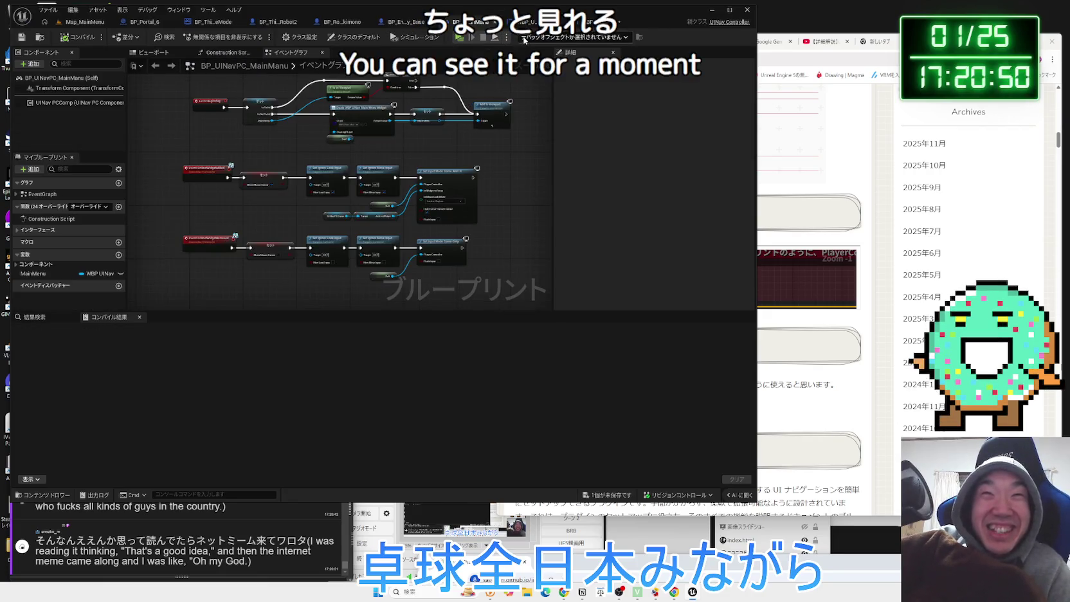
click(78, 24)
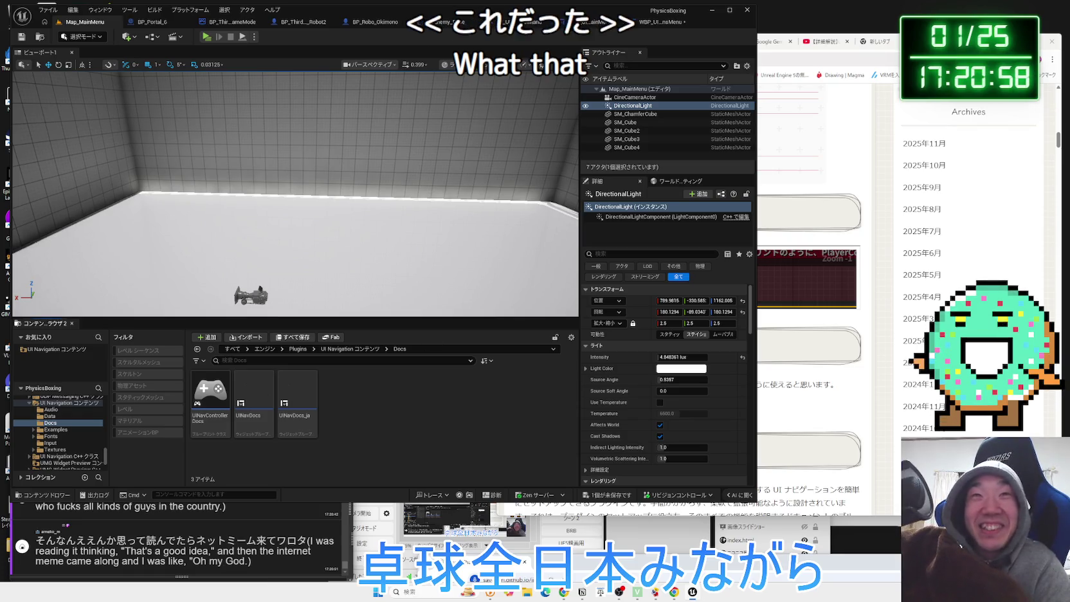
click(521, 22)
click(534, 23)
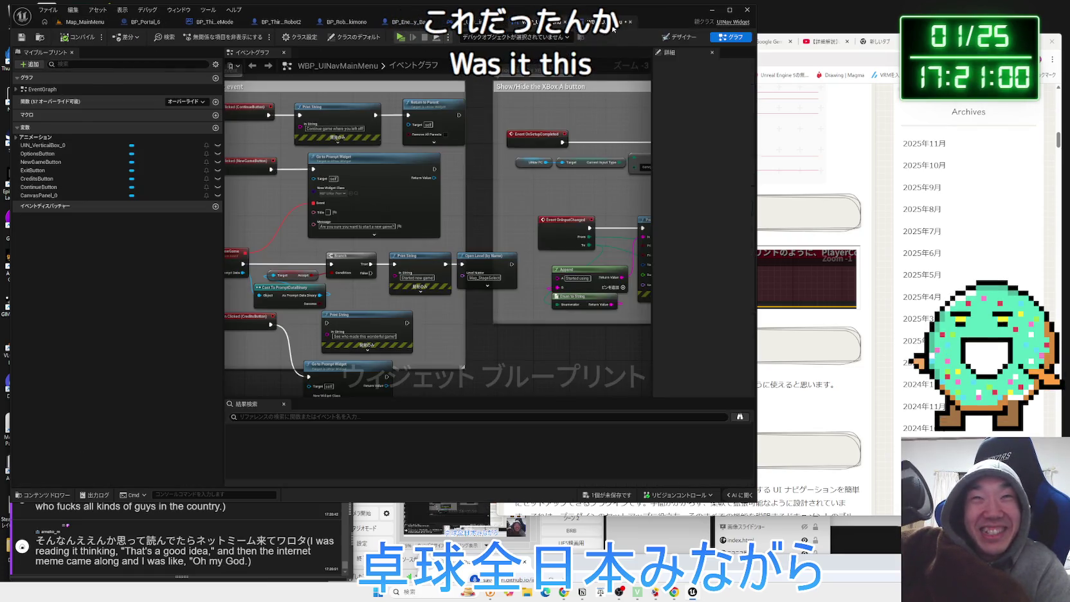
click(614, 27)
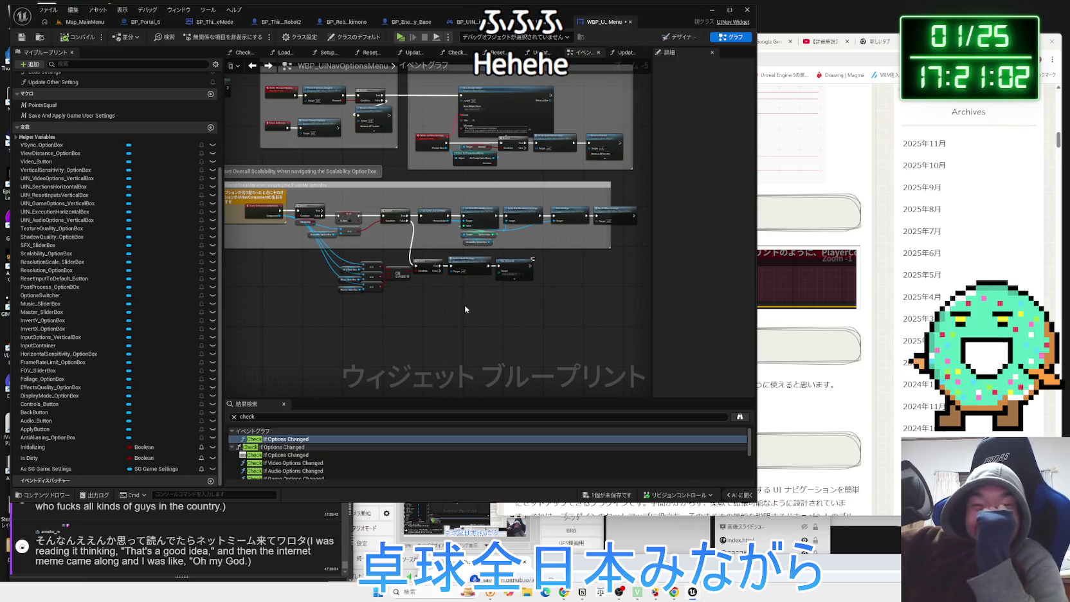
click(680, 38)
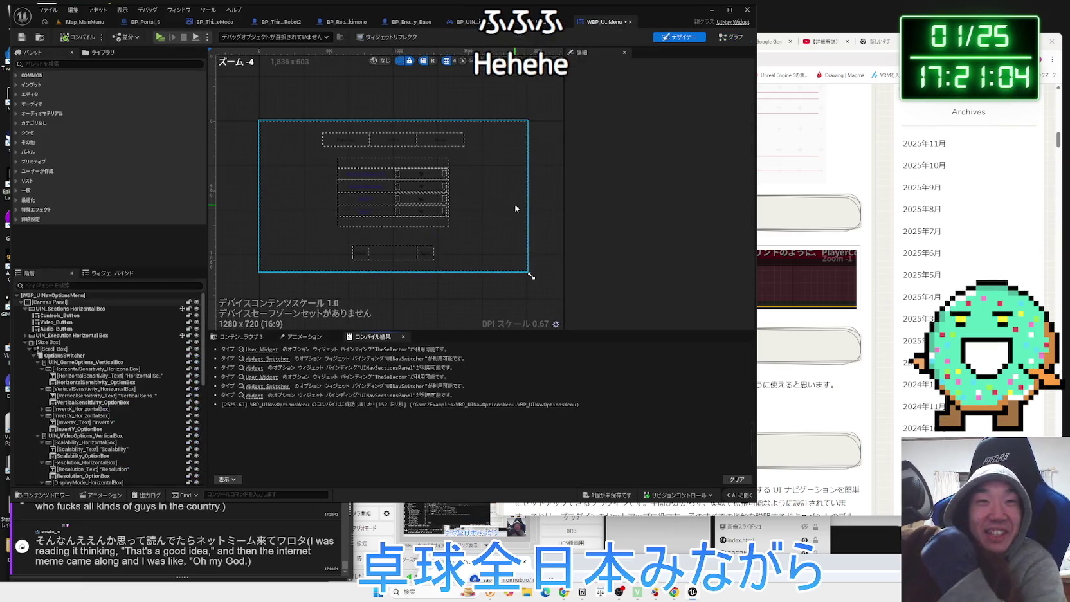
Inspect the vertical sensitivity, display mode, frame rate limit, VSync and Resolution Scale rows in the Hierarchy
click(97, 402)
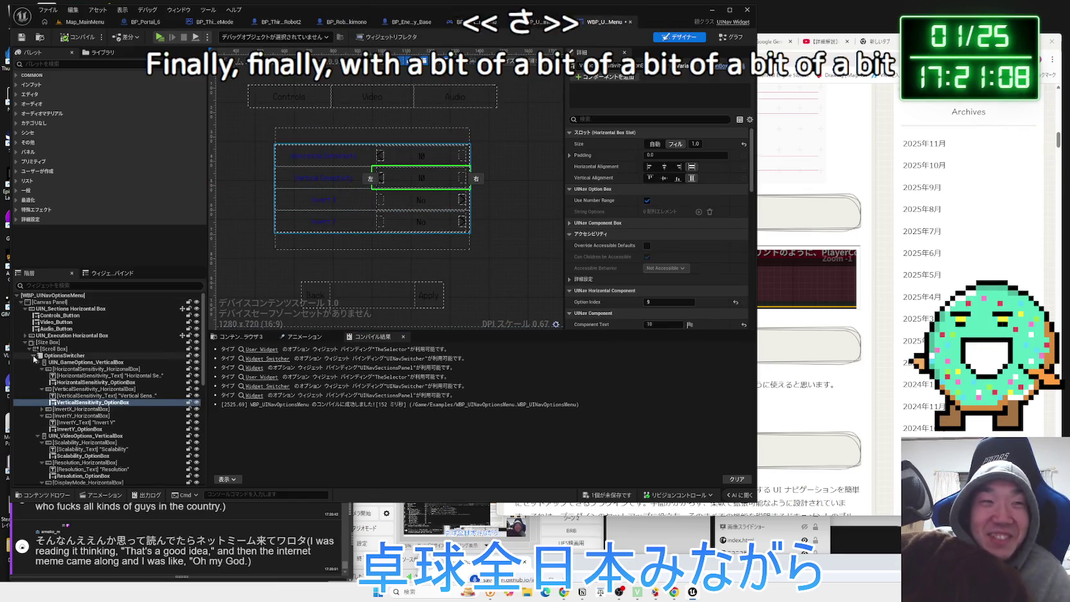
scroll(83, 386, down, 3)
click(86, 415)
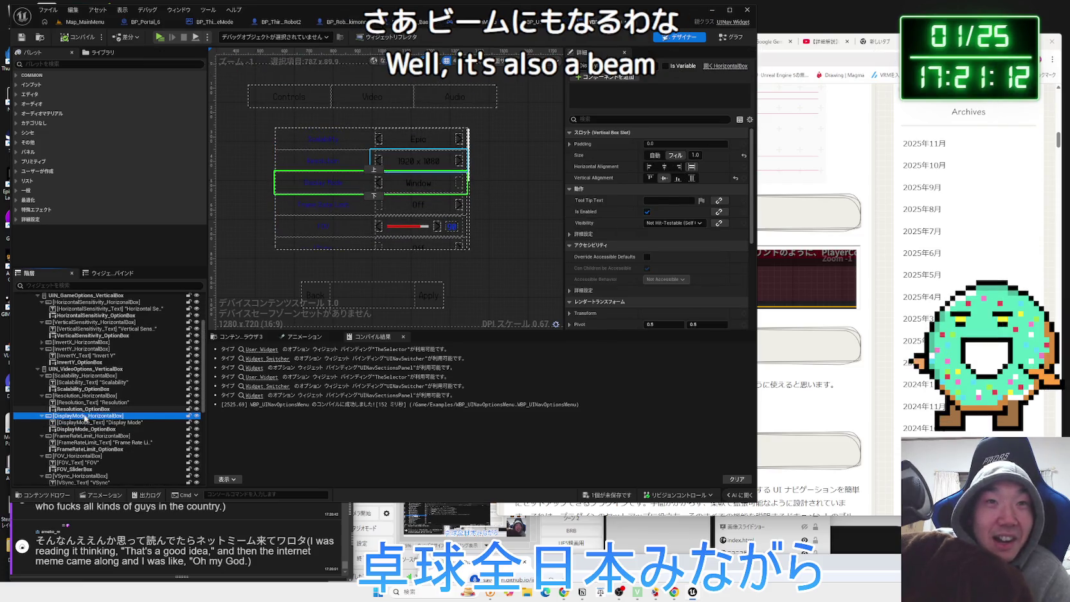
click(88, 443)
scroll(89, 449, down, 2)
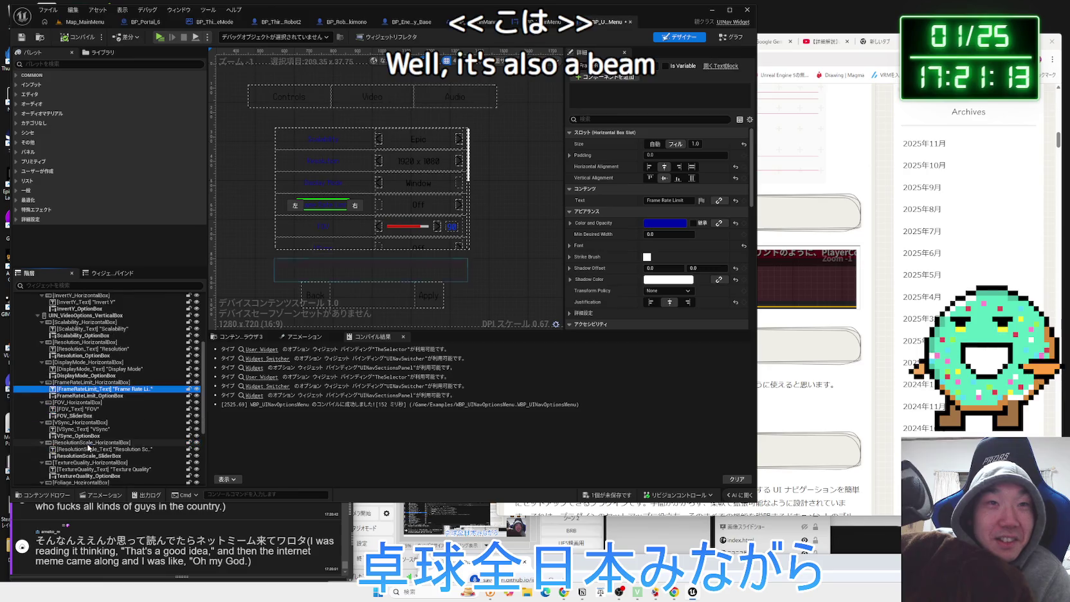
click(78, 422)
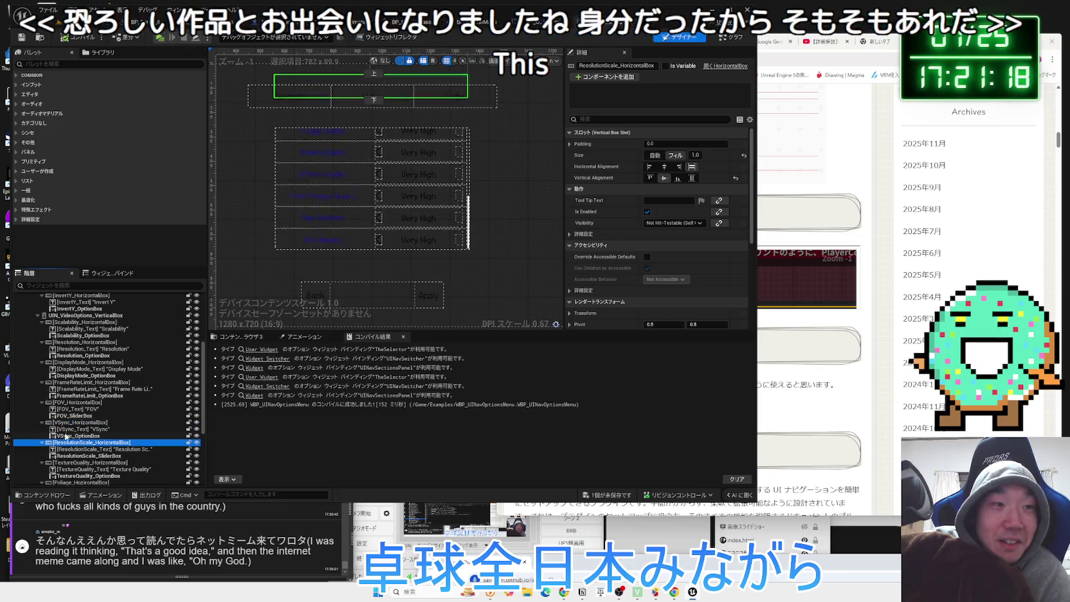
click(75, 443)
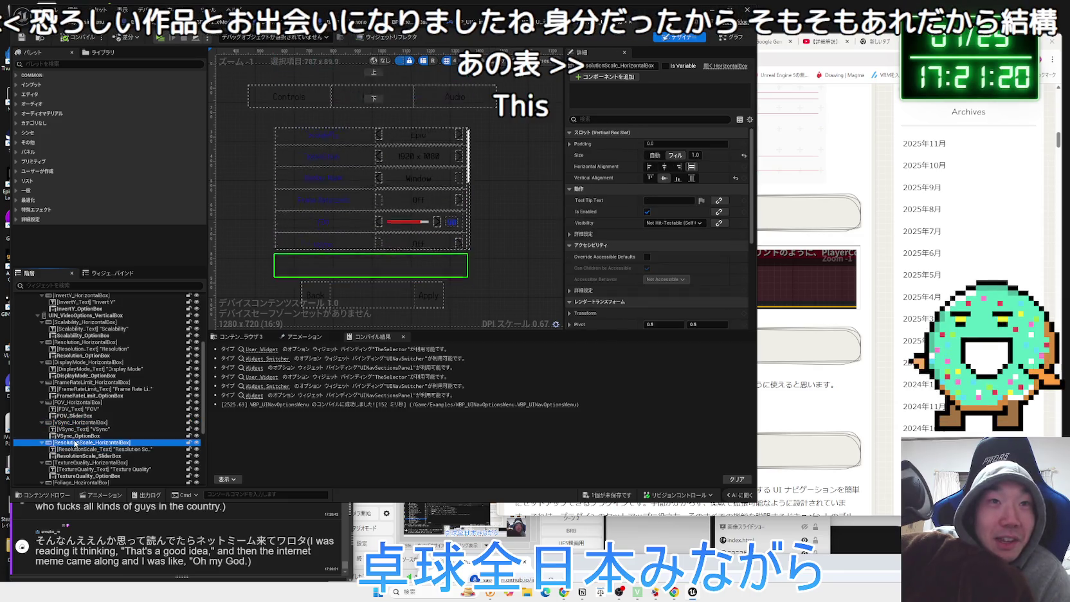
click(80, 424)
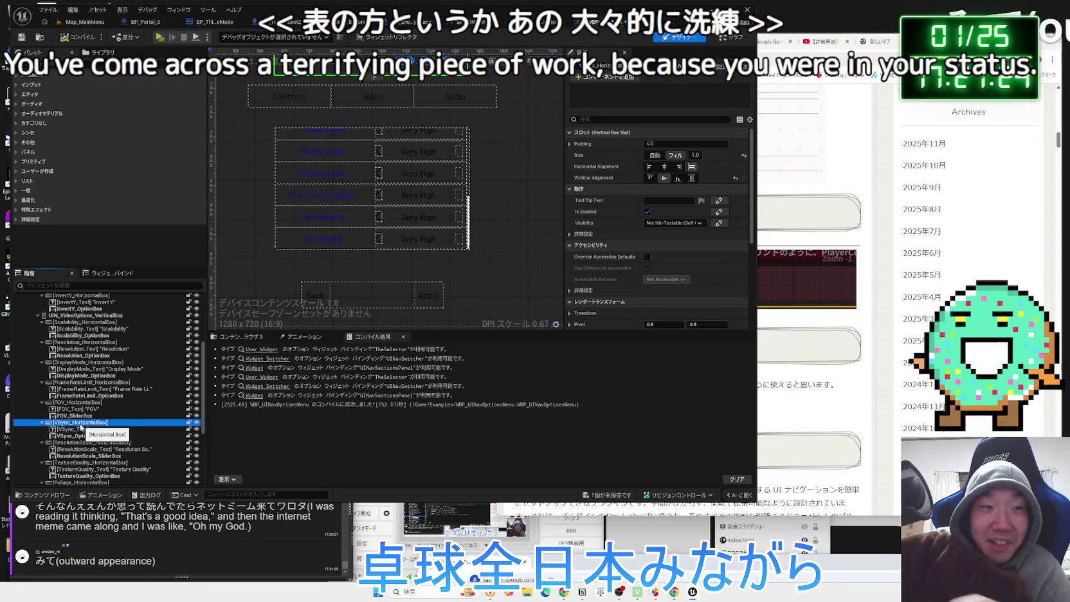
scroll(84, 443, down, 6)
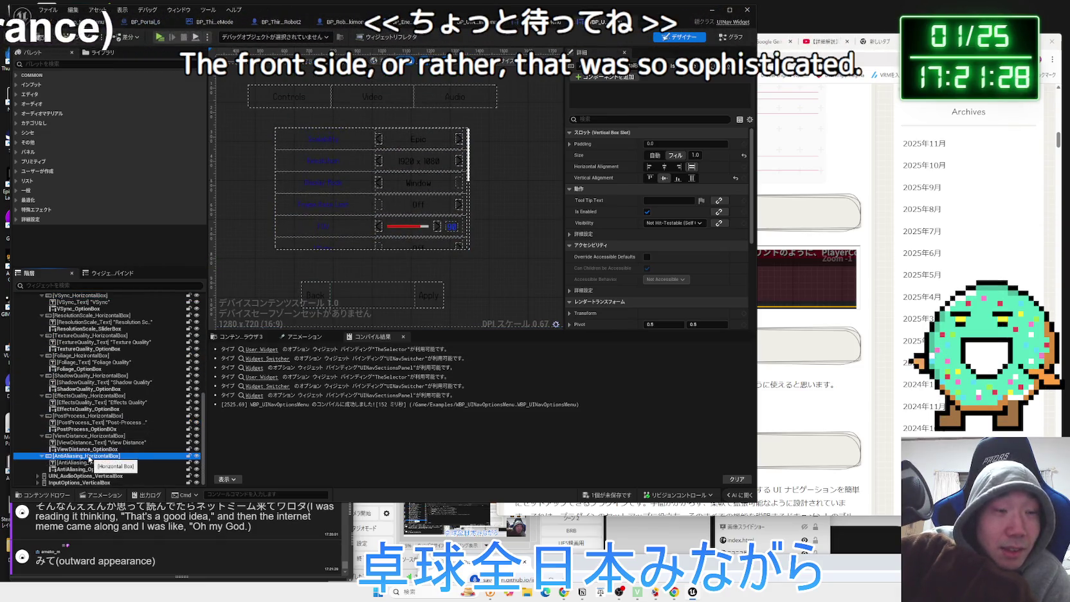
Delete the Anti-Aliasing, View Distance and Post-Process rows from the Hierarchy, confirming each
right_click(87, 456)
mouse_move(124, 412)
click(119, 384)
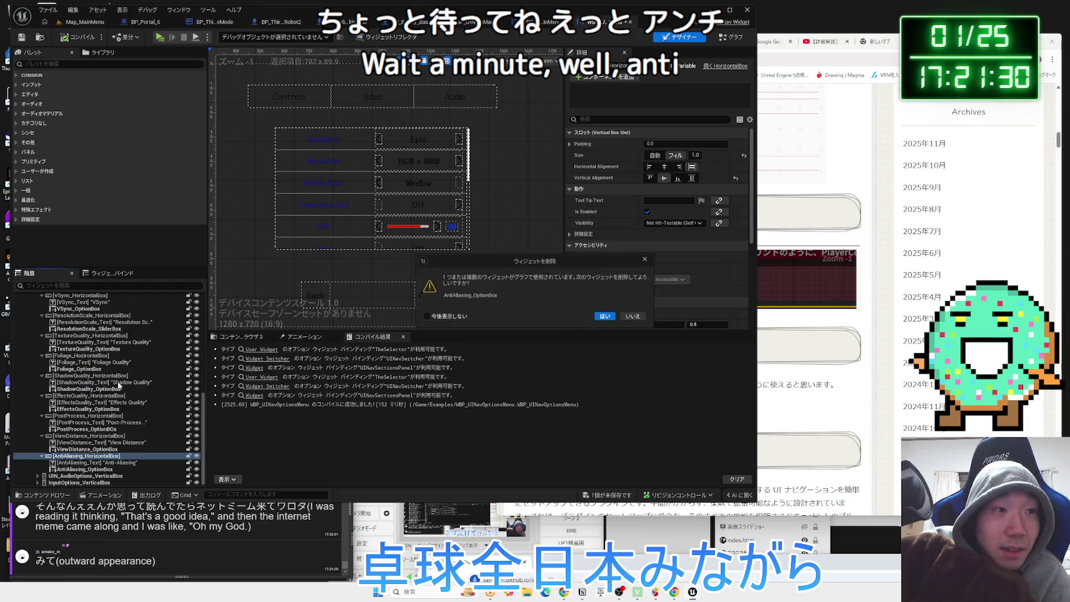
click(607, 317)
click(77, 457)
right_click(77, 457)
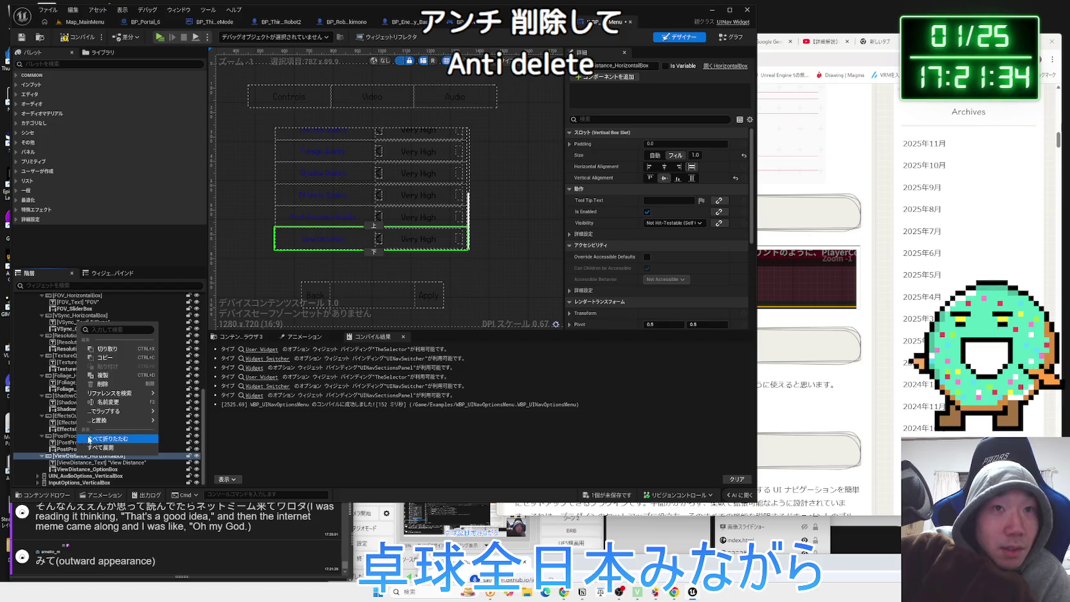
key(Delete)
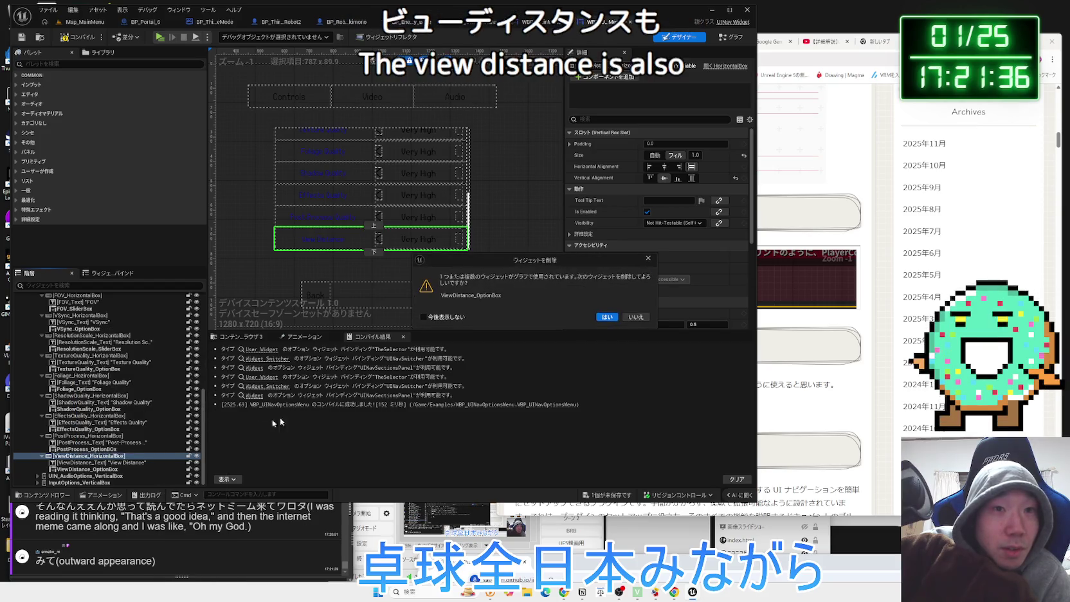
click(602, 318)
click(73, 455)
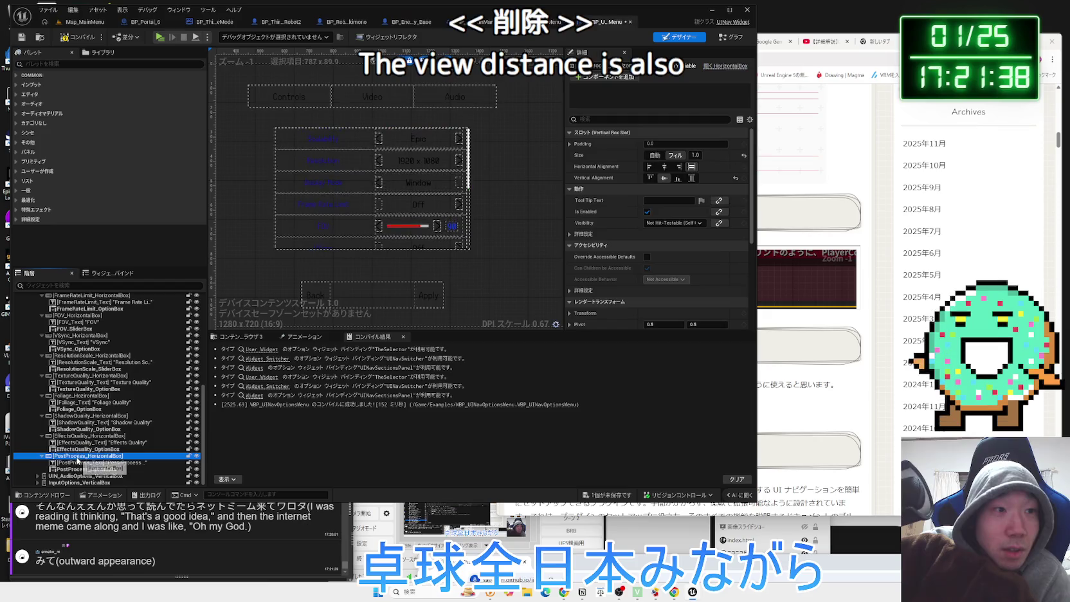
right_click(74, 456)
click(108, 386)
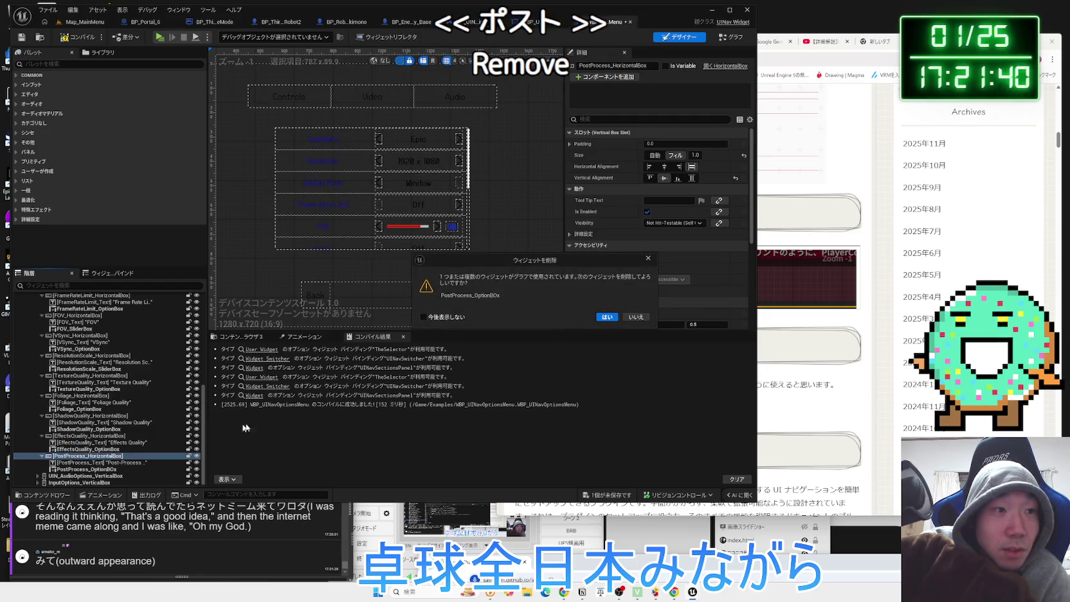
click(606, 317)
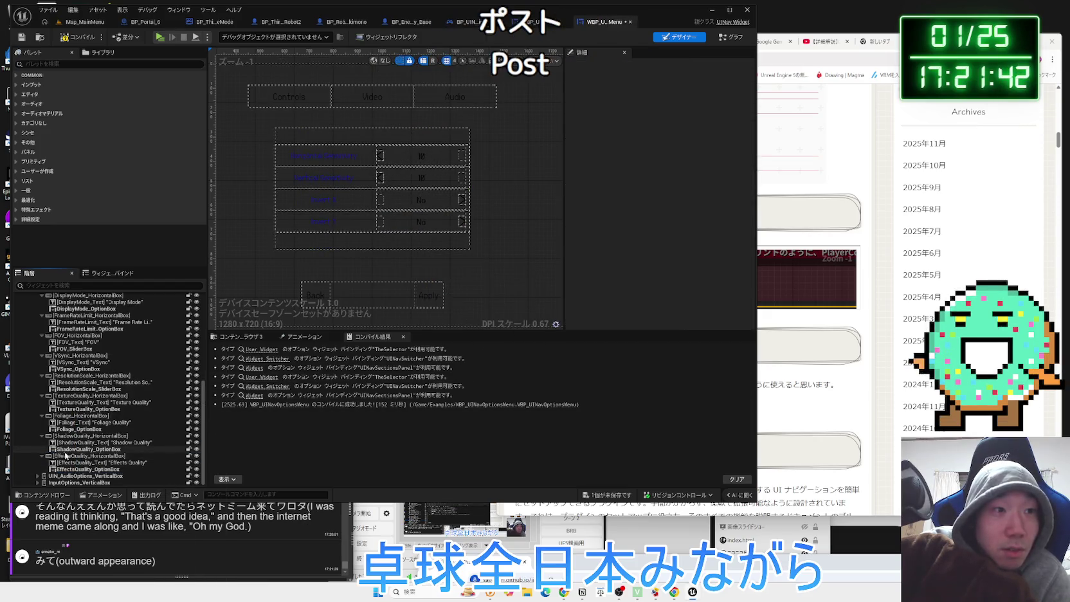
Delete the Effects Quality and Shadow Quality rows, confirming each deletion
click(64, 455)
right_click(90, 456)
click(107, 384)
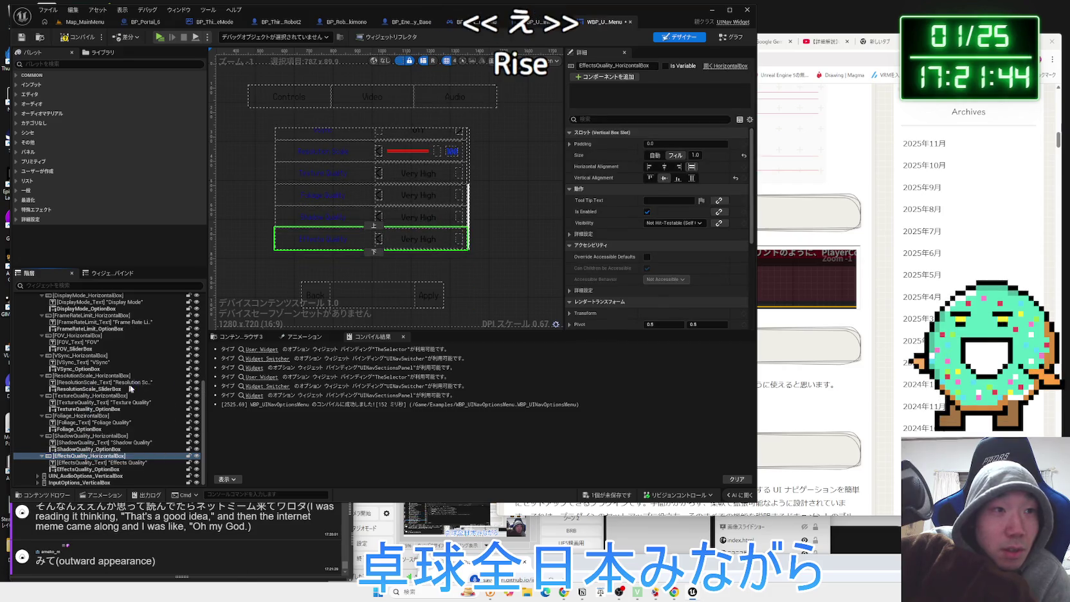
click(607, 315)
click(71, 456)
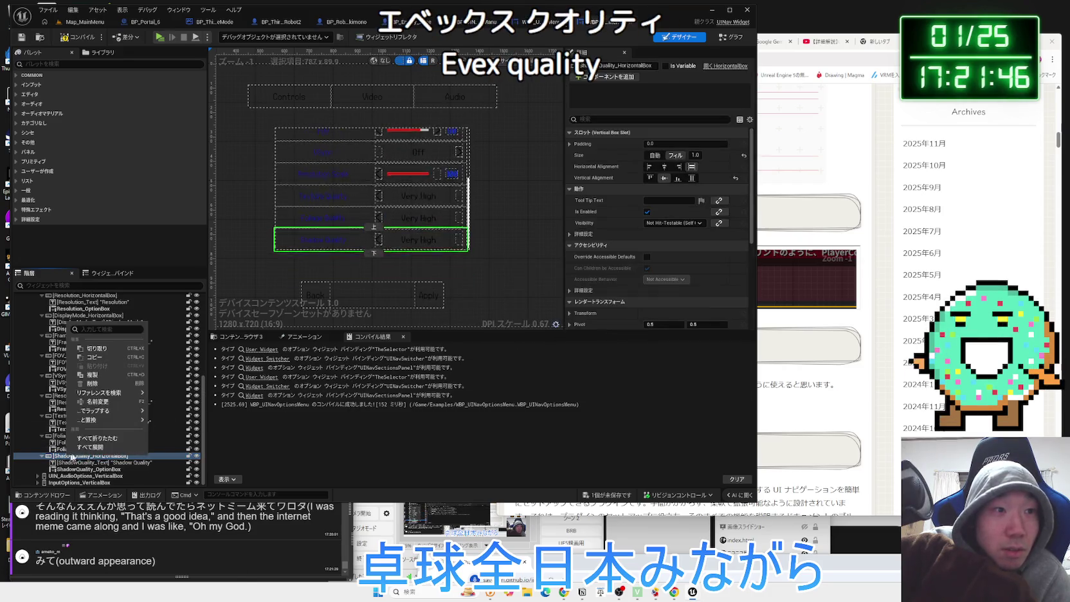
right_click(68, 456)
click(107, 384)
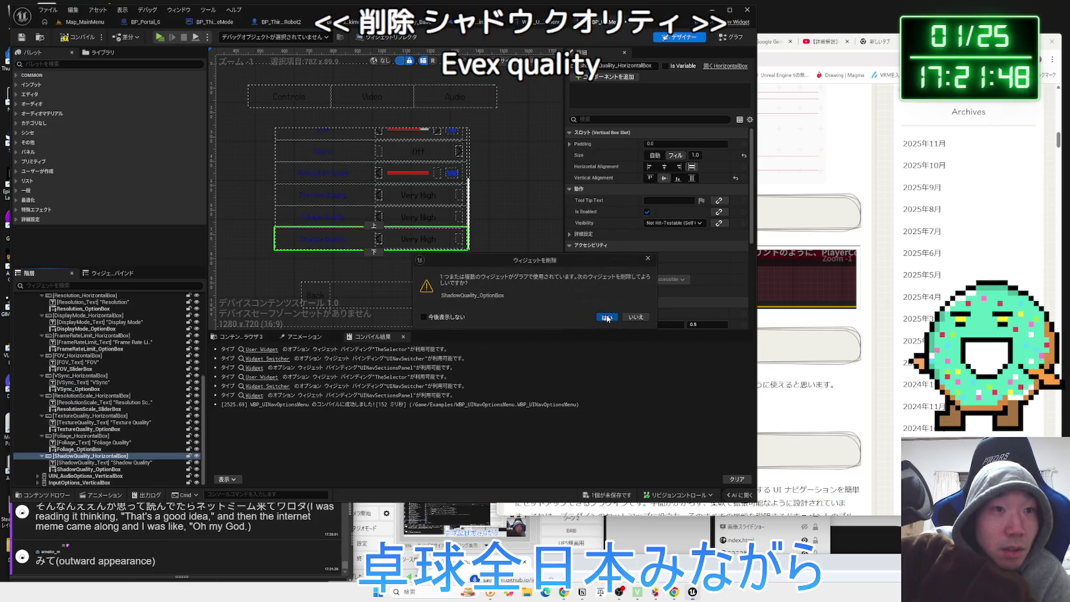
click(606, 316)
Delete the Foliage Quality and Texture Quality rows, confirming each deletion
click(77, 455)
right_click(74, 456)
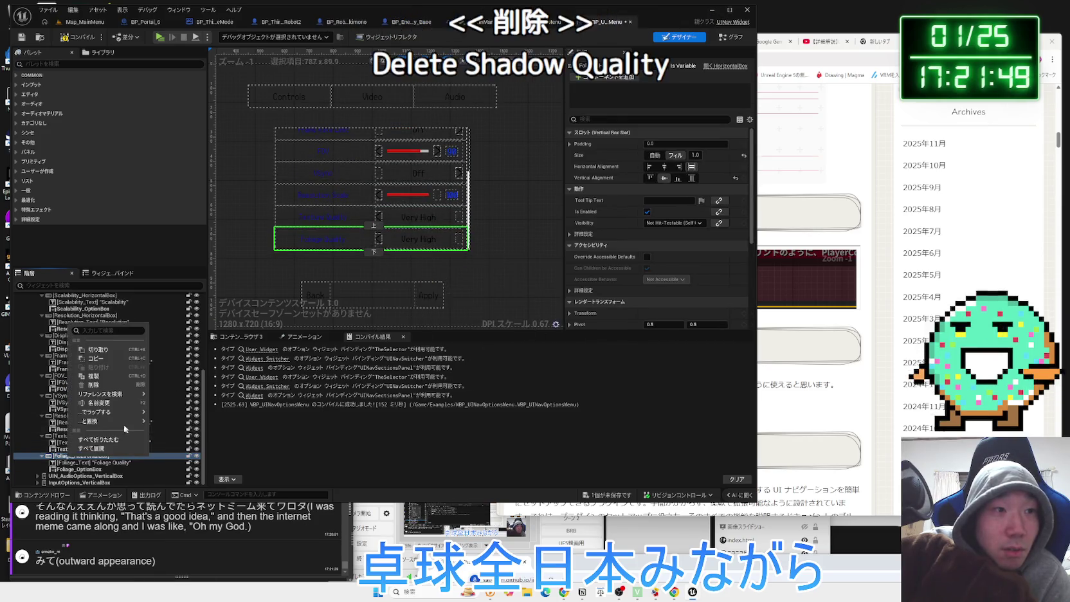
click(97, 384)
click(607, 316)
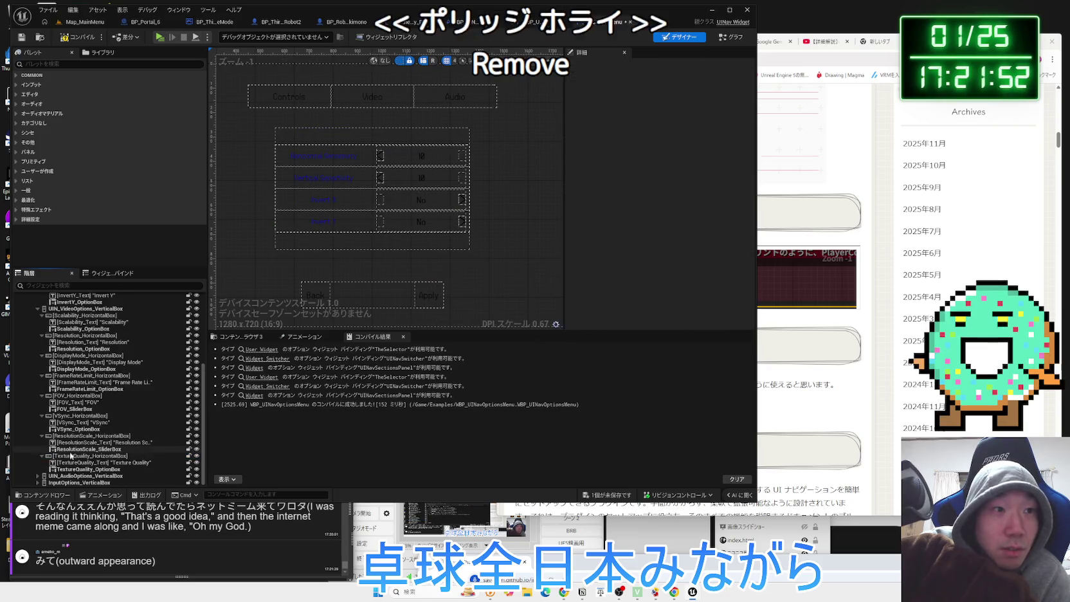
click(77, 455)
right_click(77, 455)
mouse_move(120, 411)
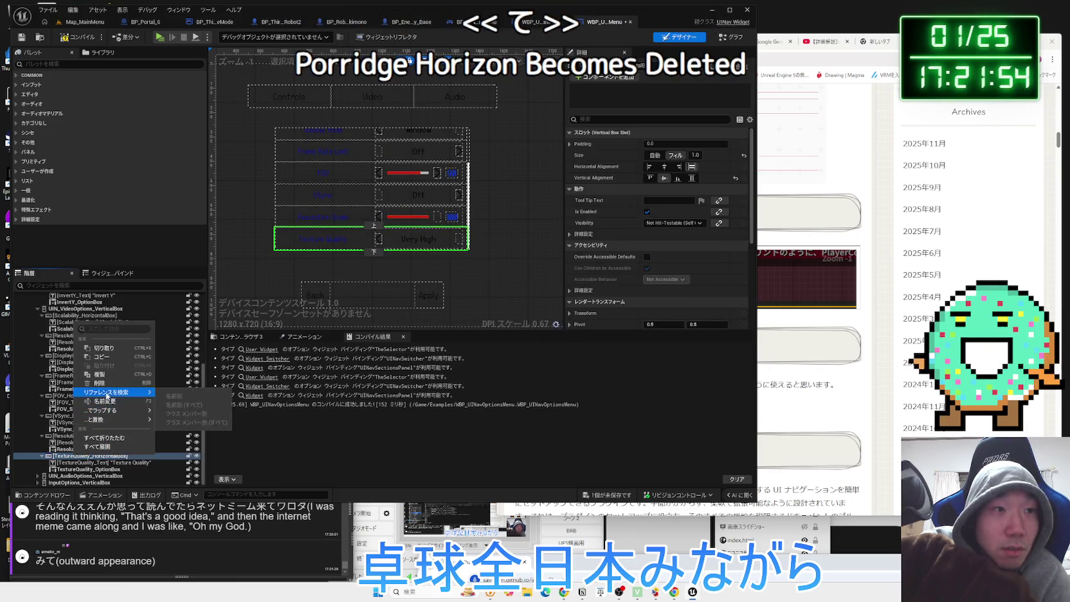
click(99, 382)
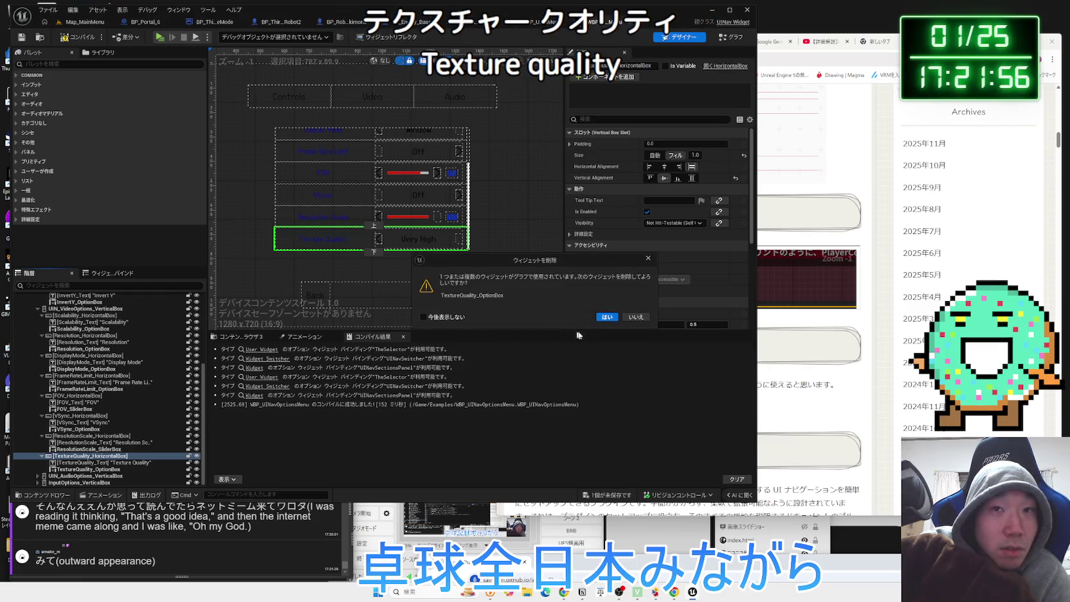
click(608, 317)
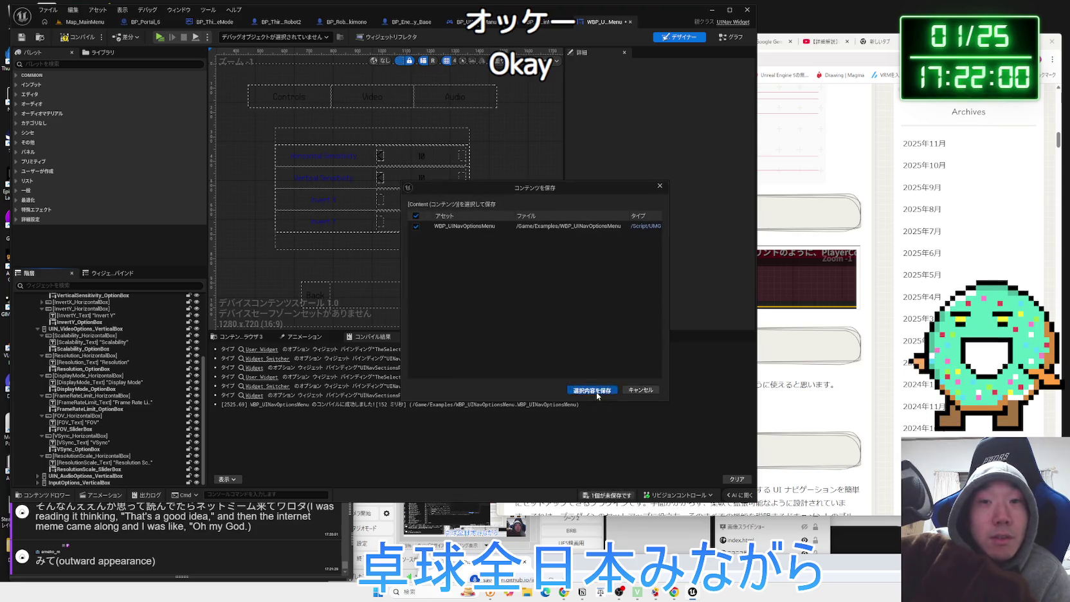
Save the options menu blueprint with Save Selected, compile it, then check the stream comment window
click(588, 381)
click(72, 42)
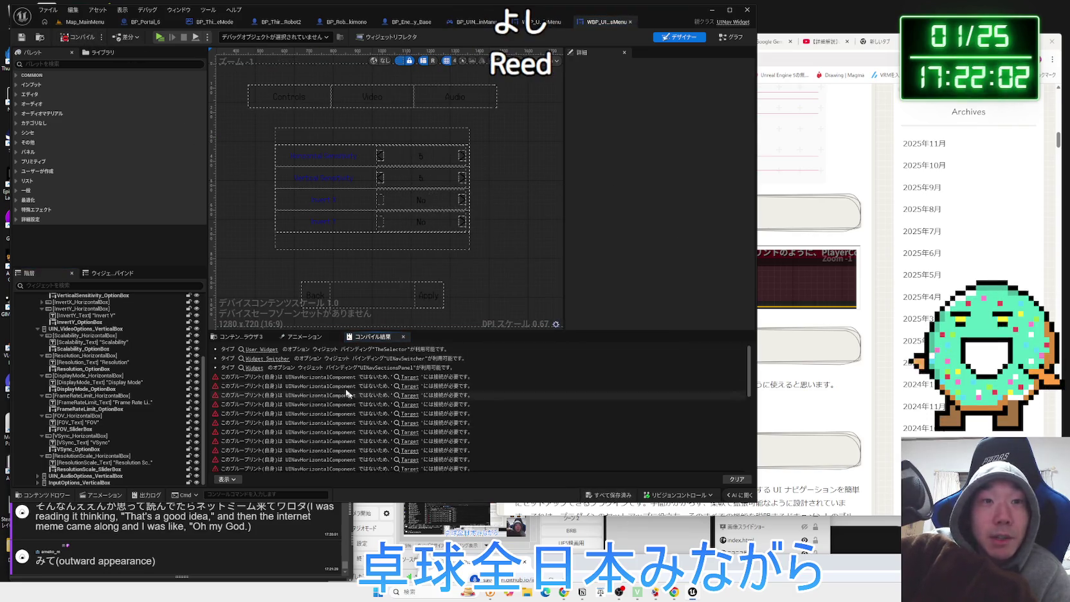
click(249, 508)
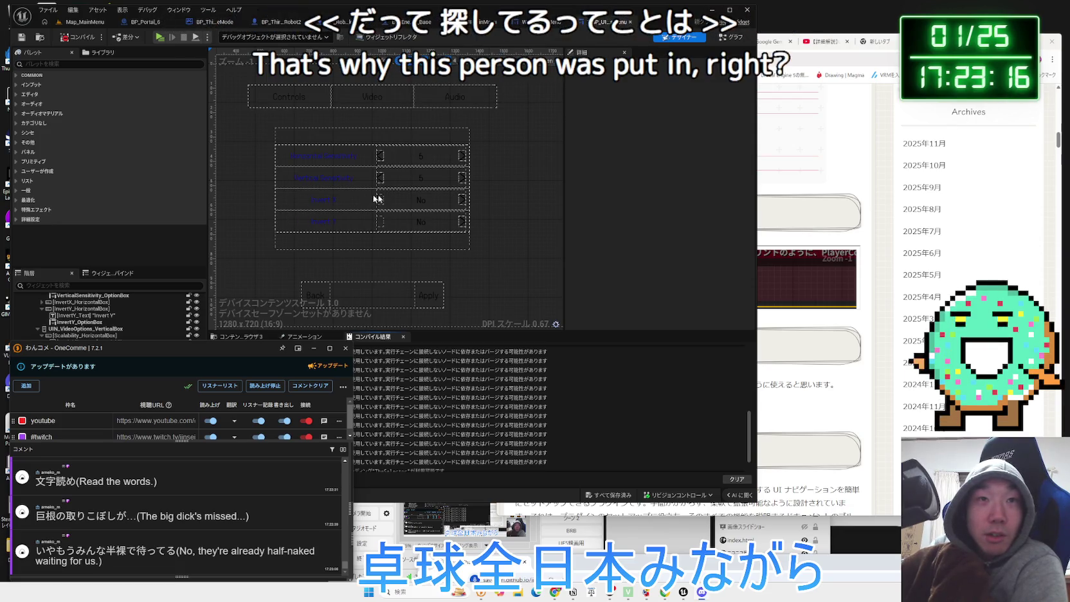
In the Reset Video Settings graph, delete the leftover quality nodes and the empty Texture Quality comment
click(622, 39)
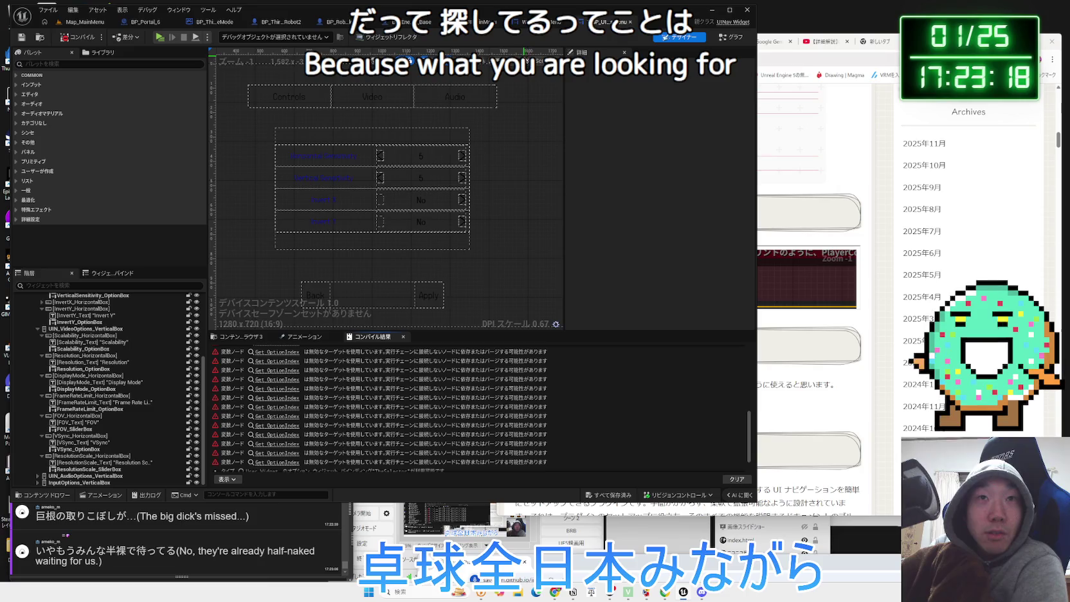
click(729, 37)
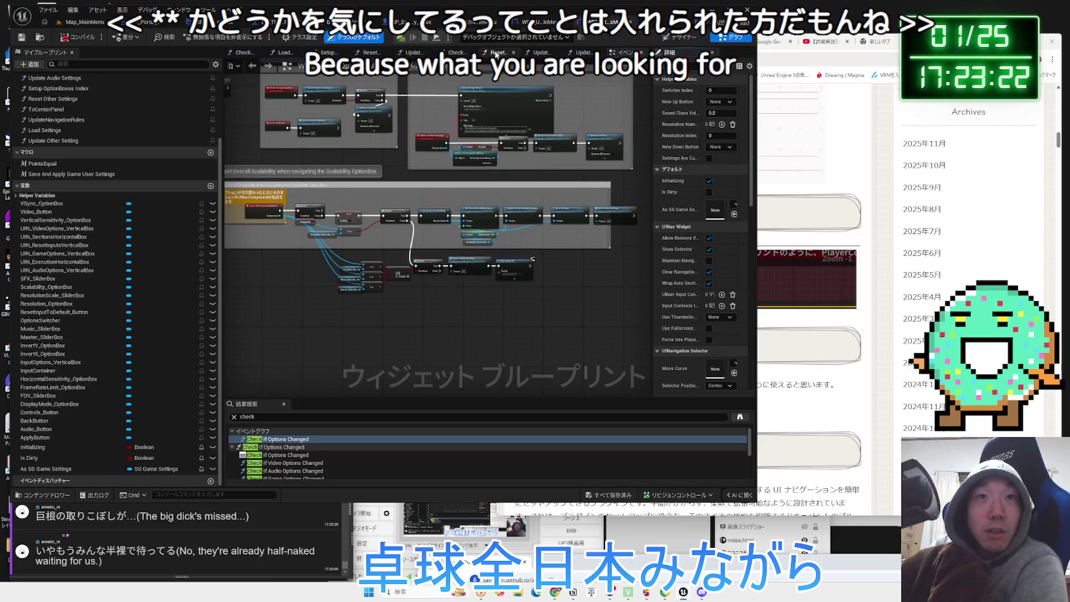
click(499, 53)
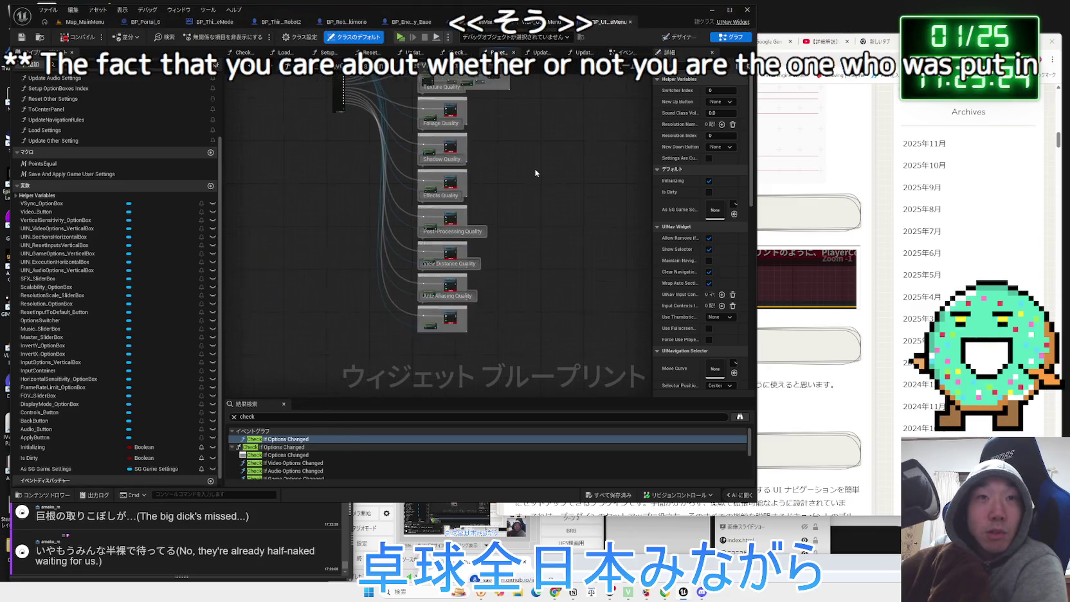
drag(519, 357, 431, 194)
drag(409, 113, 409, 113)
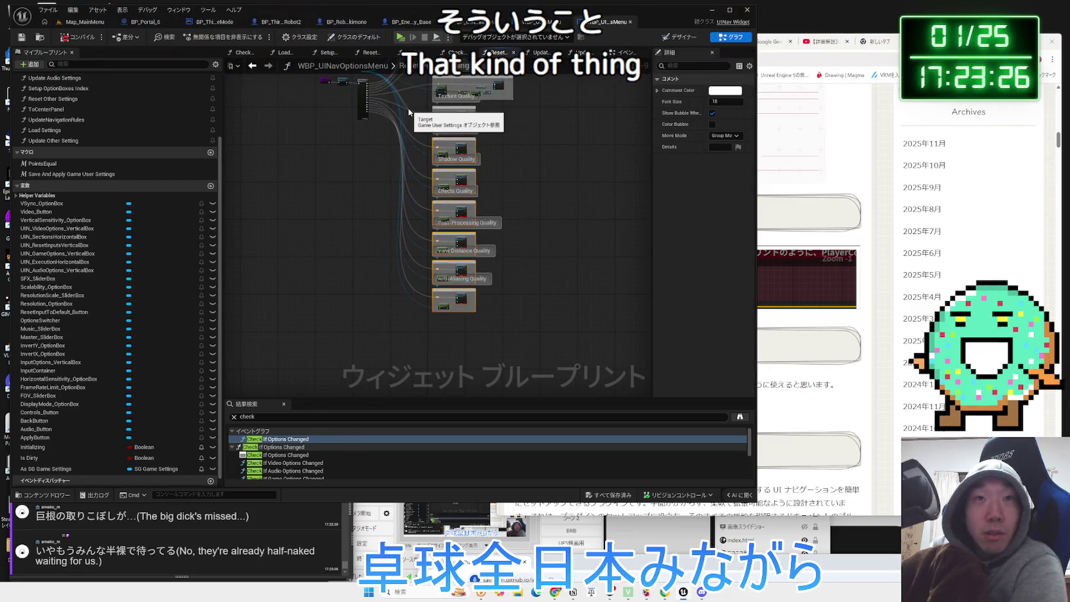
key(Delete)
scroll(410, 111, up, 5)
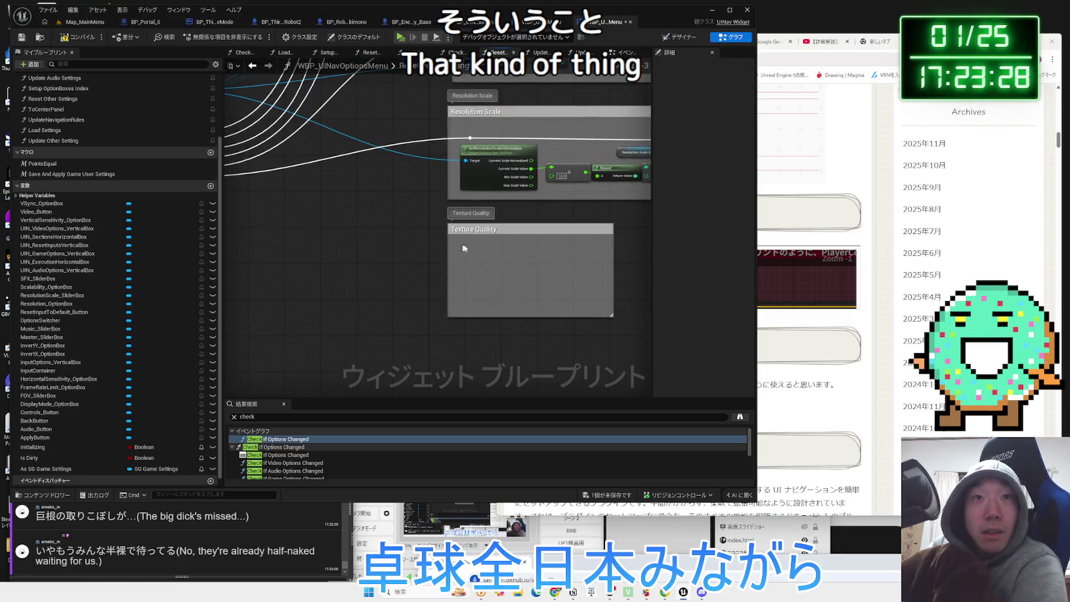
click(495, 232)
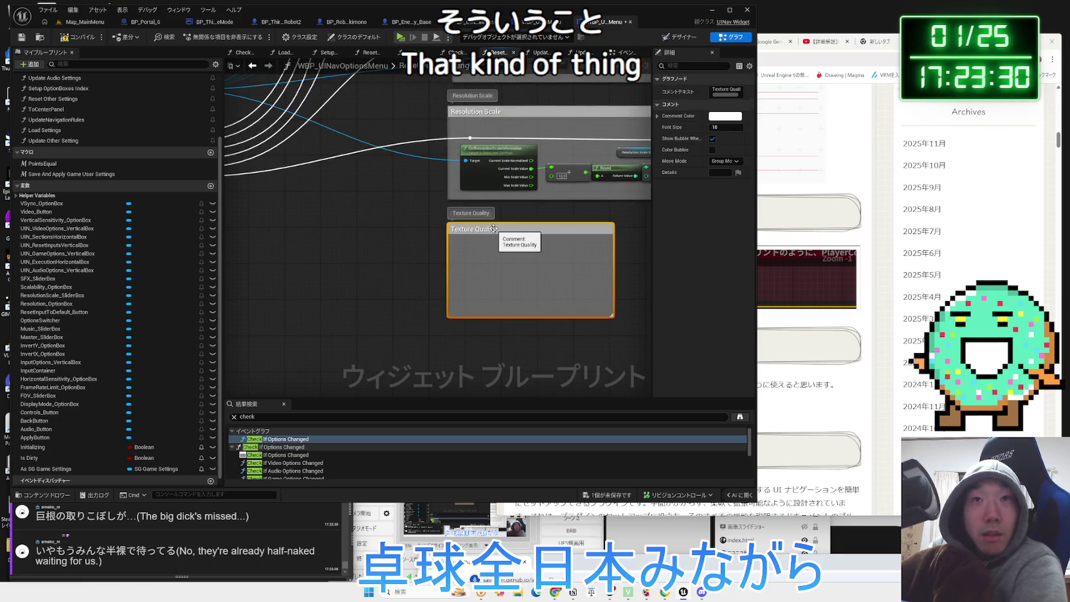
key(Delete)
scroll(495, 231, down, 5)
scroll(480, 226, up, 3)
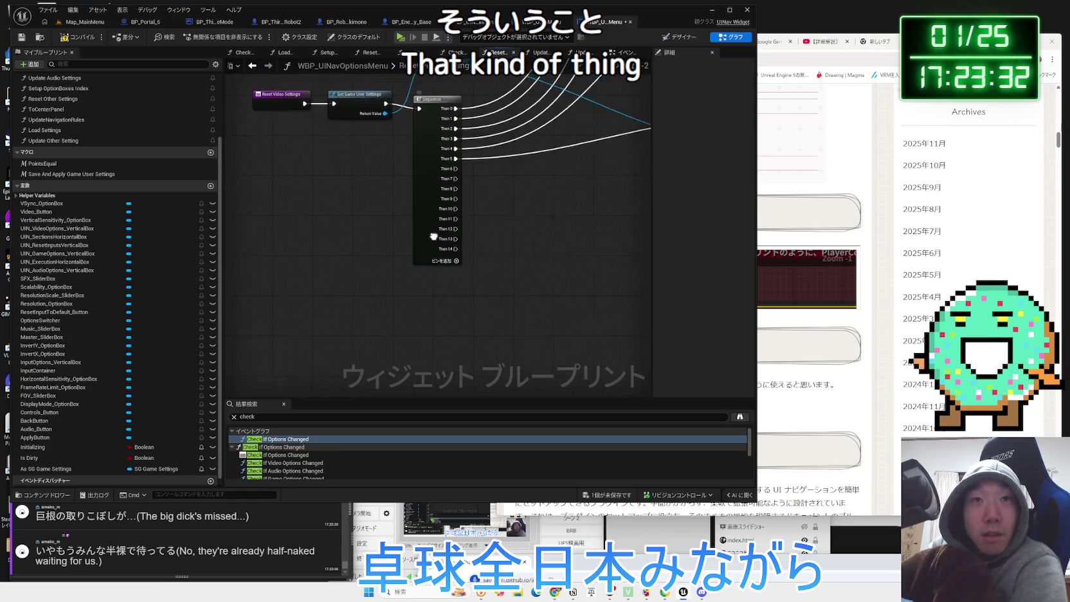
Remove the Sequence's Then 14, 12, 11 and 10 execution pins
right_click(432, 256)
click(460, 298)
right_click(440, 242)
key(Escape)
right_click(439, 236)
click(466, 278)
right_click(438, 222)
click(466, 264)
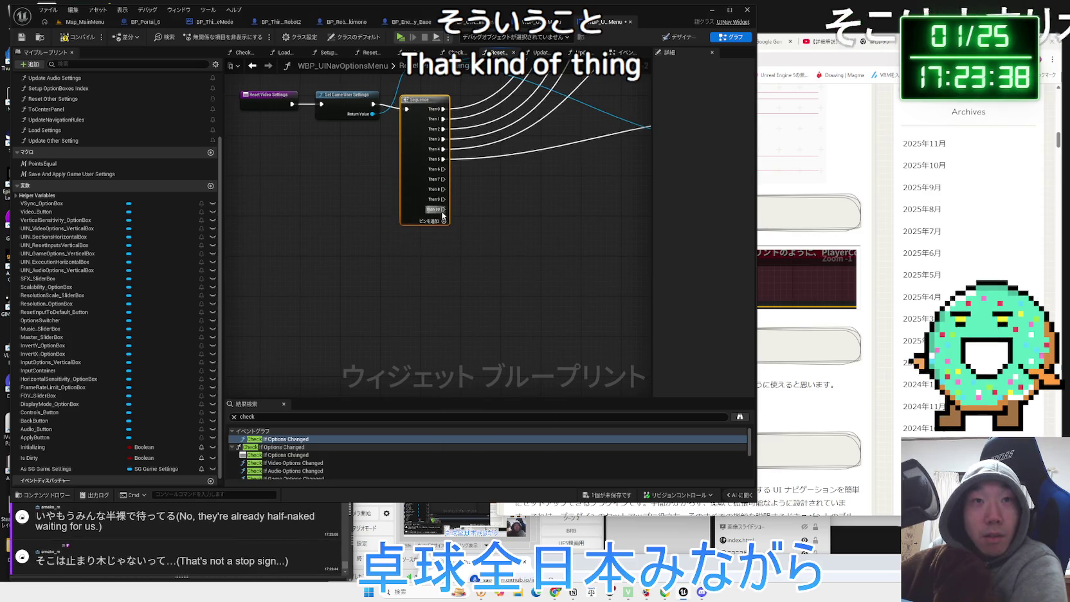
right_click(442, 214)
click(471, 255)
Remove the Then 9, 7 and 6 pins, undoing an accidentally inserted extra pin
scroll(418, 310, up, 1)
right_click(296, 209)
click(316, 253)
right_click(292, 197)
scroll(395, 267, up, 6)
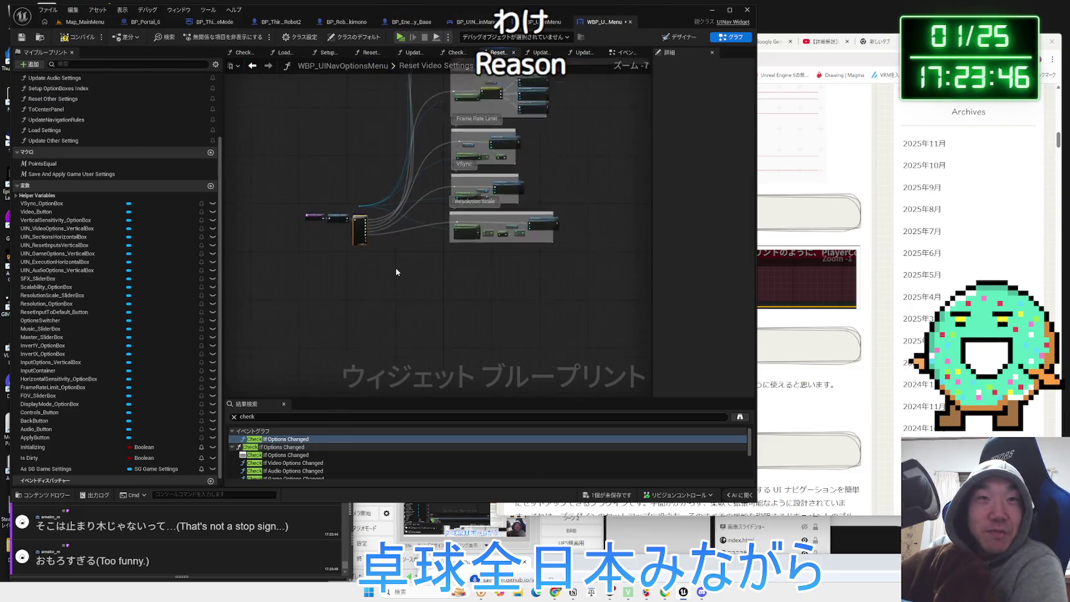
right_click(358, 281)
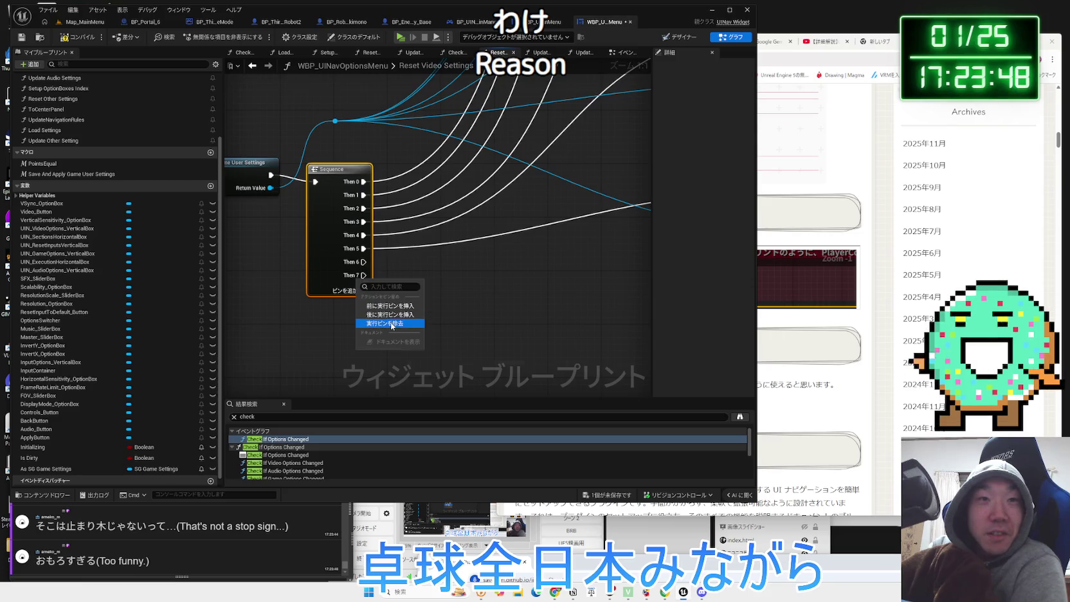
click(389, 316)
right_click(355, 289)
click(386, 307)
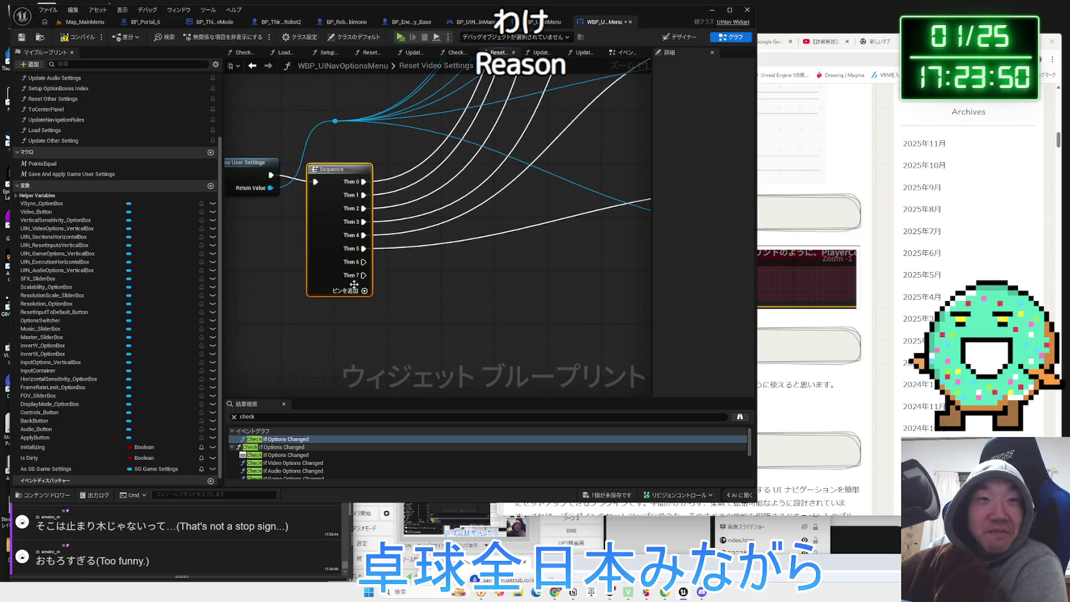
right_click(353, 282)
click(384, 299)
right_click(355, 261)
click(384, 311)
Recompile the blueprint and center the Reset Video Settings chain in view
click(83, 43)
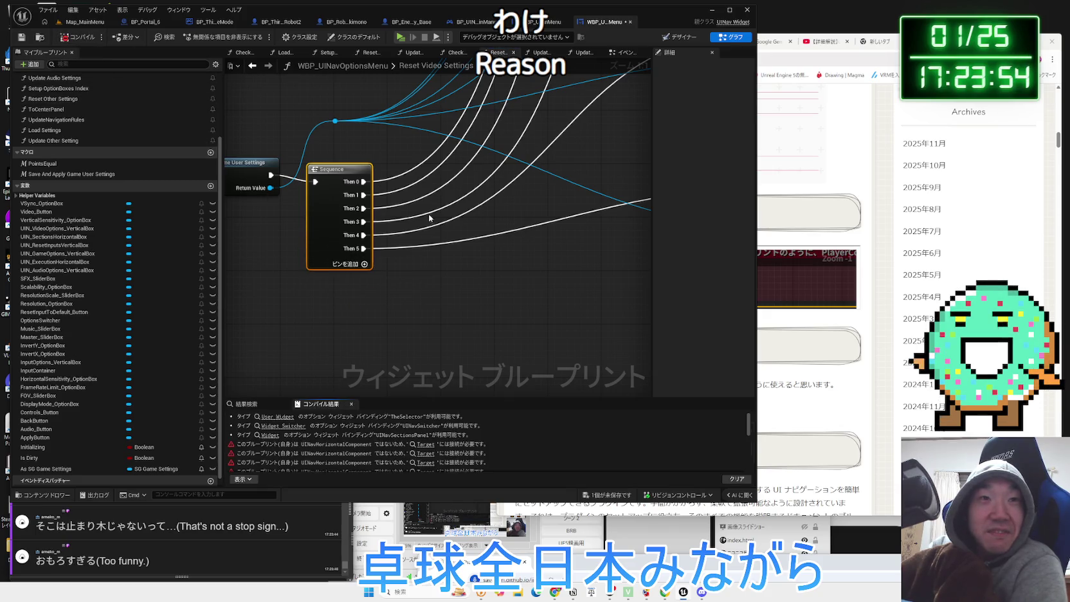
scroll(347, 363, down, 7)
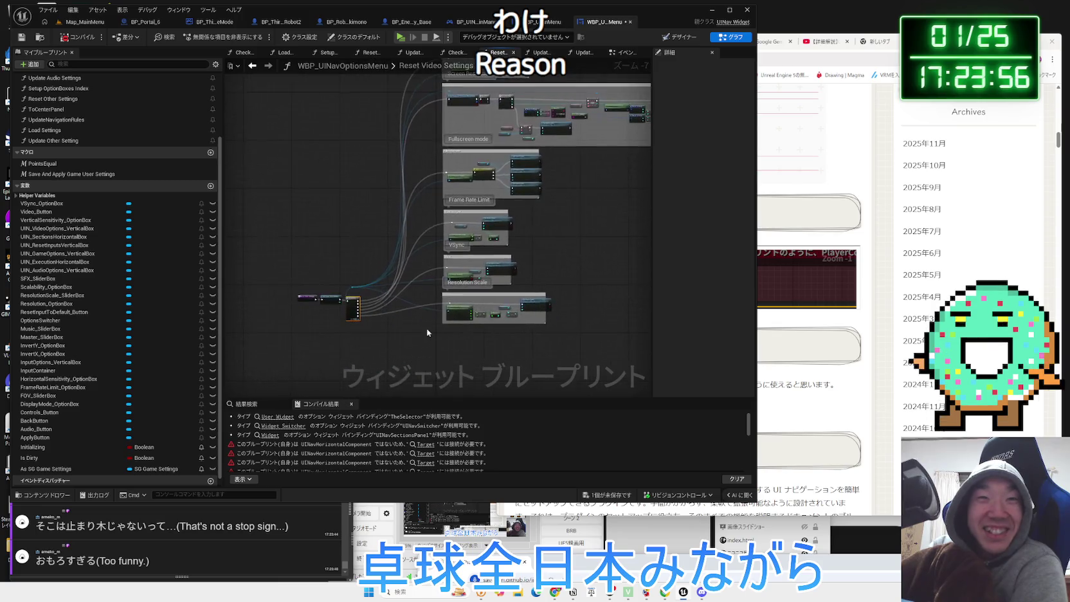
scroll(386, 322, up, 4)
drag(386, 321, 518, 345)
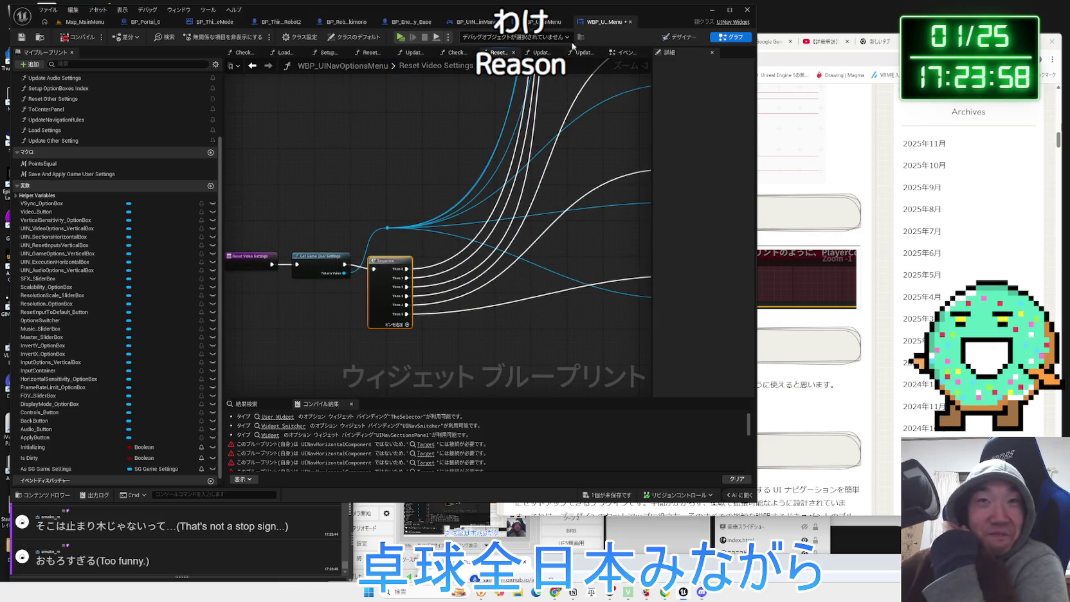
click(550, 22)
click(598, 23)
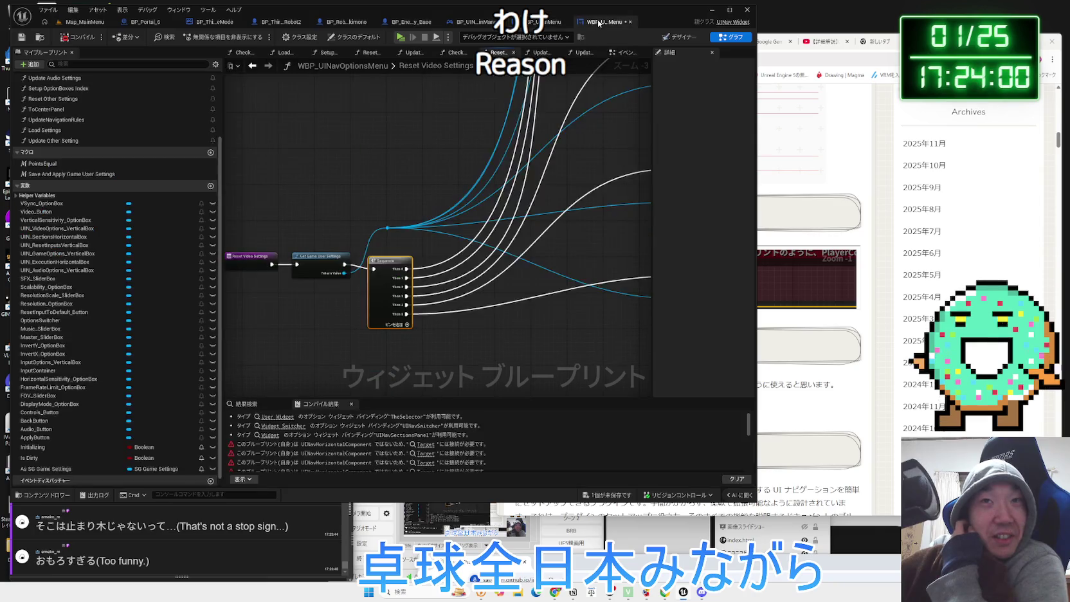
Delete the unused video-quality nodes from the Update Video Setting graph
click(542, 53)
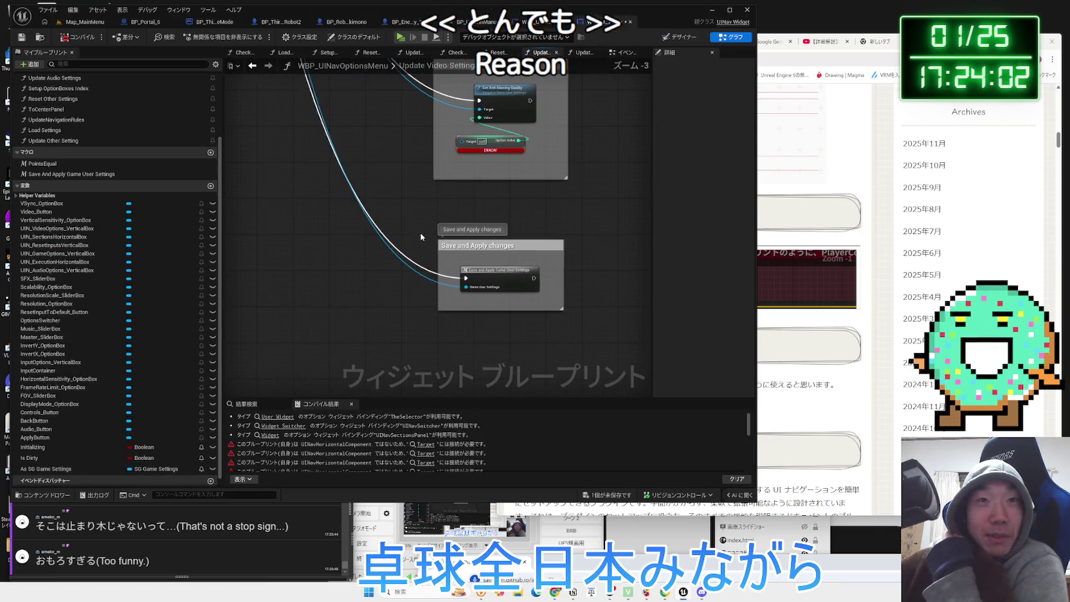
scroll(329, 346, down, 2)
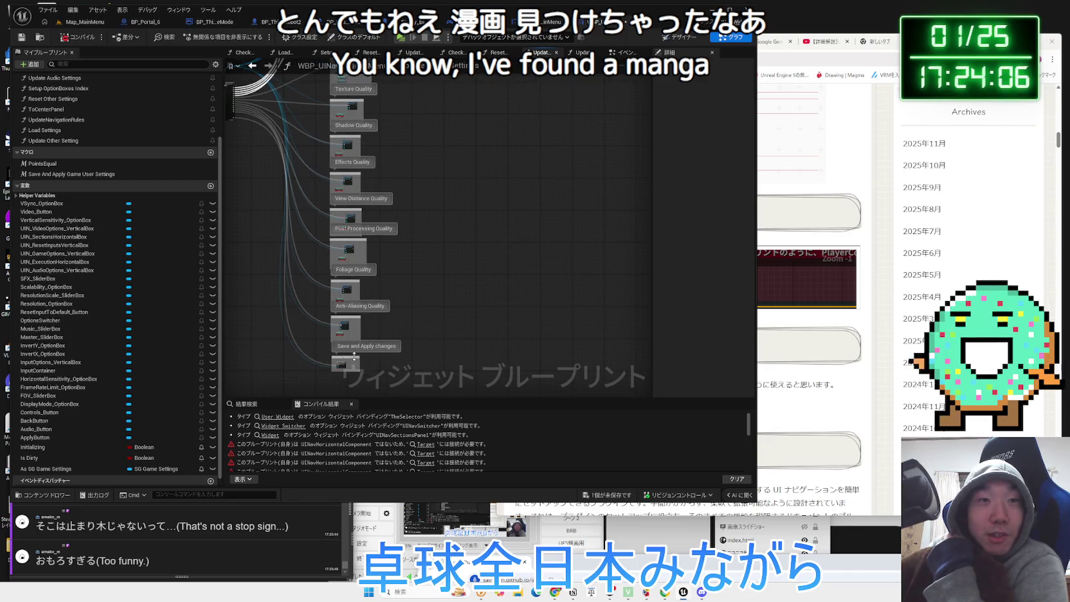
drag(326, 348, 380, 240)
drag(398, 121, 399, 122)
key(Delete)
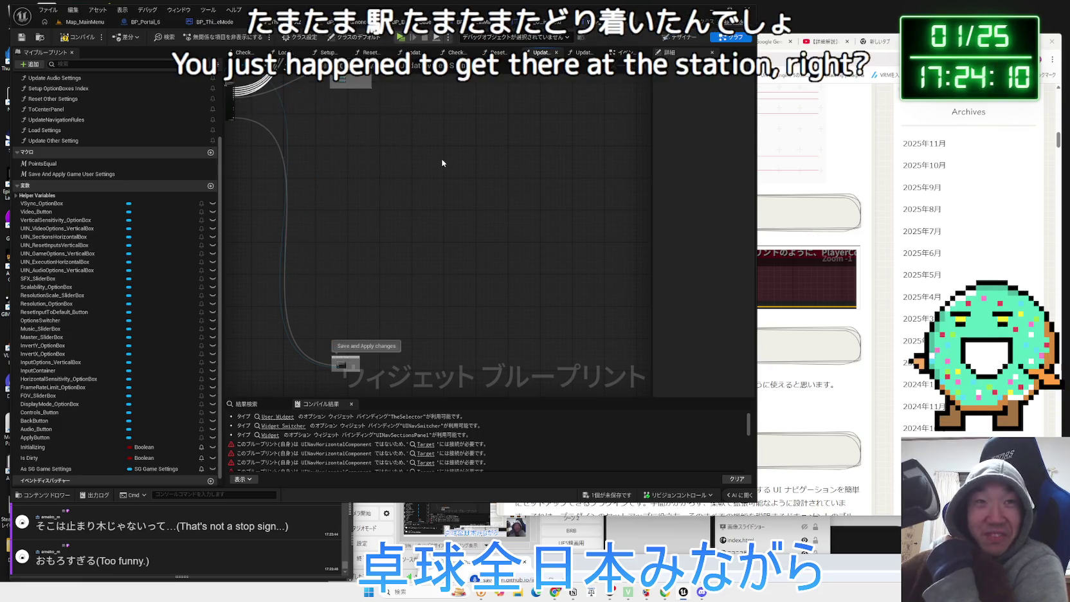
Move Save and Apply up under Resolution Scale and wire it to a Sequence Then pin through a reroute
mouse_move(342, 364)
mouse_down()
mouse_move(373, 166)
mouse_move(350, 115)
mouse_up()
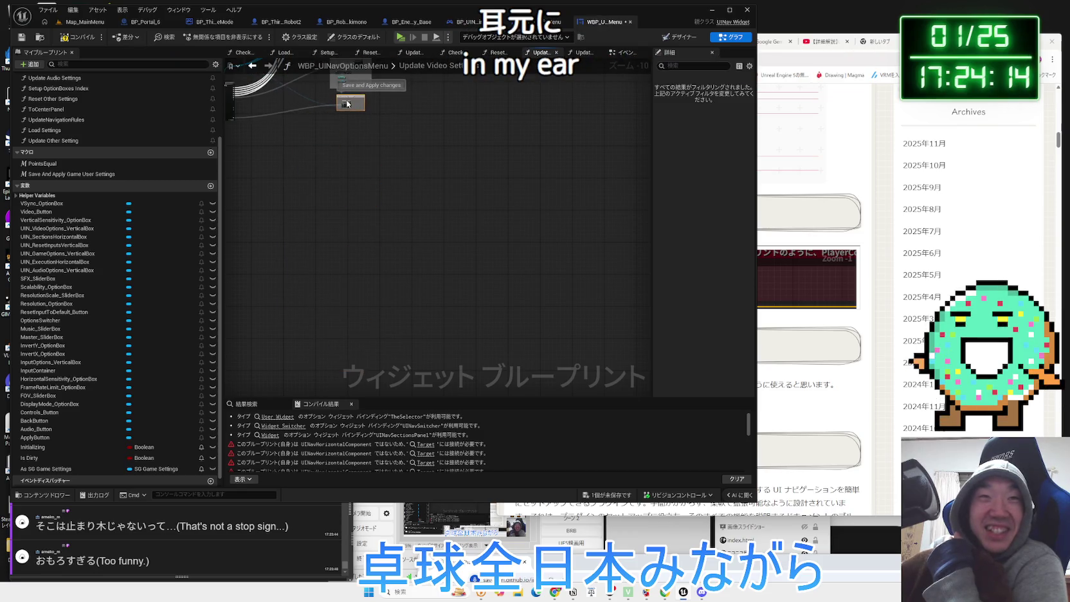
scroll(394, 238, up, 7)
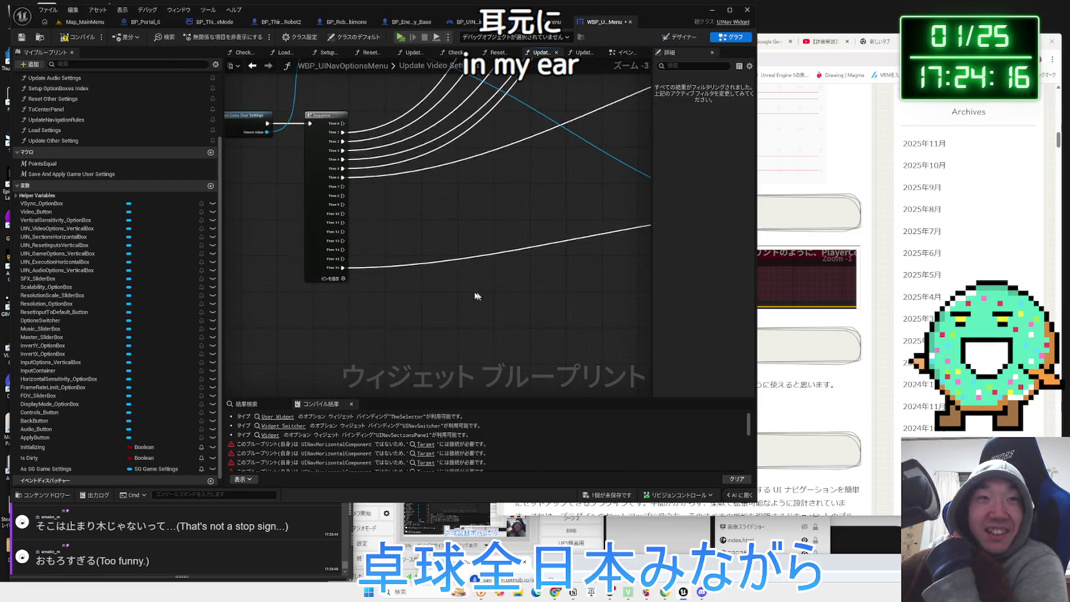
scroll(244, 217, down, 2)
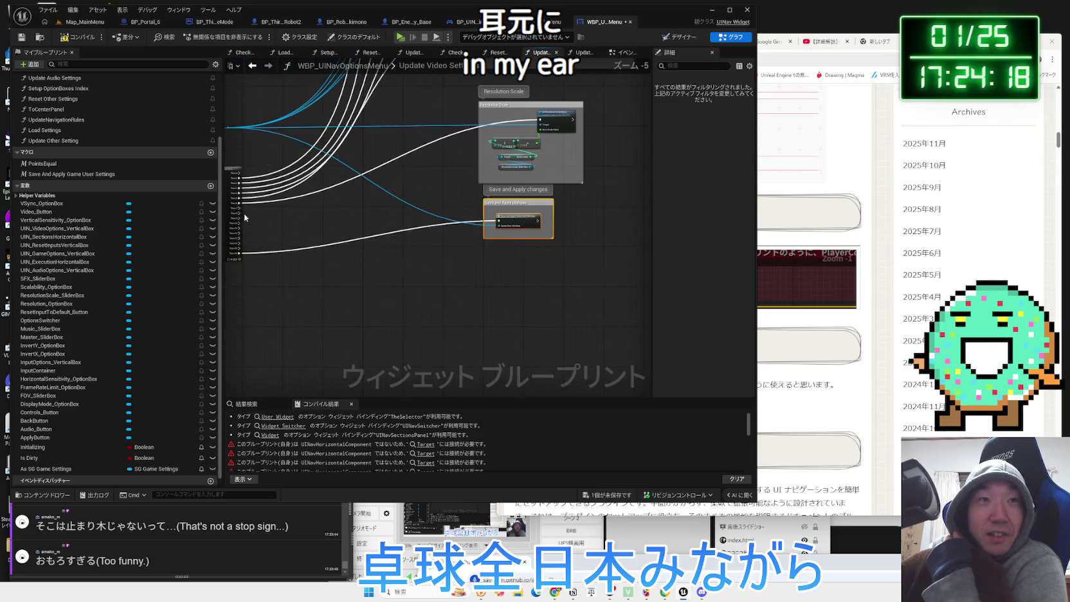
mouse_move(496, 224)
mouse_down()
mouse_move(283, 229)
mouse_move(238, 210)
mouse_up()
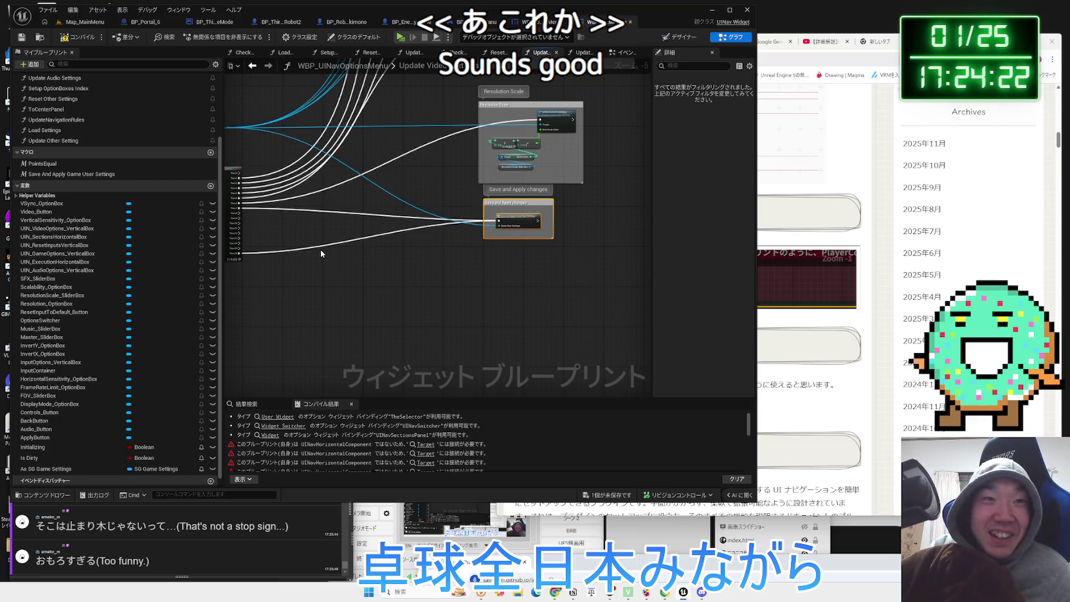
double_click(319, 247)
click(315, 249)
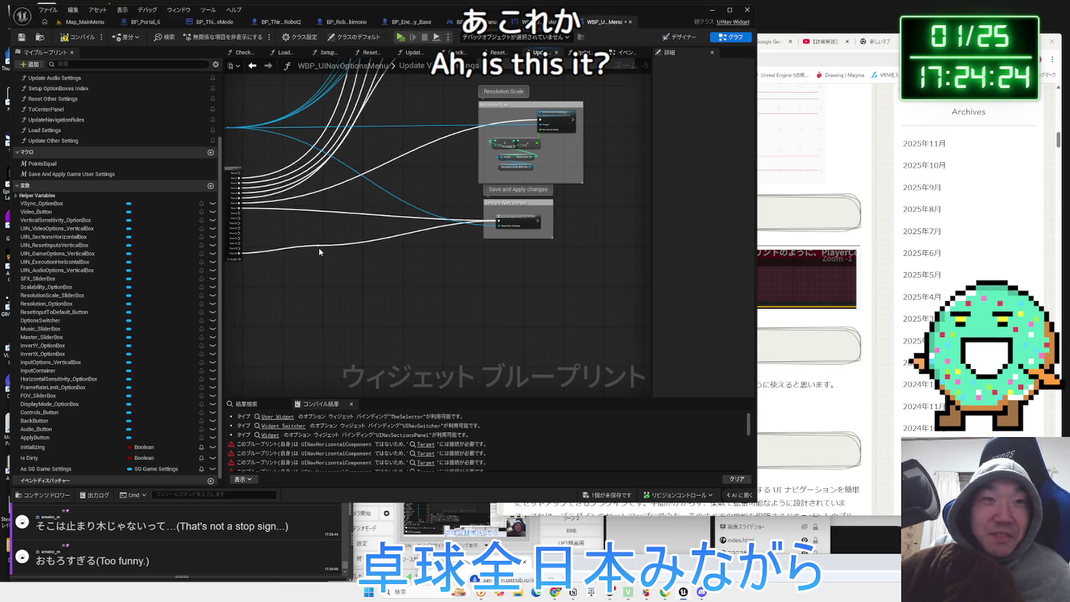
scroll(319, 251, up, 2)
click(319, 244)
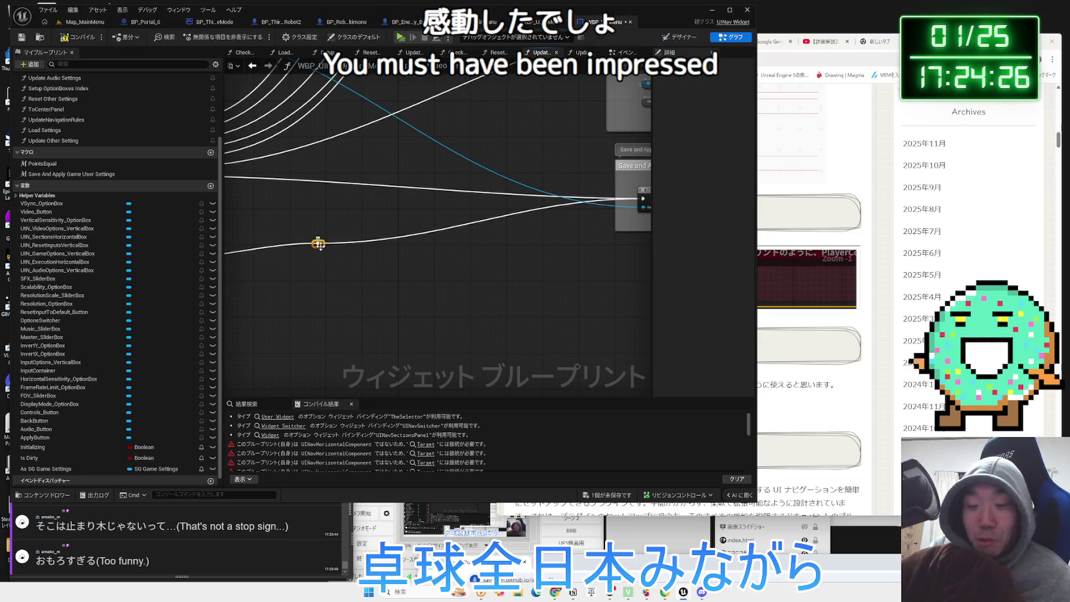
Remove the trailing unused Sequence exec pins one by one, ending with Then 8
right_click(344, 263)
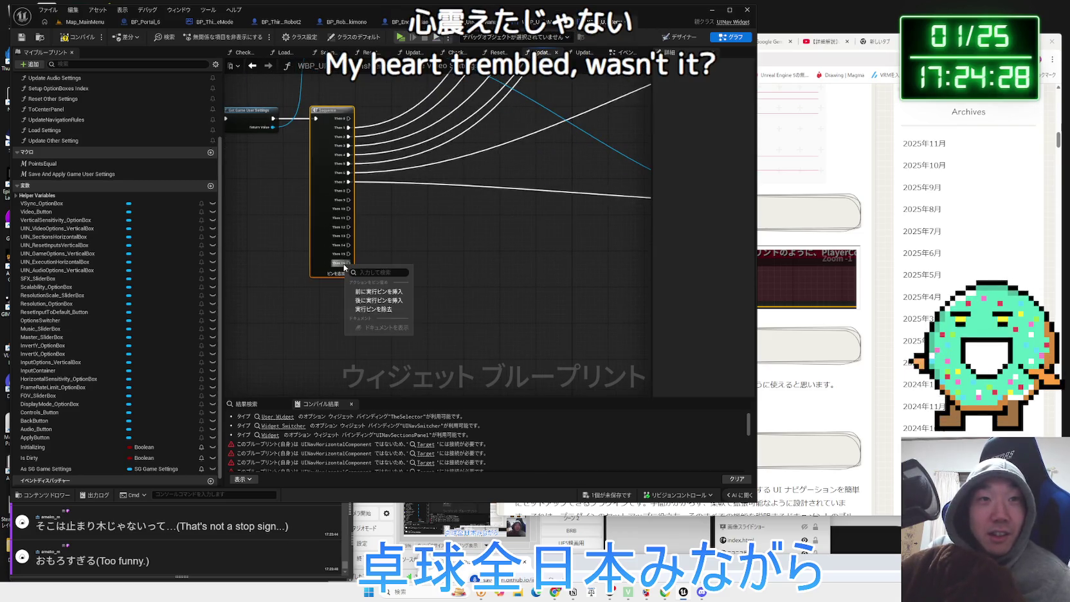
click(369, 309)
right_click(344, 265)
click(368, 309)
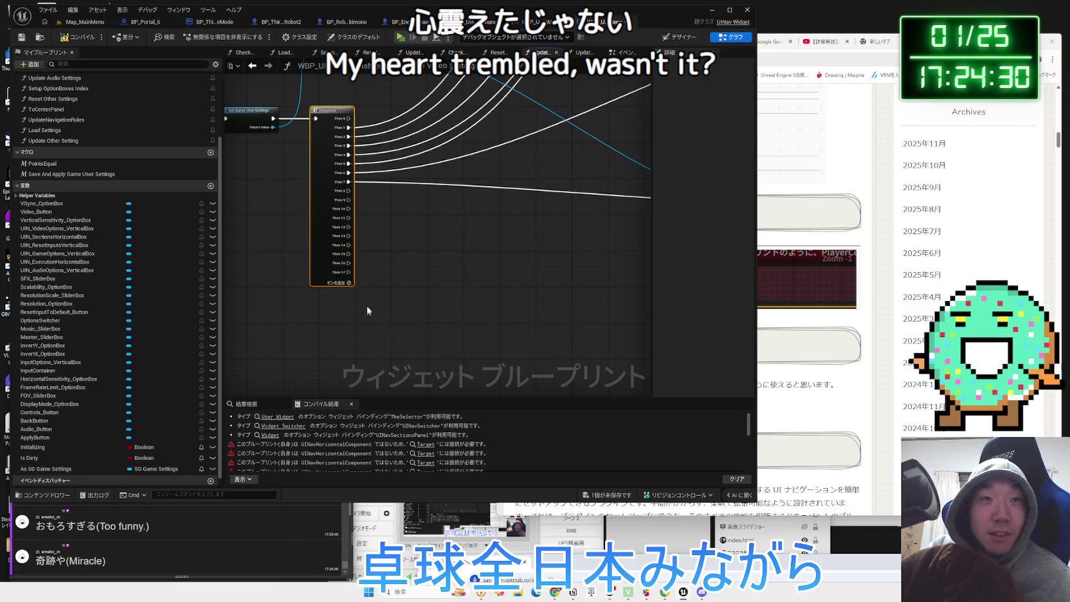
right_click(344, 267)
click(370, 309)
right_click(344, 255)
click(369, 297)
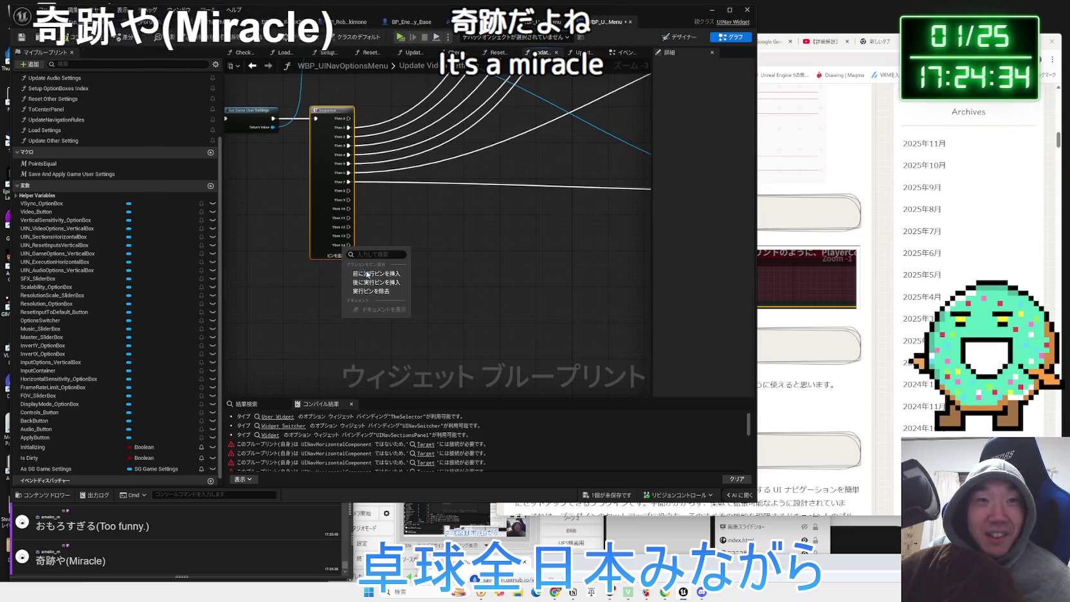
right_click(347, 239)
click(370, 282)
right_click(347, 229)
click(370, 271)
right_click(347, 218)
click(370, 260)
right_click(347, 210)
click(372, 253)
right_click(348, 200)
click(373, 243)
right_click(347, 194)
click(372, 238)
Review the rewired Update Video graph and jump to the node behind the compile error
scroll(388, 273, down, 3)
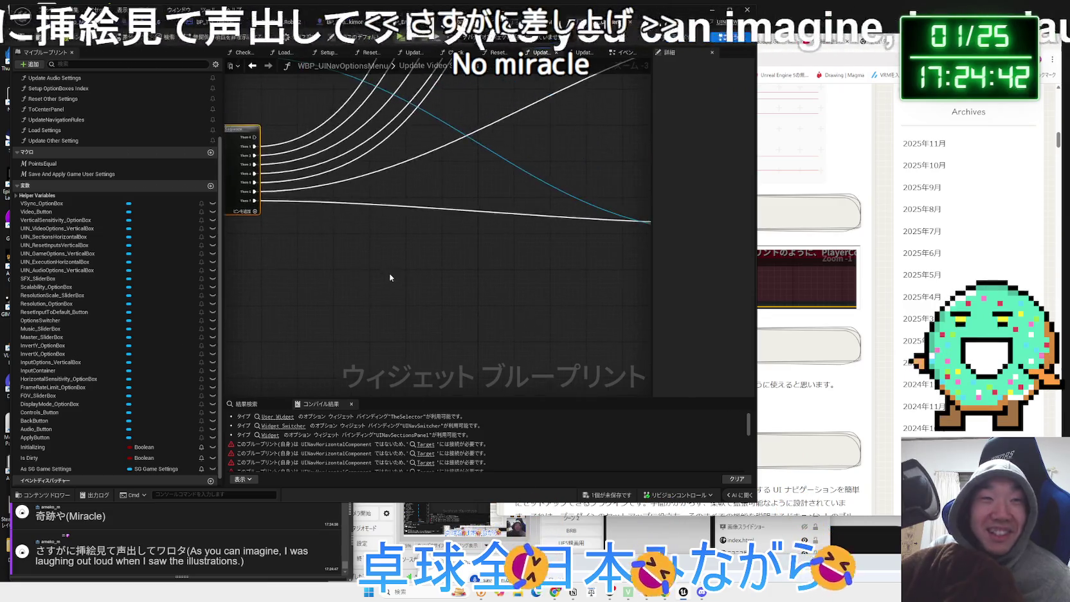
drag(391, 278, 438, 308)
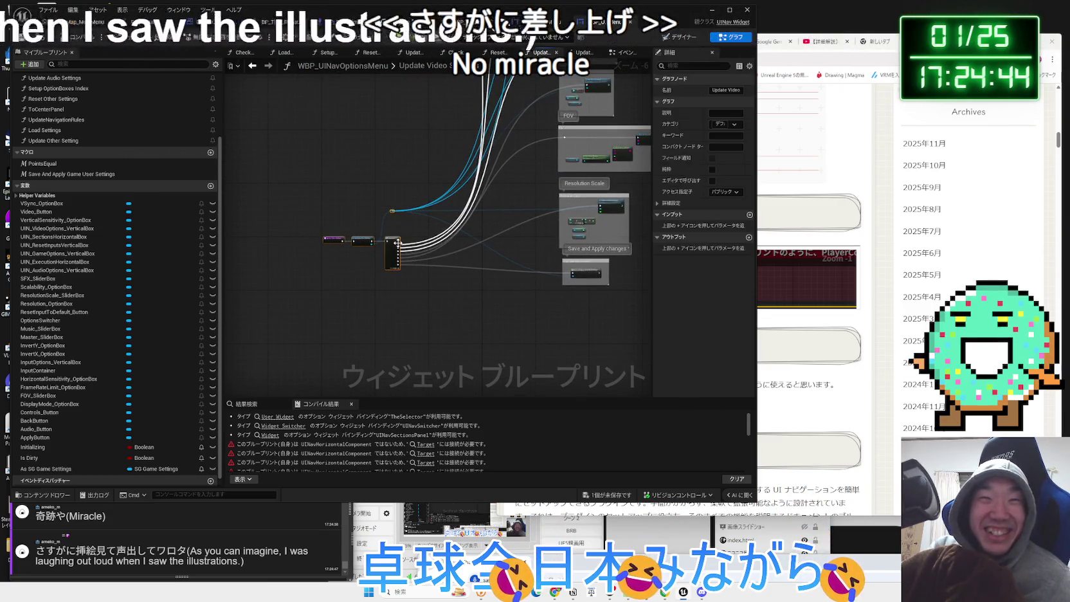
mouse_move(466, 274)
mouse_down()
mouse_move(438, 290)
mouse_move(333, 302)
mouse_up()
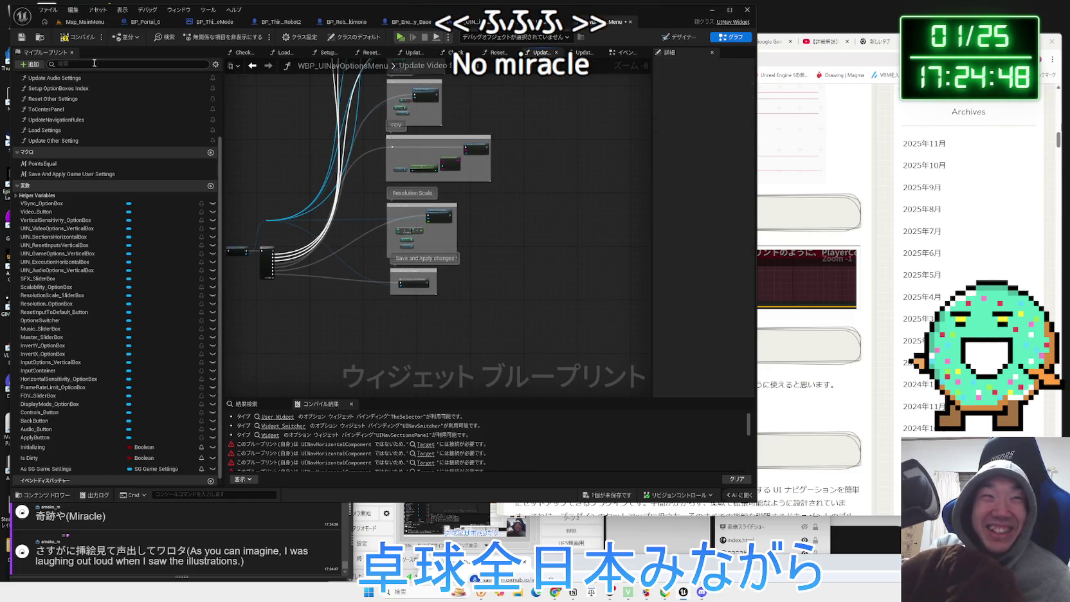
click(463, 444)
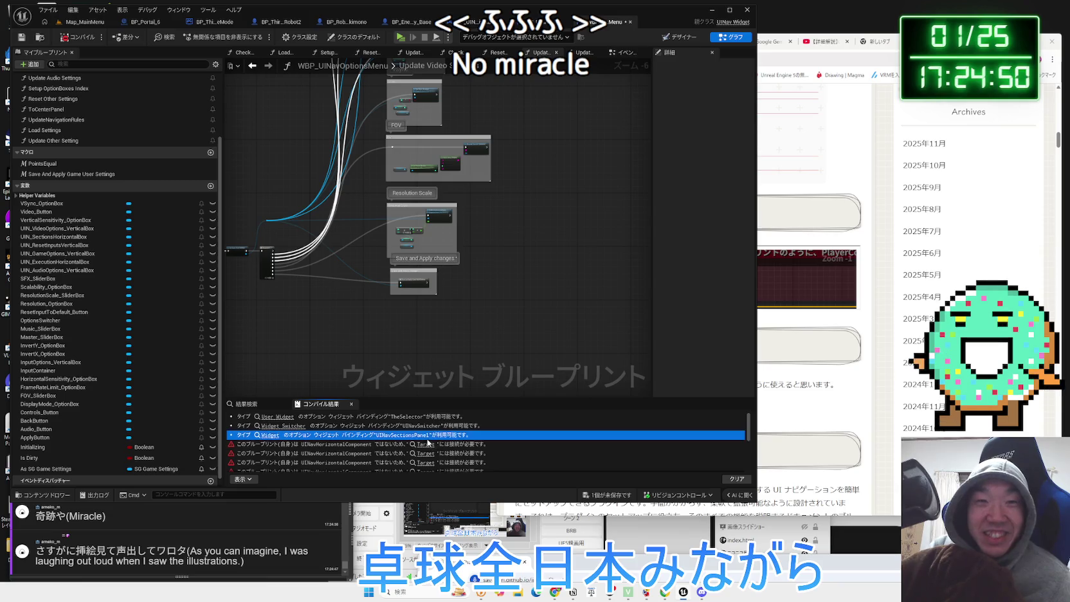
Delete the column of Shadow Quality and lower quality nodes from Check If Video Options Changed
scroll(478, 295, down, 4)
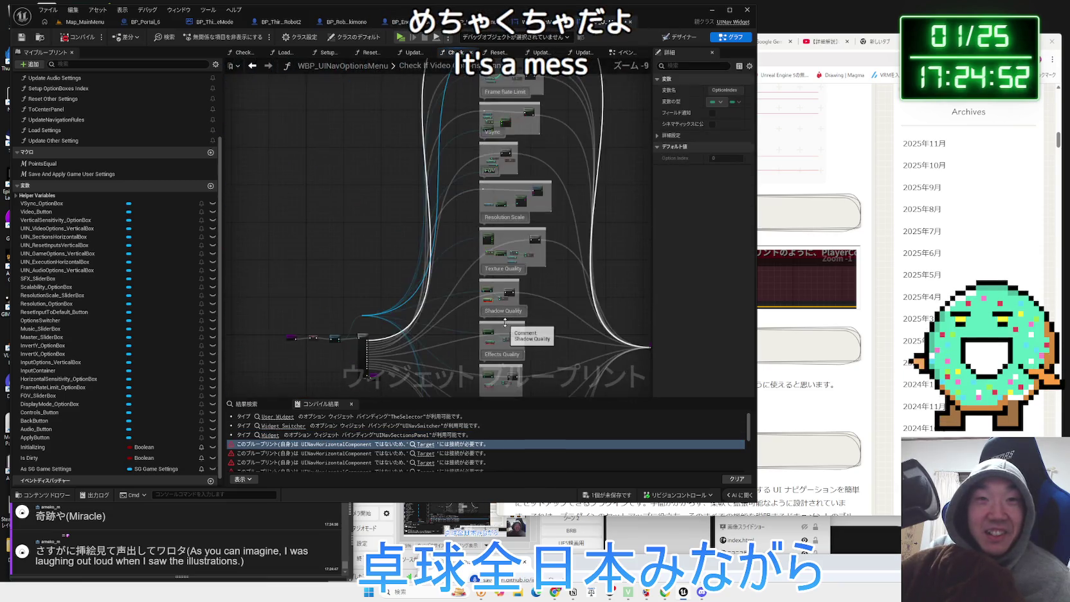
scroll(537, 282, down, 2)
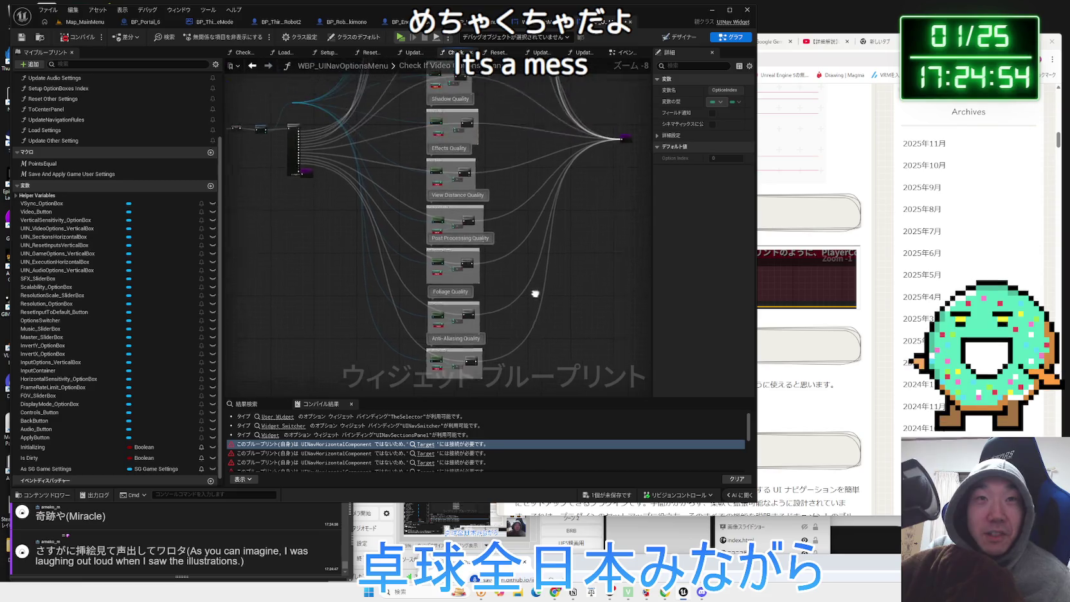
drag(456, 166, 435, 91)
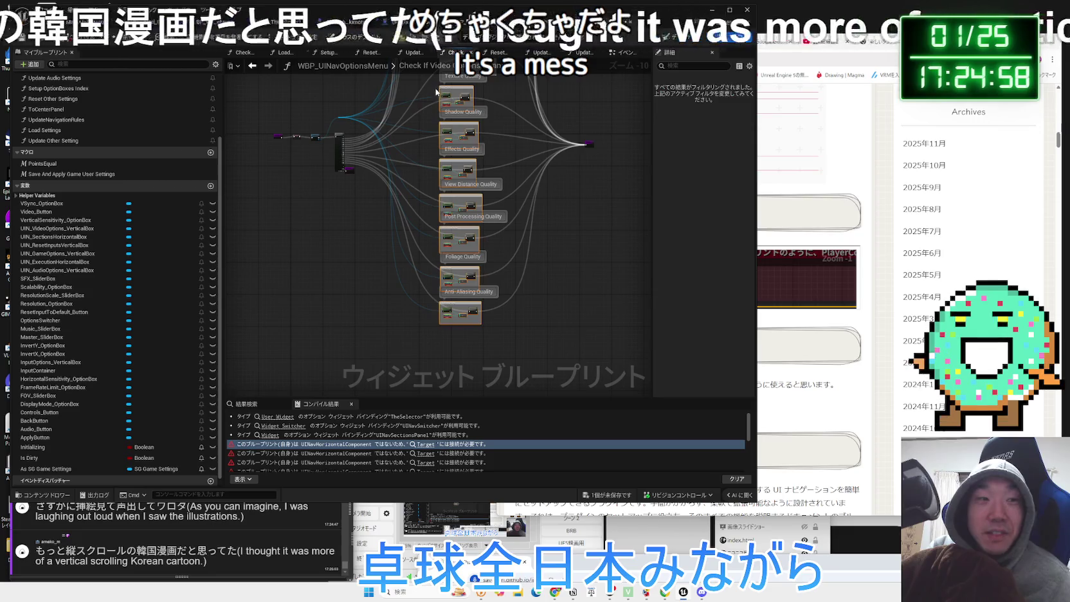
drag(434, 91, 449, 283)
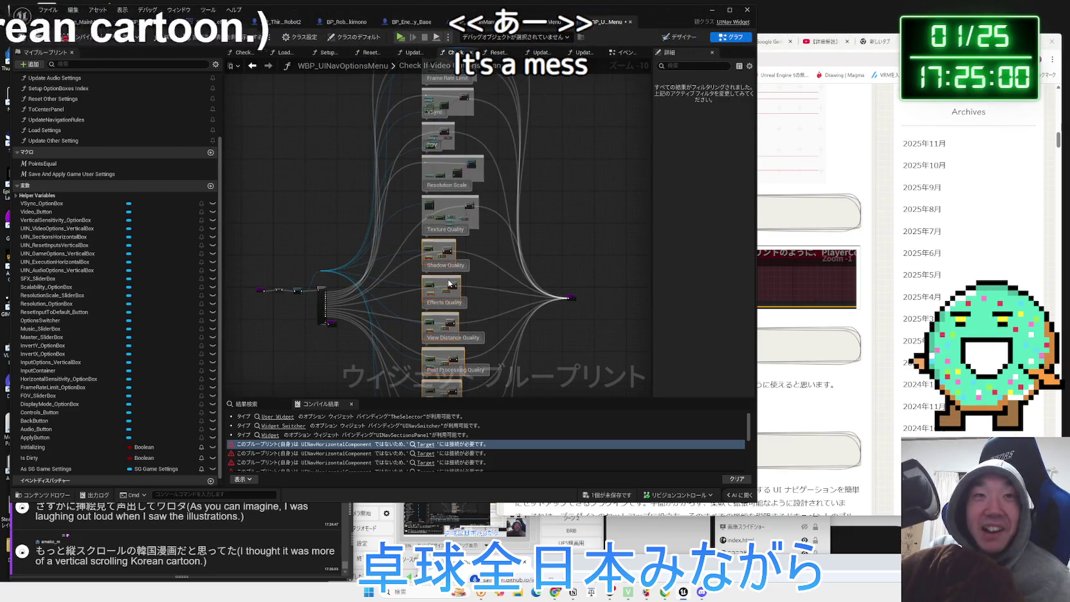
key(Delete)
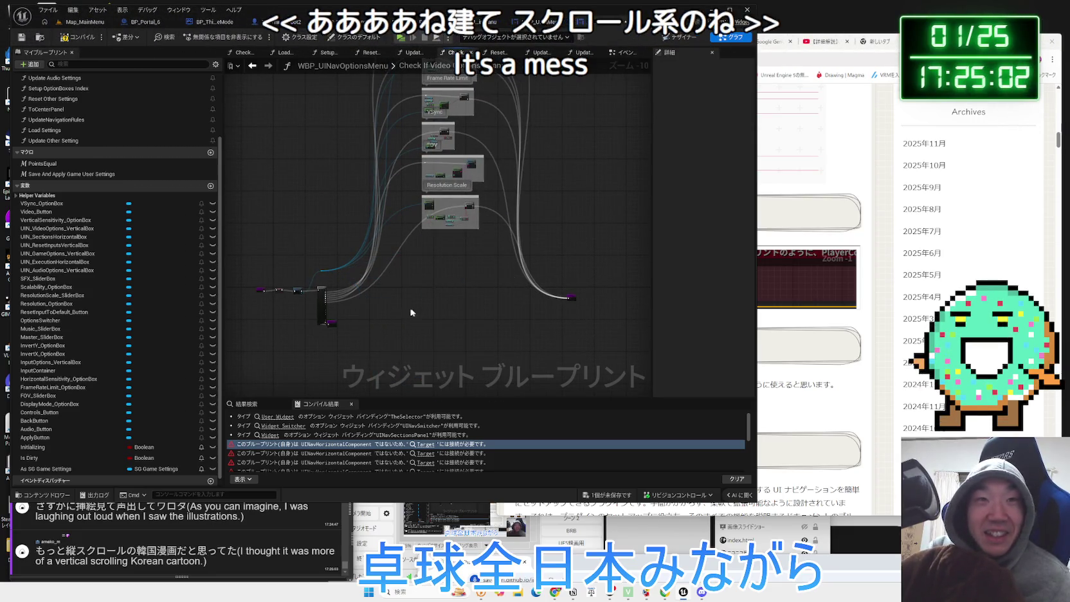
Remove Sequence exec pins Then 15 down through Then 8, leaving Then 0–7
scroll(384, 307, up, 10)
mouse_move(384, 306)
mouse_down()
mouse_move(399, 241)
mouse_move(416, 240)
mouse_up()
right_click(329, 235)
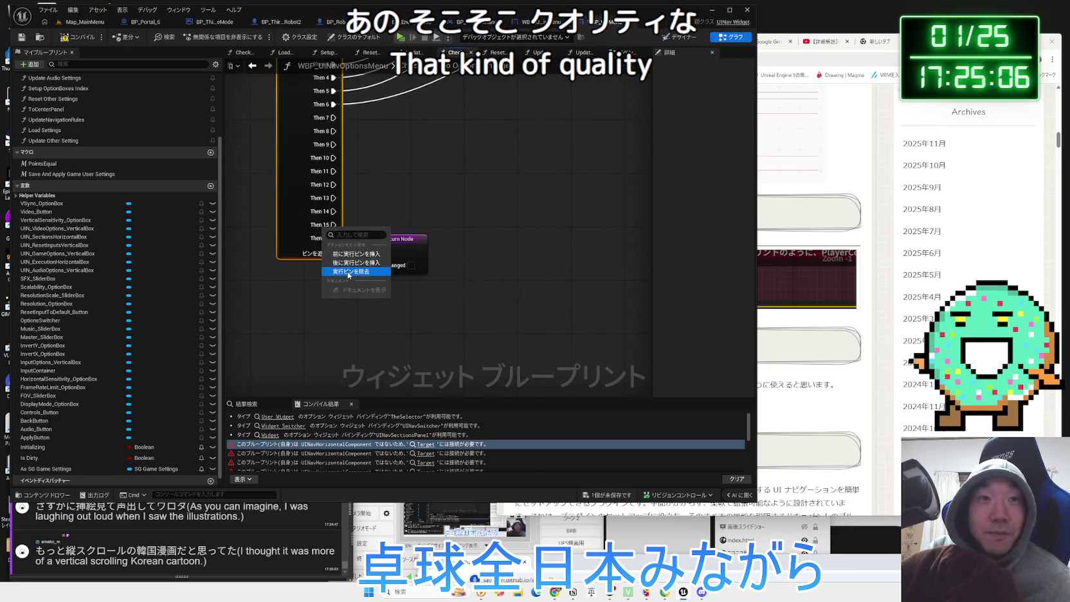
right_click(320, 216)
click(329, 228)
right_click(320, 201)
click(347, 241)
right_click(320, 188)
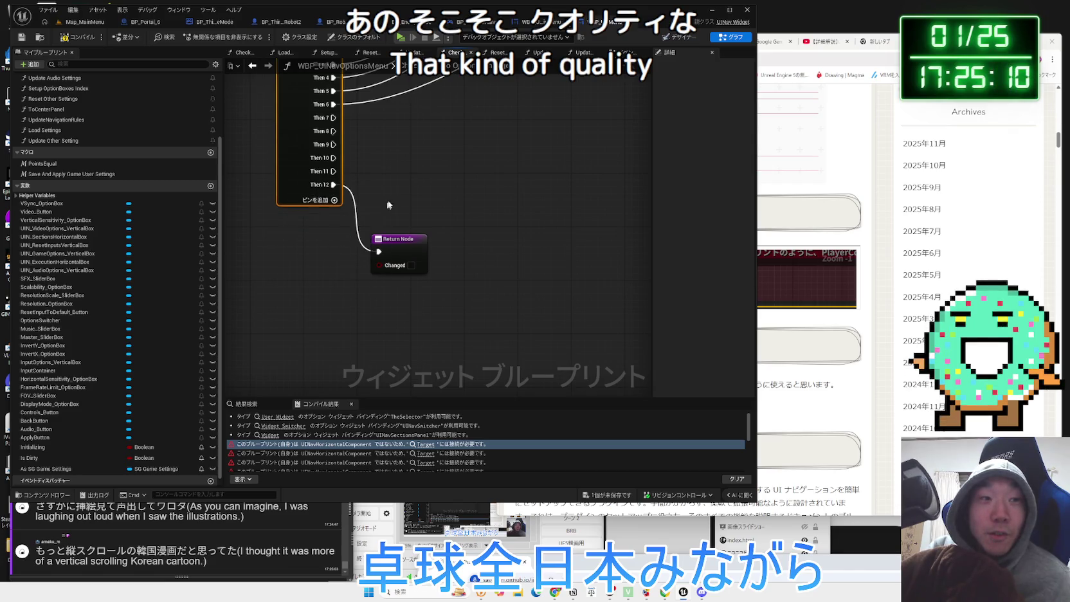
drag(384, 209, 410, 290)
right_click(341, 270)
click(360, 296)
right_click(335, 258)
click(366, 303)
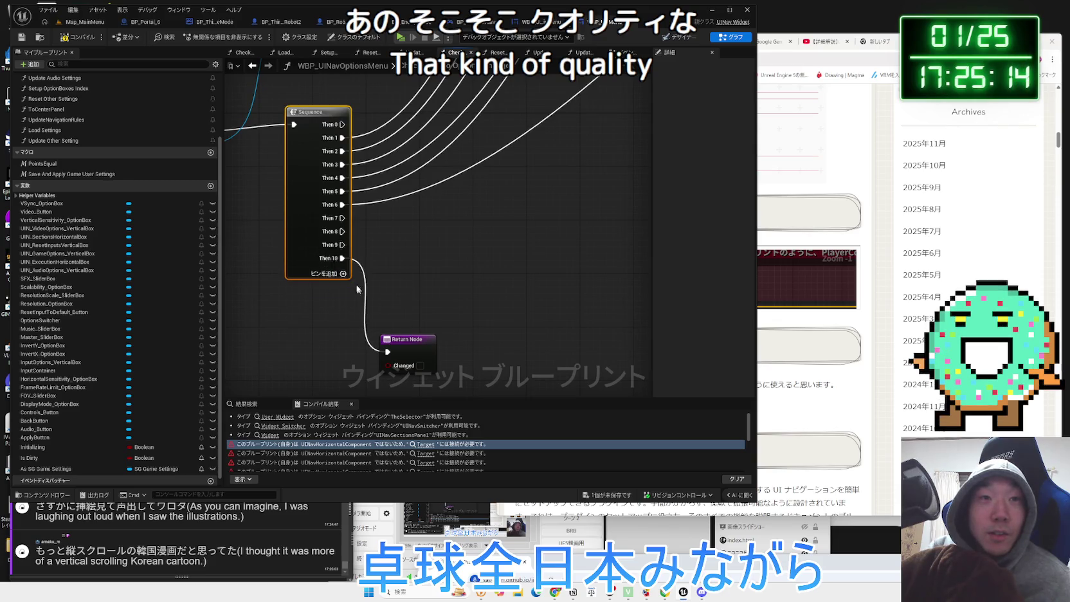
right_click(332, 238)
click(359, 275)
right_click(334, 229)
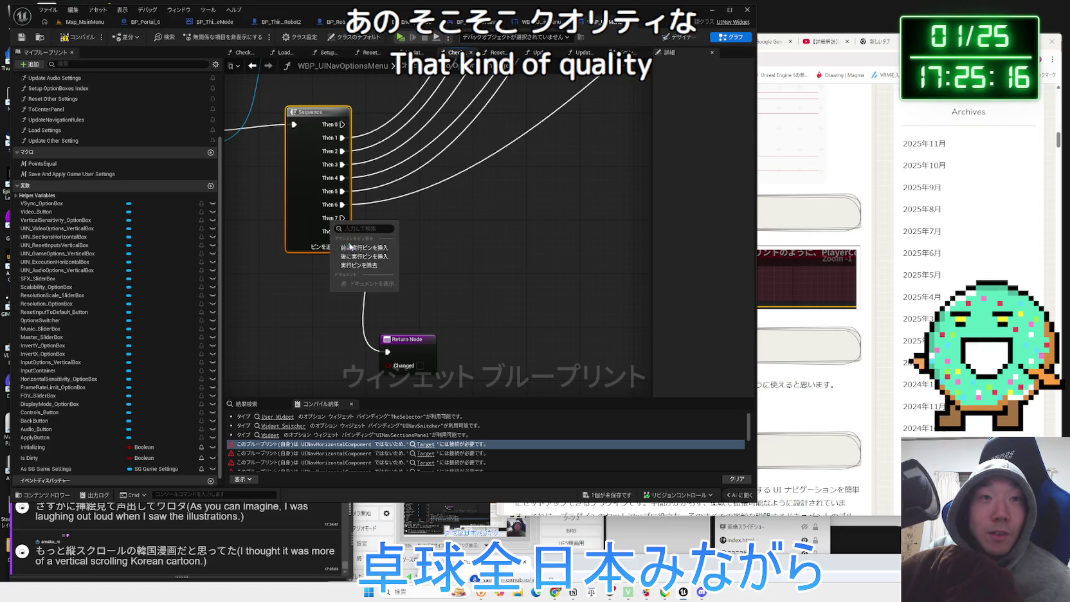
click(361, 266)
Move the Return Node up beside the Sequence node and review the remaining option wiring
drag(405, 339, 396, 239)
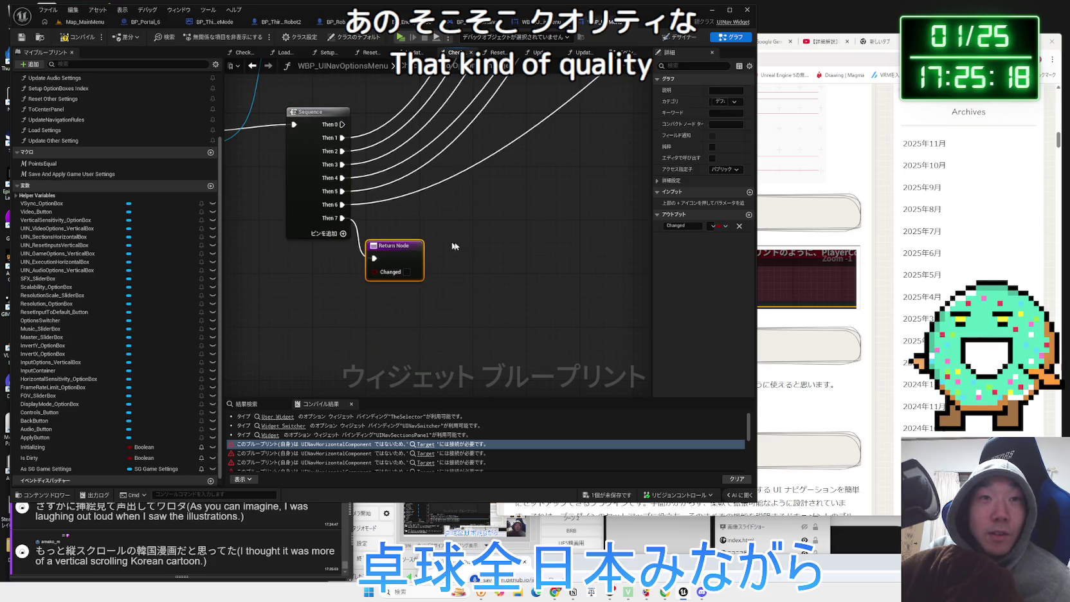
scroll(366, 329, down, 3)
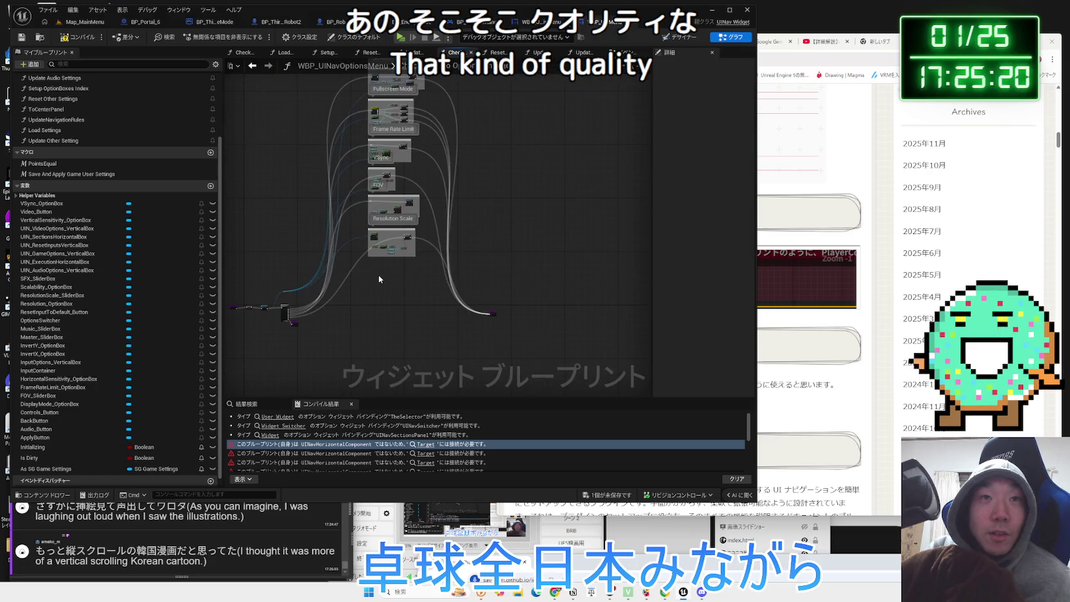
mouse_move(398, 190)
mouse_down()
mouse_move(382, 114)
mouse_move(386, 248)
mouse_up()
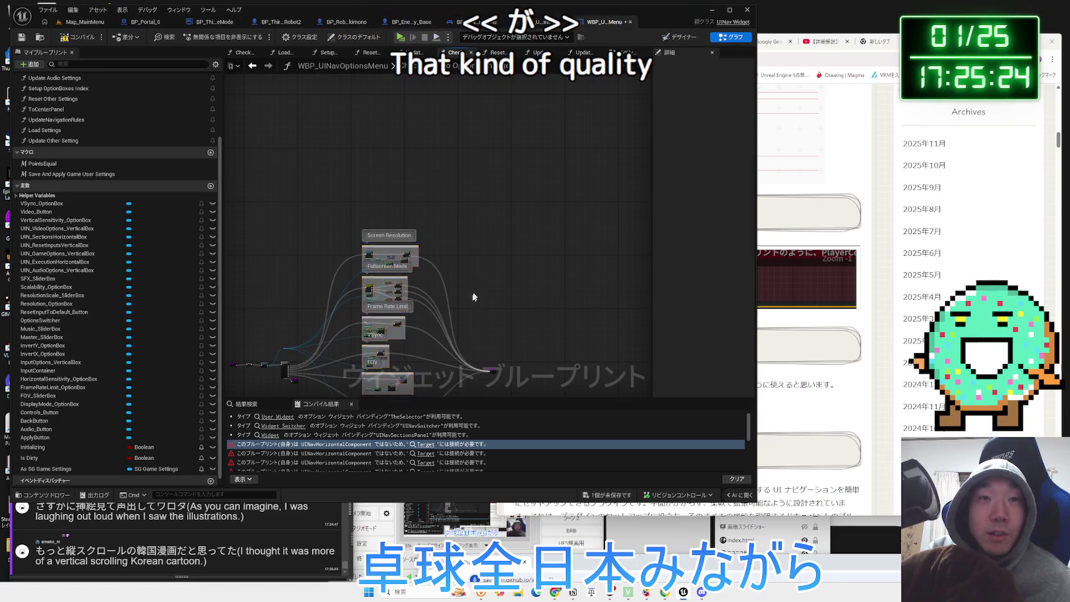
drag(475, 291, 489, 152)
scroll(438, 235, up, 3)
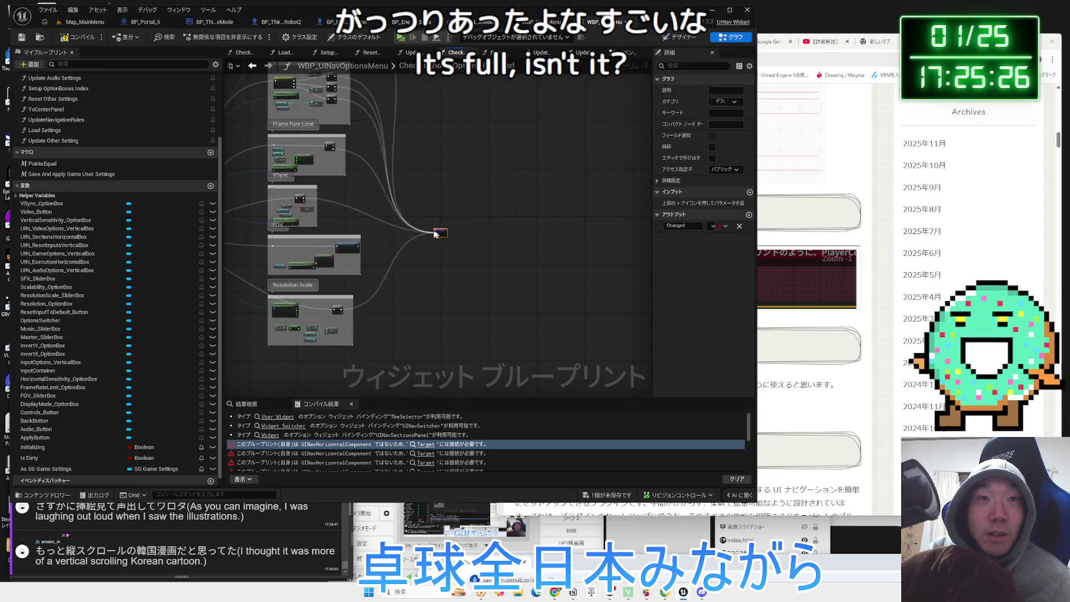
drag(438, 234, 588, 308)
scroll(480, 294, up, 3)
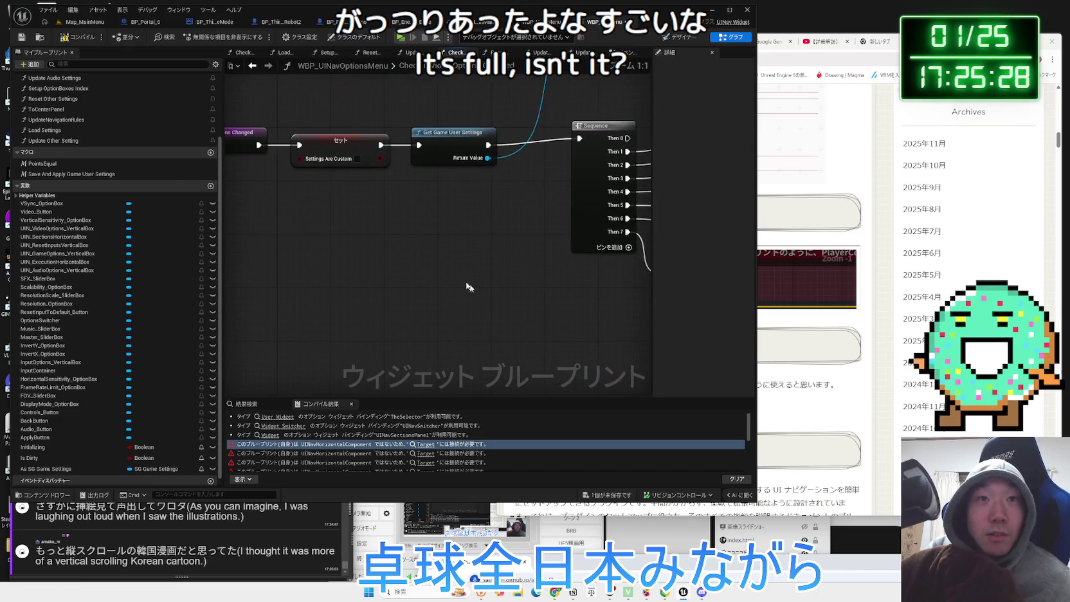
mouse_move(435, 262)
mouse_down()
mouse_move(401, 258)
mouse_move(416, 204)
mouse_up()
Save the options menu blueprint with Ctrl+S
click(415, 203)
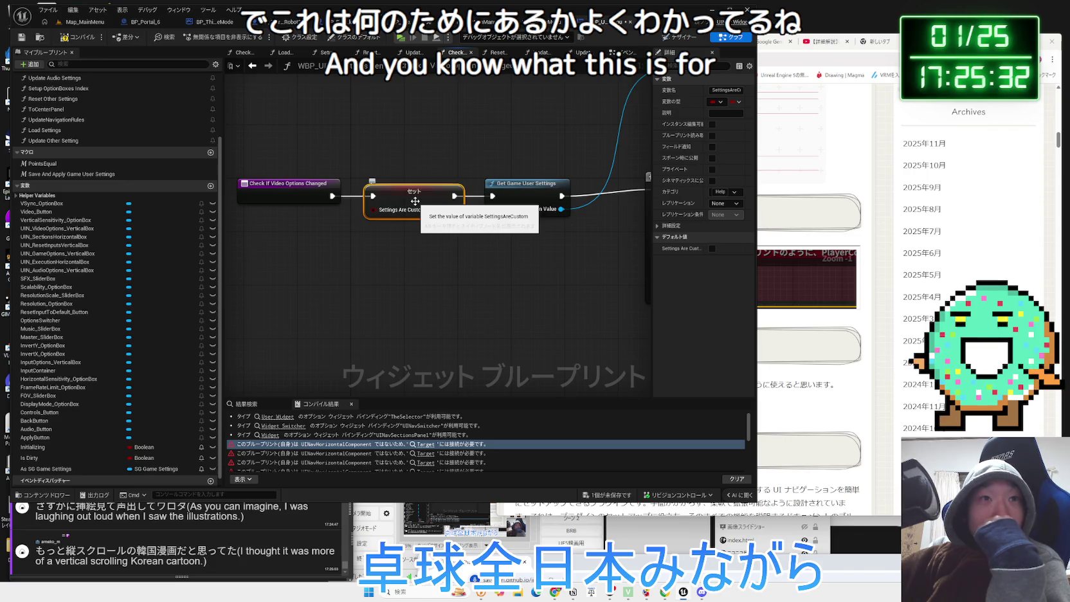
click(341, 260)
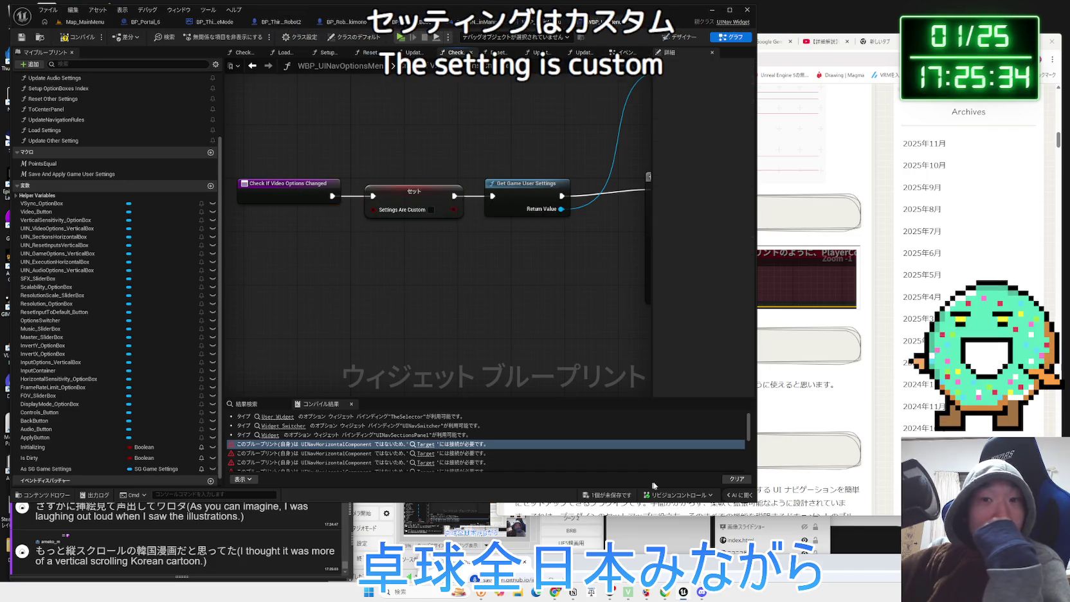
key(ctrl+s)
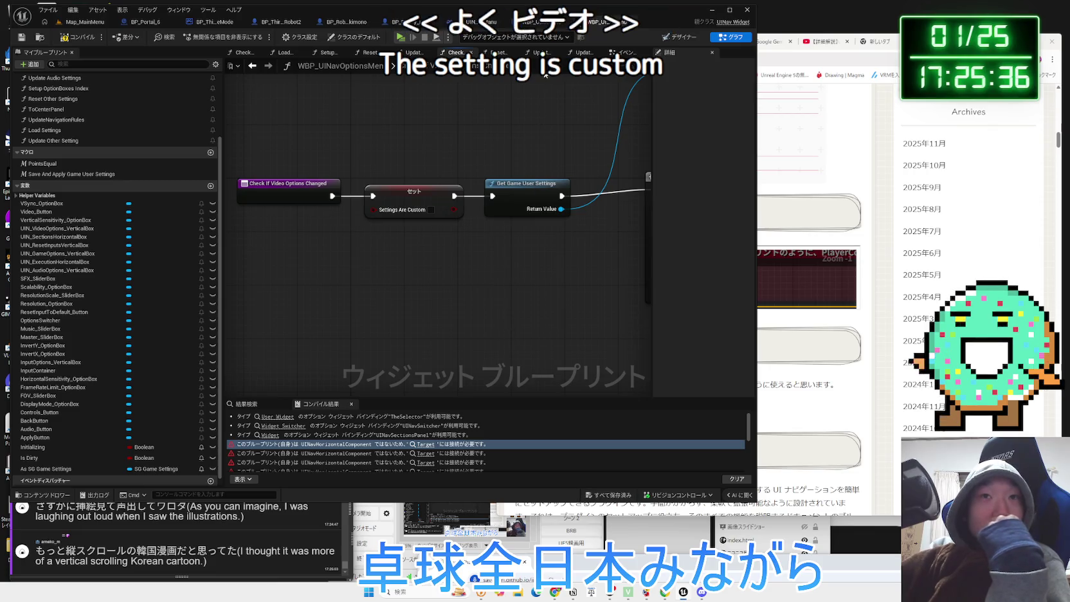
In the Event Graph, bring the discard-changed-options logic and Discard Video Settings block into view
click(627, 52)
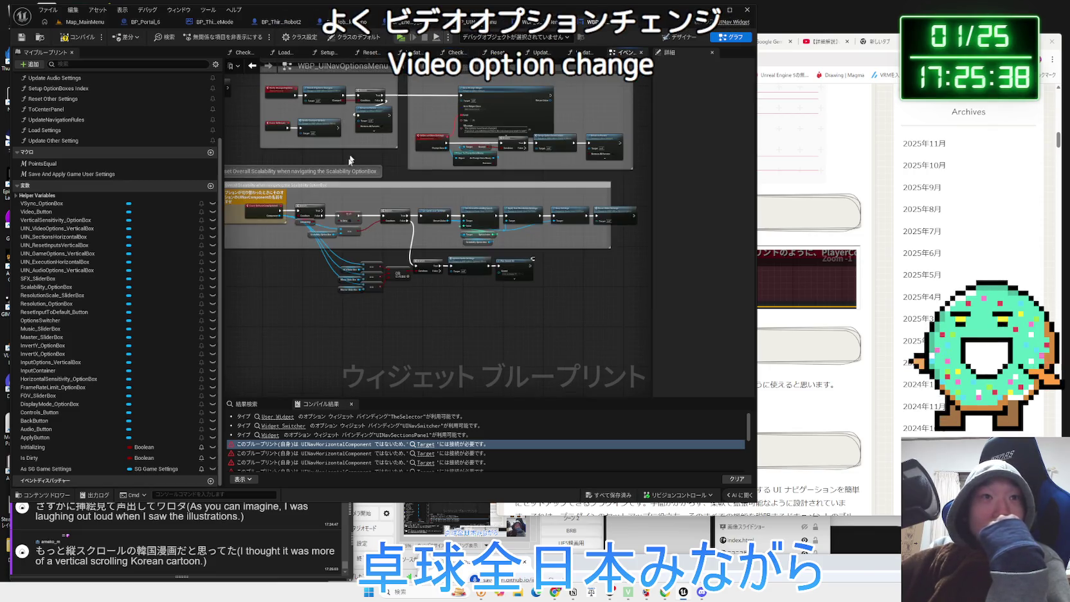
scroll(356, 151, up, 5)
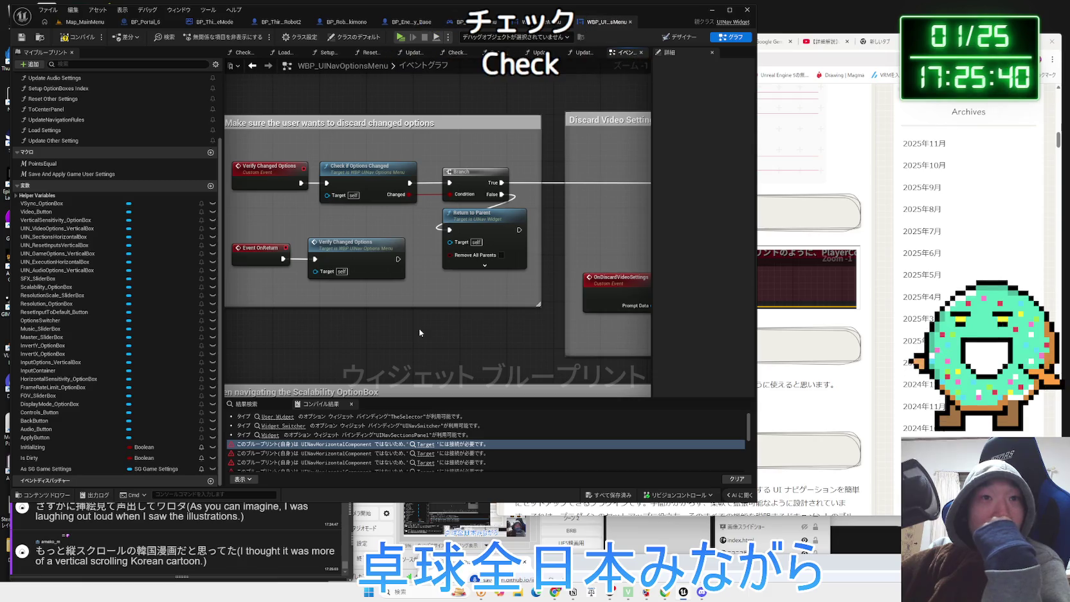
drag(419, 332, 509, 346)
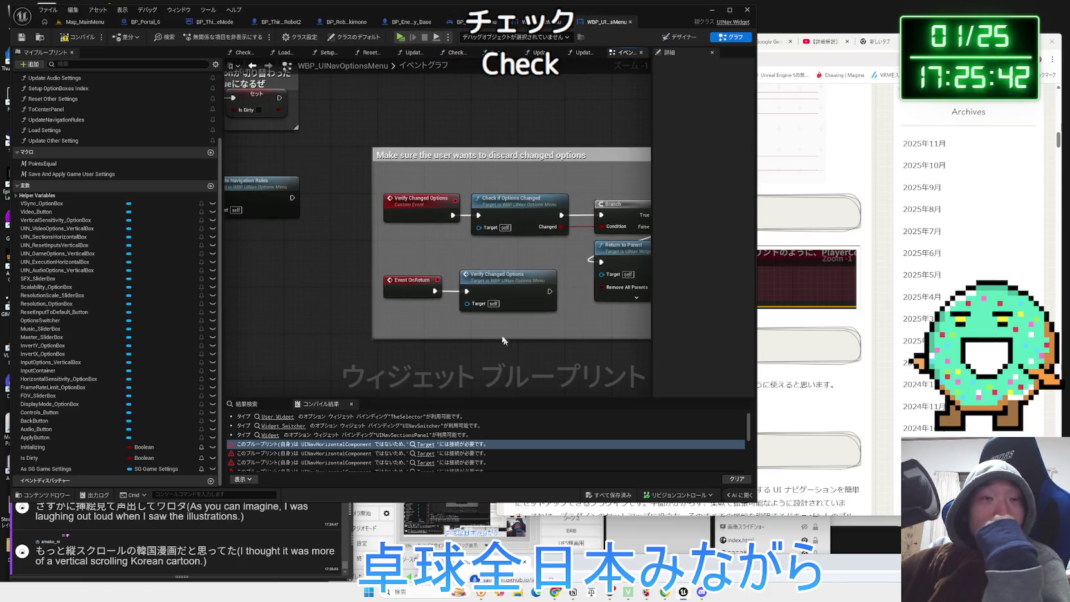
click(412, 283)
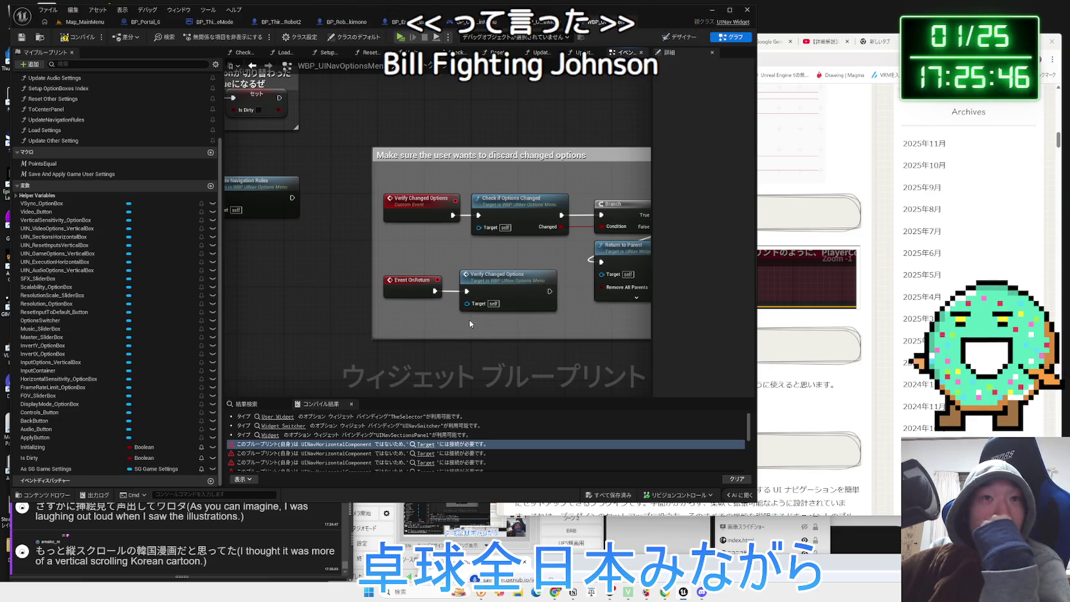
drag(465, 320, 320, 335)
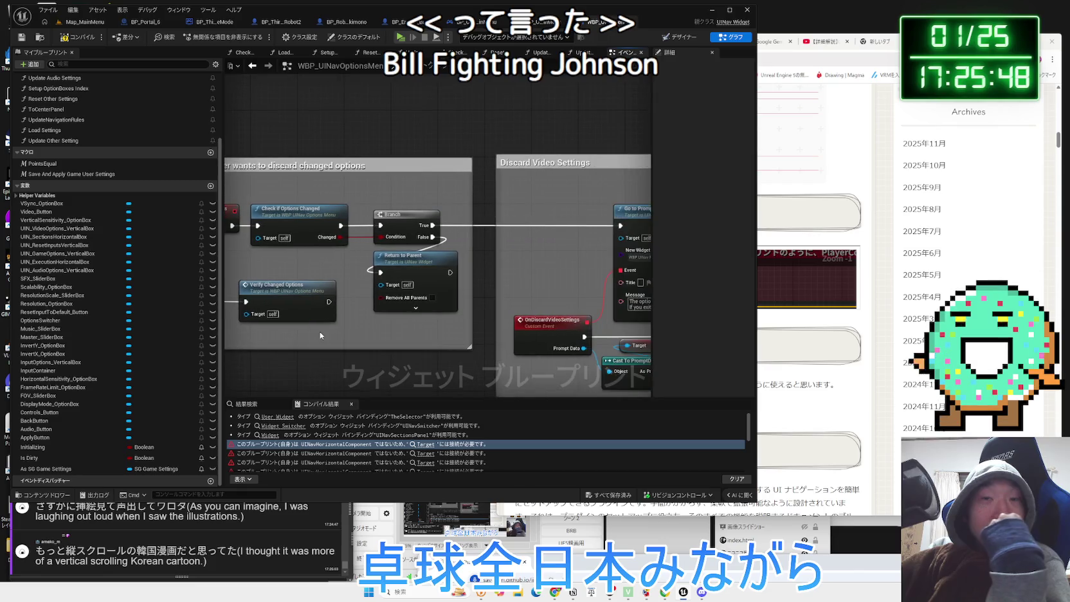
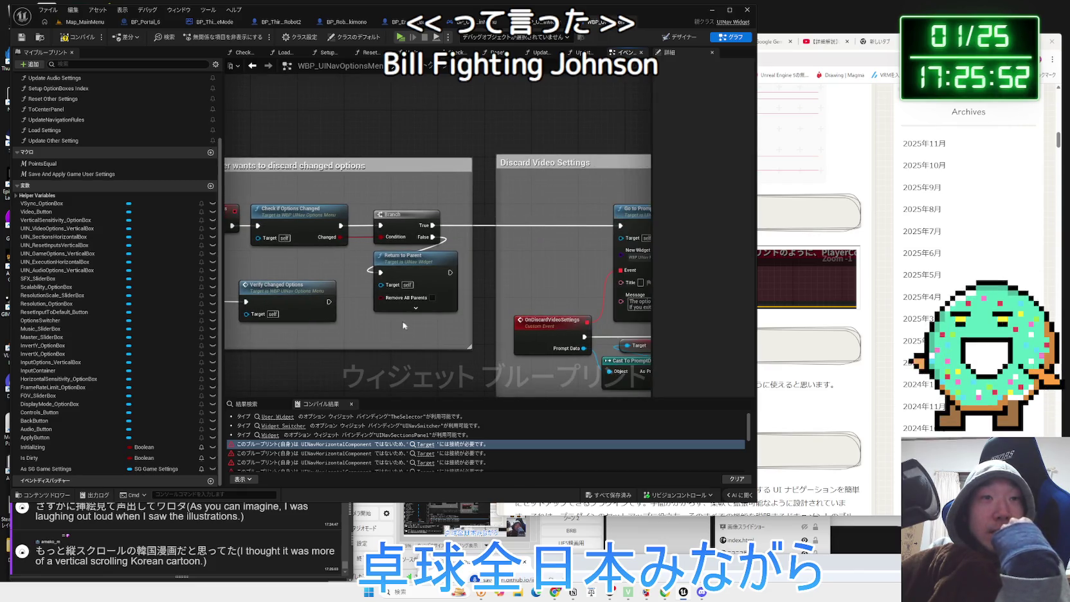
Open the Check If Options Changed function graph from the event graph
drag(342, 280, 375, 272)
click(343, 218)
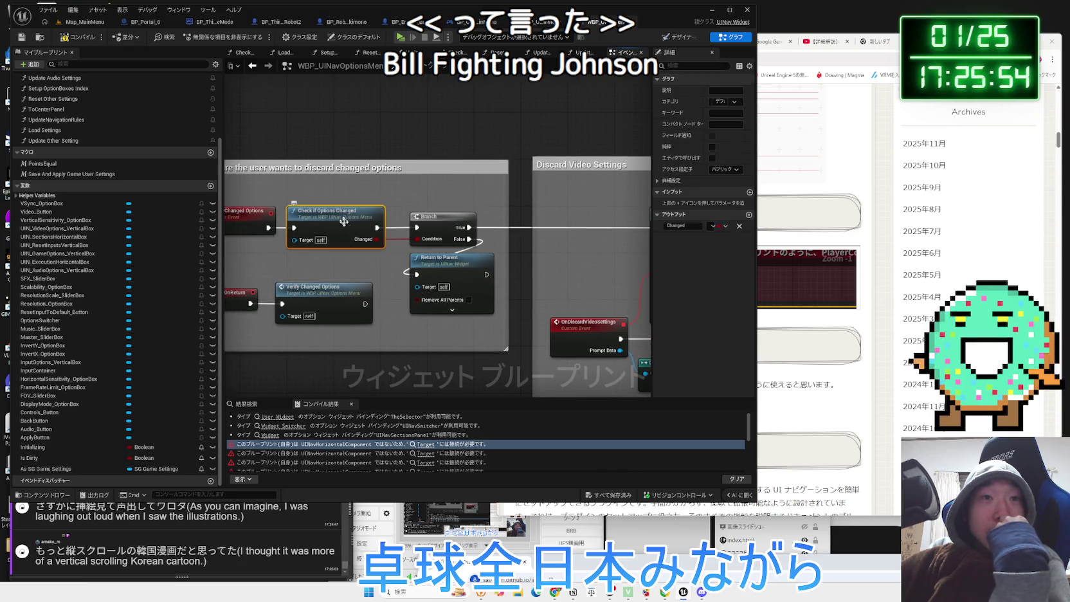
double_click(342, 218)
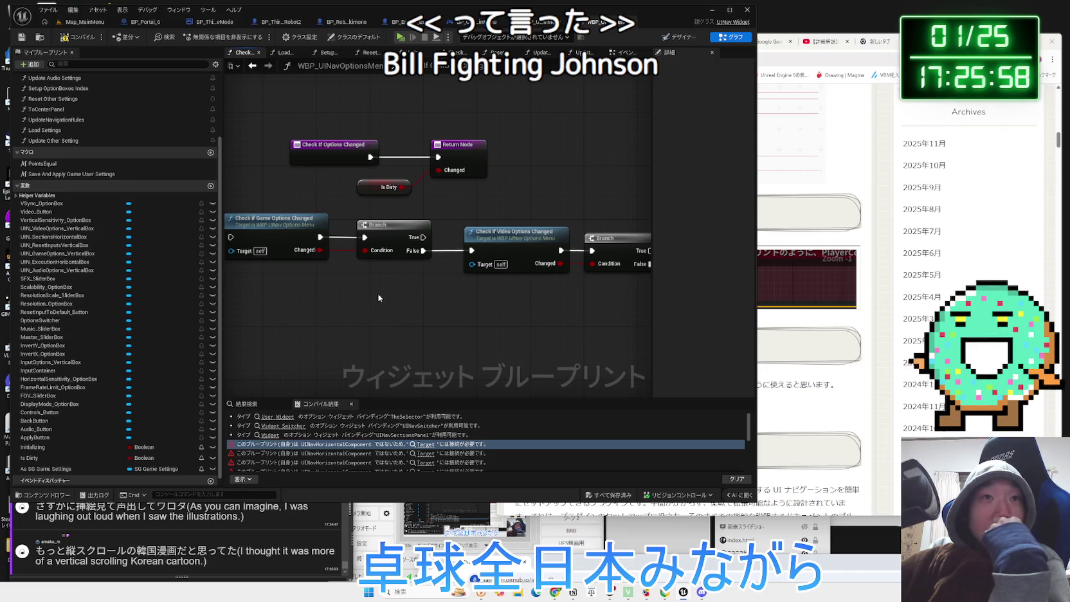
key(alt+Left)
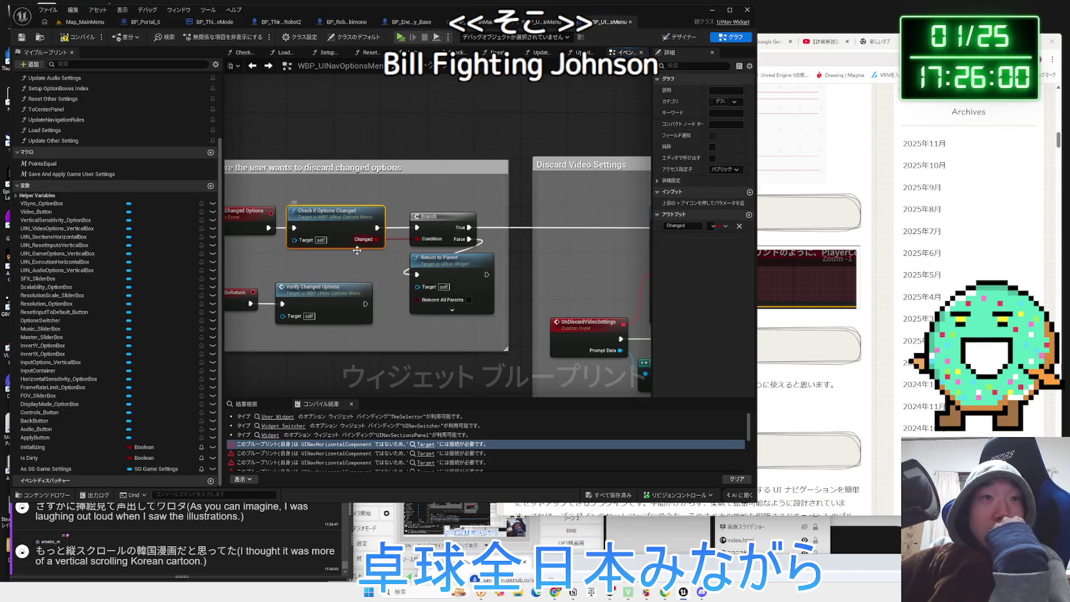
scroll(374, 283, down, 3)
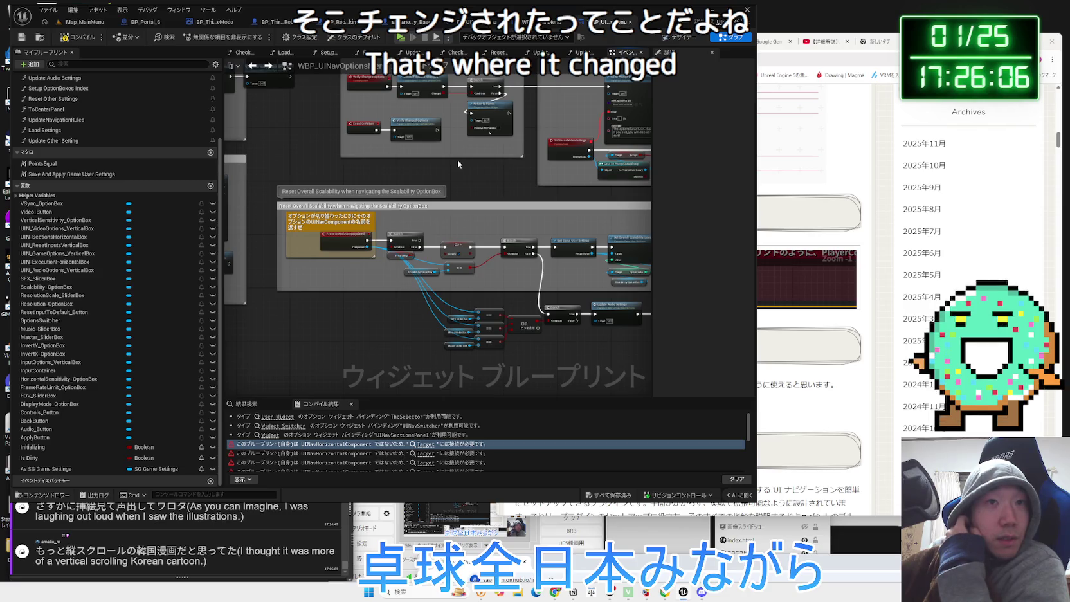
scroll(457, 232, up, 3)
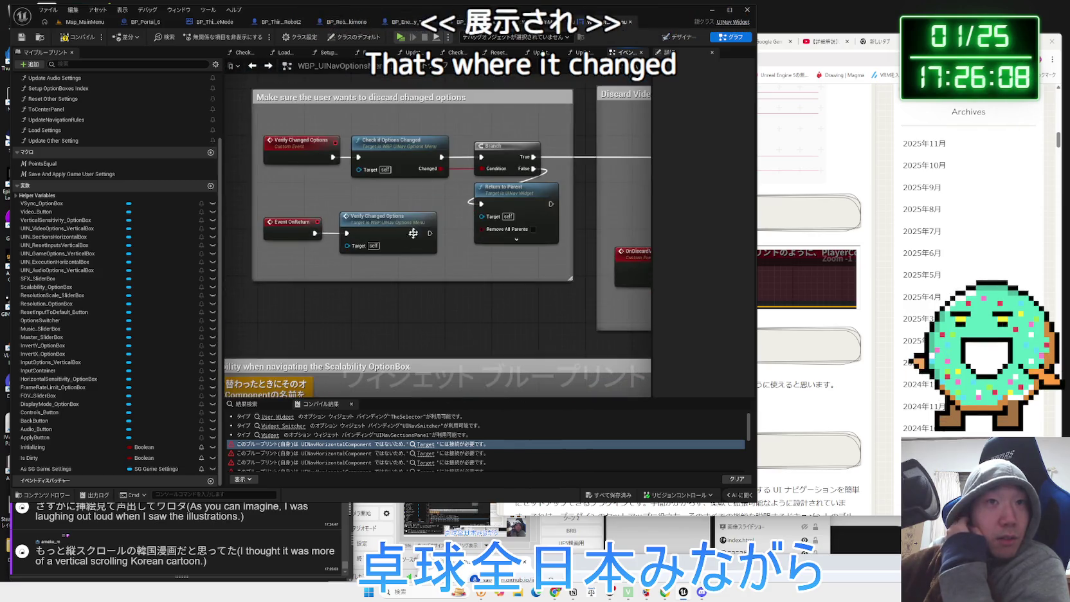
double_click(356, 158)
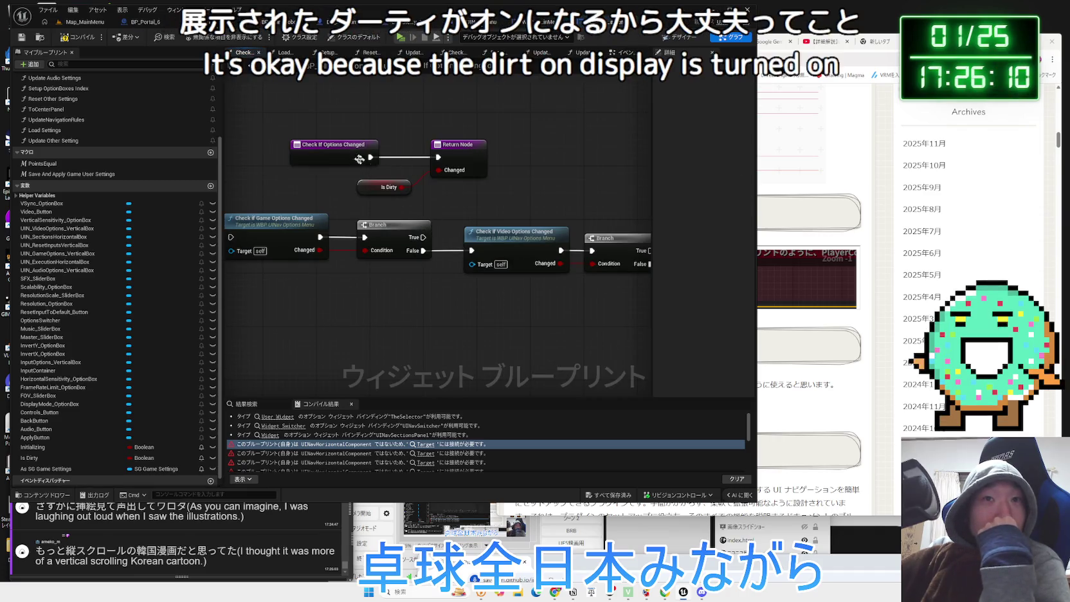
Delete the Return Node that follows Check if Audio Options Changed
scroll(431, 313, down, 1)
click(397, 241)
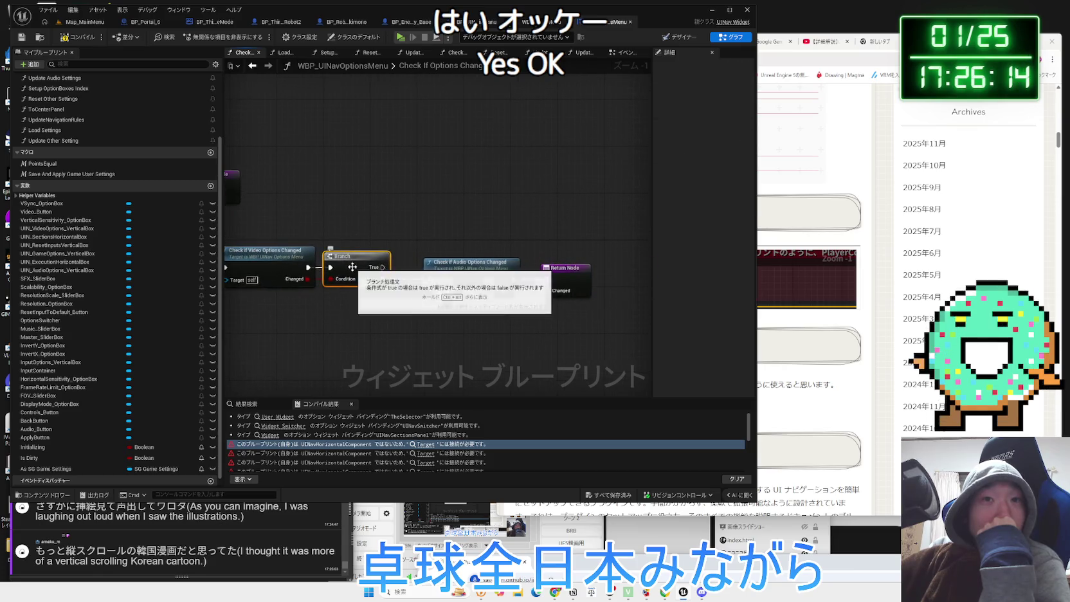
click(482, 278)
click(514, 302)
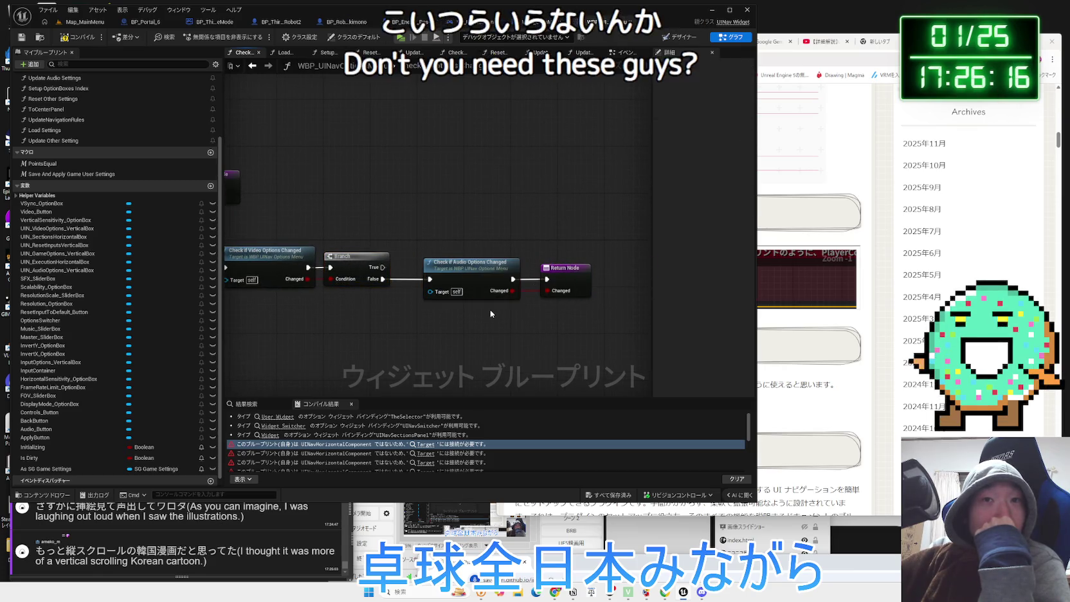
scroll(490, 309, down, 2)
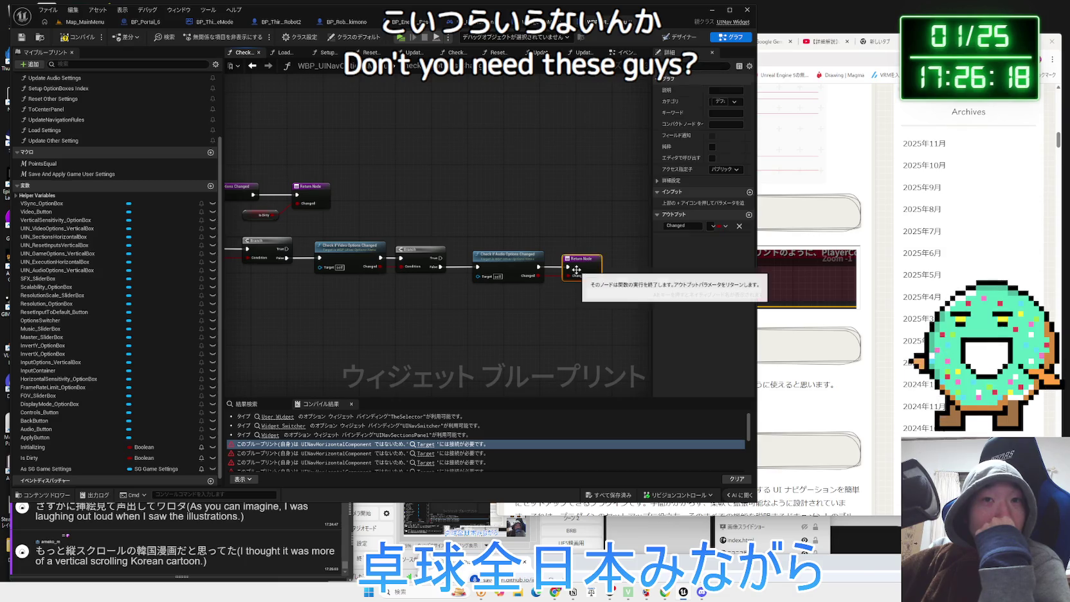
click(576, 273)
key(Delete)
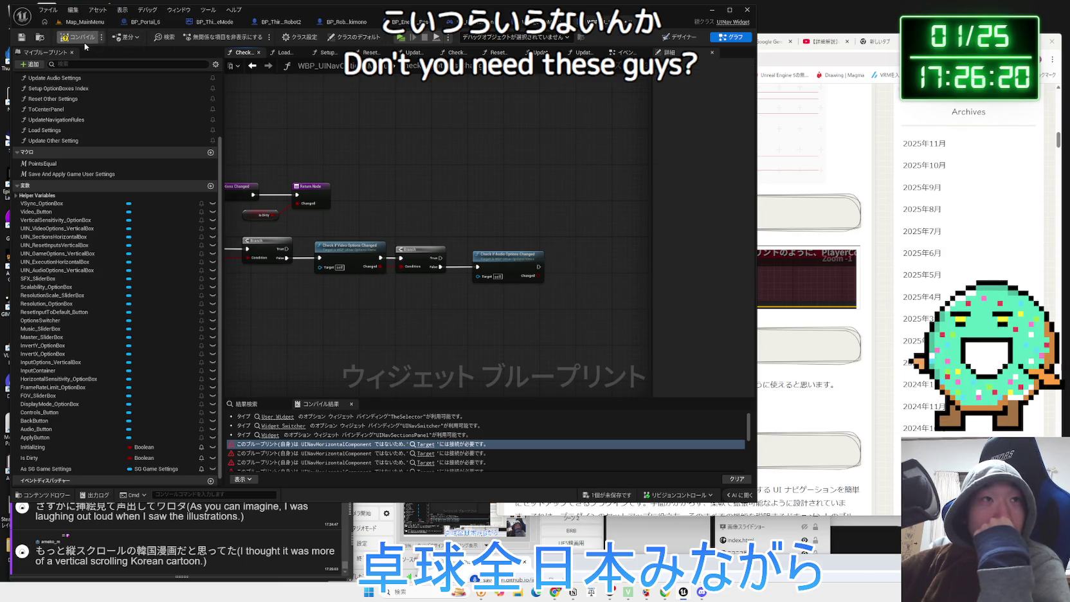
Inspect Check if Audio Options Changed, then jump to the Verify Changed Options event
double_click(521, 260)
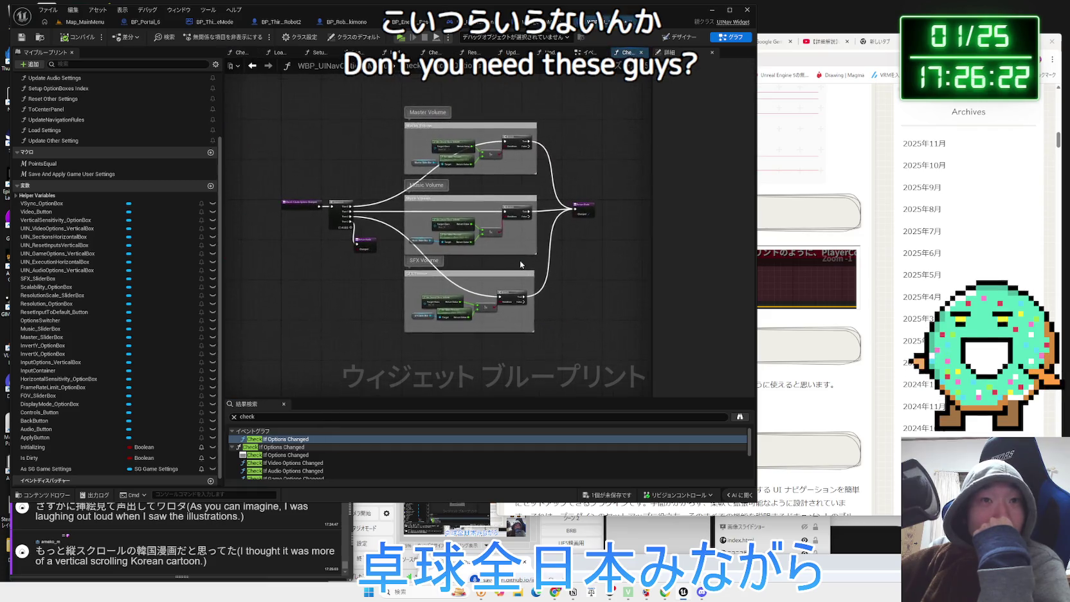
key(alt+Left)
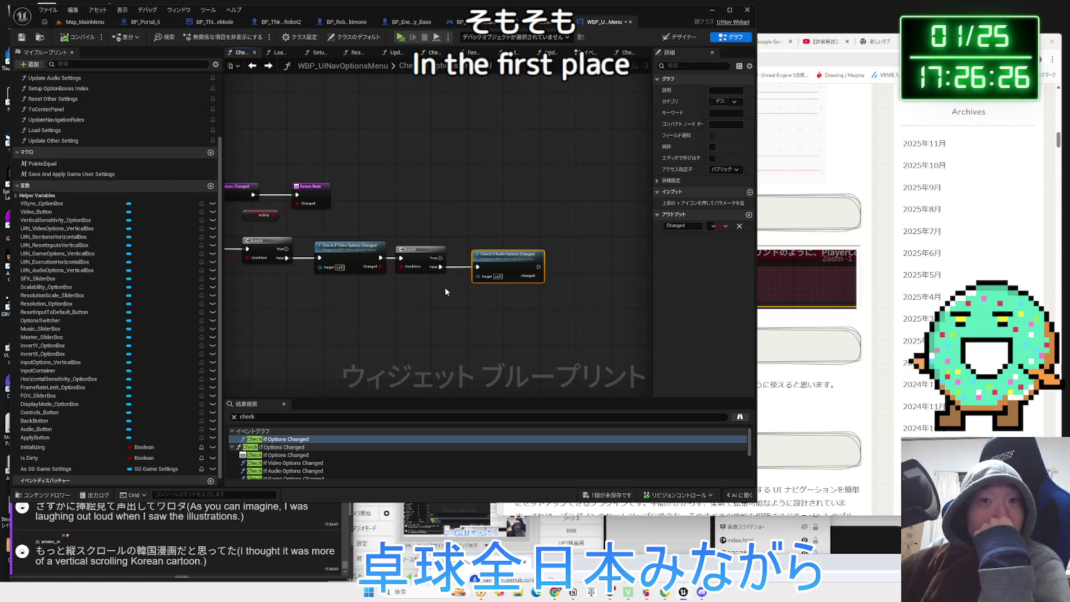
key(alt+Left)
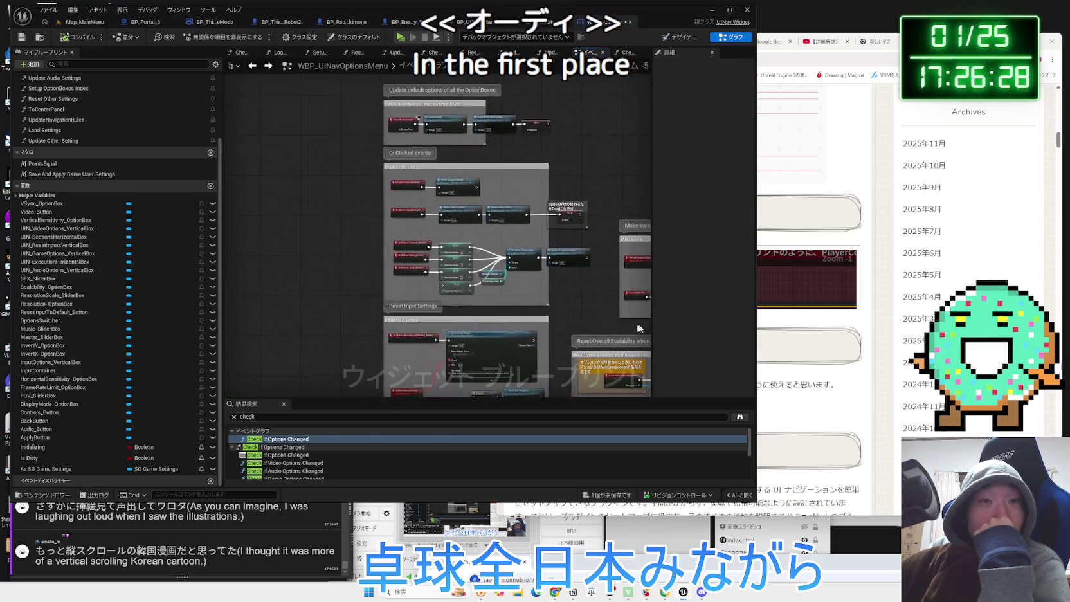
drag(500, 261, 538, 370)
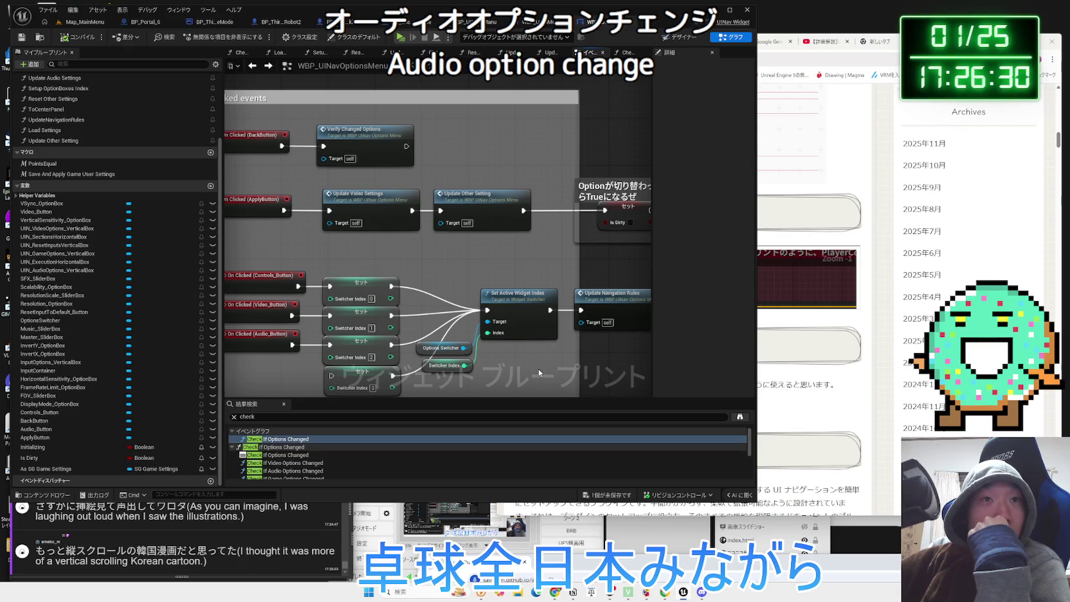
double_click(363, 134)
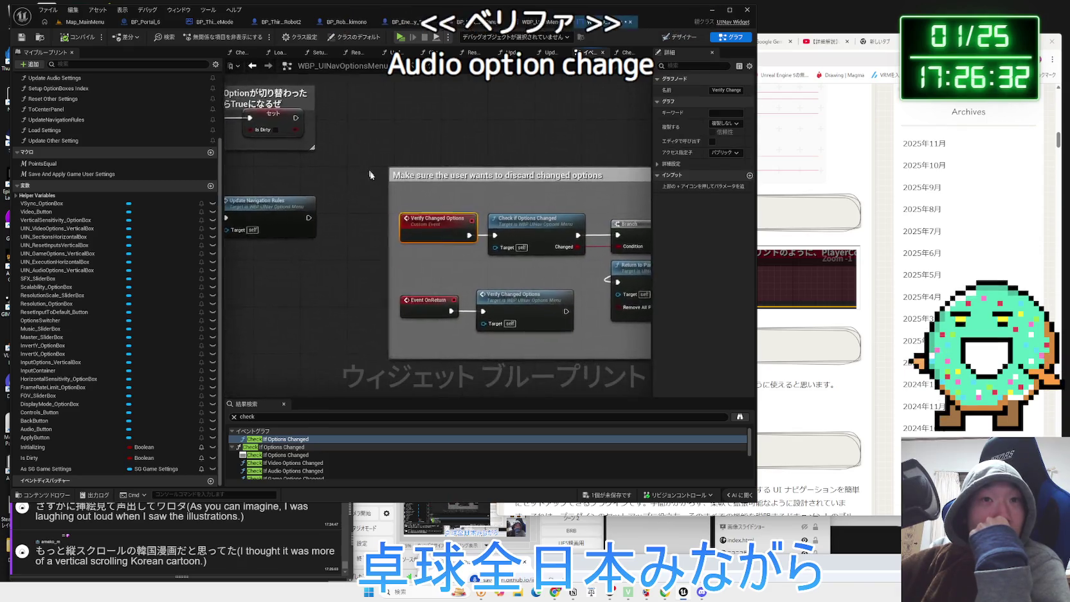
key(alt+Left)
double_click(377, 229)
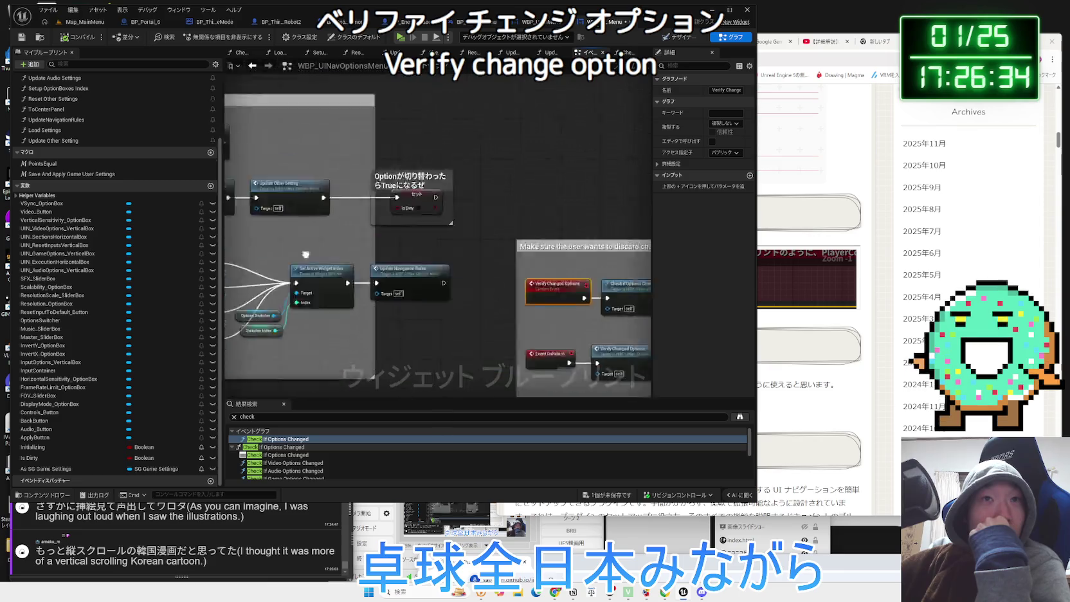
click(351, 214)
Open Setup OptionBoxes Index and browse its Reset Other Settings and Reset Video Settings functions
drag(427, 258, 315, 229)
drag(434, 238, 321, 236)
drag(605, 257, 415, 227)
double_click(400, 235)
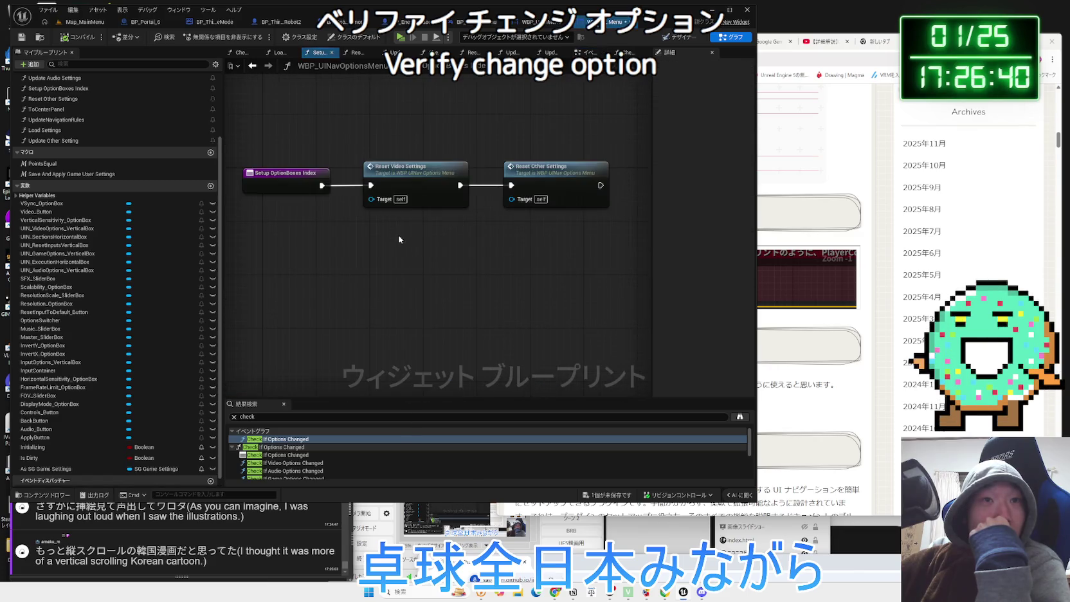
double_click(551, 182)
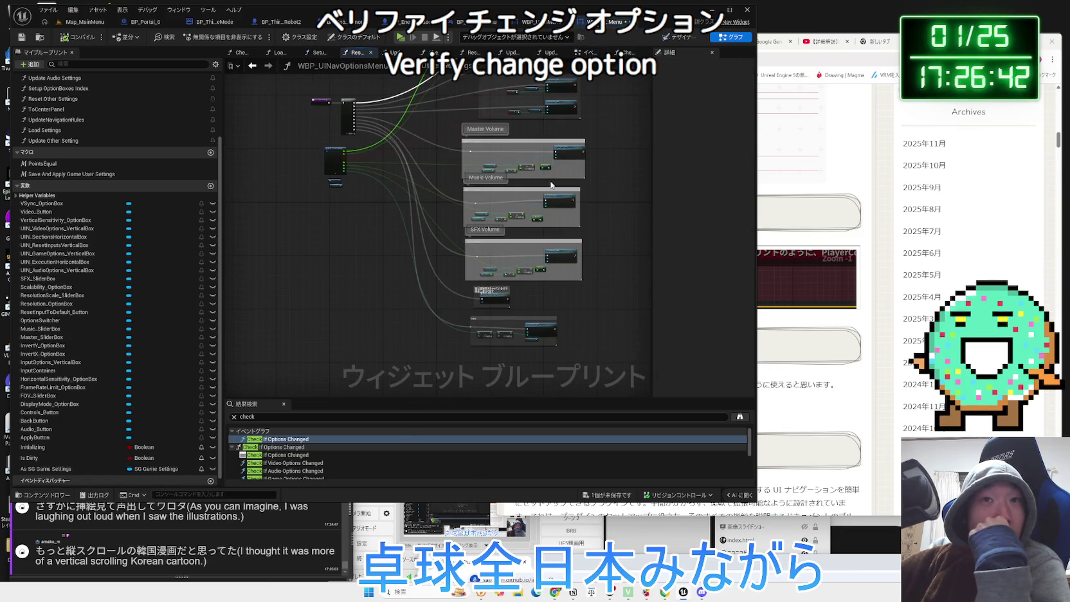
double_click(434, 213)
scroll(422, 202, up, 2)
scroll(367, 307, down, 4)
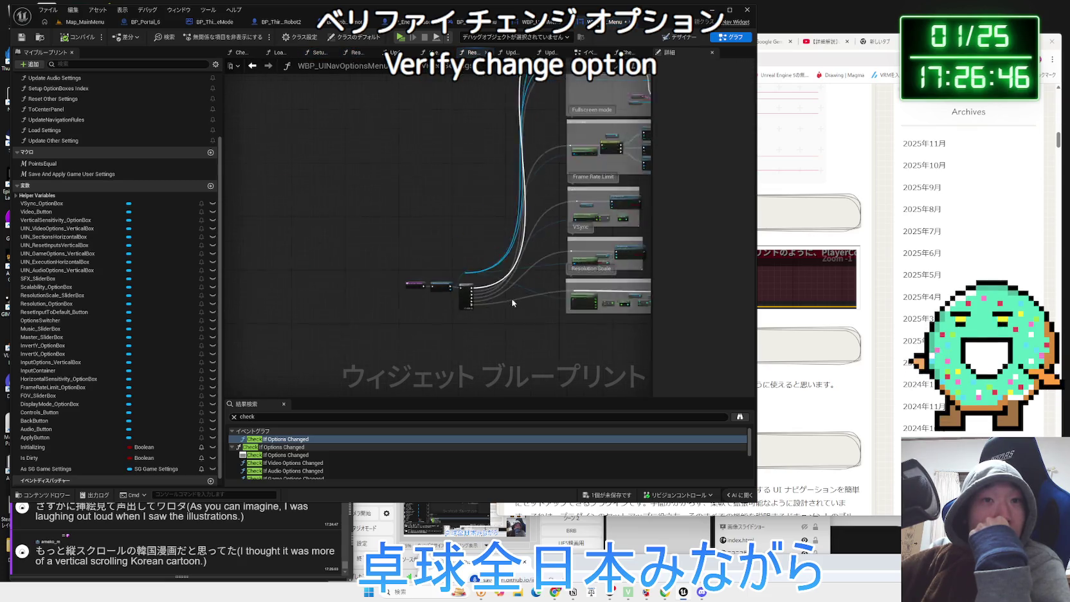
Reopen Reset Other Settings and select its Update Audio Settings node
key(alt+Left)
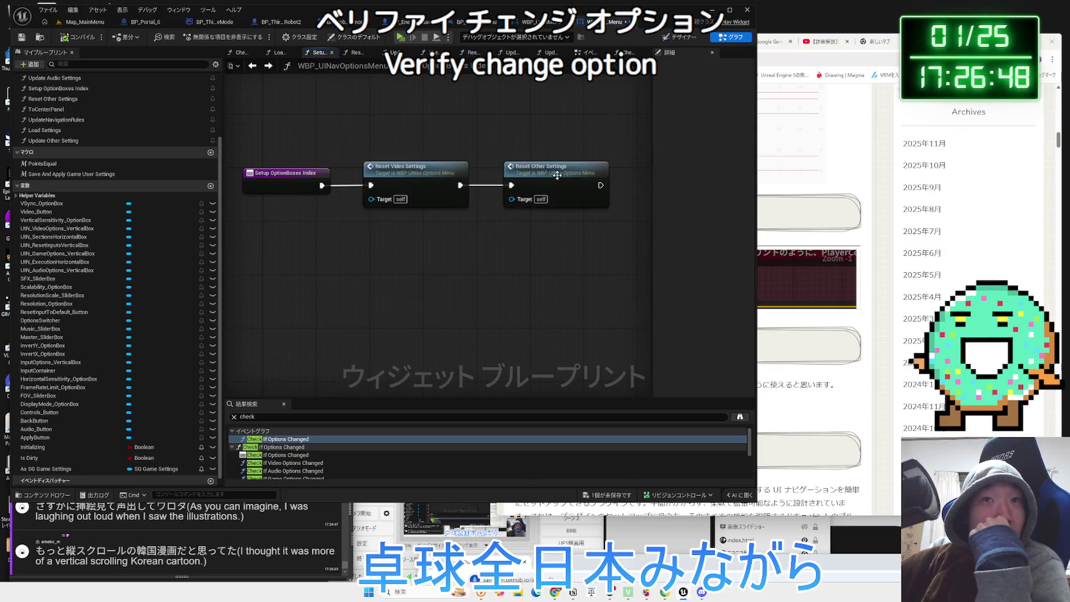
double_click(557, 174)
key(alt+Left)
key(alt+Left)
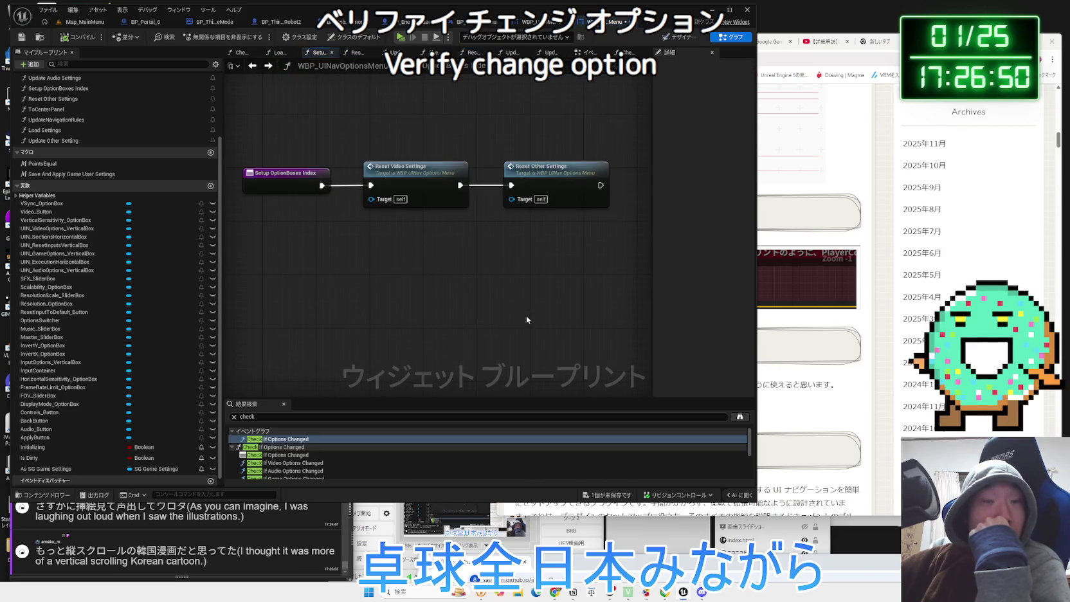
double_click(546, 193)
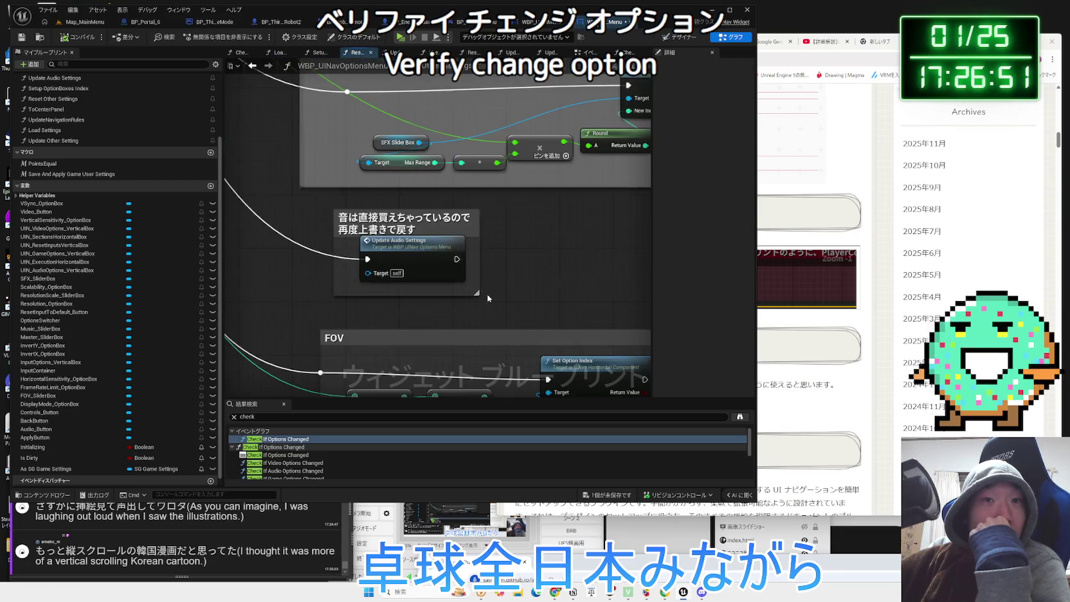
click(416, 257)
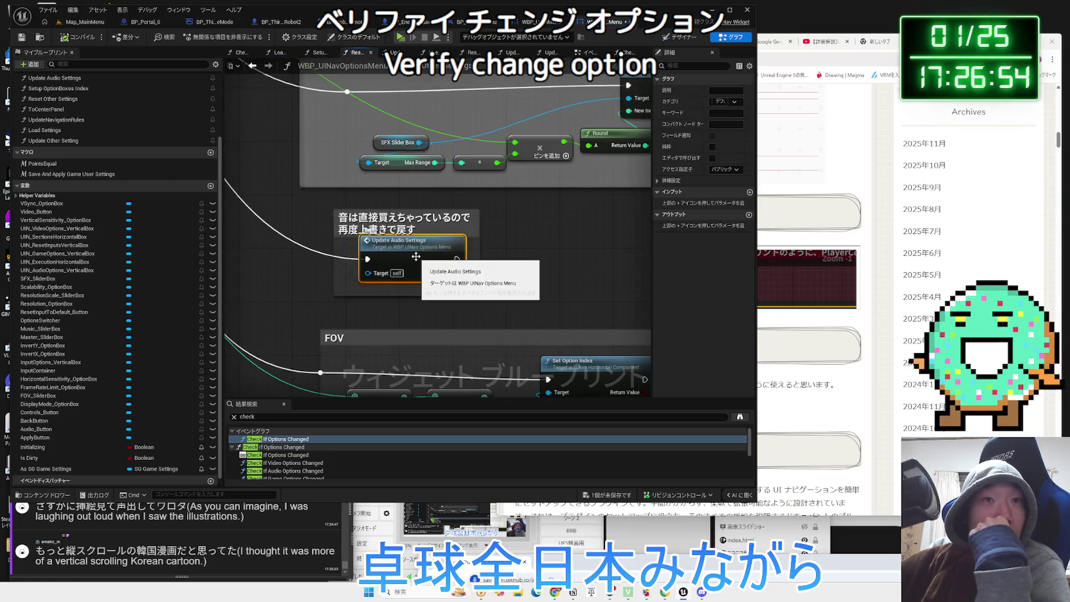
Step back to the Reset Input Settings area and open the Update Navigation Rules function
key(alt+Left)
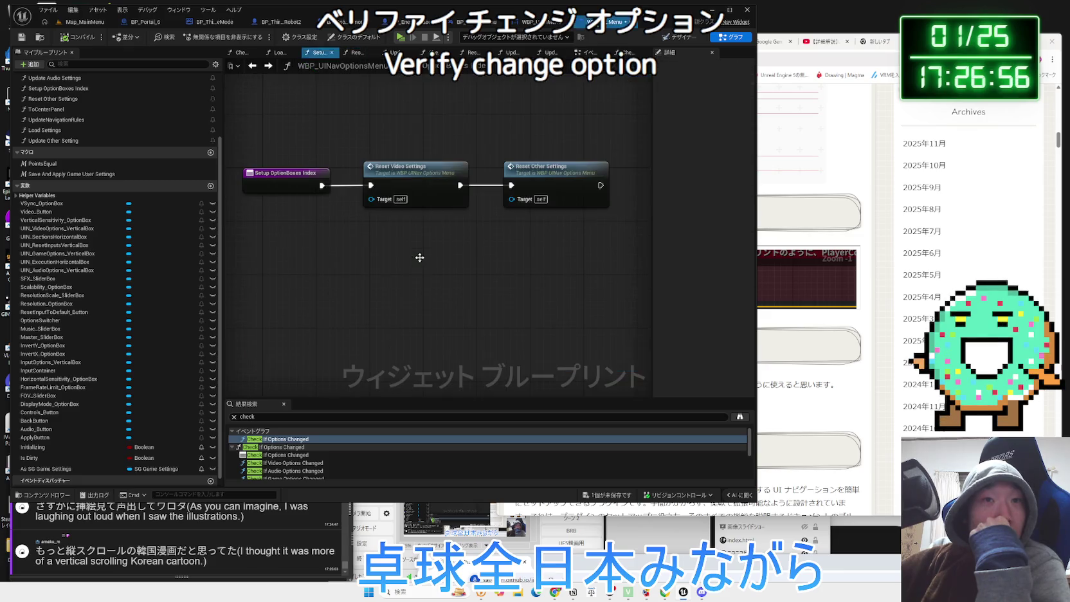
key(alt+Left)
key(alt+Left)
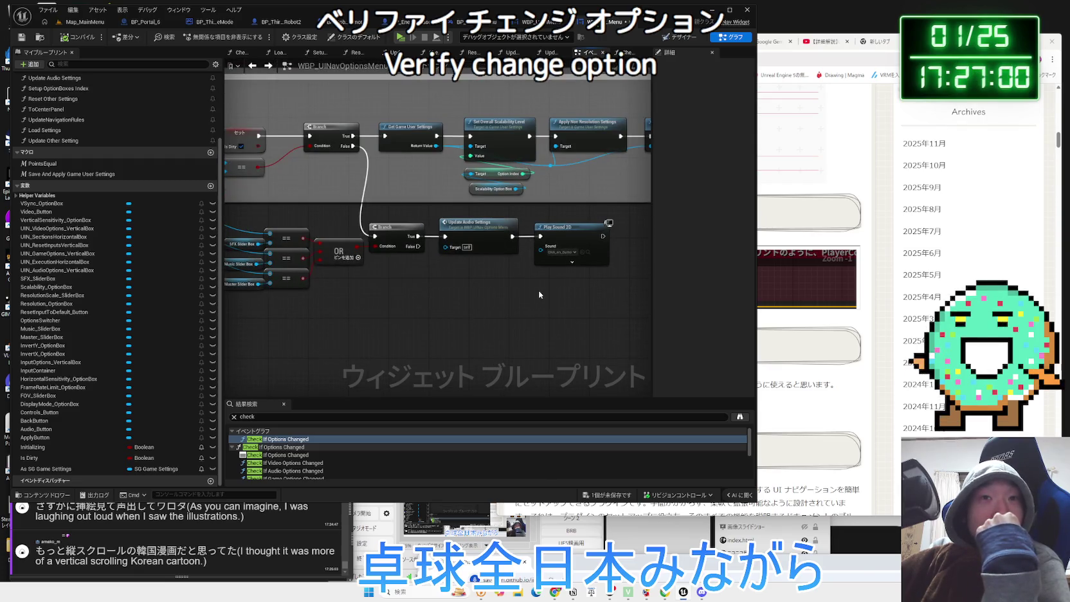
key(alt+Left)
key(alt+Left)
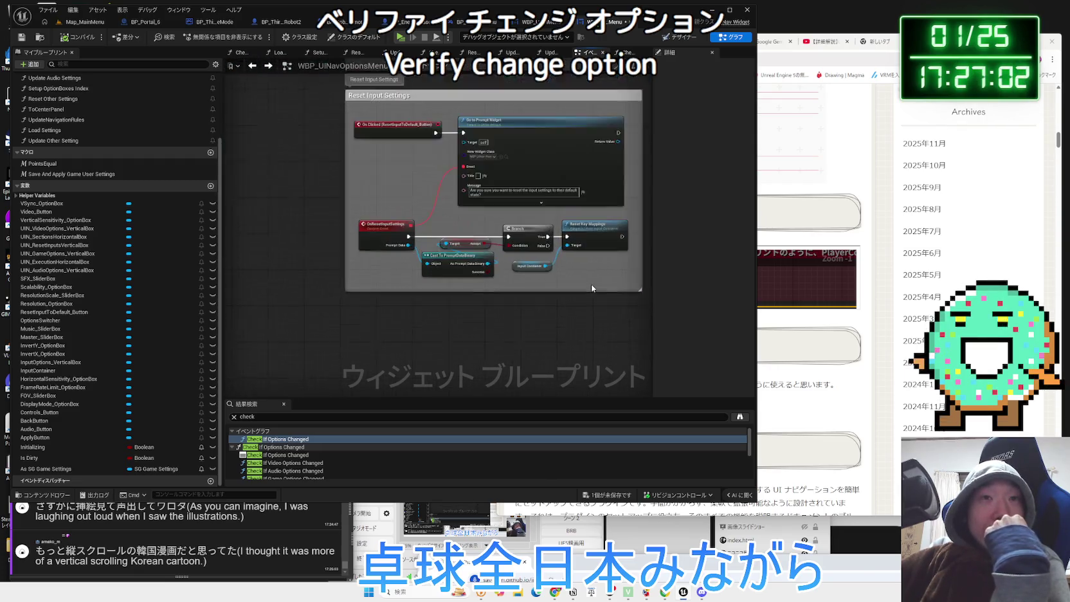
scroll(591, 289, up, 1)
key(alt+Left)
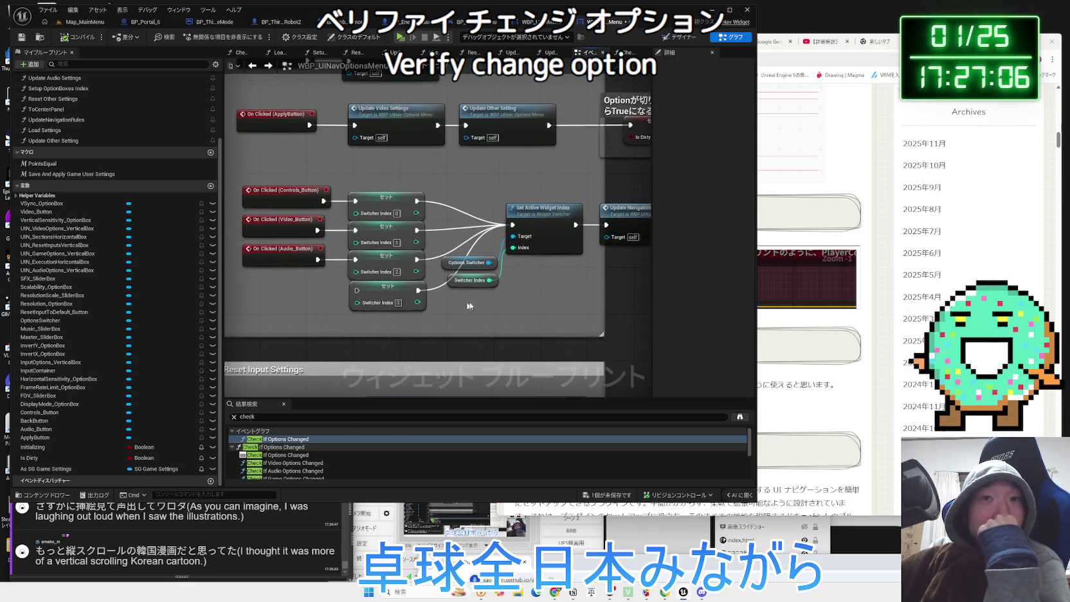
double_click(515, 292)
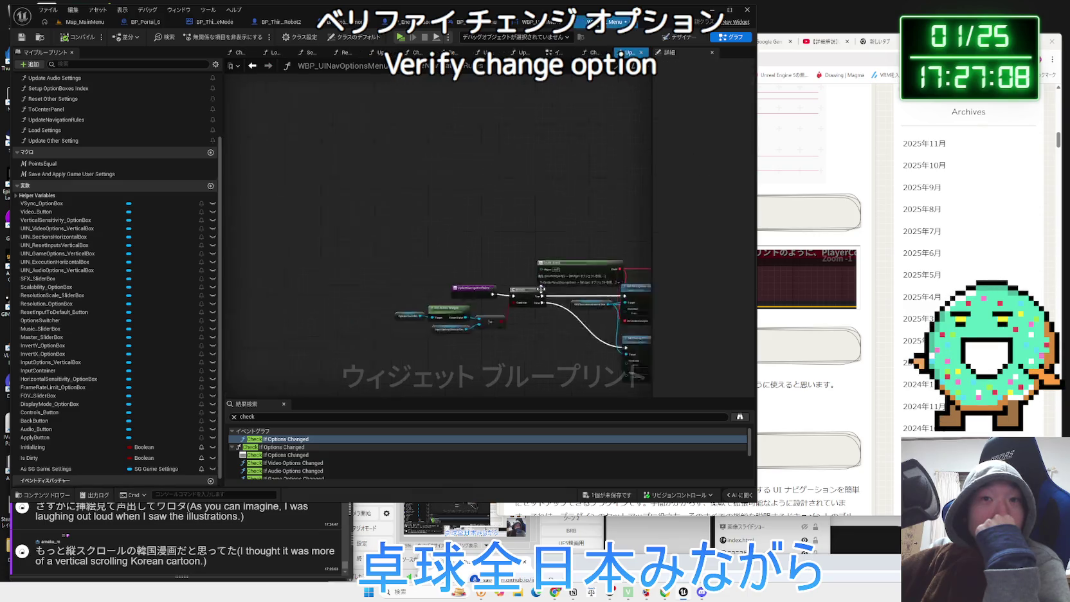
Return to the PreConstruct block, save all assets, and switch to WBP_UINavMainMenu
key(alt+Left)
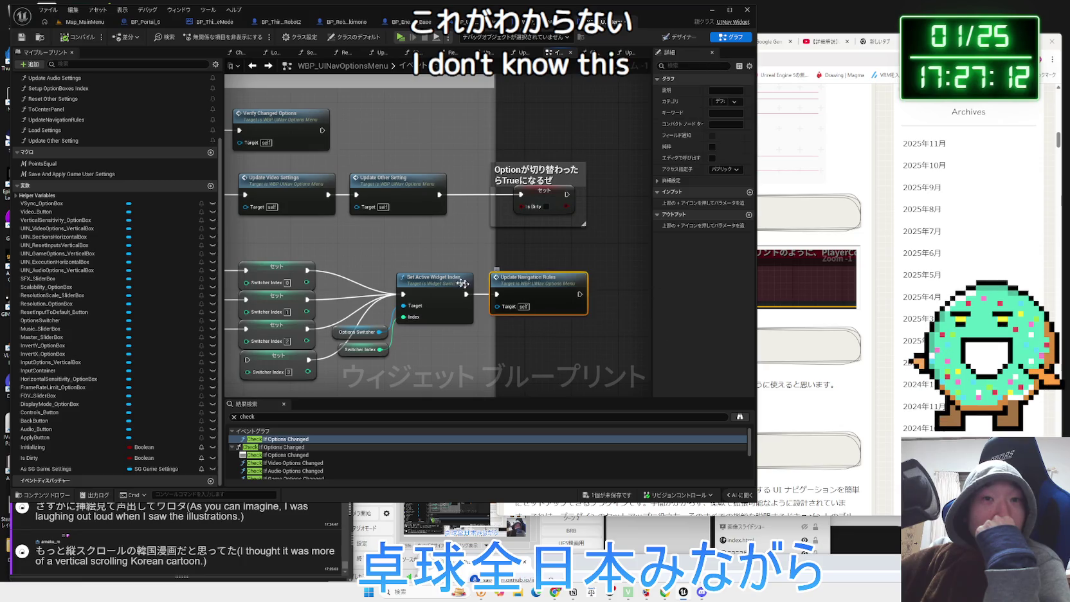
key(alt+Left)
key(alt+Left)
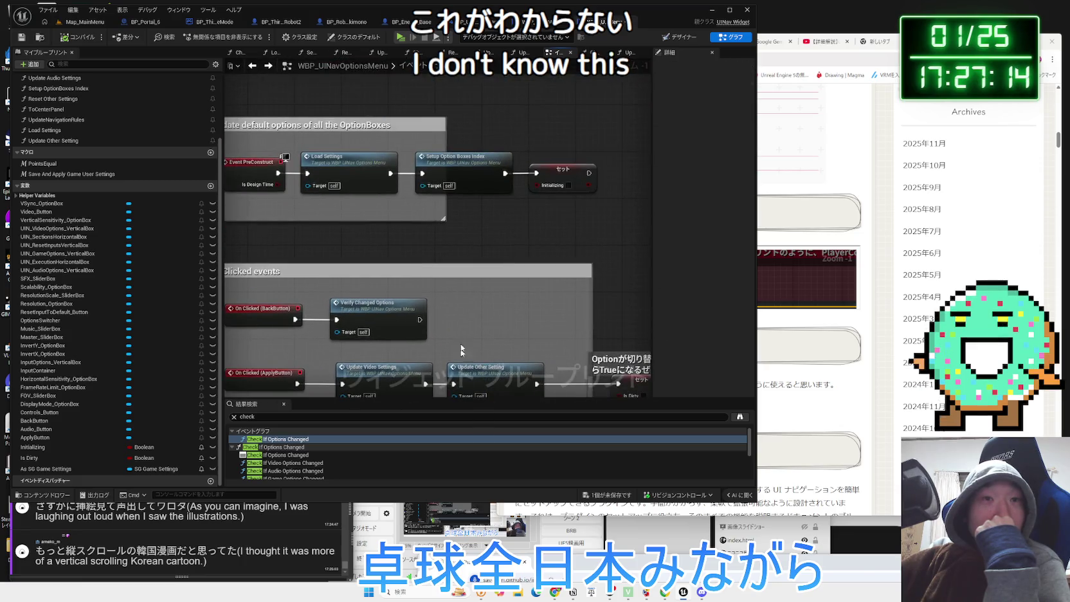
key(alt+Left)
key(alt+Left)
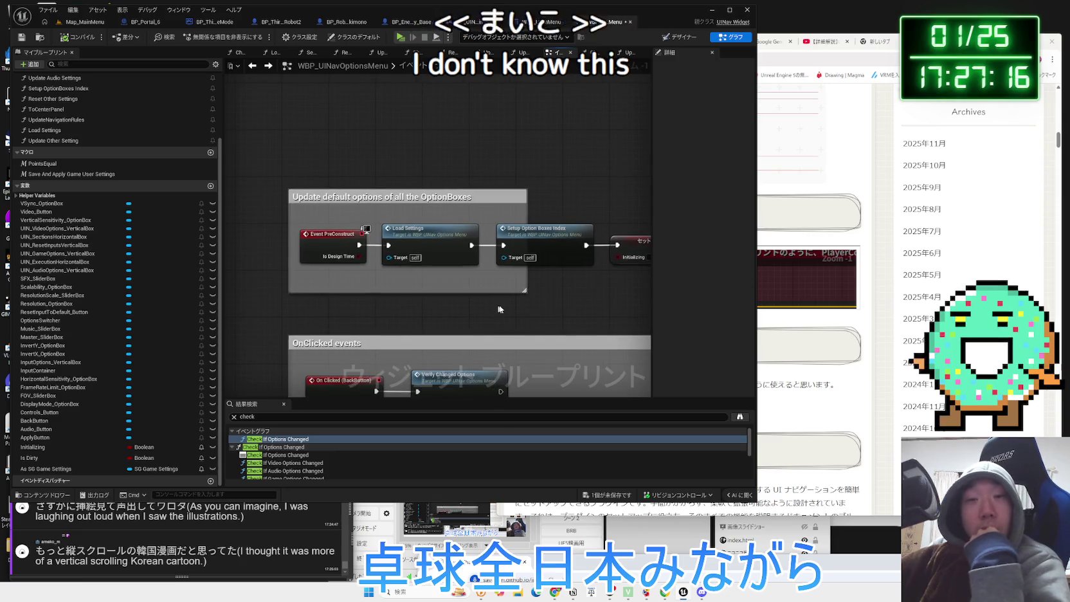
click(608, 498)
click(602, 412)
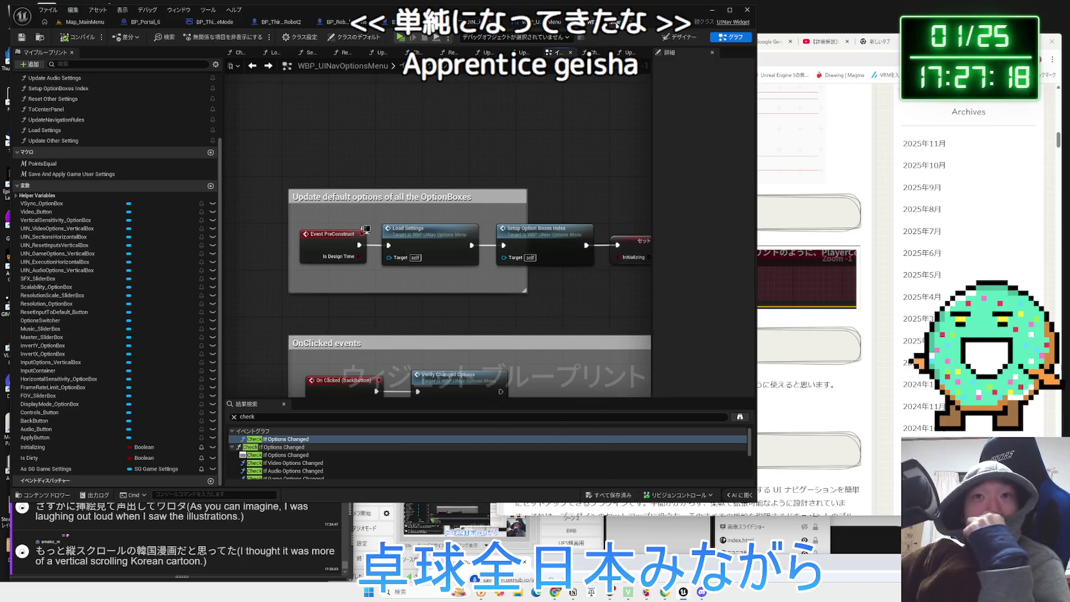
click(609, 23)
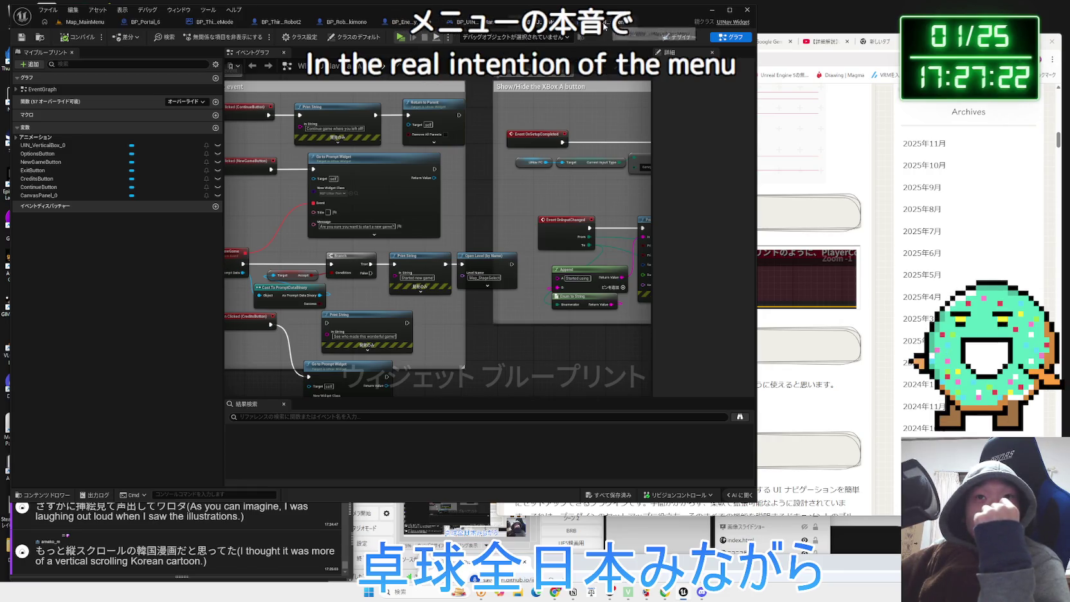
Zoom around the main menu graph, view its Designer, then return to WBP_UINavOptionsMenu's graph
scroll(493, 231, down, 3)
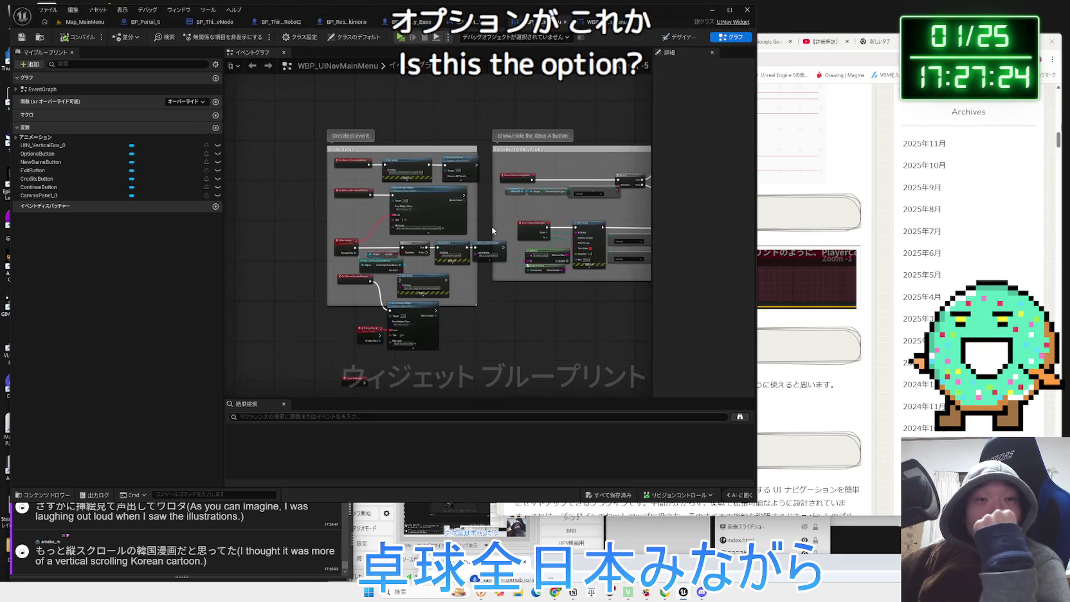
scroll(508, 238, up, 2)
scroll(409, 330, down, 2)
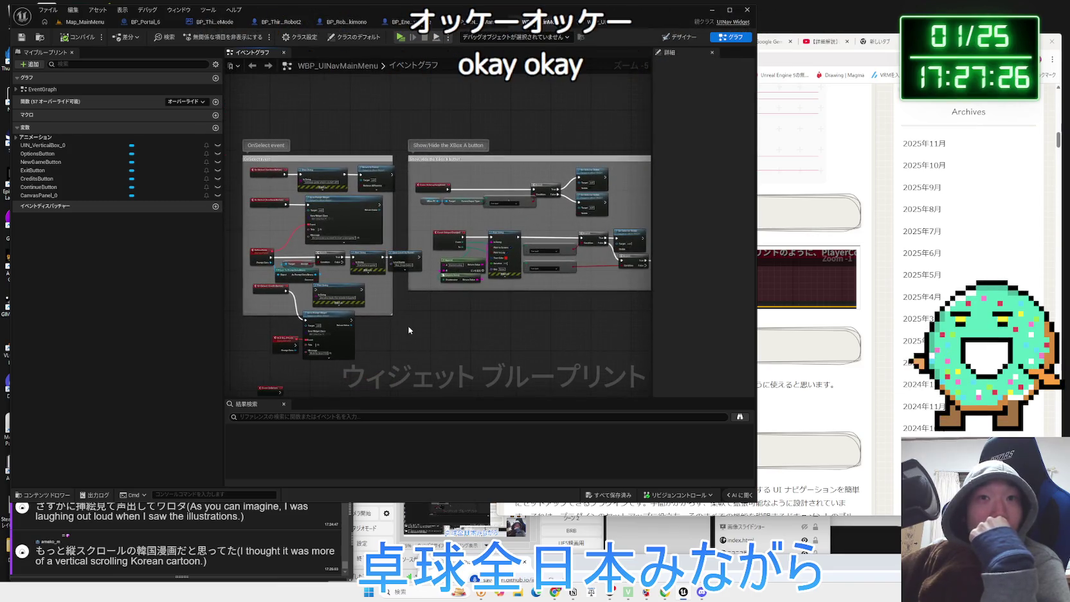
scroll(458, 315, up, 3)
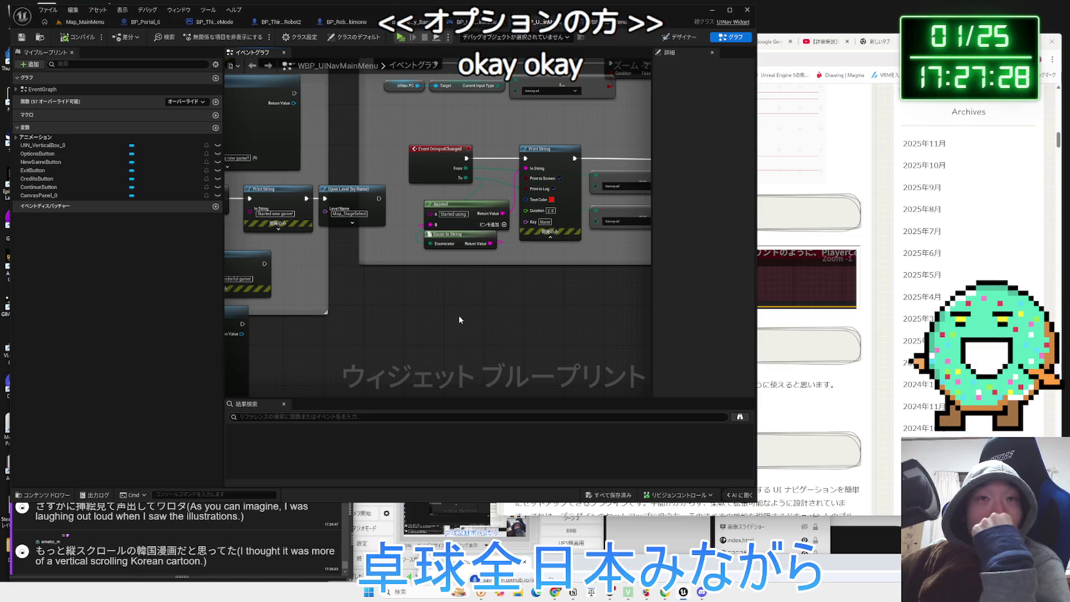
click(673, 39)
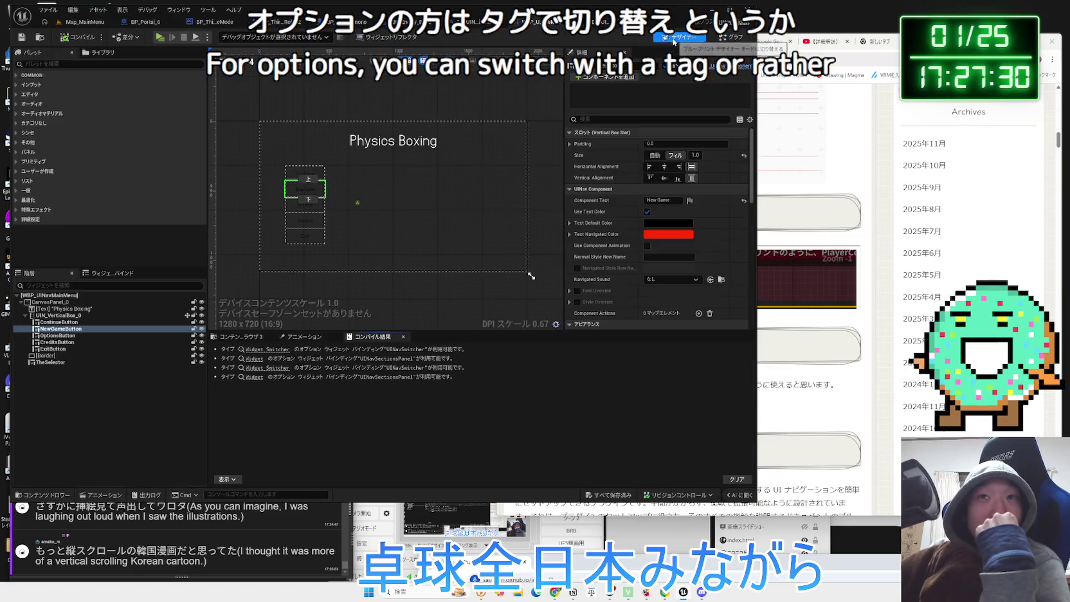
click(489, 22)
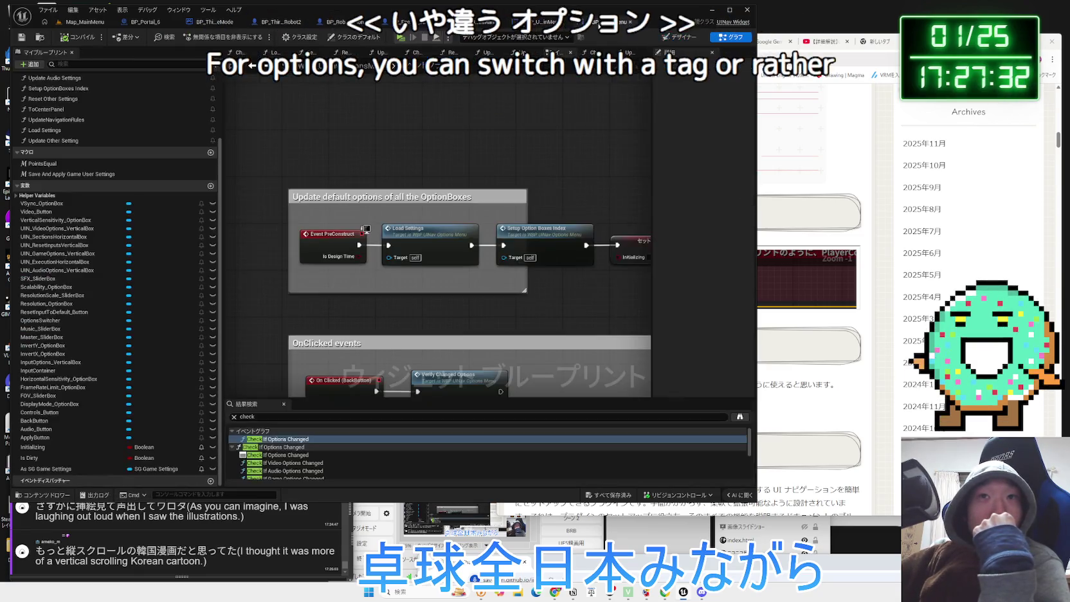
Inspect the Controls_Button click event and the Options Switcher variable node
scroll(371, 226, up, 2)
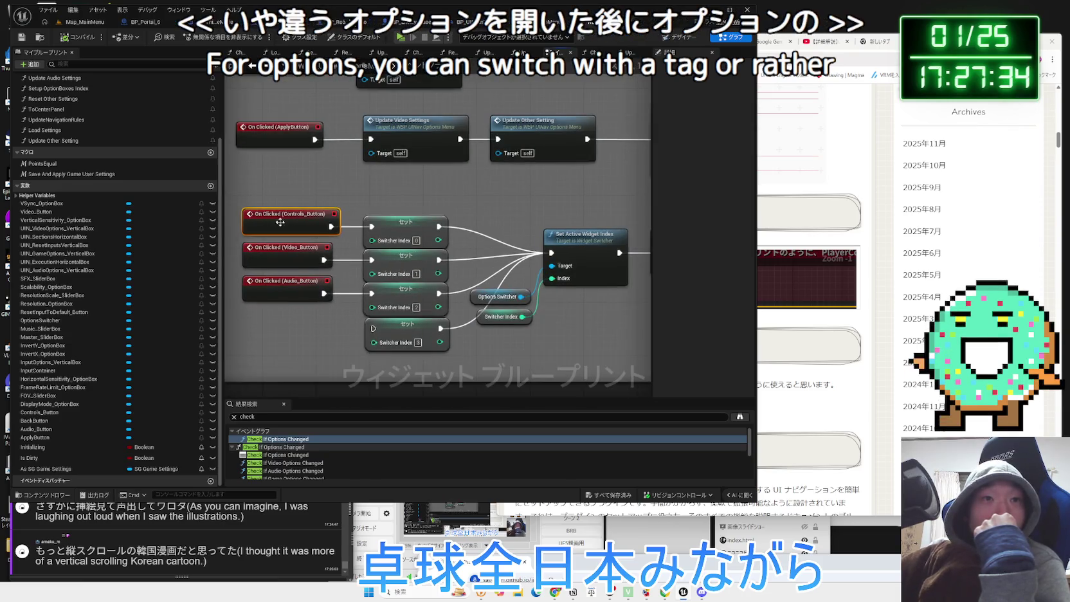
click(286, 225)
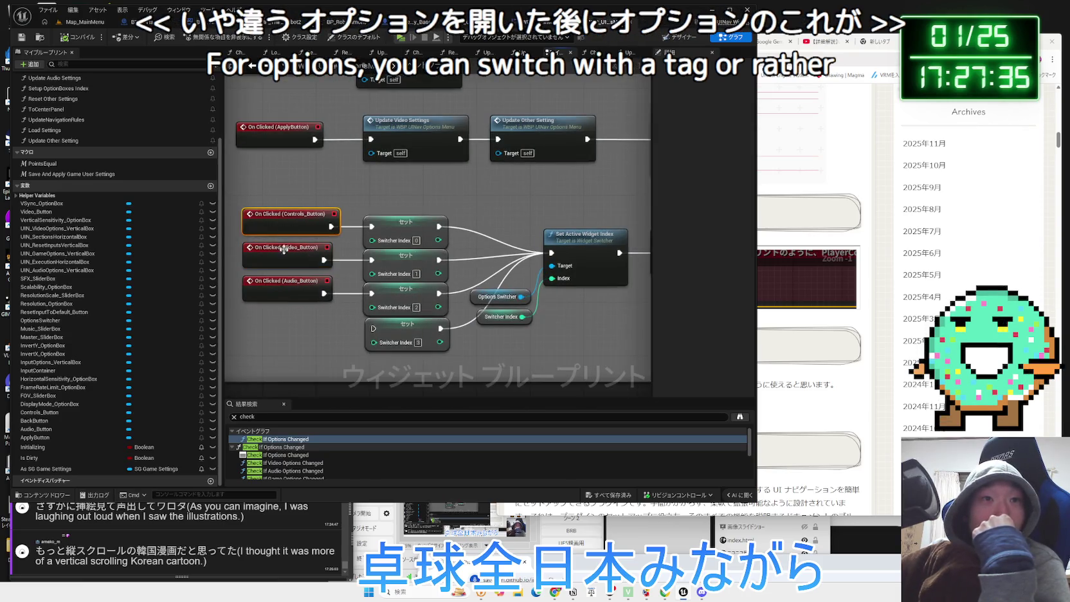
click(298, 314)
scroll(301, 314, down, 1)
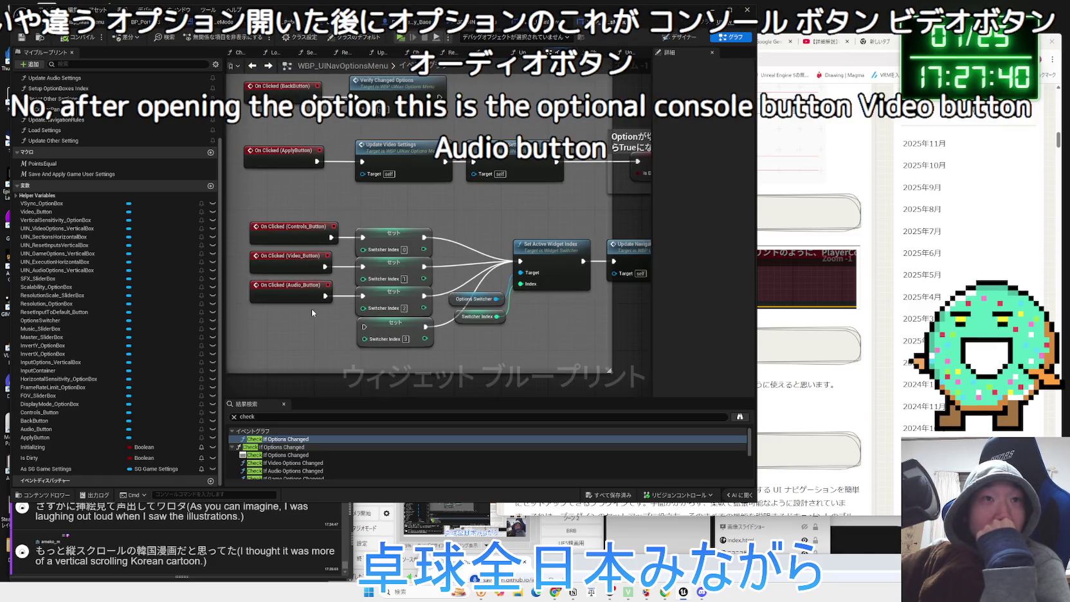
scroll(312, 309, down, 2)
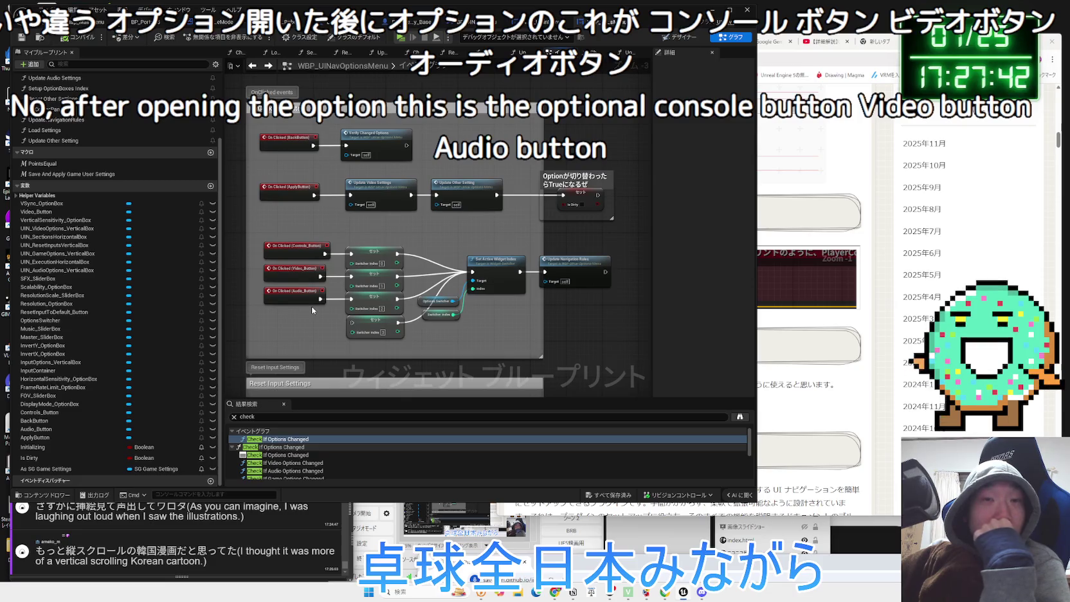
scroll(482, 315, up, 3)
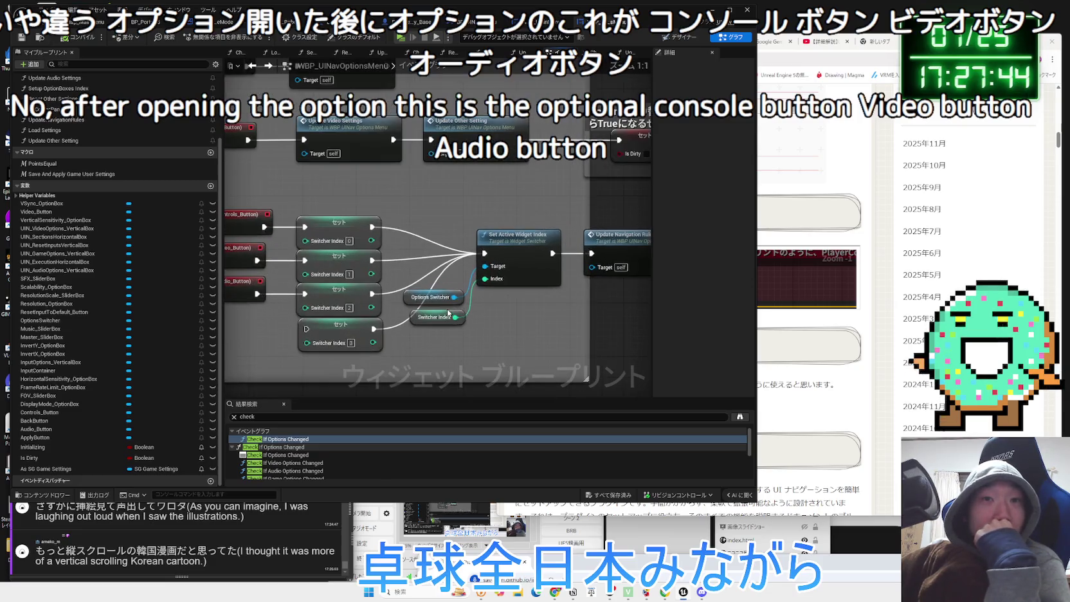
click(377, 293)
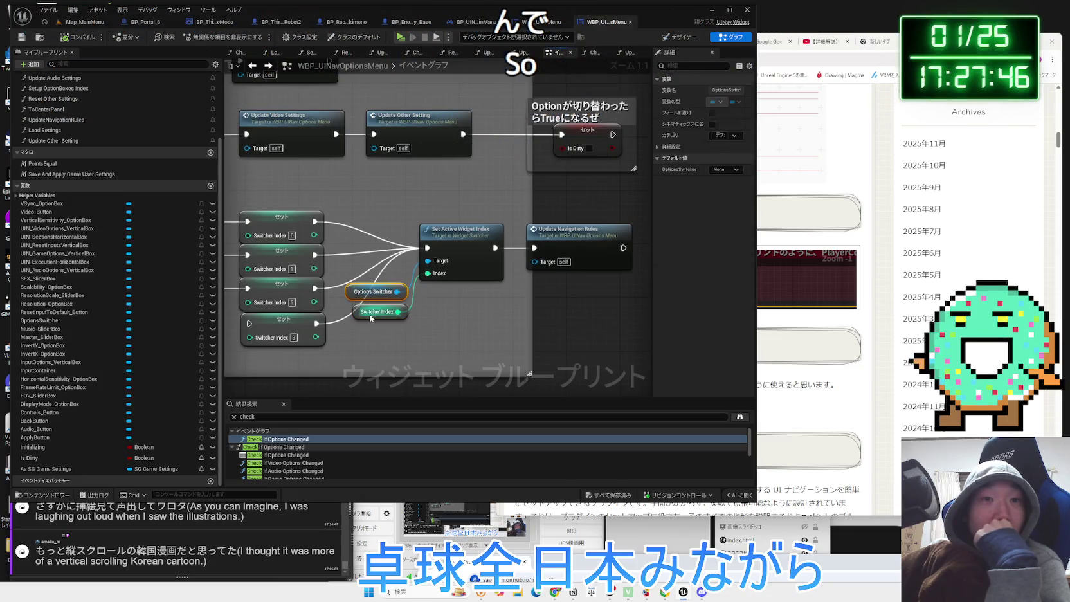
click(429, 309)
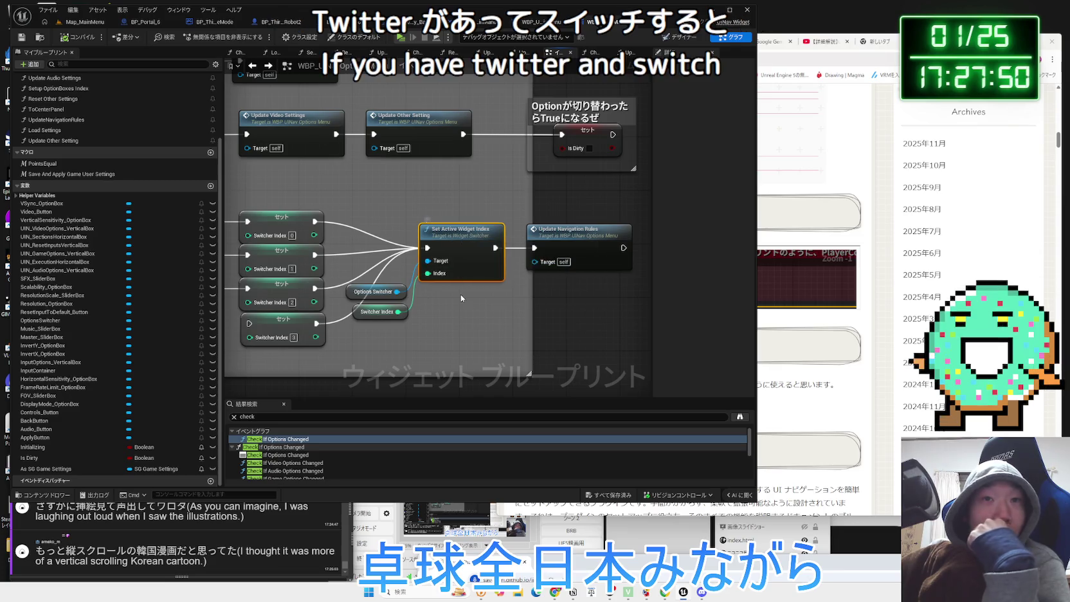
click(377, 292)
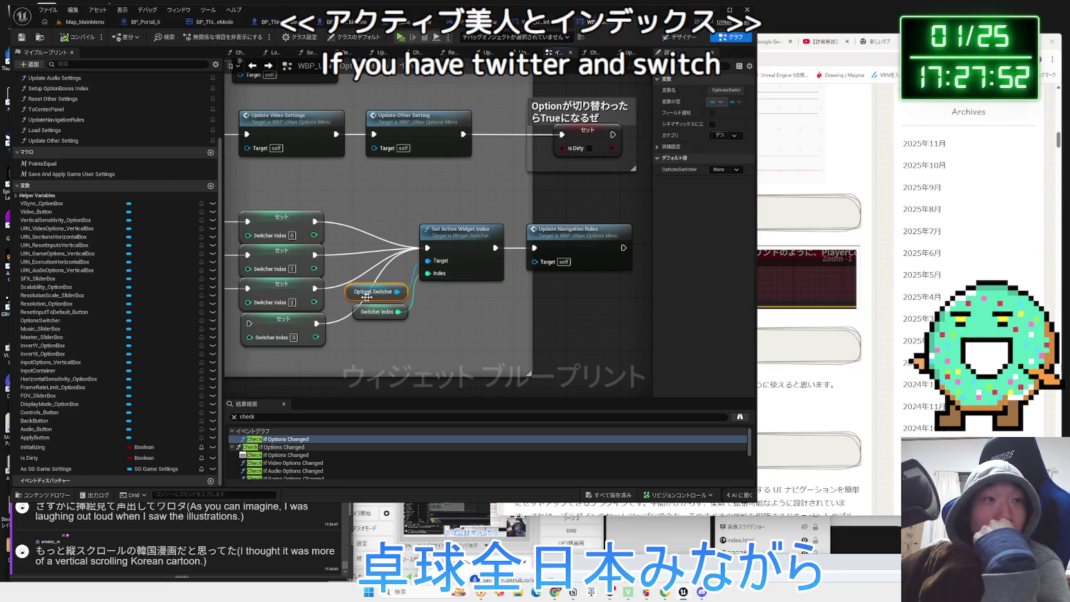
Open the options menu Designer and select the Size Box
scroll(106, 214, up, 2)
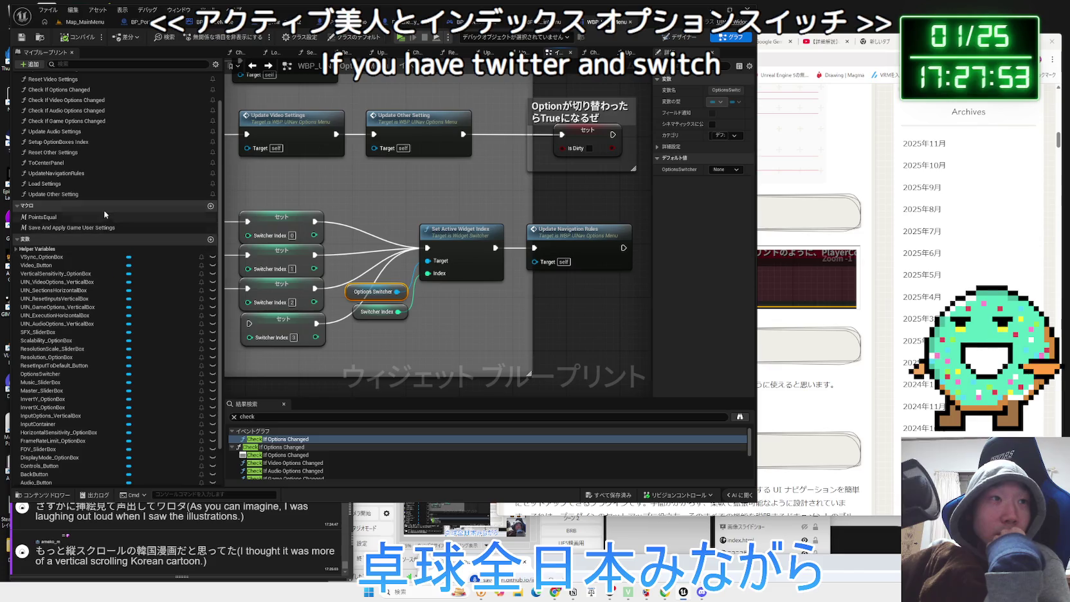
click(680, 37)
click(49, 342)
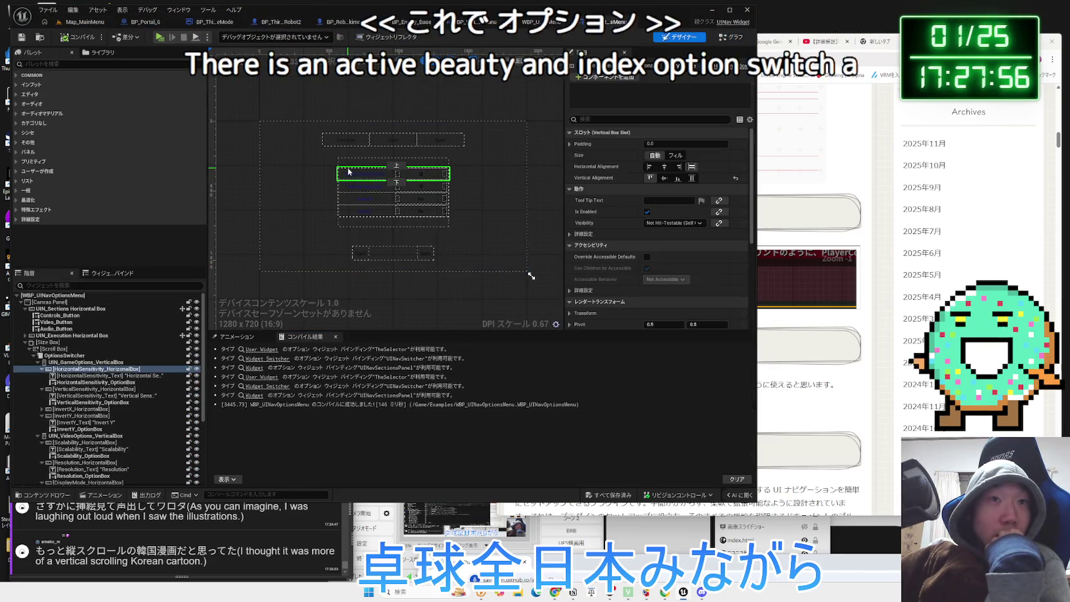
Browse the Size Box hierarchy: UIN_Sections, Controls_Button, UIN_Execution and the Scroll Box
click(25, 342)
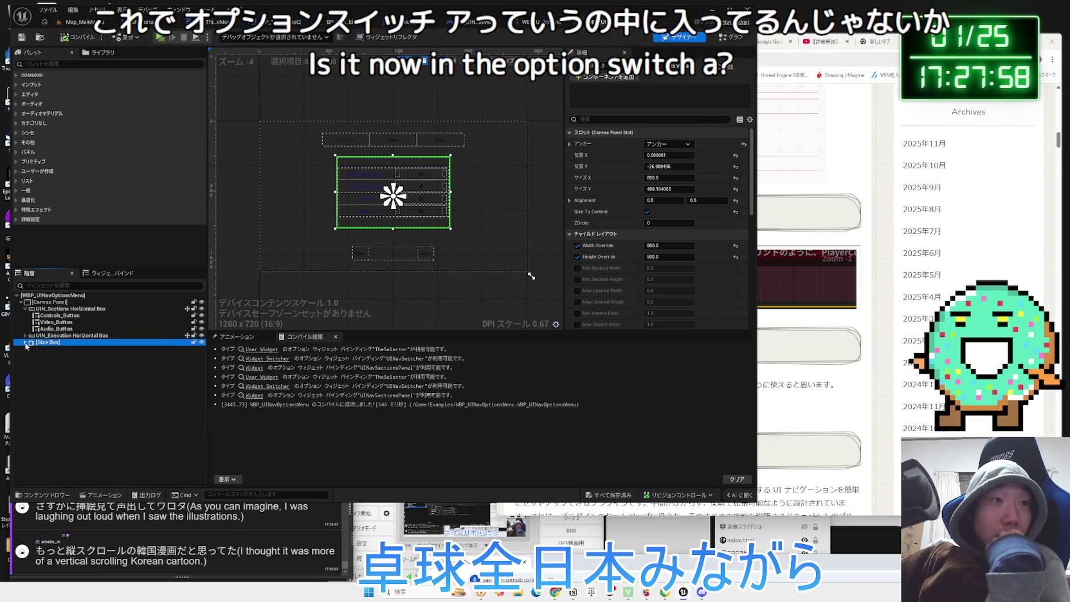
click(71, 310)
click(70, 315)
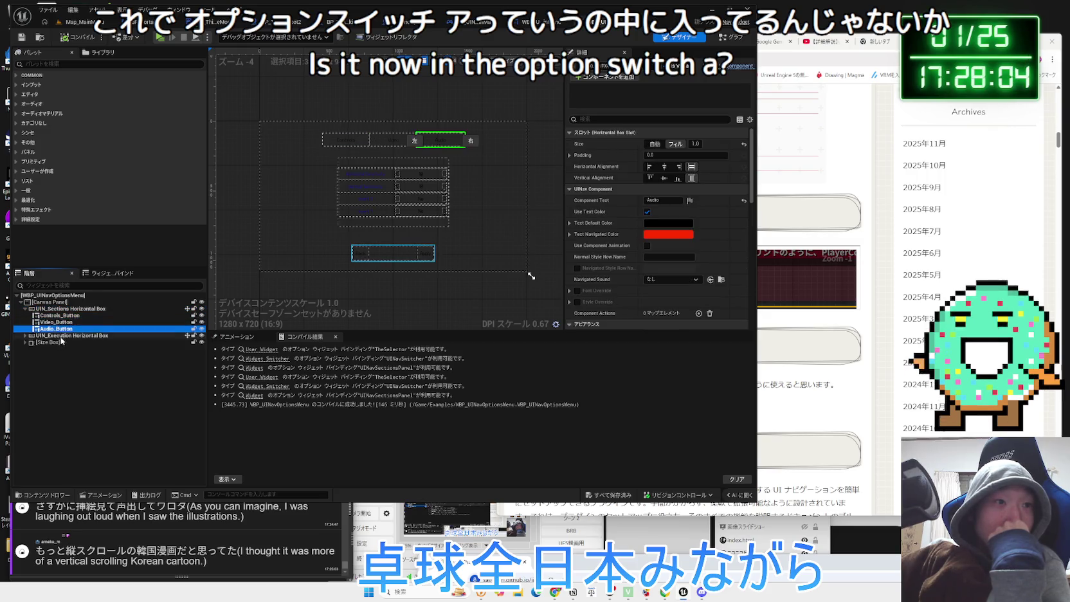
click(63, 336)
click(49, 343)
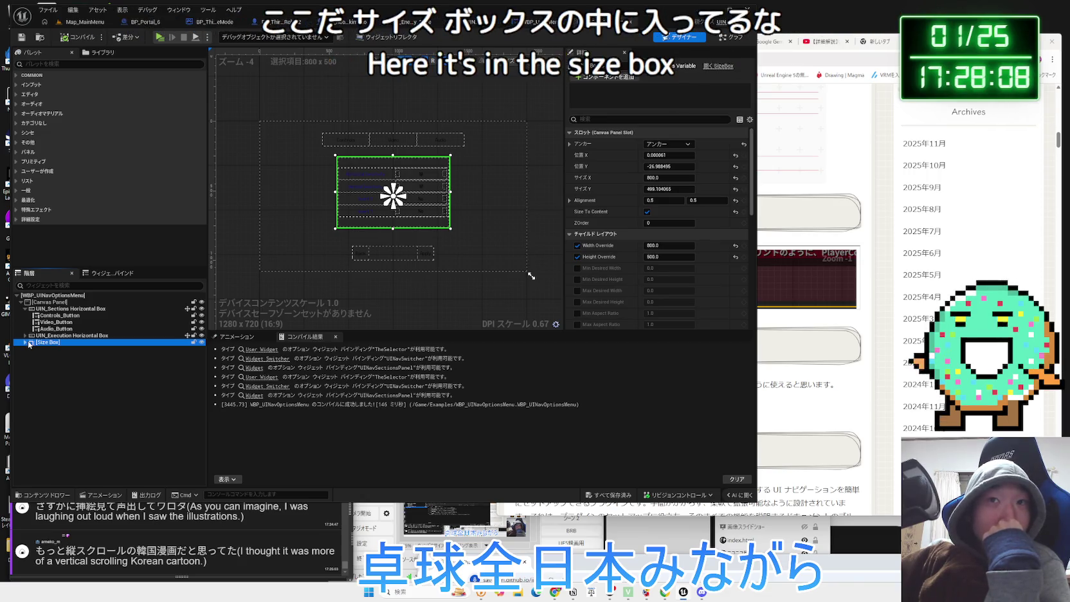
click(27, 343)
click(31, 349)
click(46, 349)
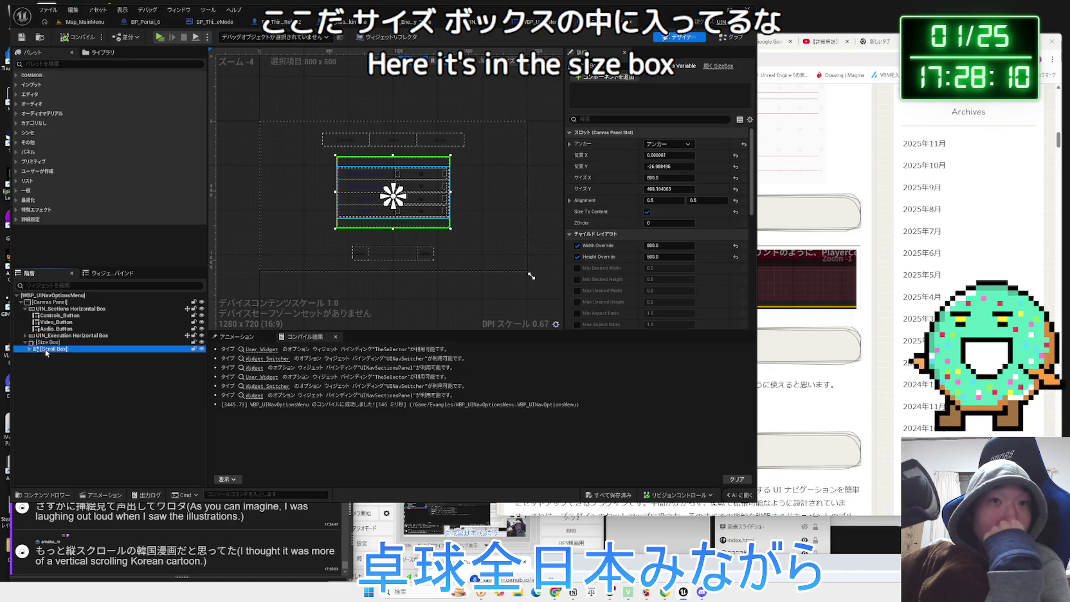
click(30, 350)
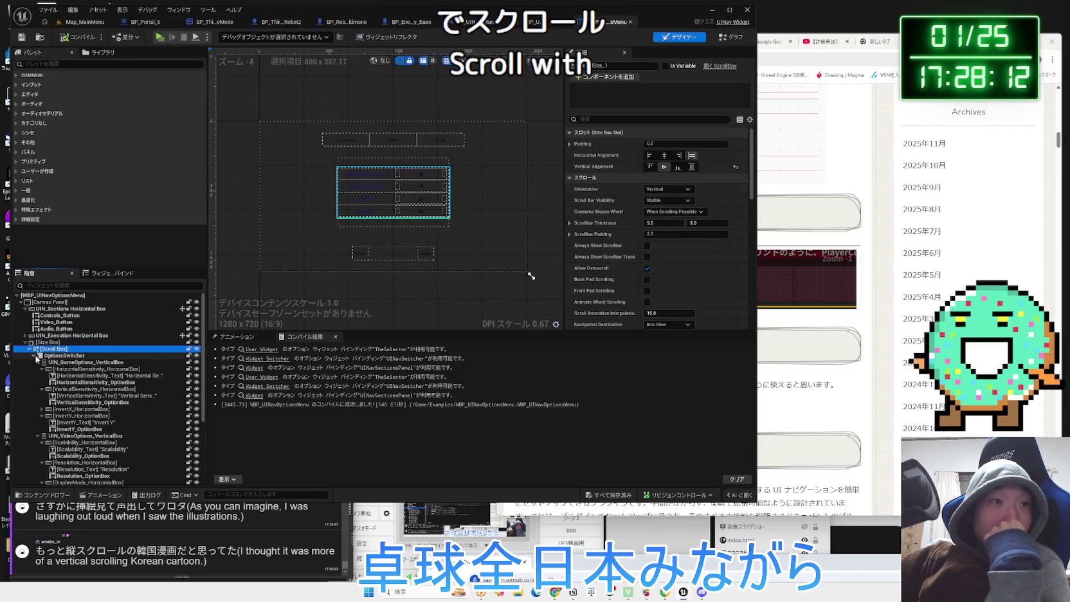
Expand OptionsSwitcher to list Game, Video, Audio and Input panels, and select InputOptions_VerticalBox
click(33, 356)
click(58, 357)
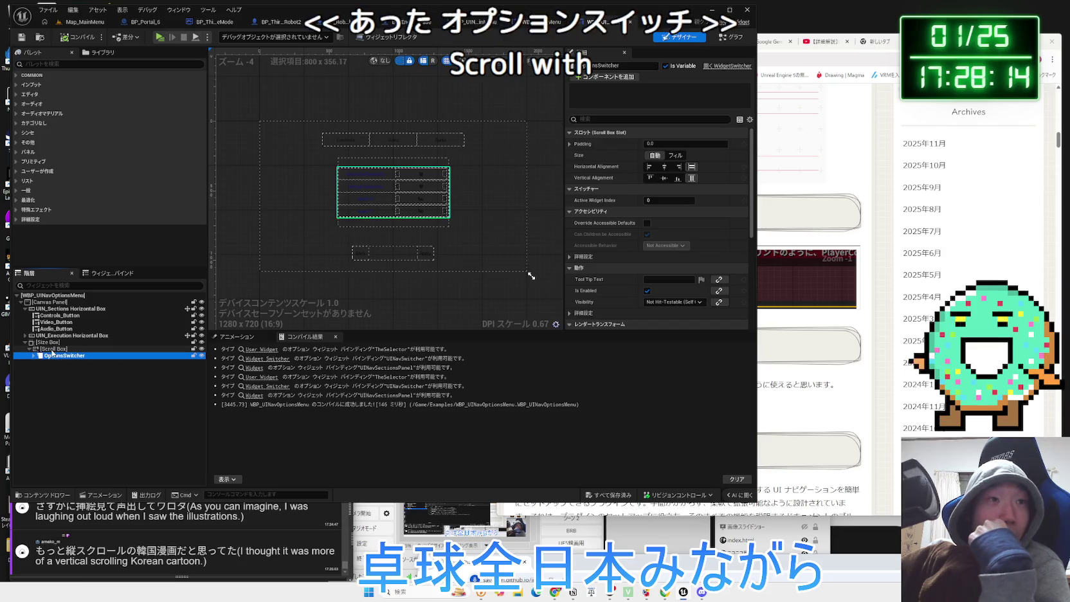
click(53, 349)
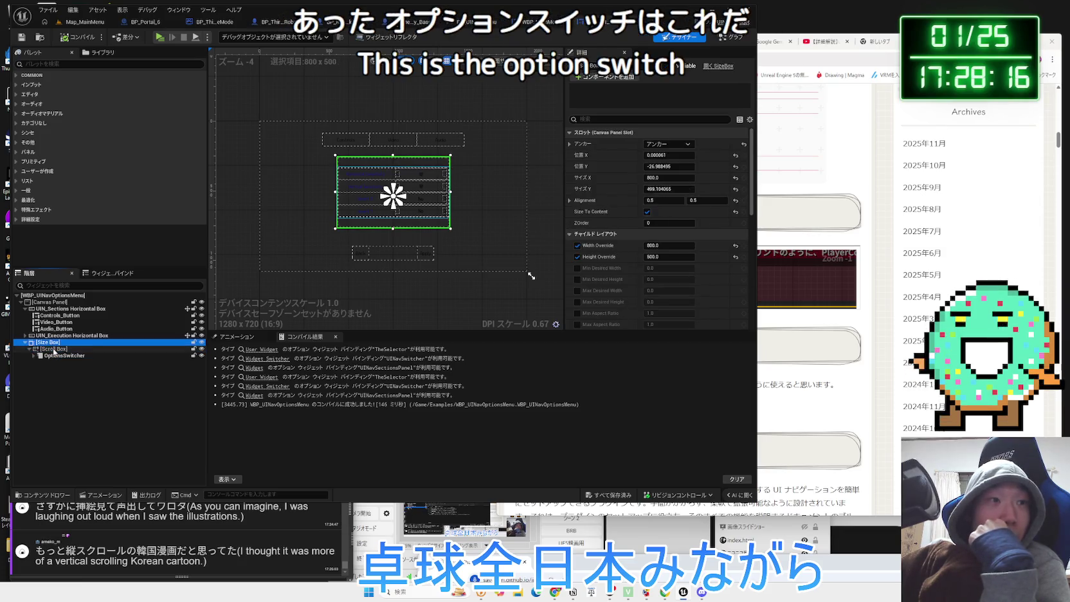
click(51, 342)
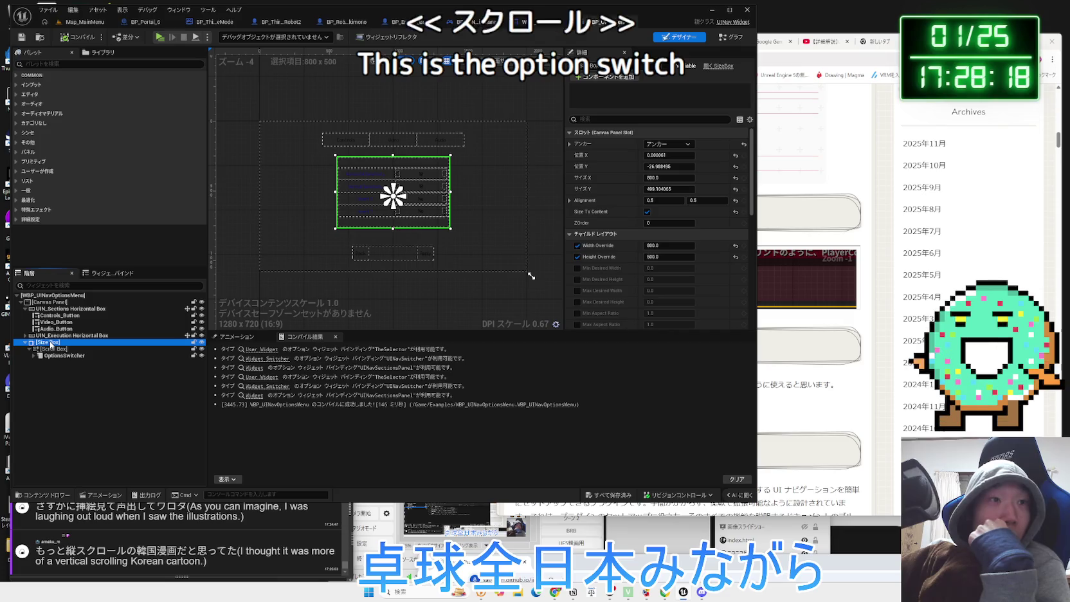
scroll(299, 231, up, 4)
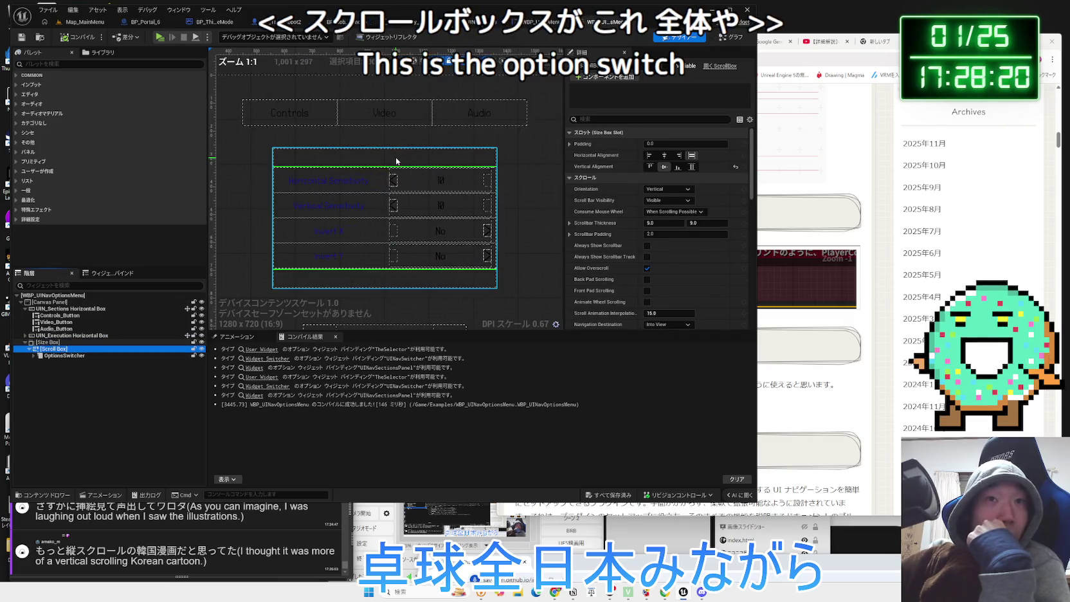
click(68, 356)
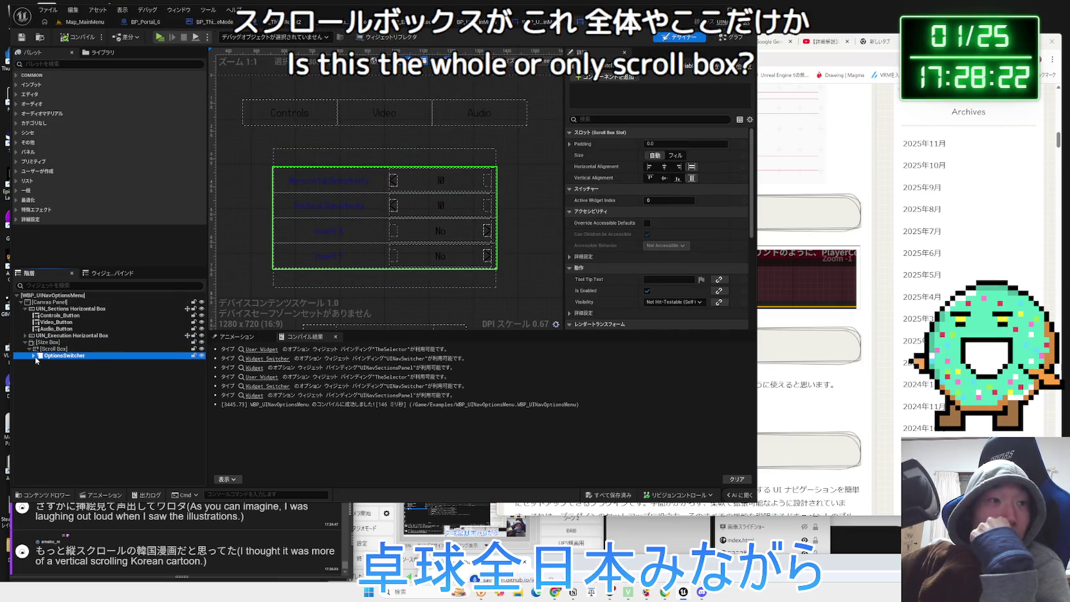
click(34, 356)
click(38, 363)
click(39, 369)
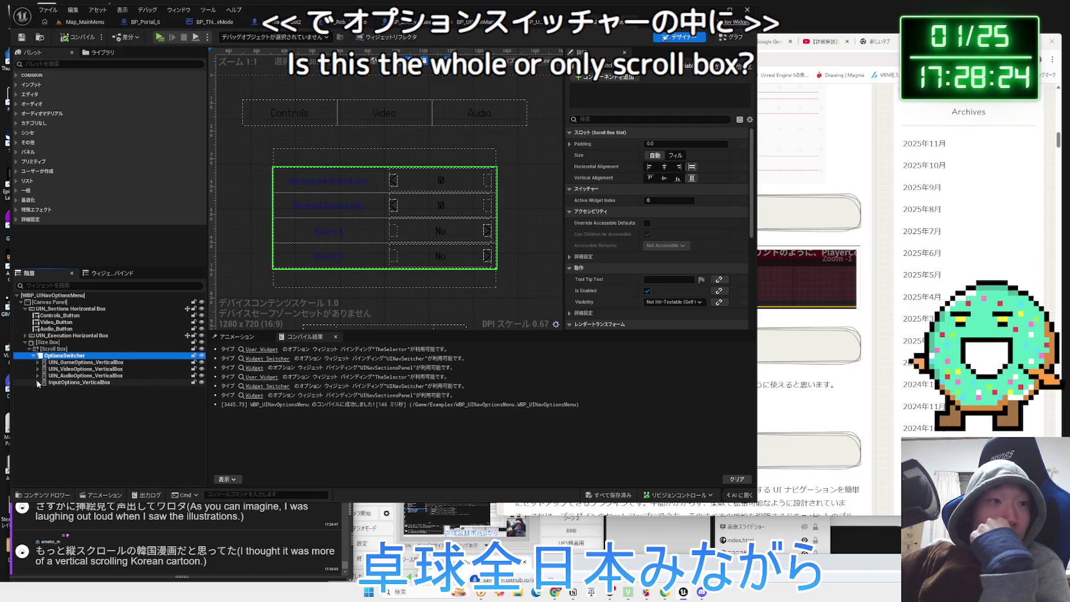
click(81, 383)
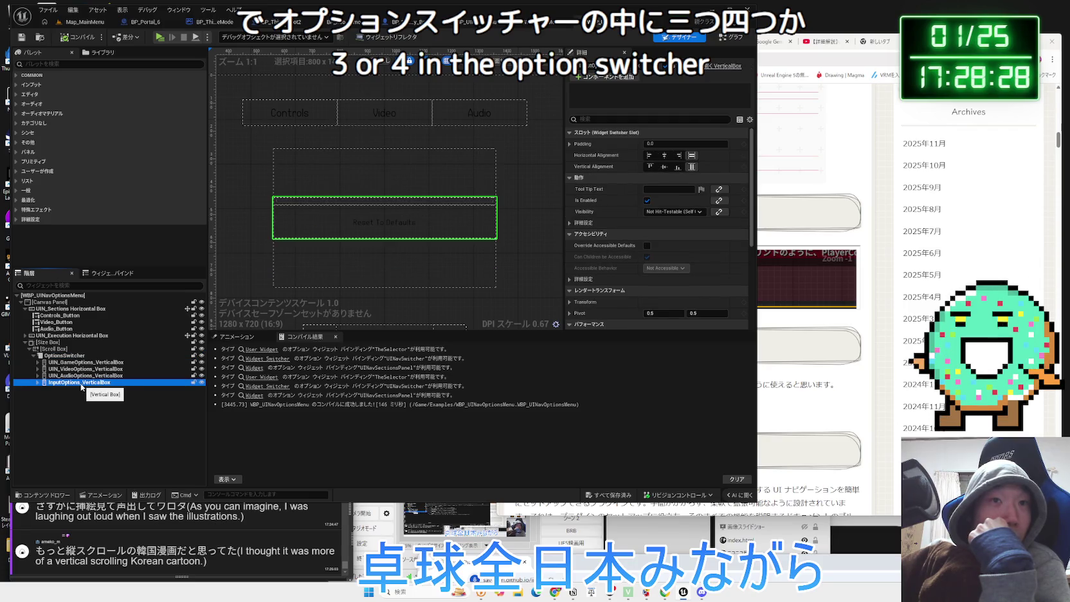
Delete the InputOptions_VerticalBox panel, recompile, and jump to the resulting compile error
right_click(81, 386)
click(103, 445)
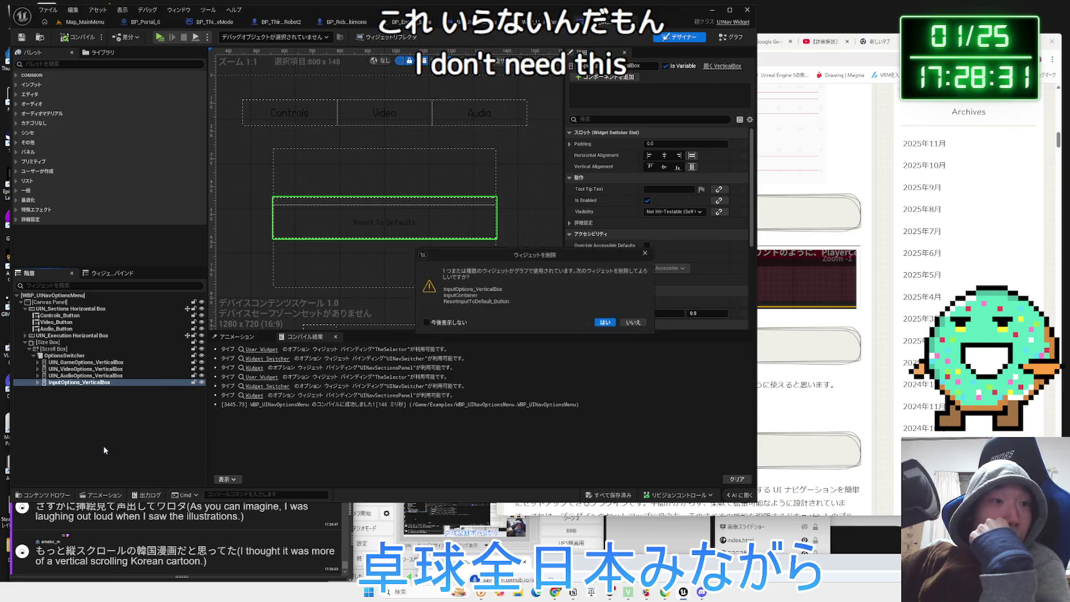
click(606, 324)
click(81, 41)
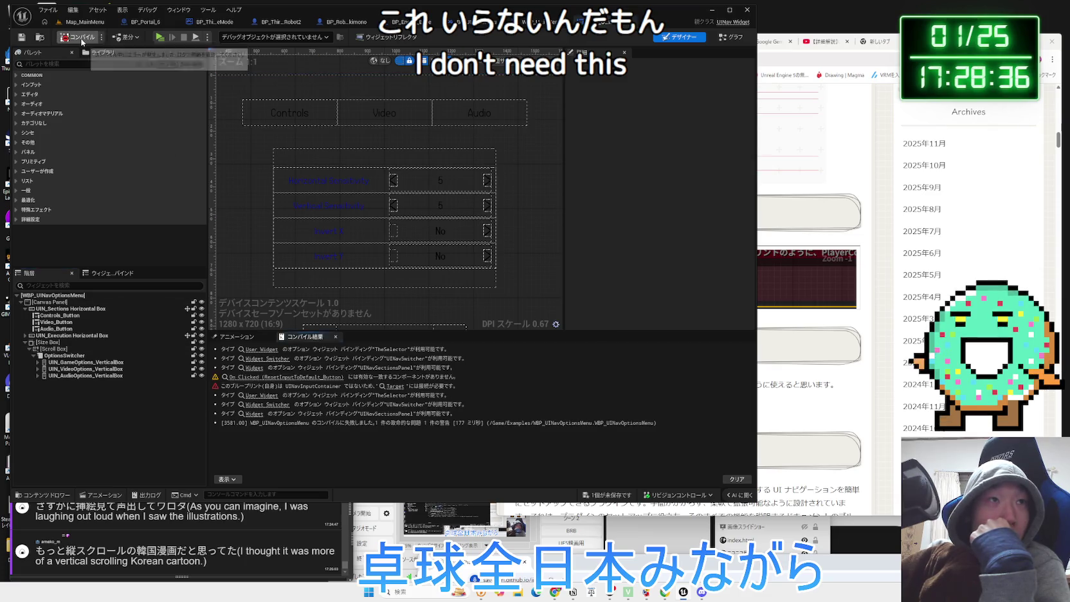
click(395, 386)
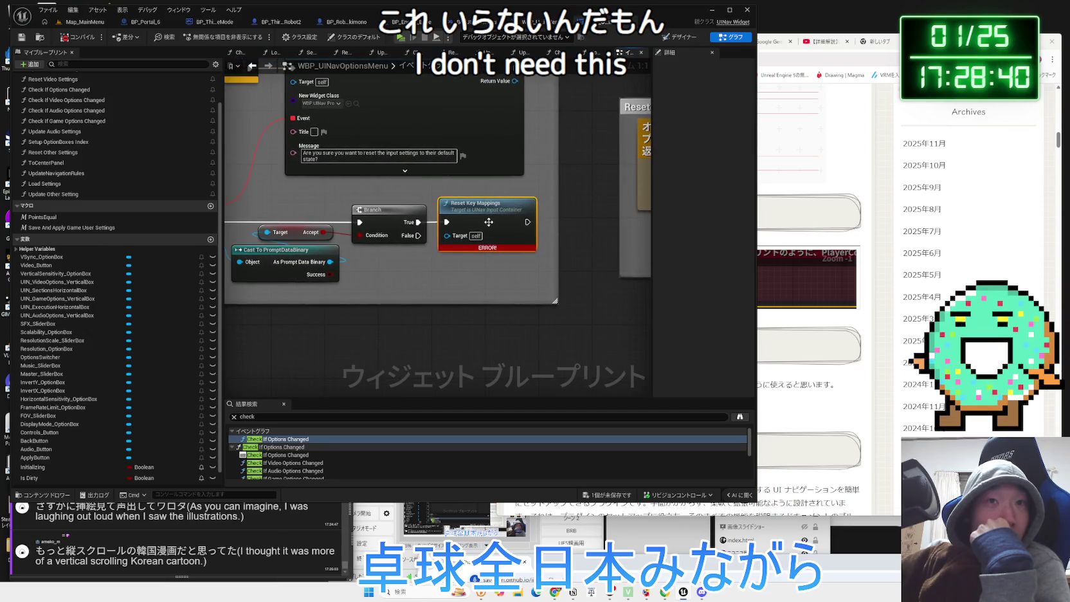
Box-select and delete all nodes inside the Reset Input Settings comment
drag(385, 248, 547, 268)
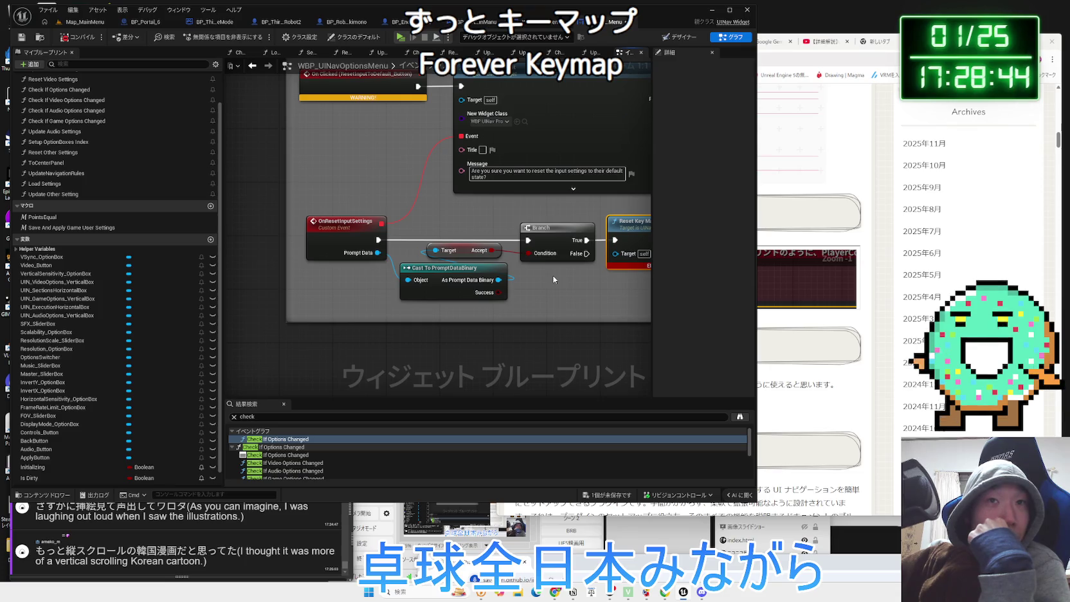
scroll(554, 279, down, 1)
mouse_move(490, 241)
mouse_down()
mouse_move(450, 304)
mouse_move(379, 302)
mouse_up()
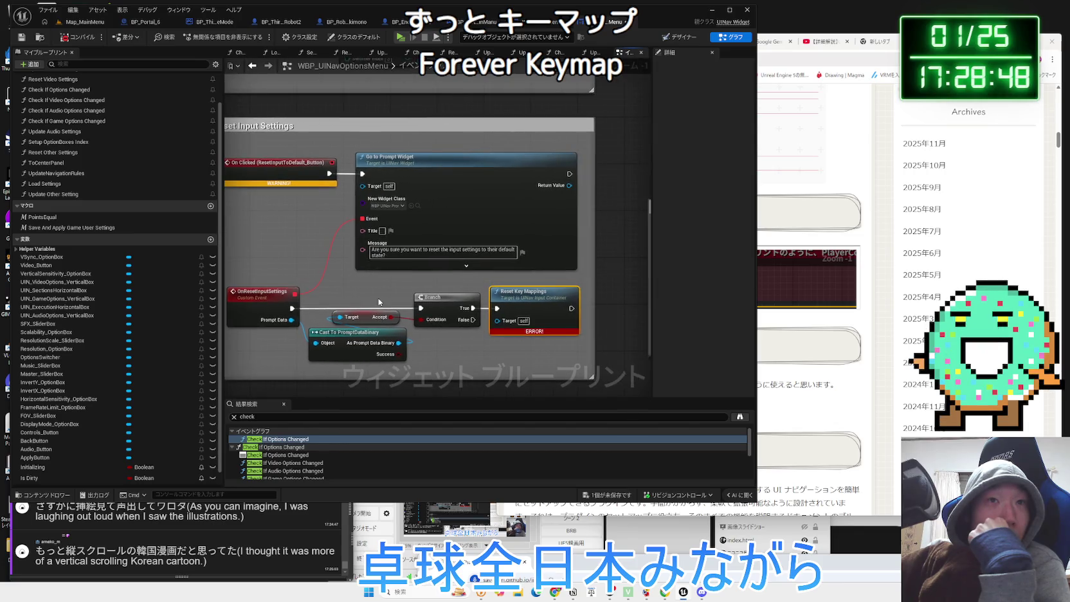
scroll(379, 302, down, 3)
scroll(357, 278, up, 2)
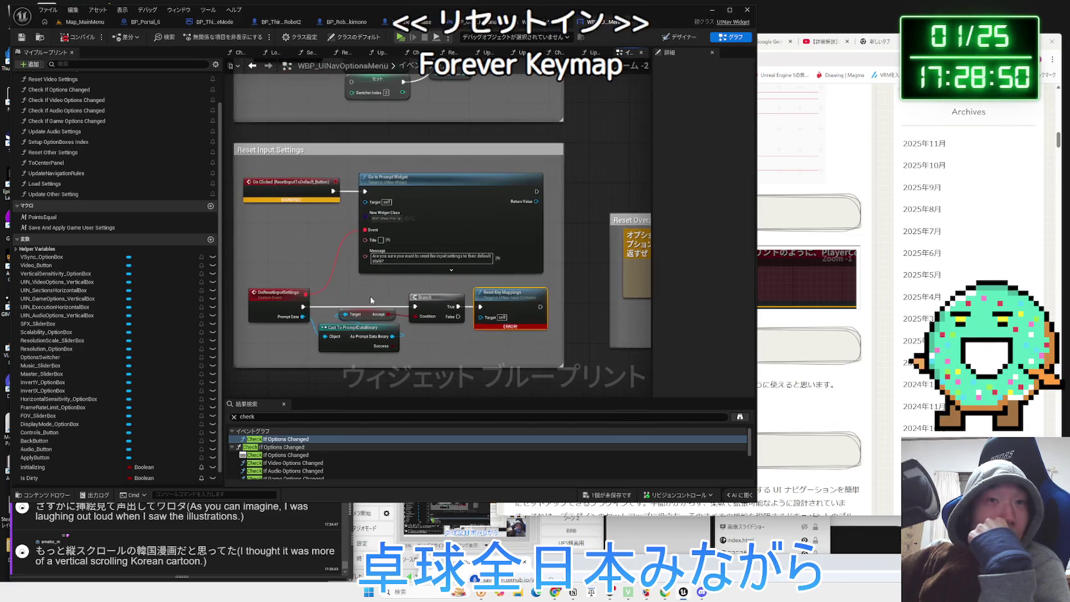
scroll(356, 277, up, 2)
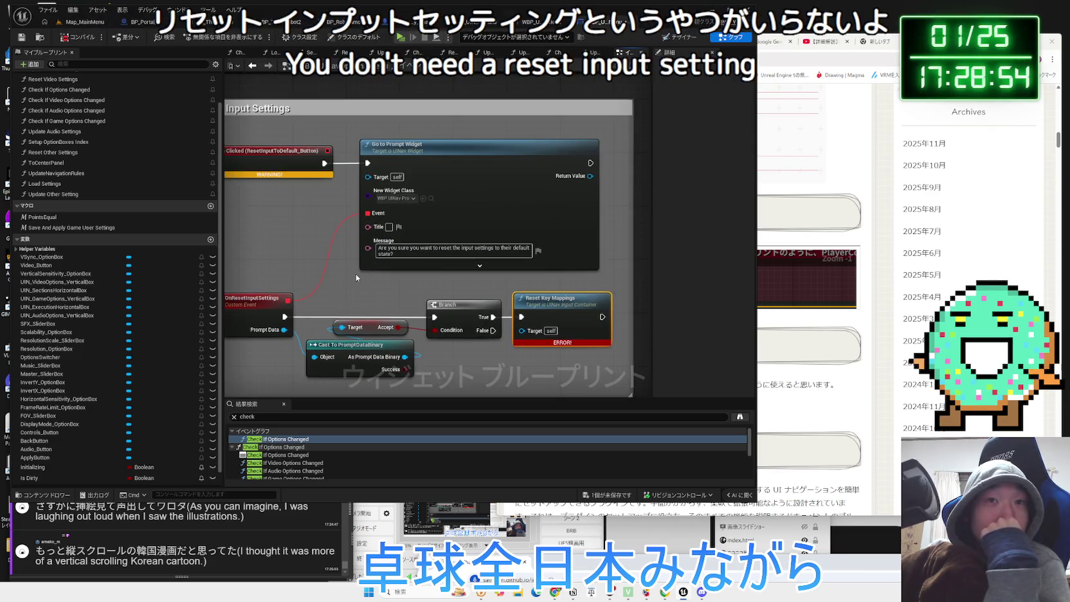
scroll(356, 278, down, 2)
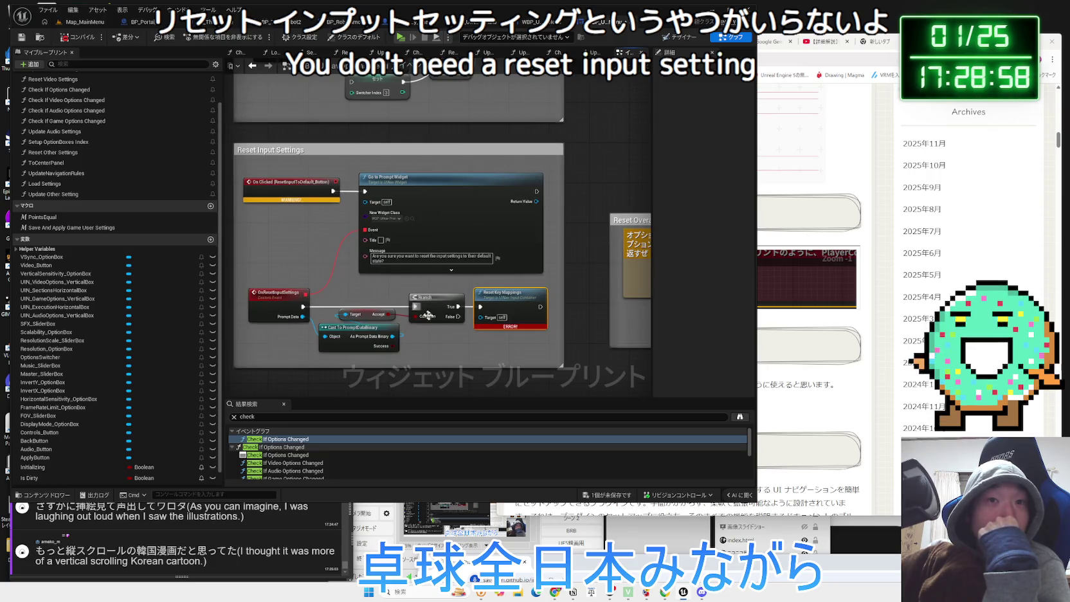
drag(502, 344, 268, 182)
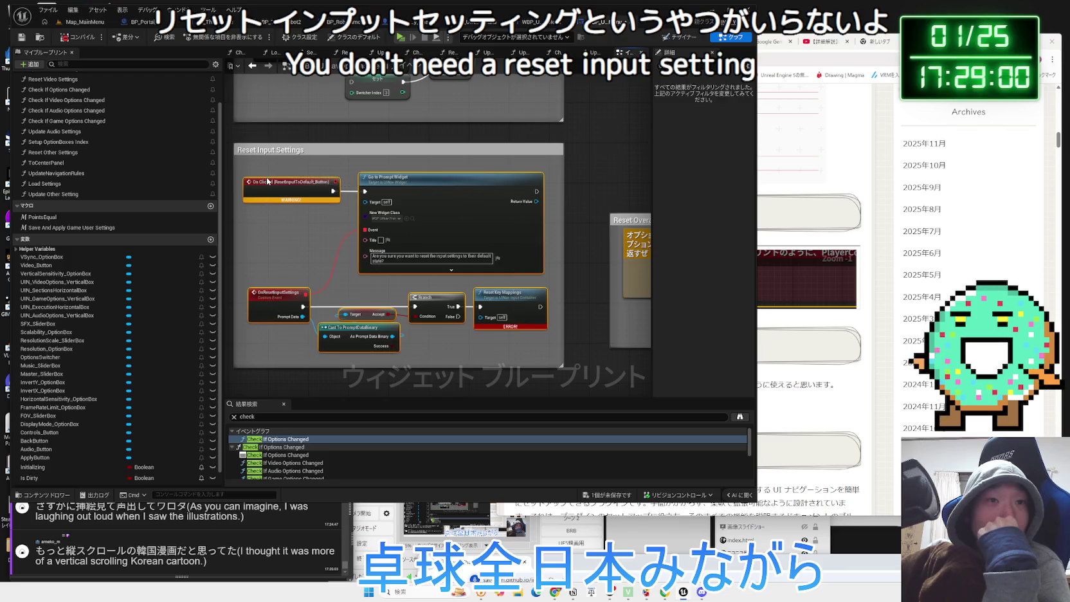
key(Delete)
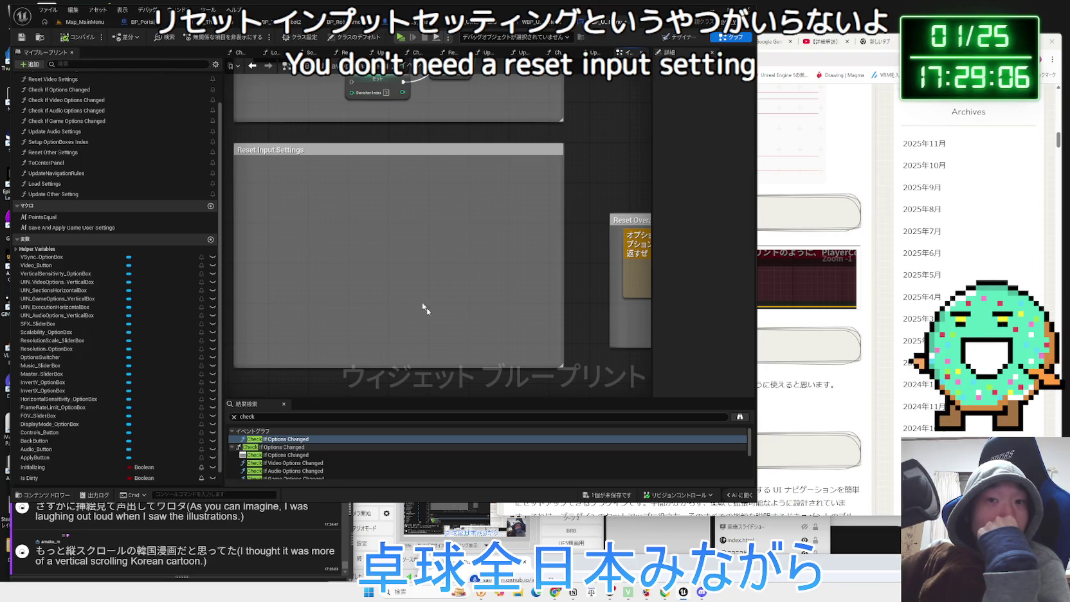
Save the options menu blueprint, delete the empty Reset Input Settings comment, and go to Map_MainMenu
click(612, 496)
click(593, 391)
scroll(368, 158, down, 4)
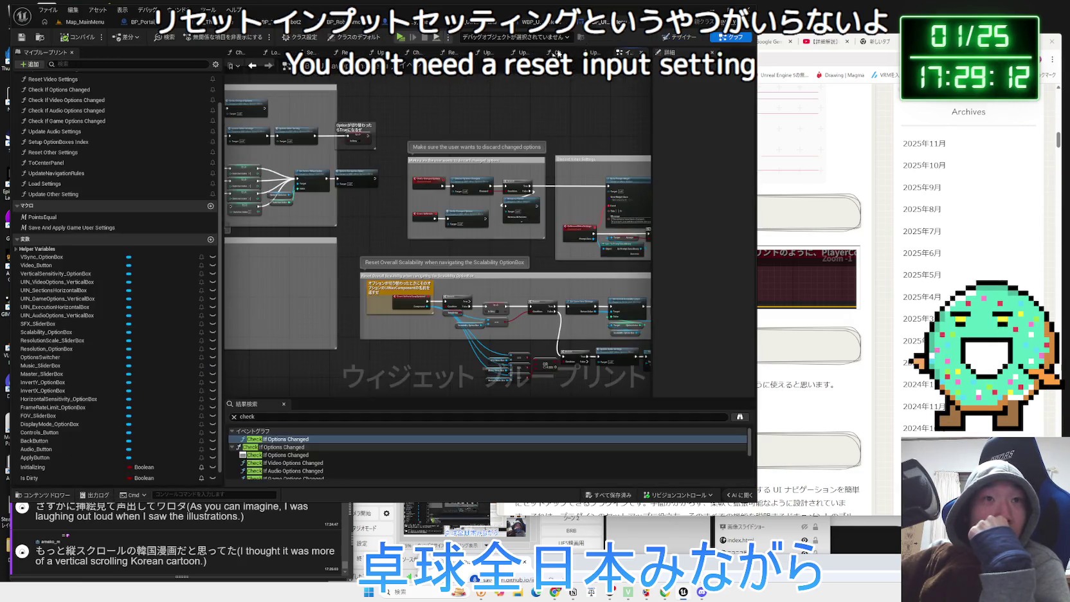
scroll(257, 244, up, 5)
click(400, 236)
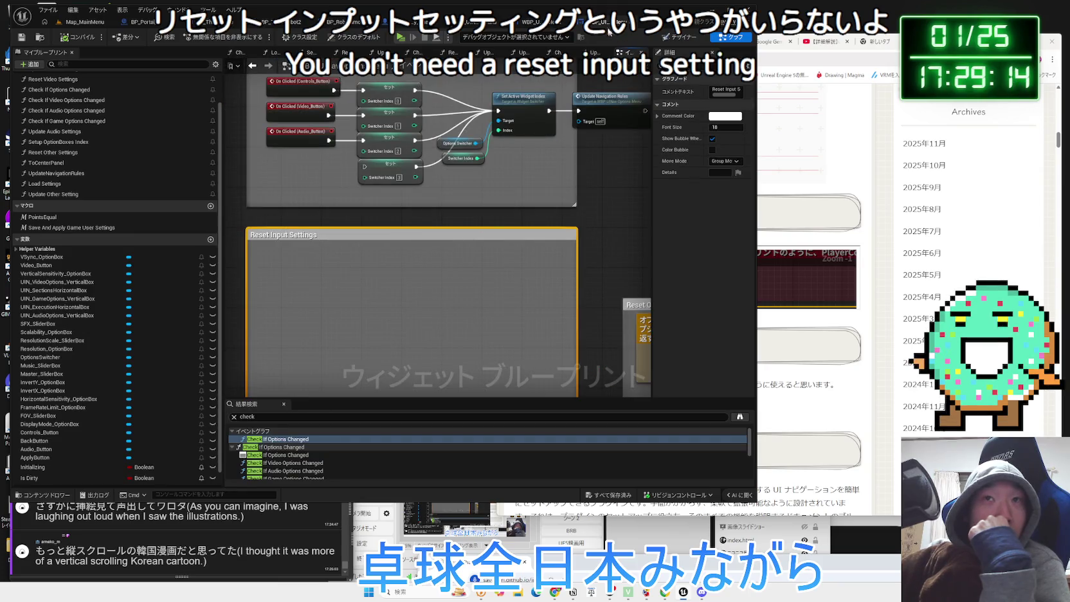
key(Delete)
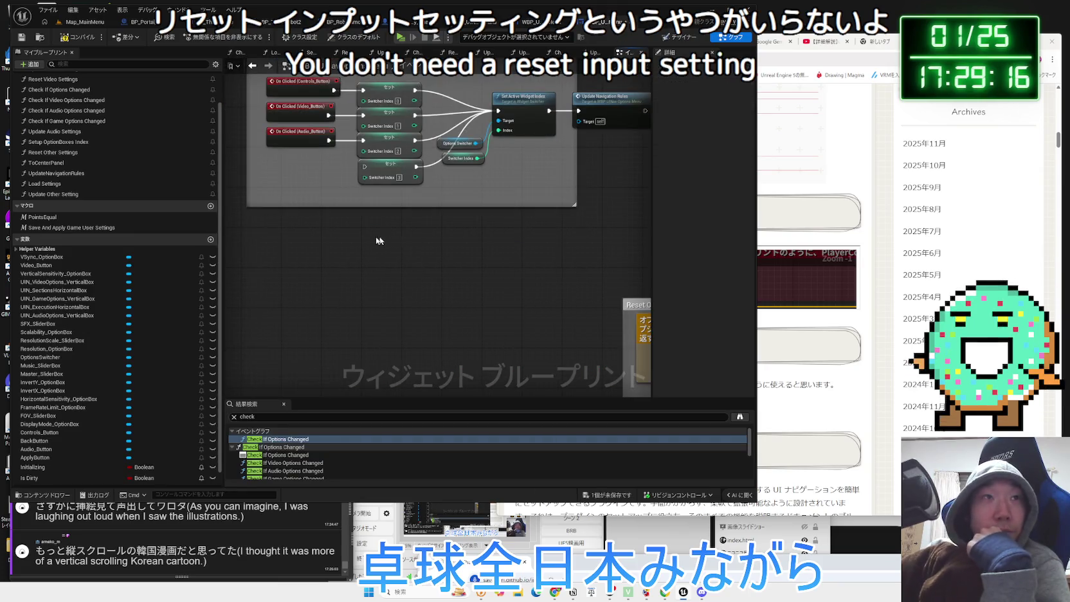
scroll(331, 293, down, 5)
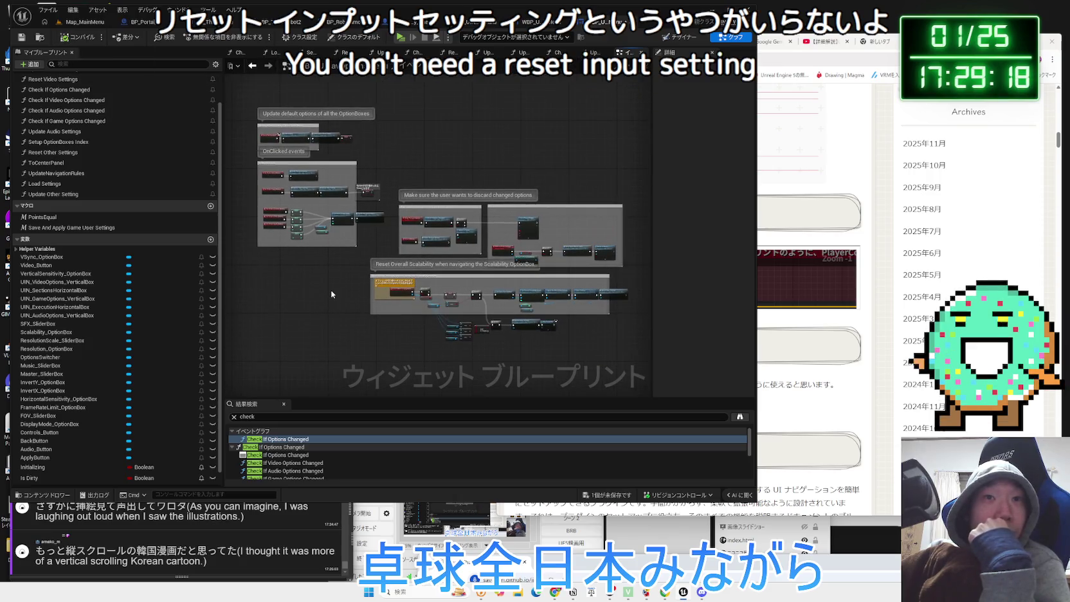
click(84, 21)
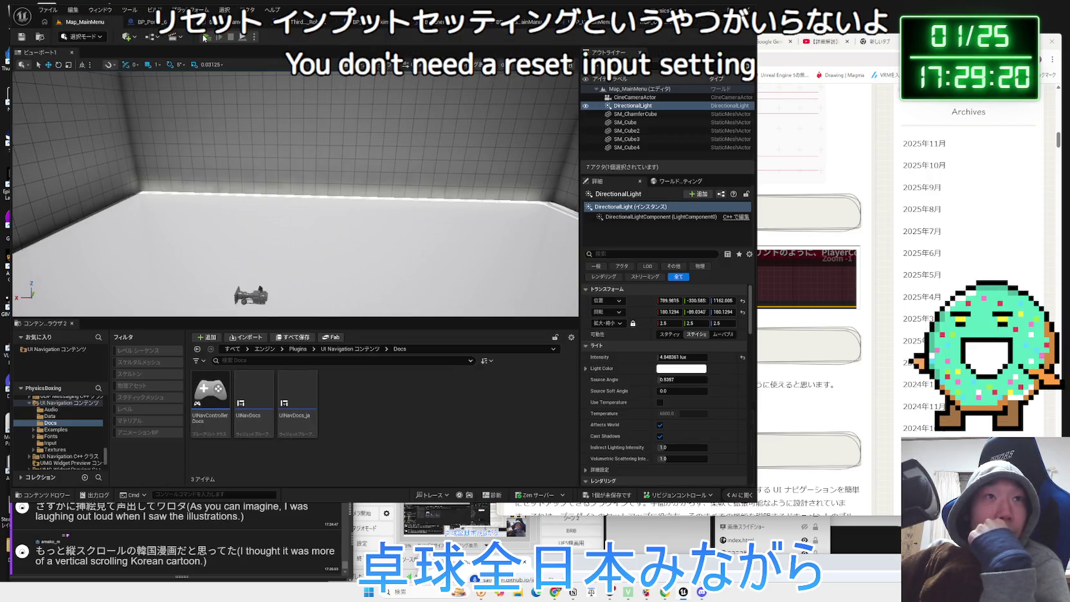
Play in editor and use arrow keys and Enter to reach the Options Video page
click(204, 37)
key(Down)
key(Down)
key(Return)
key(Right)
key(Return)
scroll(605, 309, down, 1)
scroll(597, 355, up, 1)
scroll(598, 354, down, 1)
scroll(598, 354, up, 1)
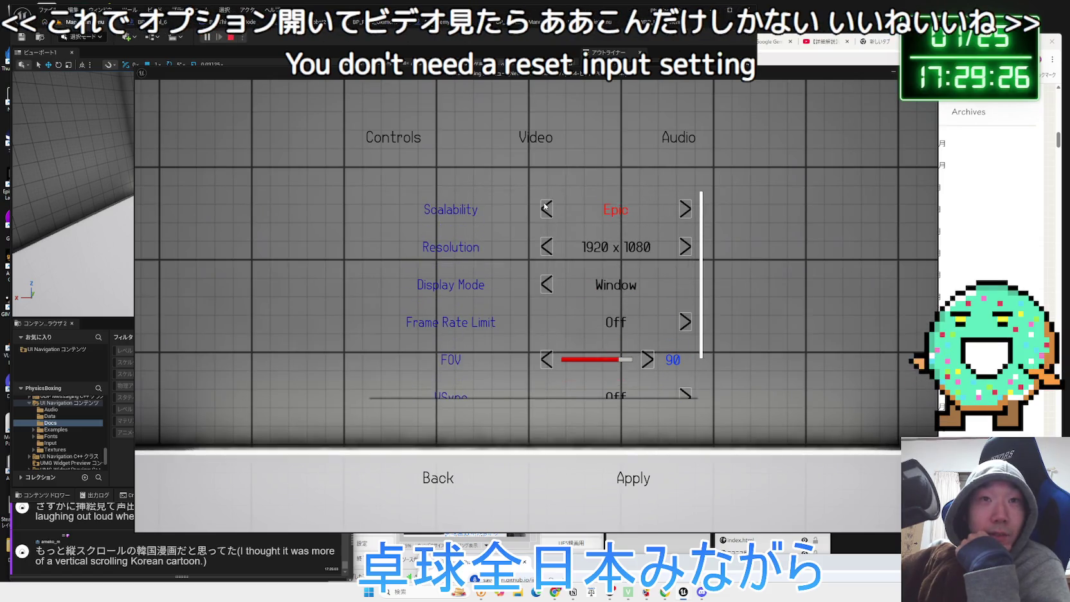
Check the Audio and Controls pages, go Back, stop play, and switch to BP_Enemy_Base
click(679, 137)
click(393, 137)
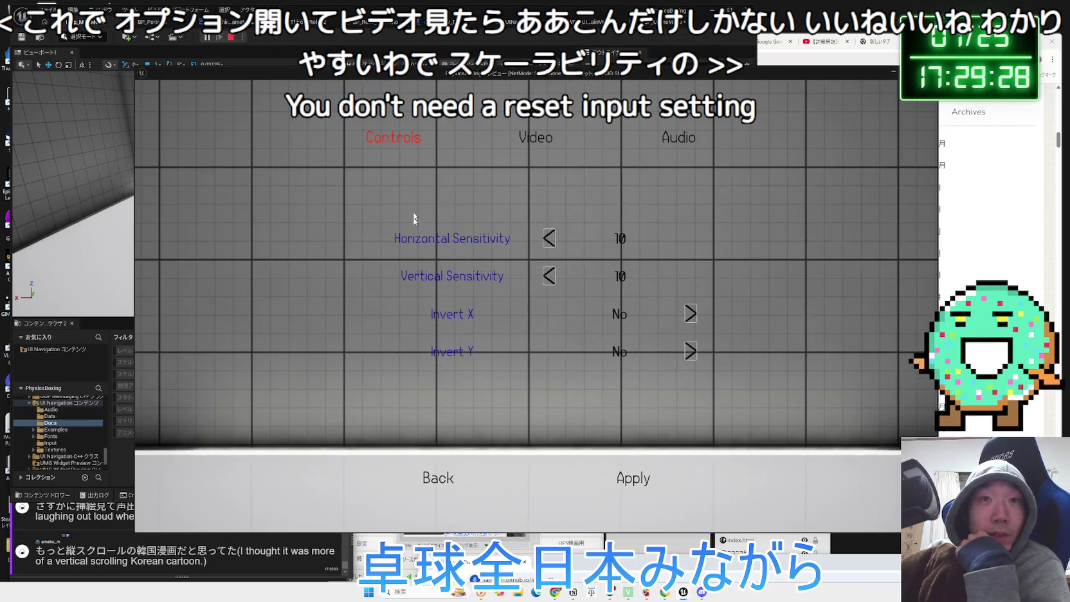
click(438, 484)
click(266, 434)
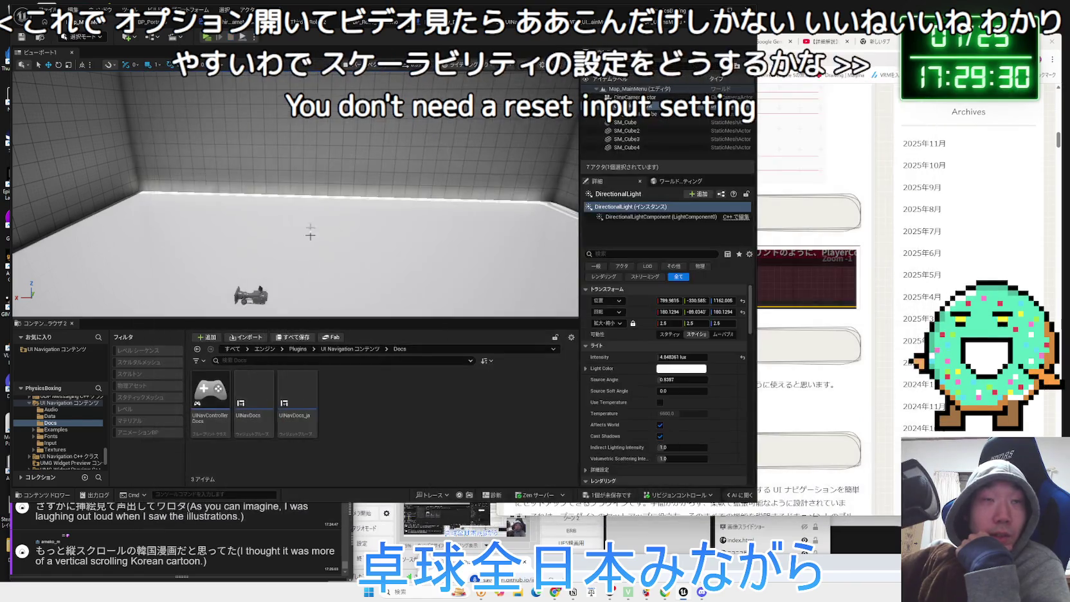
click(442, 23)
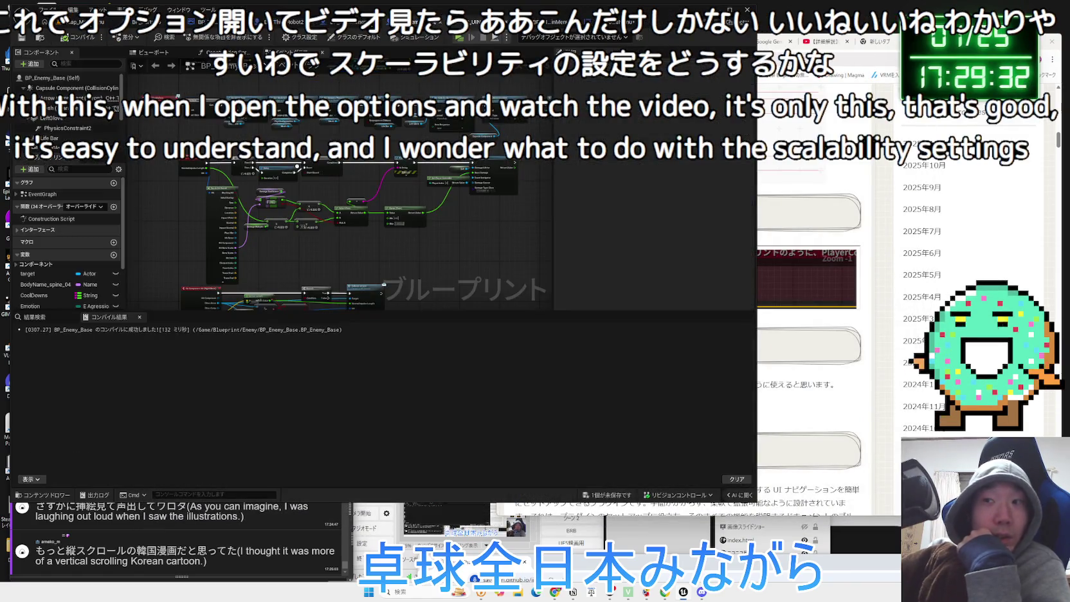
Review BP_UINavPC_MainMenu's input-mode event graph, then switch to the WBP_UINavMainMenu Designer
click(514, 21)
key(a)
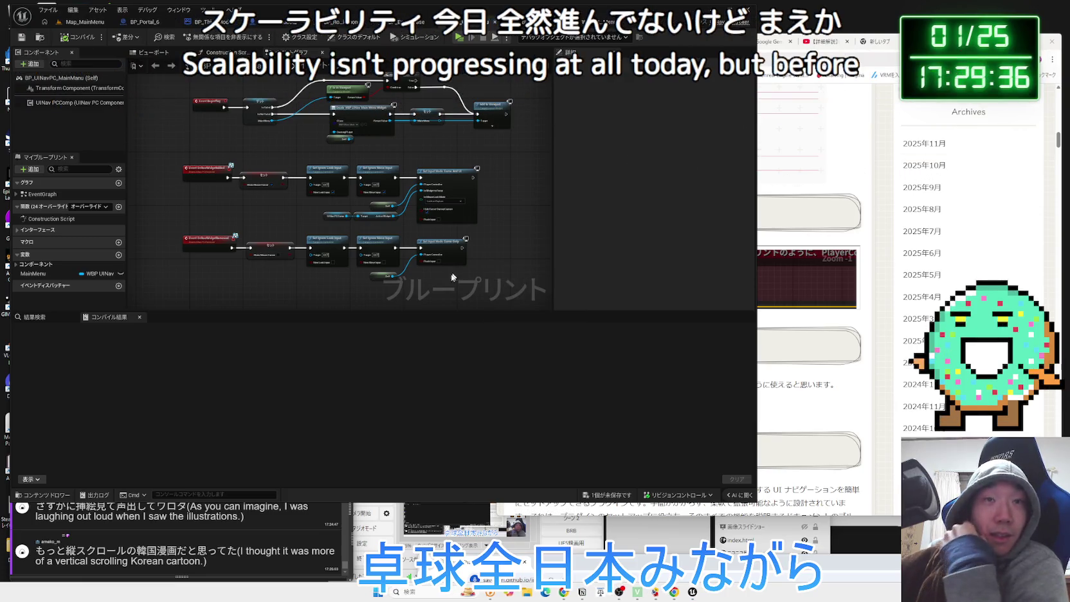
scroll(457, 275, up, 4)
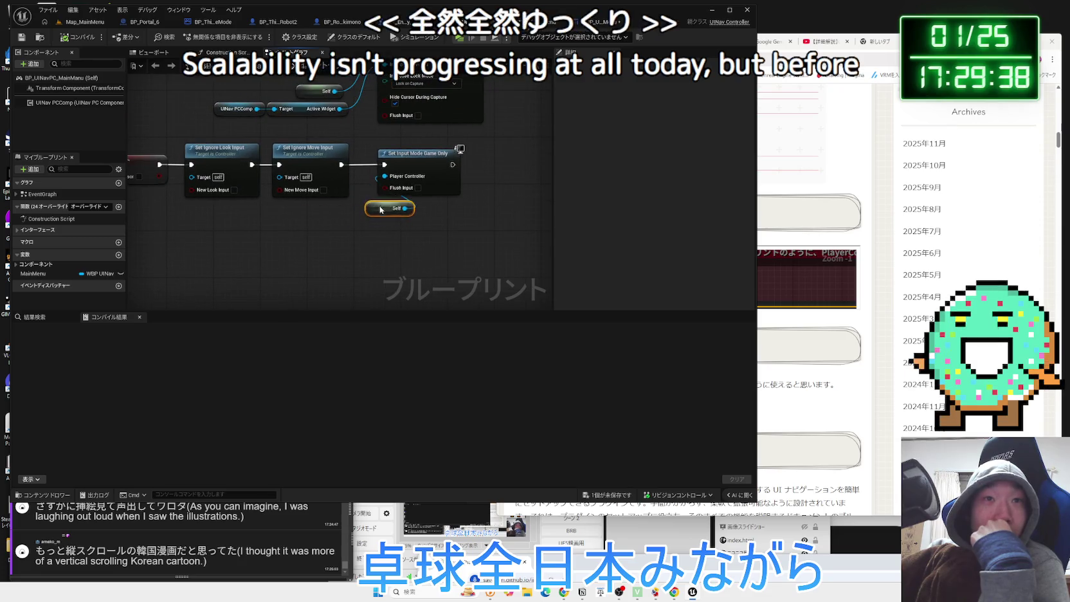
scroll(382, 246, down, 4)
drag(377, 296, 375, 295)
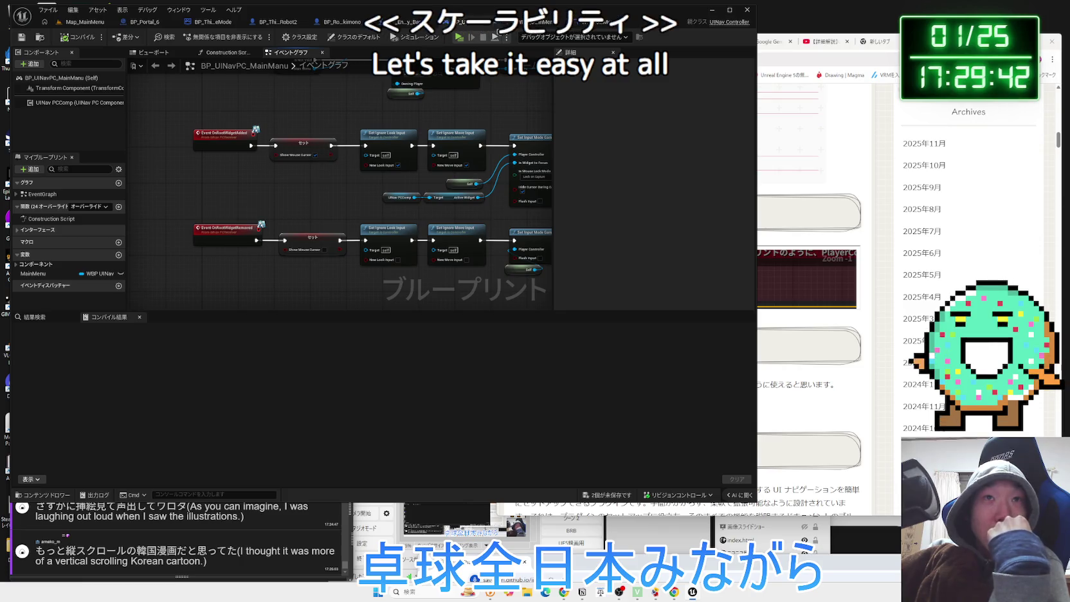
click(540, 22)
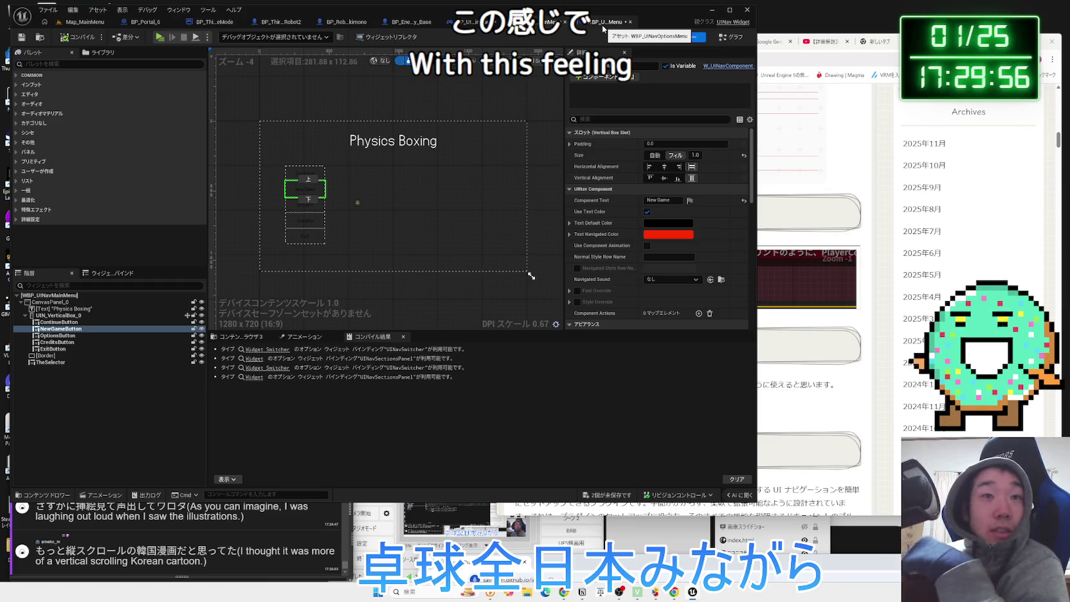
Save both modified assets with Ctrl+Shift+S and switch to WBP_UINavOptionsMenu's UpdateNavigationRules graph
key(ctrl+shift+s)
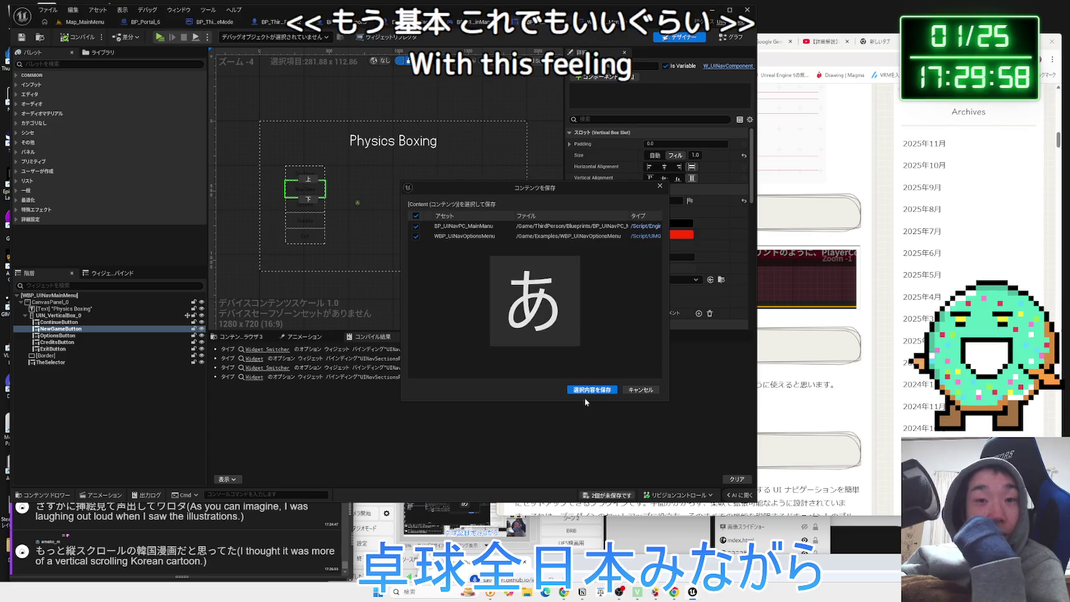
click(585, 394)
scroll(350, 211, up, 1)
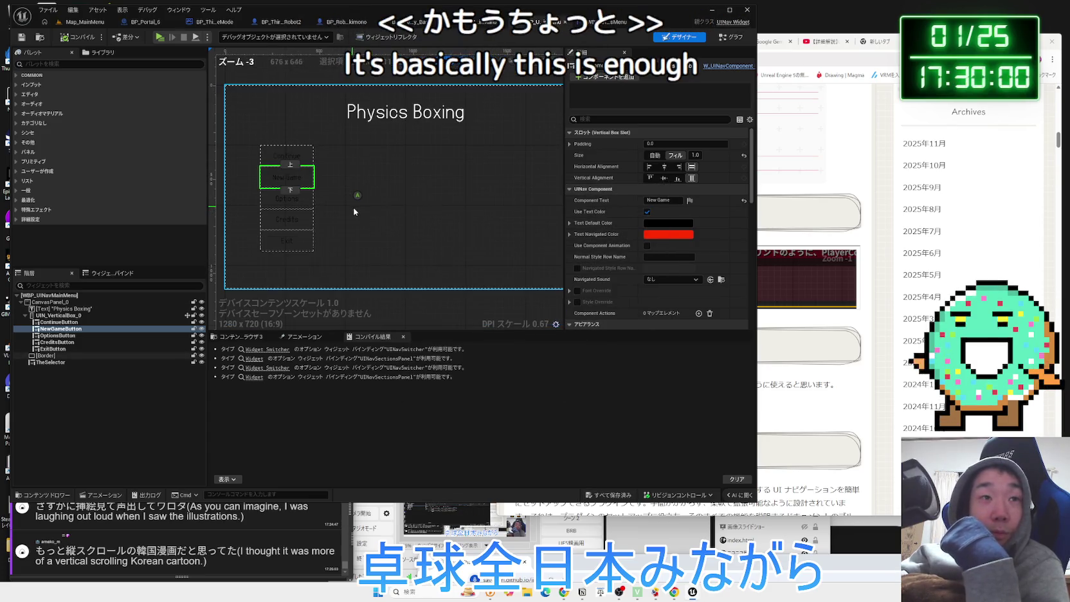
key(ctrl+Tab)
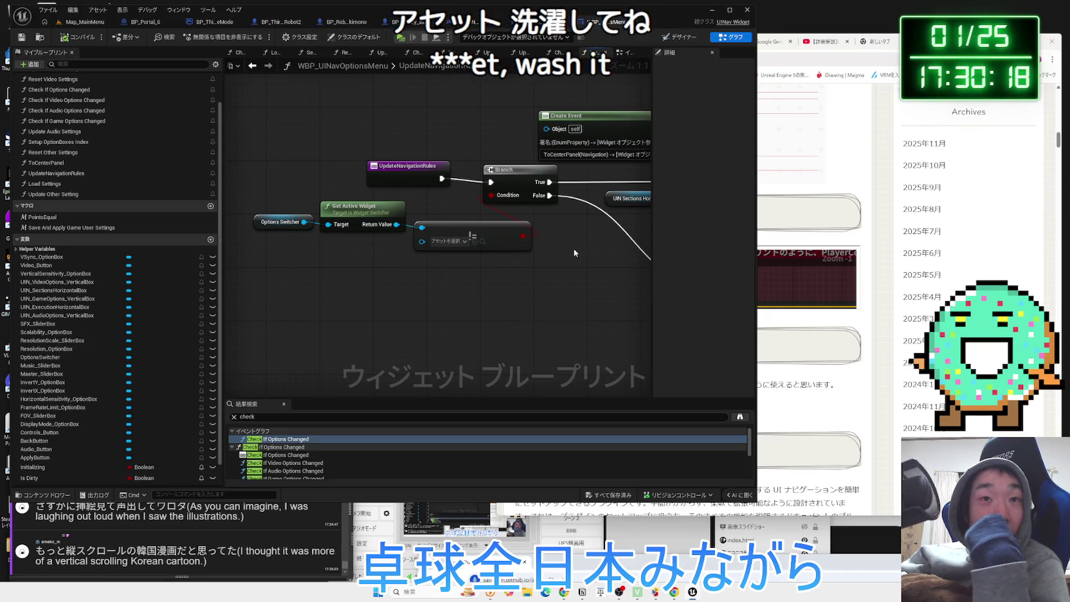
Review the Set Navigation Rule nodes and the Update Navigation Rules call in the options event graph
drag(573, 248, 337, 269)
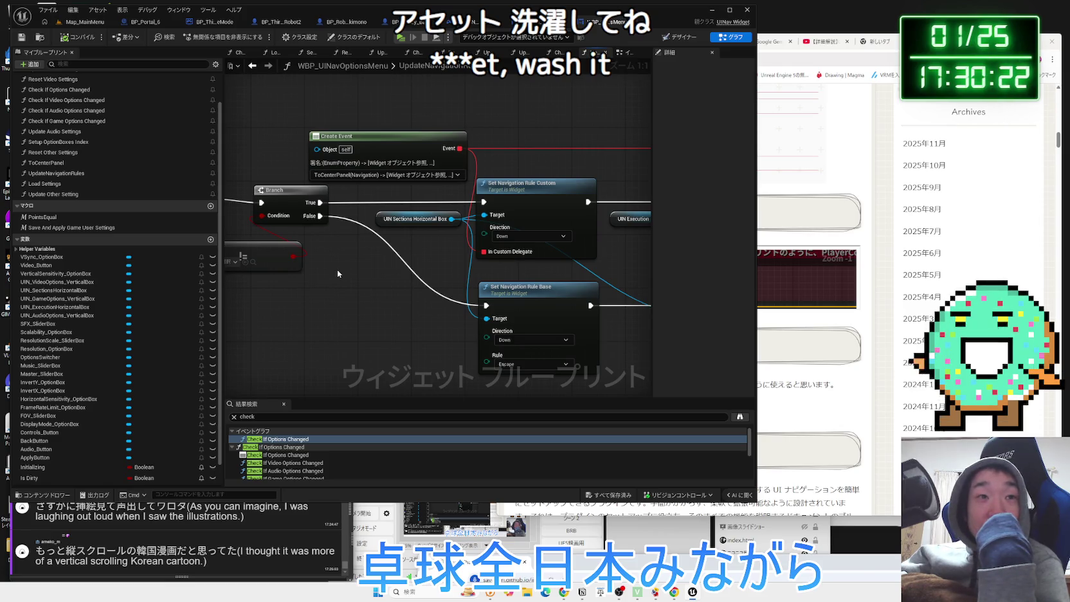
drag(384, 289, 536, 289)
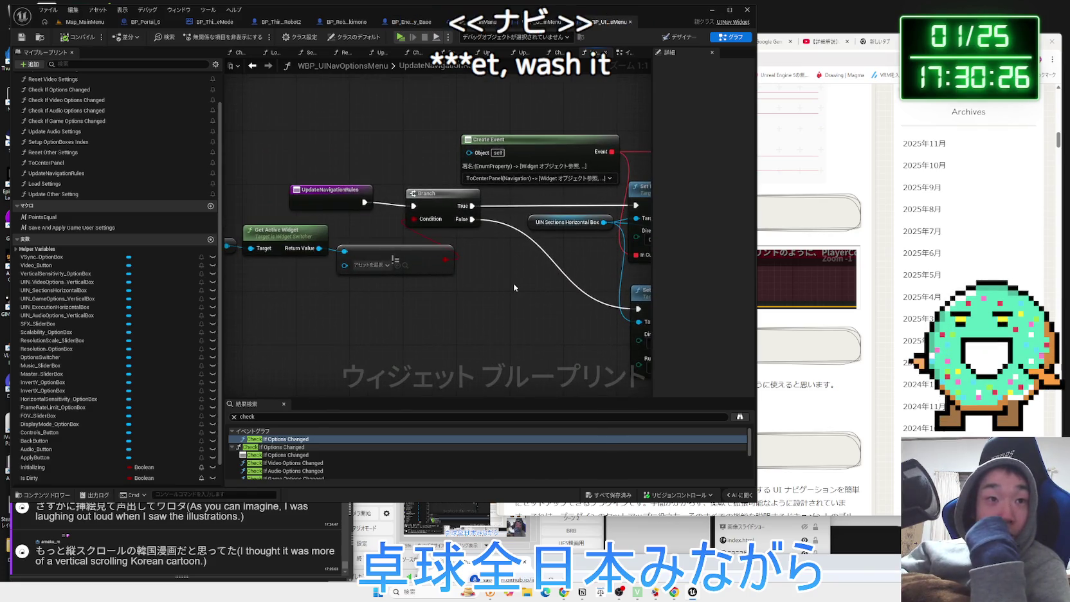
click(630, 53)
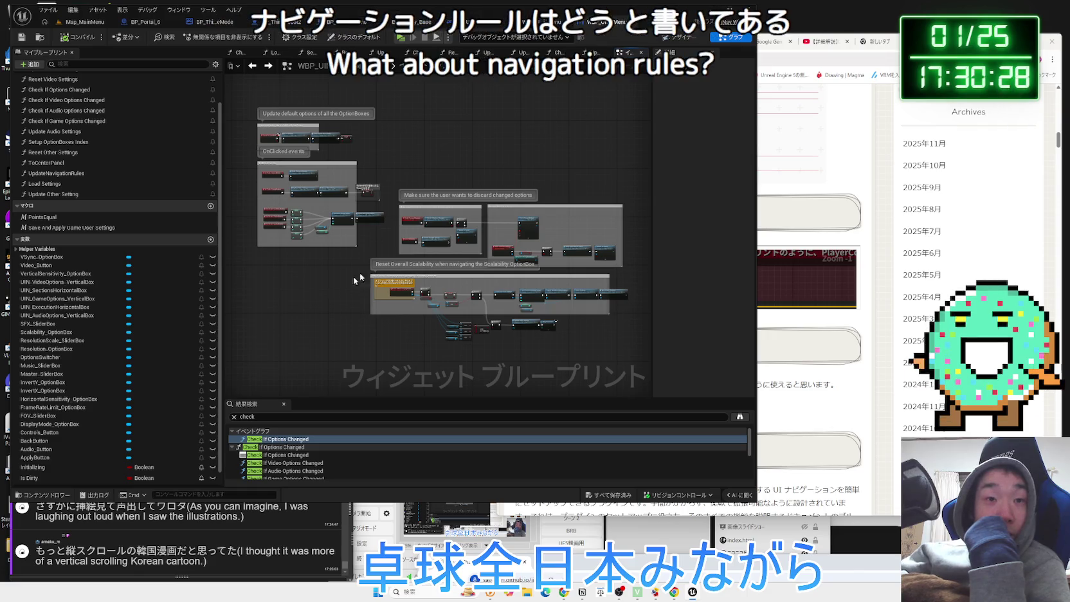
scroll(345, 273, up, 5)
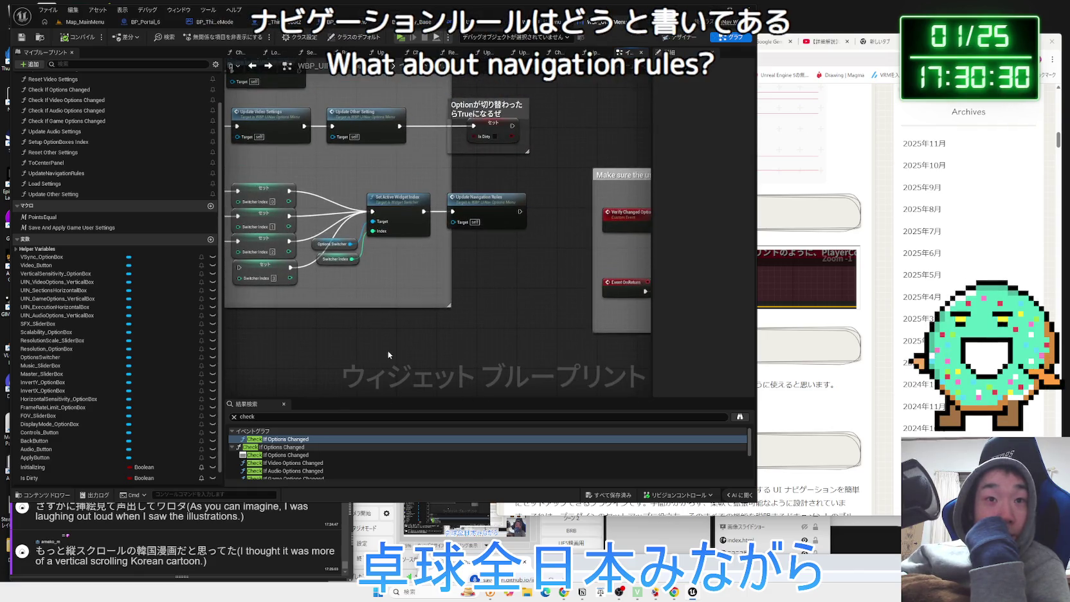
drag(473, 216, 513, 239)
double_click(512, 240)
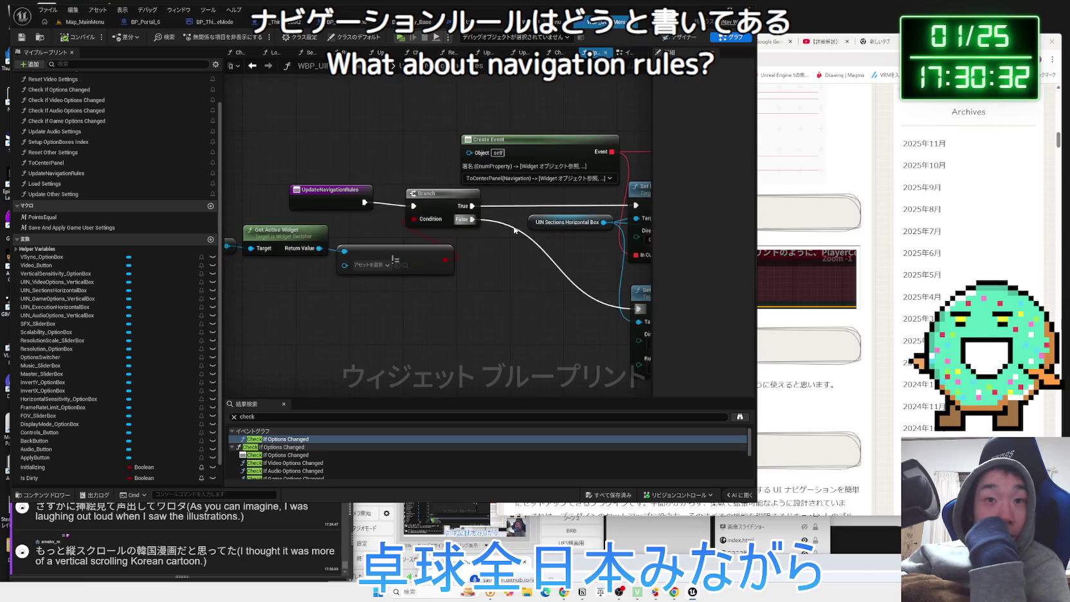
key(alt+Left)
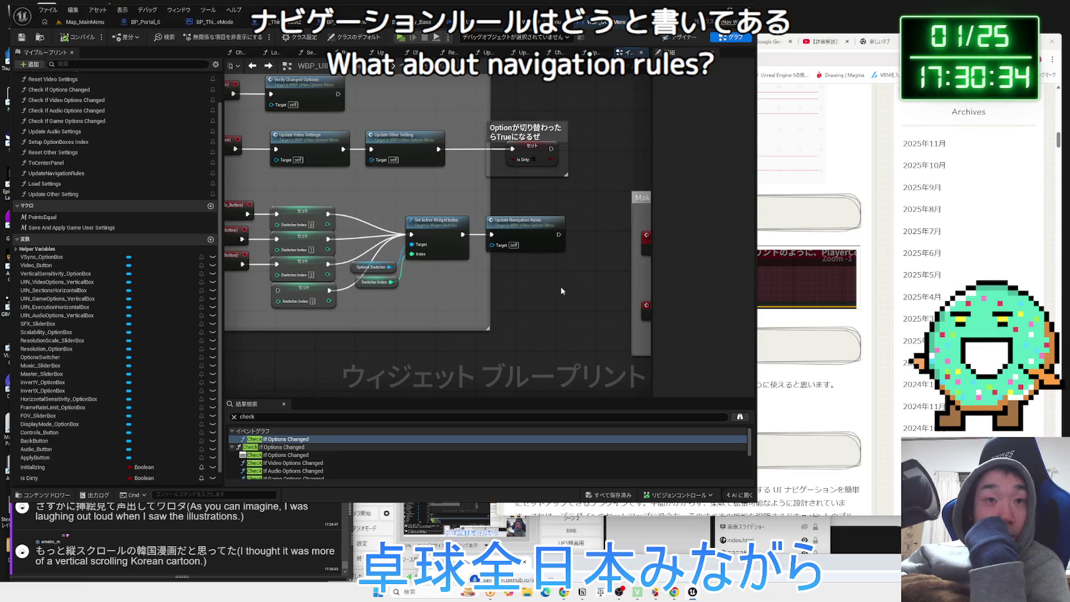
scroll(561, 291, up, 2)
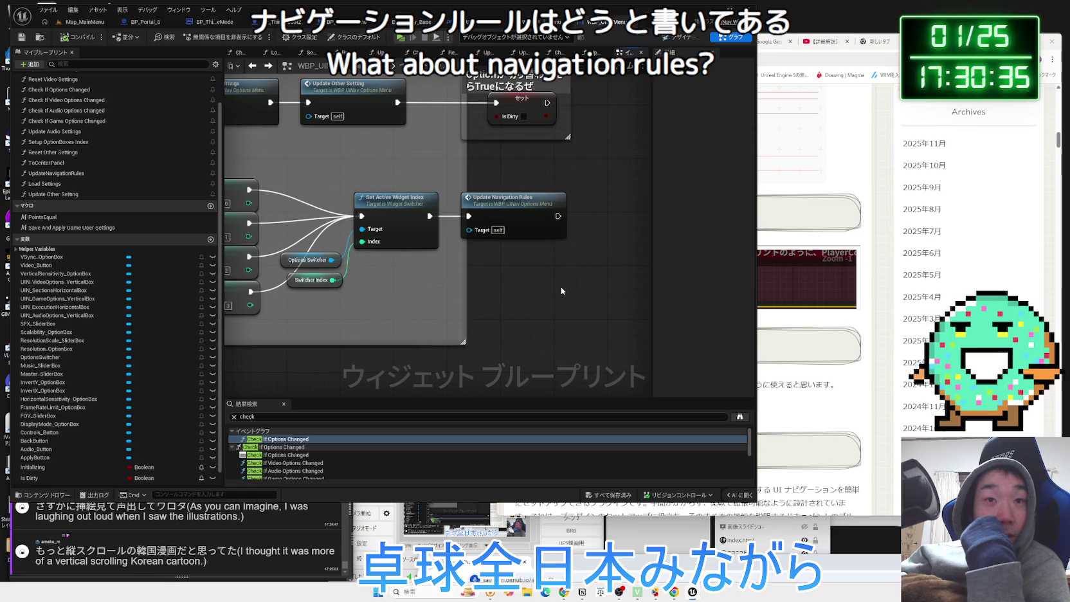
Open the UpdateNavigationRules function and inspect both sets of Set Navigation Rule nodes
double_click(533, 216)
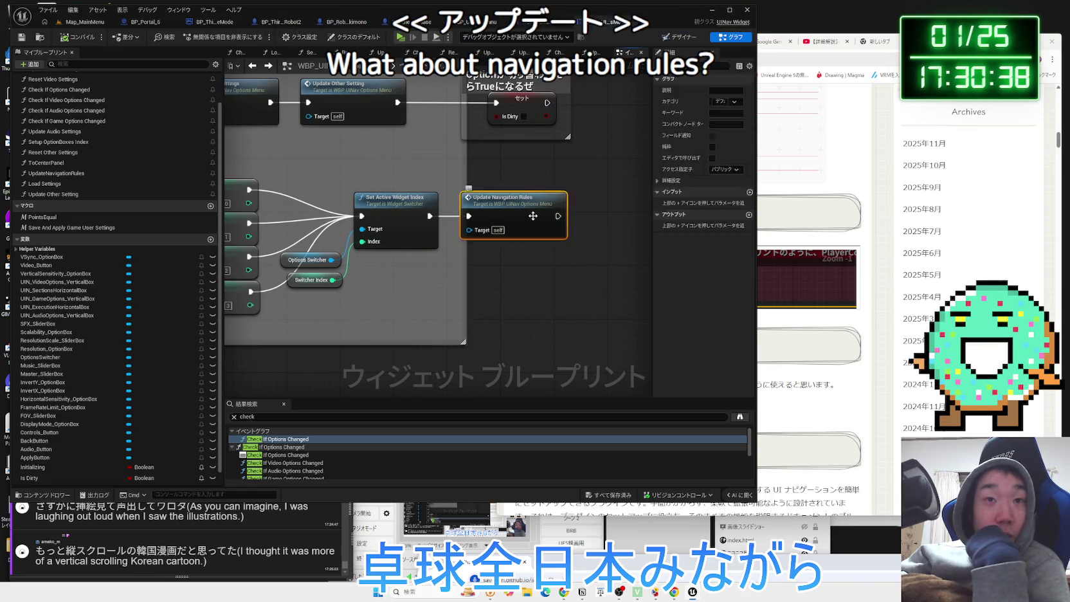
drag(422, 229, 236, 260)
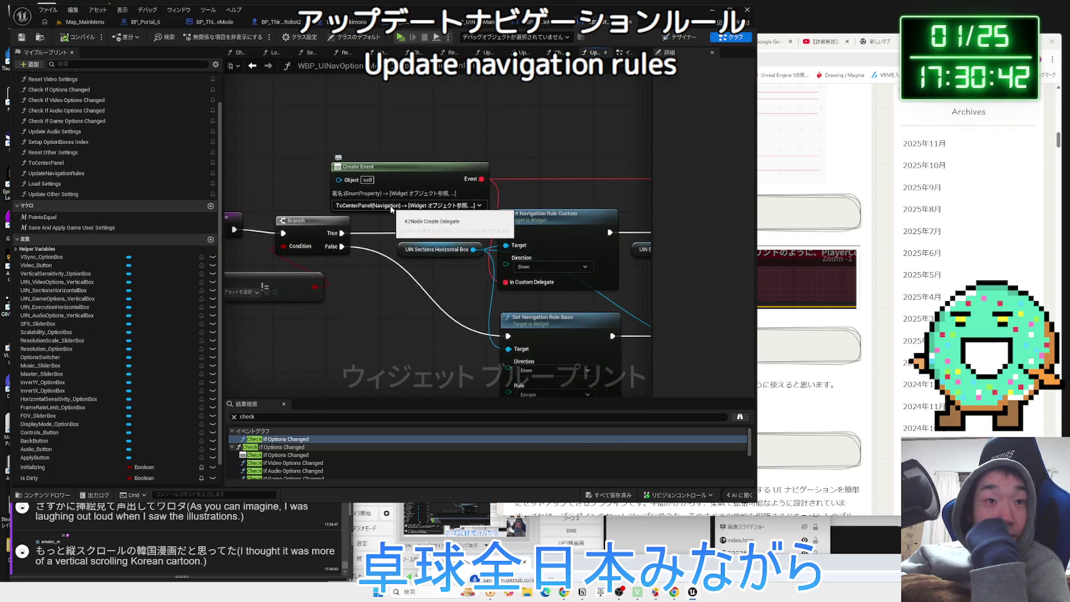
drag(422, 280, 266, 284)
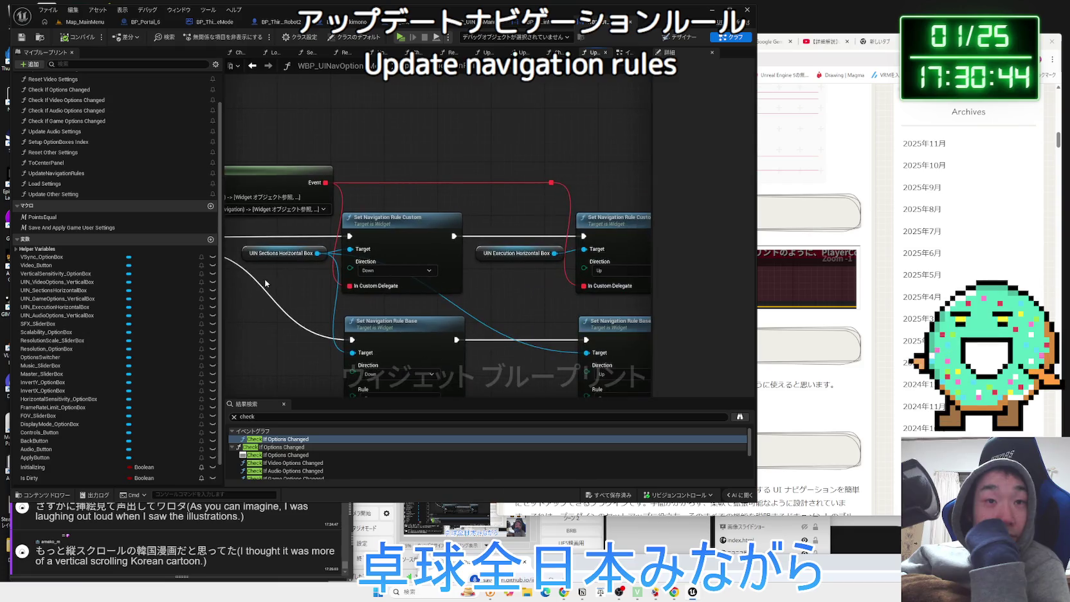
click(482, 303)
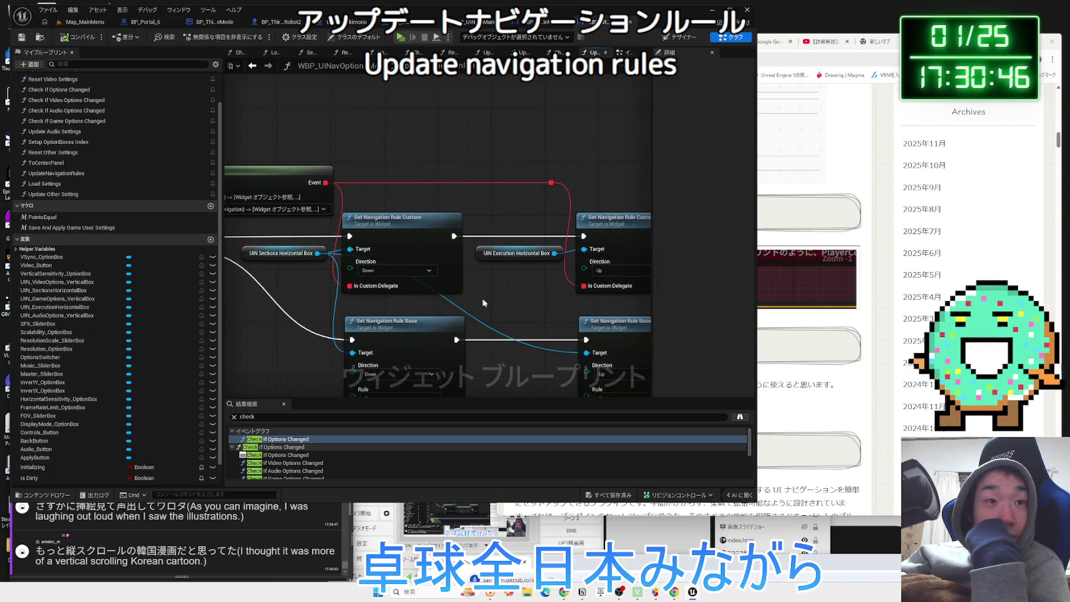
mouse_move(508, 304)
mouse_down()
mouse_move(391, 258)
mouse_move(453, 263)
mouse_up()
scroll(390, 256, down, 3)
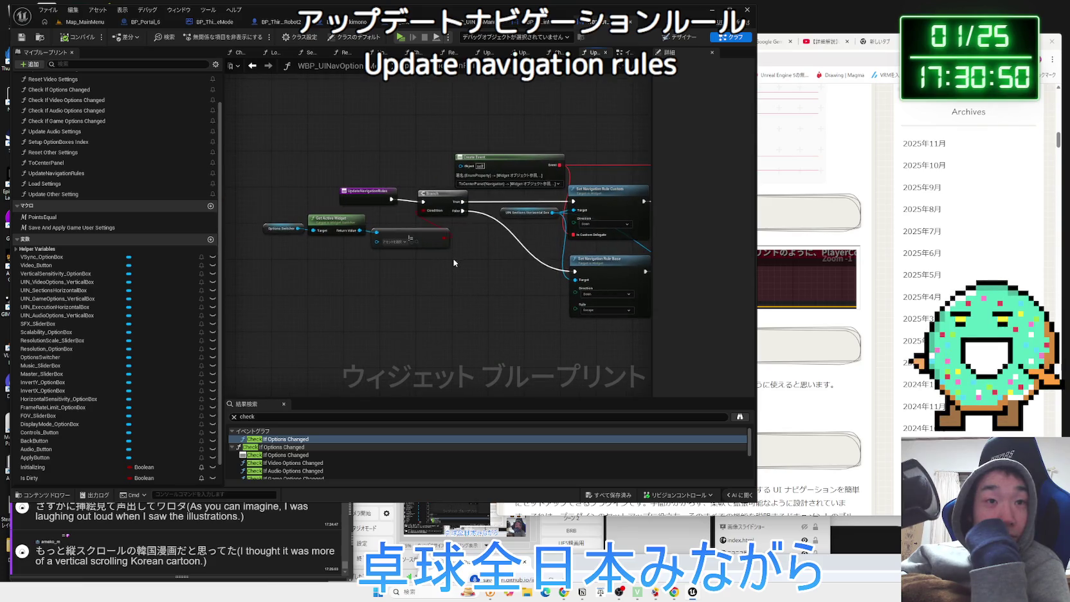
scroll(386, 253, up, 2)
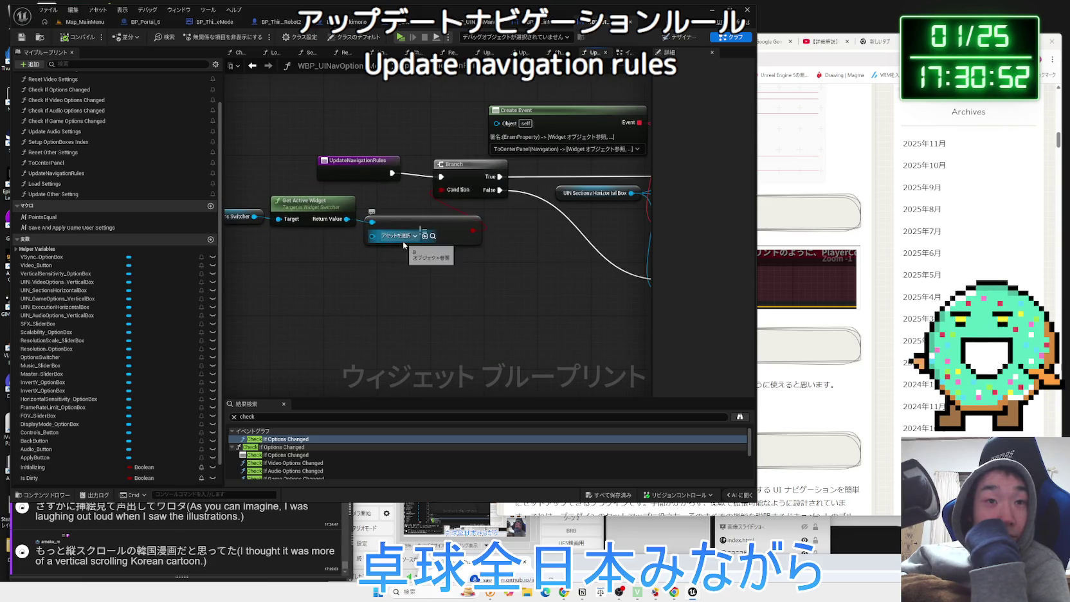
click(410, 238)
Back on the click-event nodes, compile WBP_UINavOption and play the Map_MainMenu level
click(508, 255)
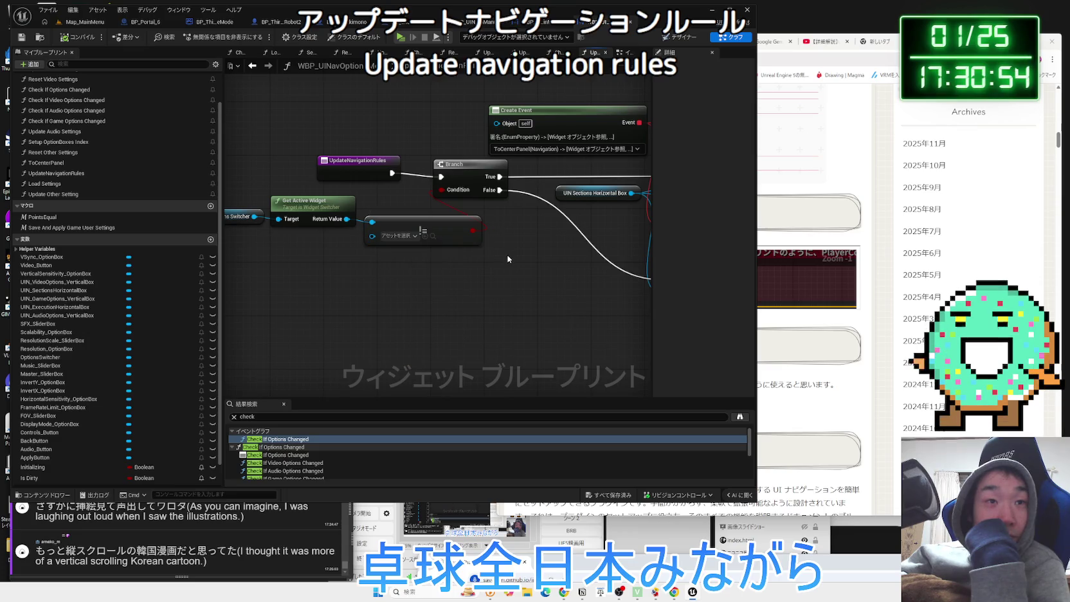
key(alt+Left)
scroll(448, 261, down, 2)
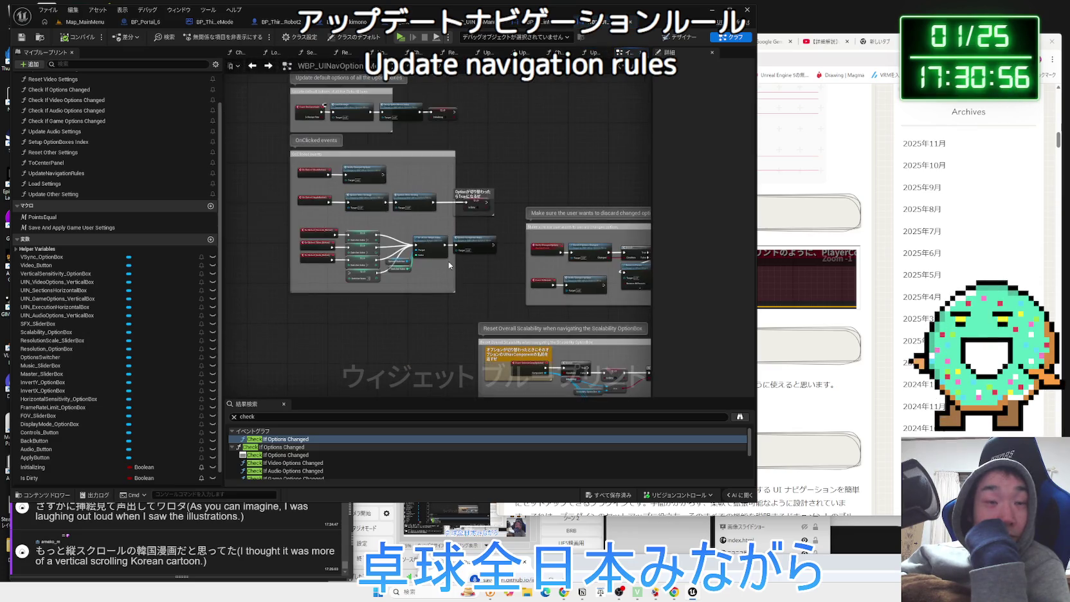
drag(449, 261, 535, 260)
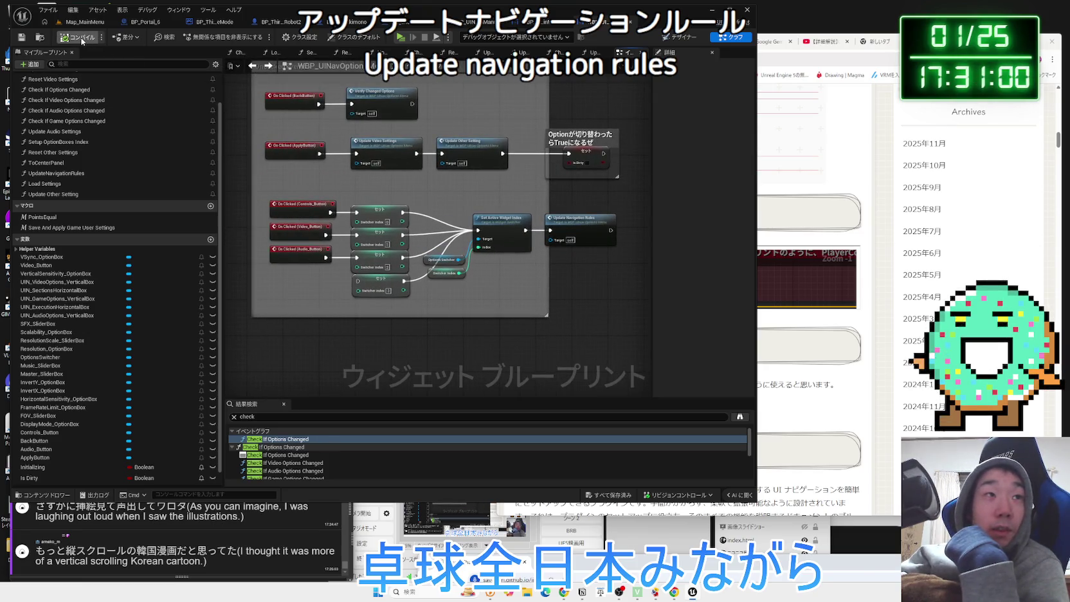
click(83, 21)
click(207, 37)
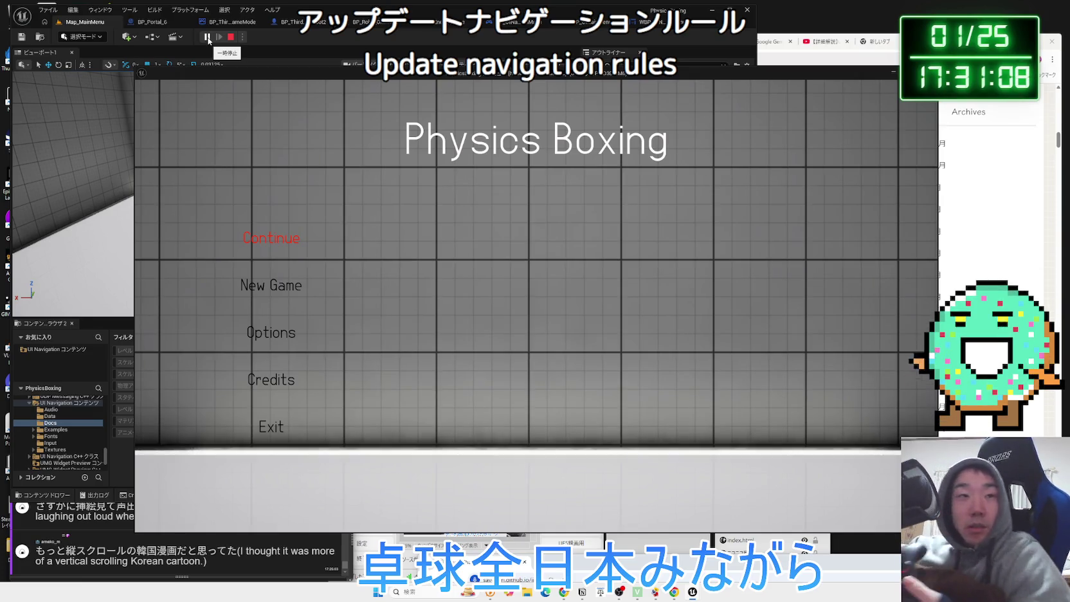
Open Options by keyboard and nudge Controls' Horizontal Sensitivity from 10 to 8 and back
key(Down)
key(Down)
key(Down)
key(Up)
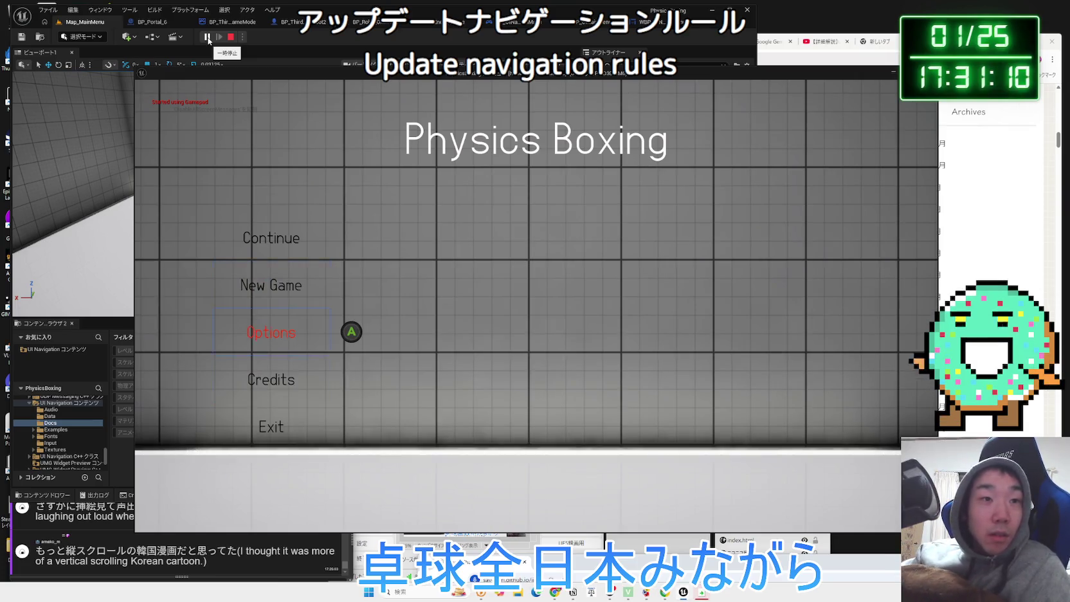
key(Return)
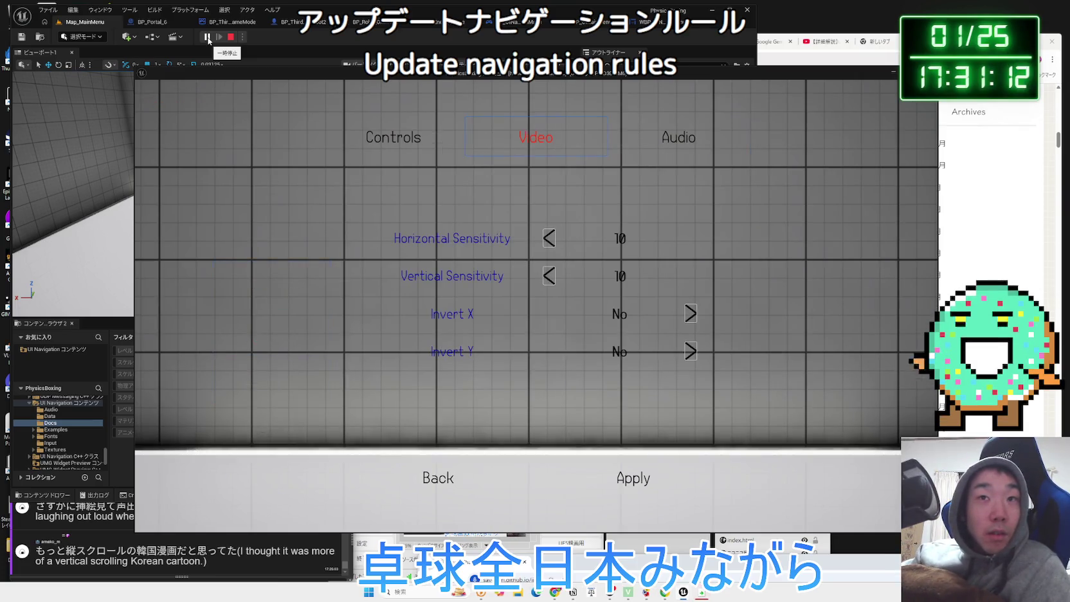
key(Left)
key(Down)
key(Down)
key(Up)
key(Left)
key(Right)
key(Right)
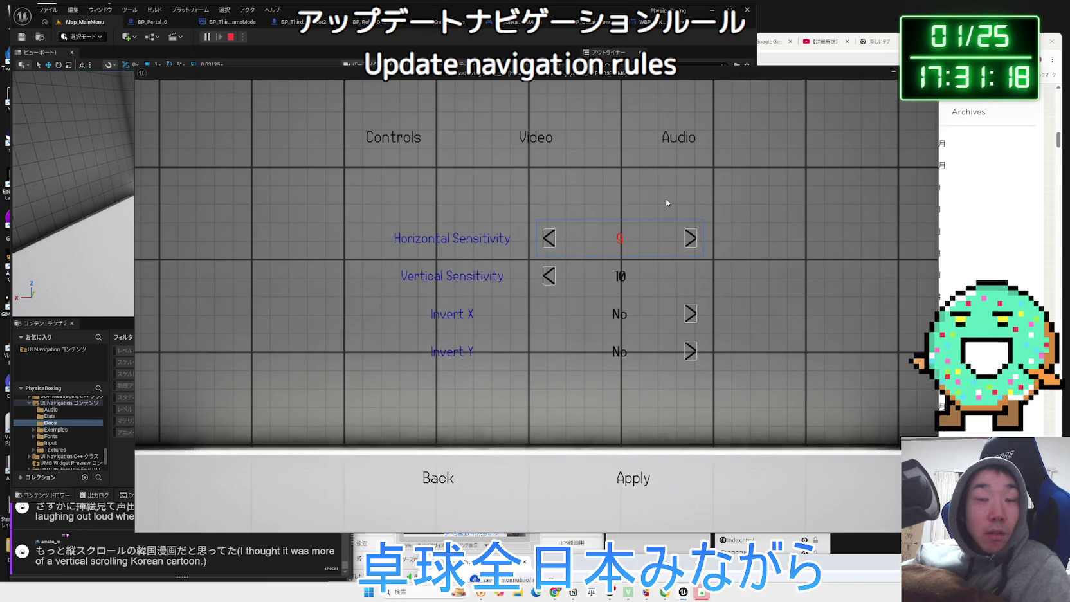
key(Down)
key(Down)
key(Down)
key(Up)
key(Up)
key(Up)
key(Up)
Switch to the Video page and move focus through Display Mode, VSync, Scalability and Resolution
key(Left)
key(Left)
key(Right)
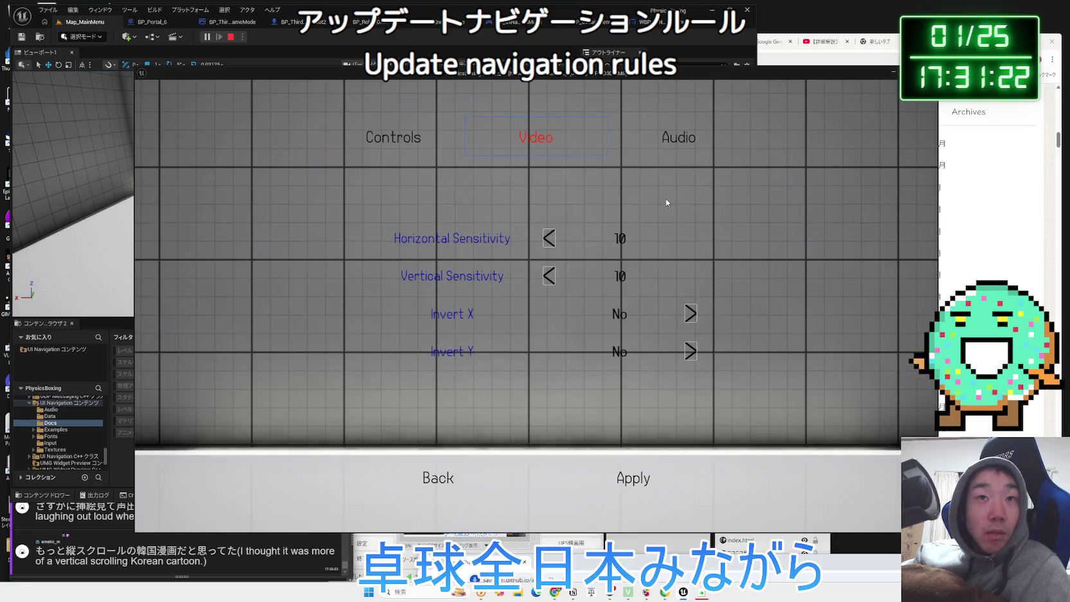
key(Down)
key(Down)
key(Down)
key(Down)
key(Down)
scroll(666, 198, down, 1)
key(Down)
key(Down)
key(Down)
key(Down)
key(Down)
key(Down)
key(Down)
key(Down)
key(Down)
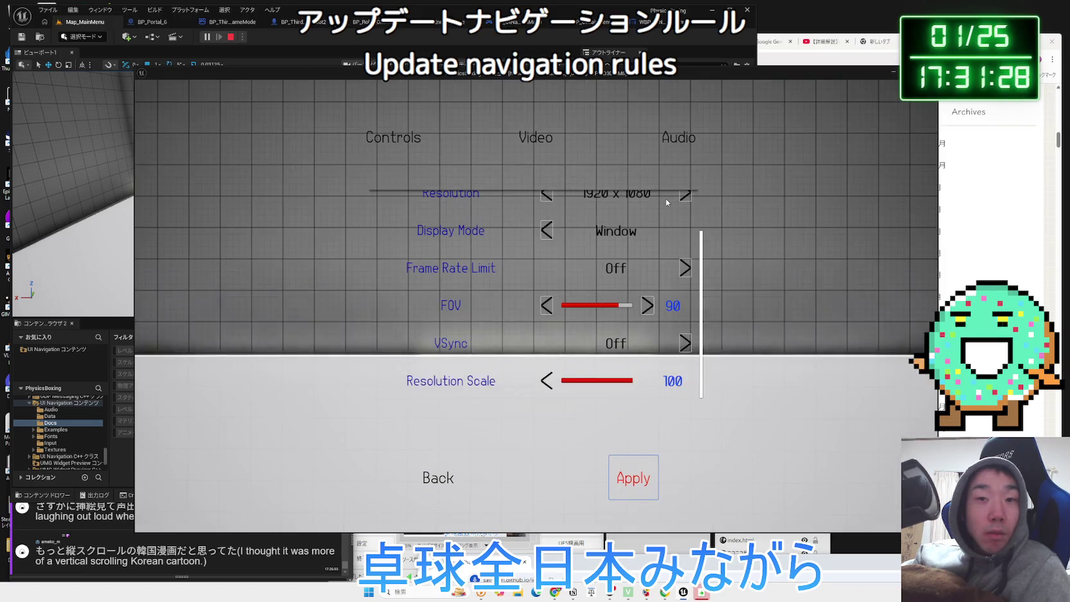
key(Right)
key(Up)
key(Up)
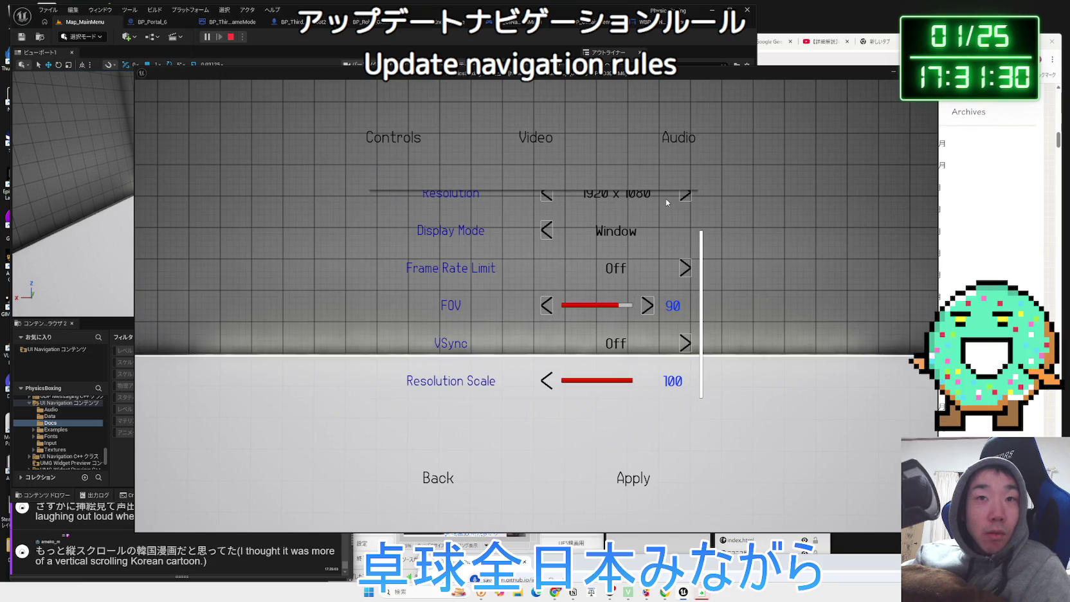
key(Up)
key(Up)
key(Up)
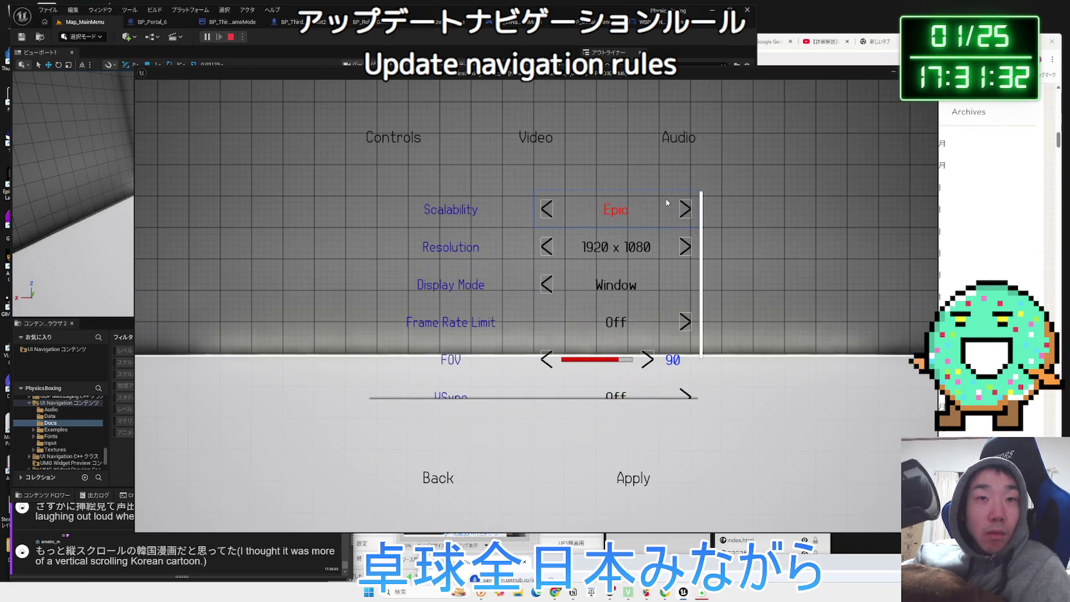
key(Down)
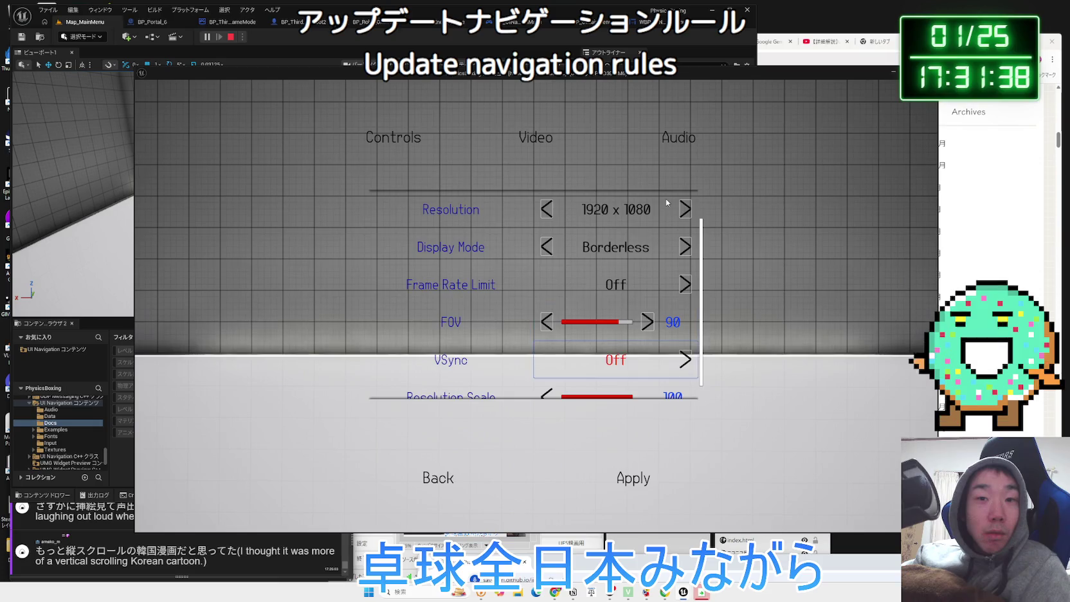
key(Down)
key(Down)
Apply Borderless display mode, then switch Display Mode back to Window and apply it
key(Return)
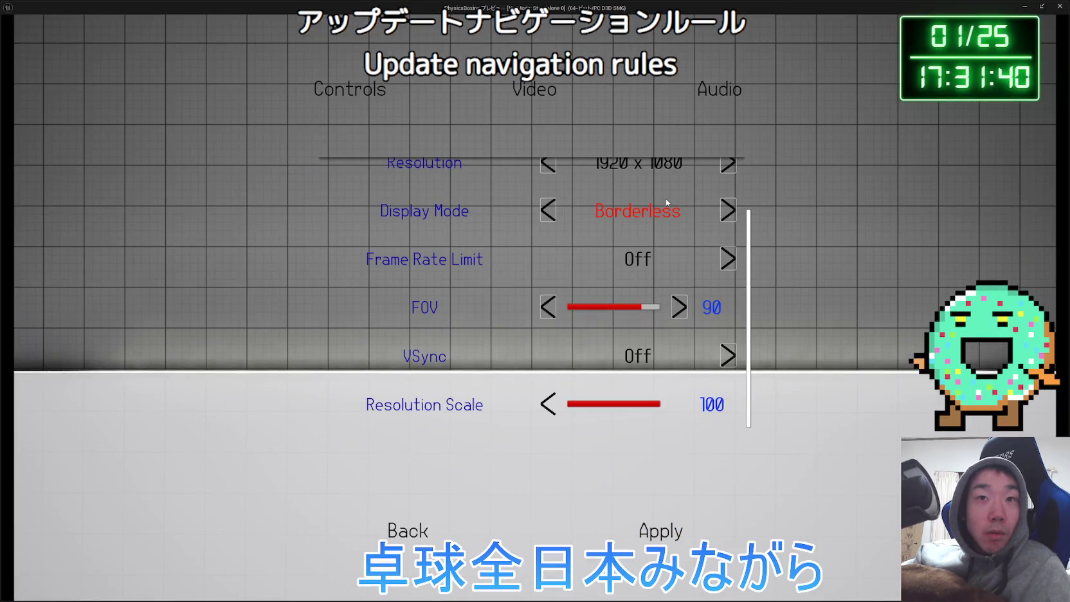
key(Down)
key(Right)
key(Down)
key(Down)
key(Down)
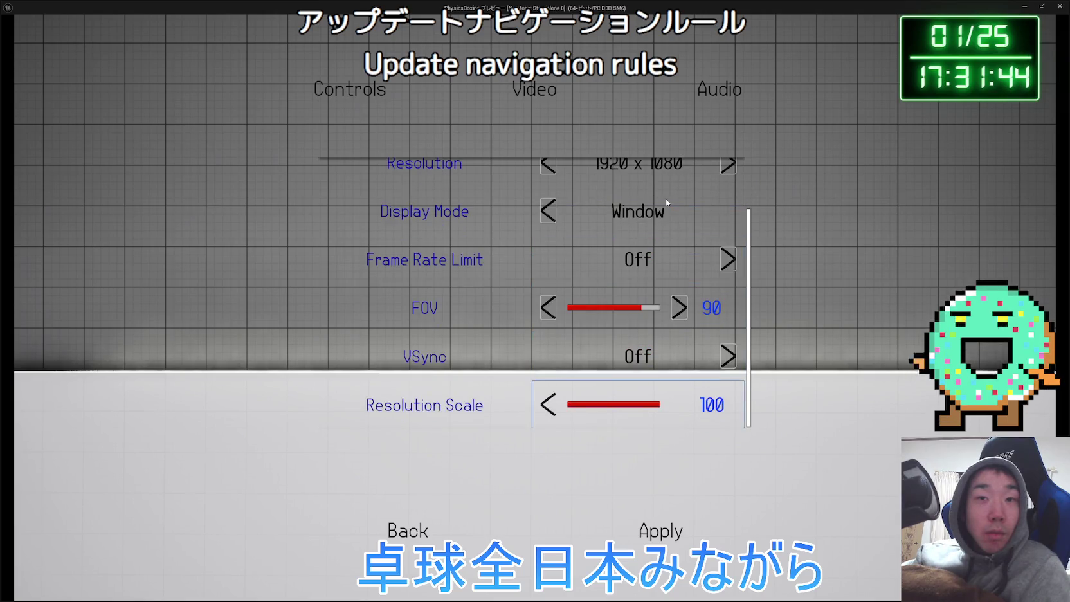
key(Return)
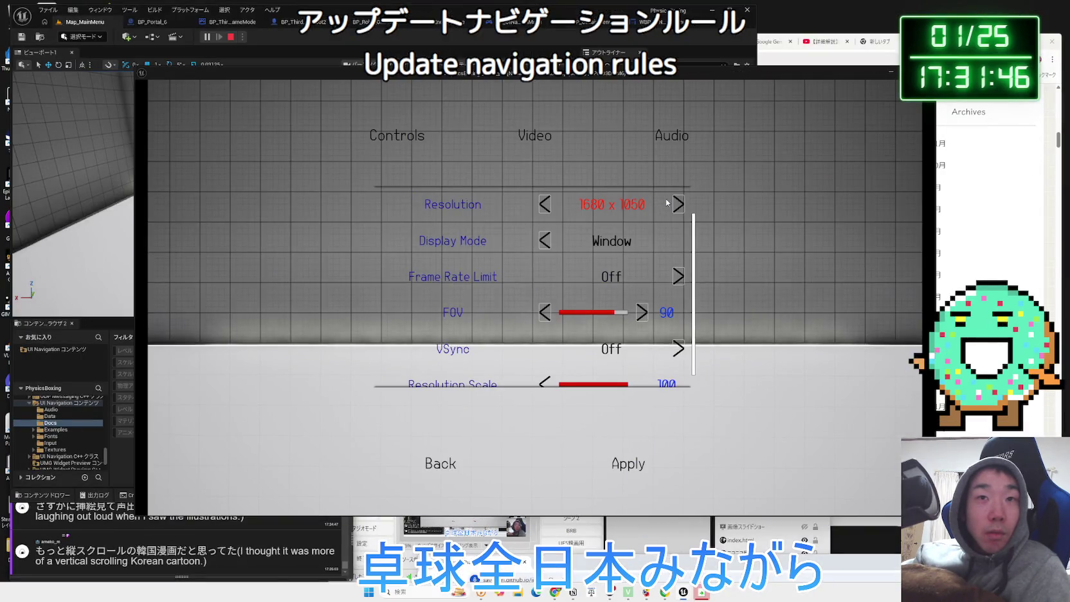
Test focus moving between Scalability, Resolution and FOV, then click Back to leave Options
key(Up)
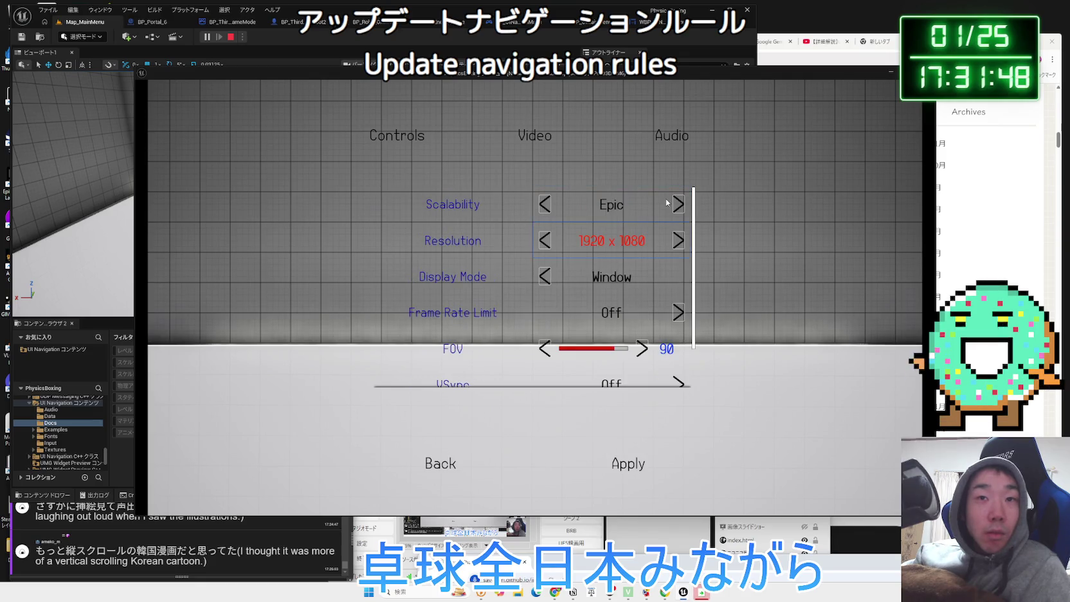
key(Down)
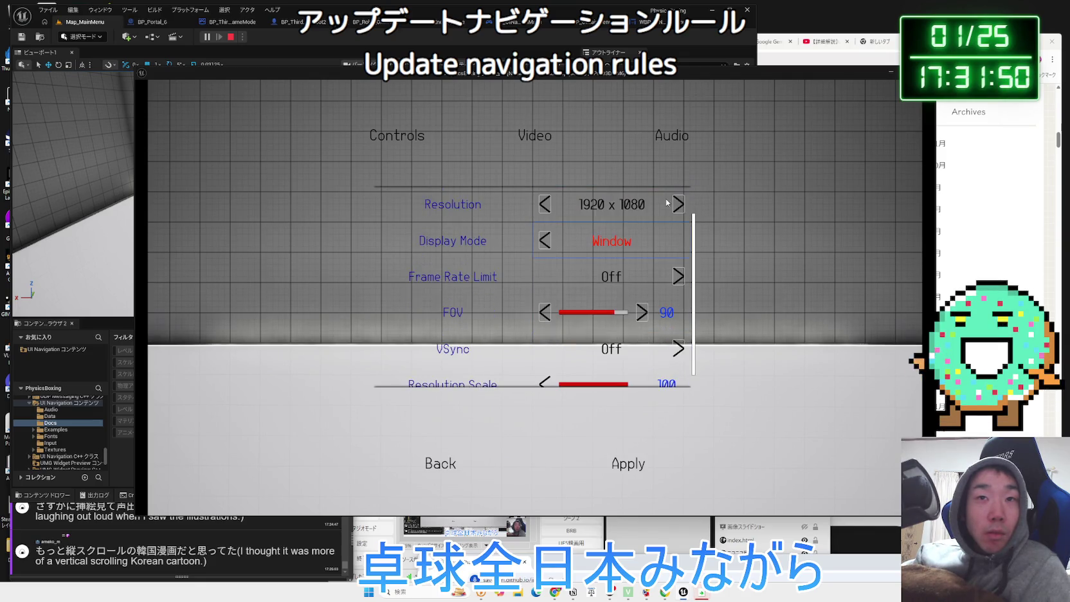
key(Up)
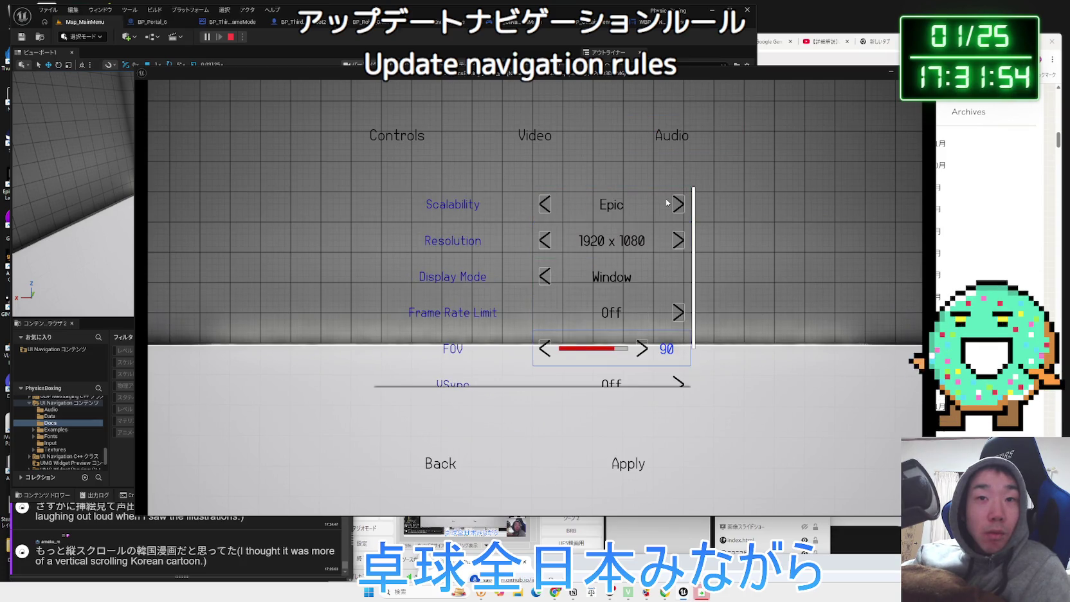
key(Down)
key(Up)
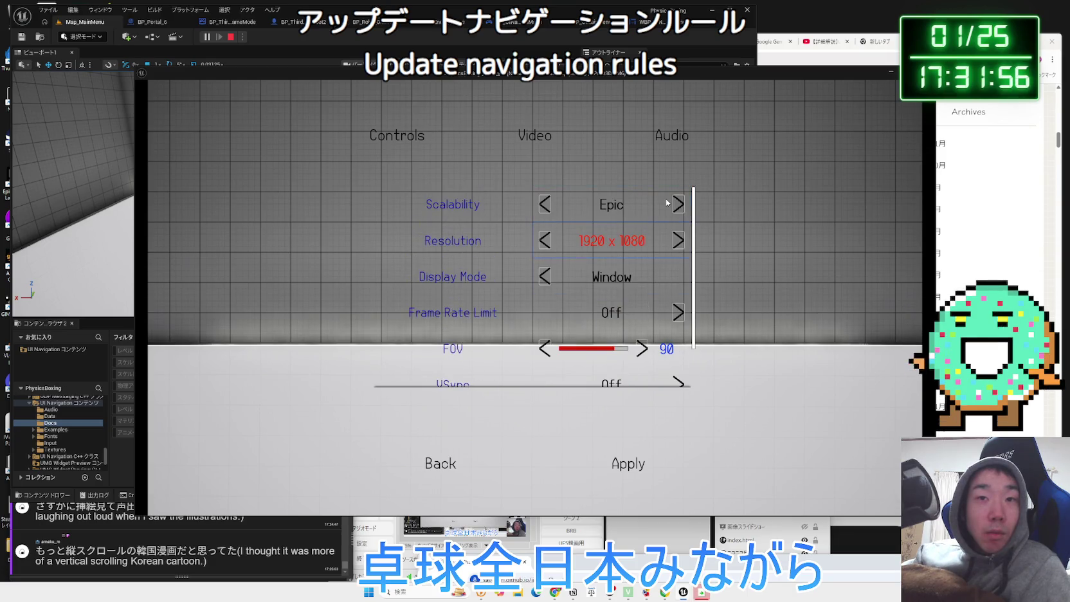
key(Down)
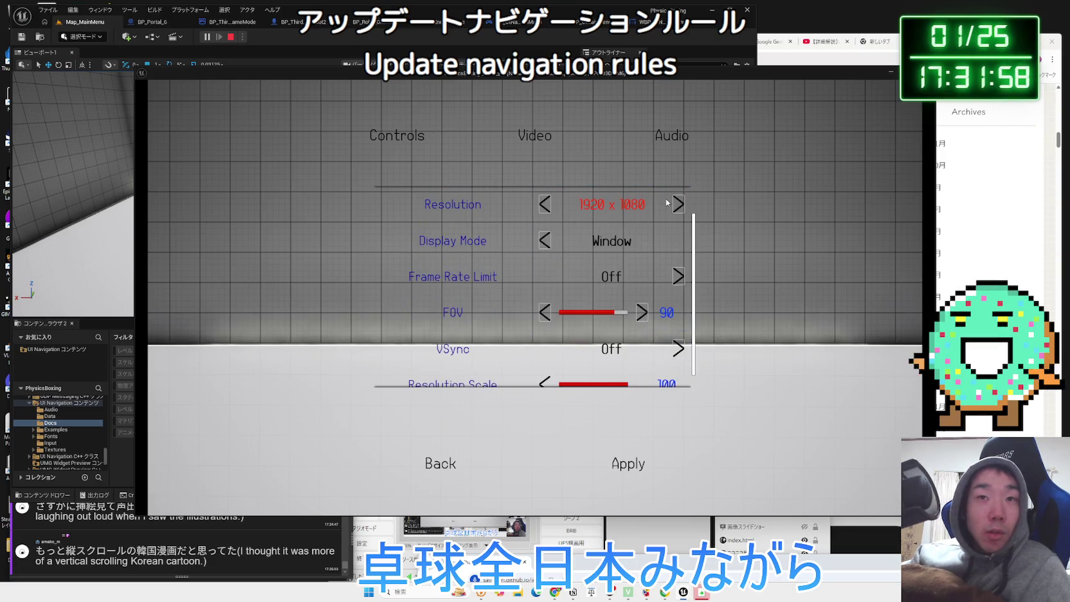
click(433, 466)
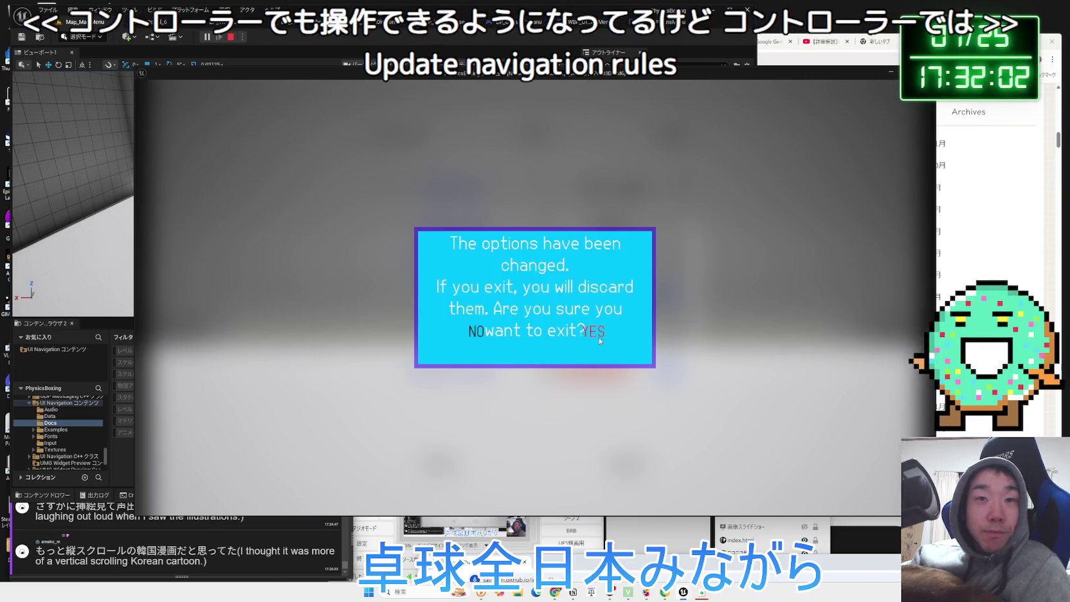
Discard the option changes and confirm starting a New Game
click(595, 333)
key(Down)
key(Up)
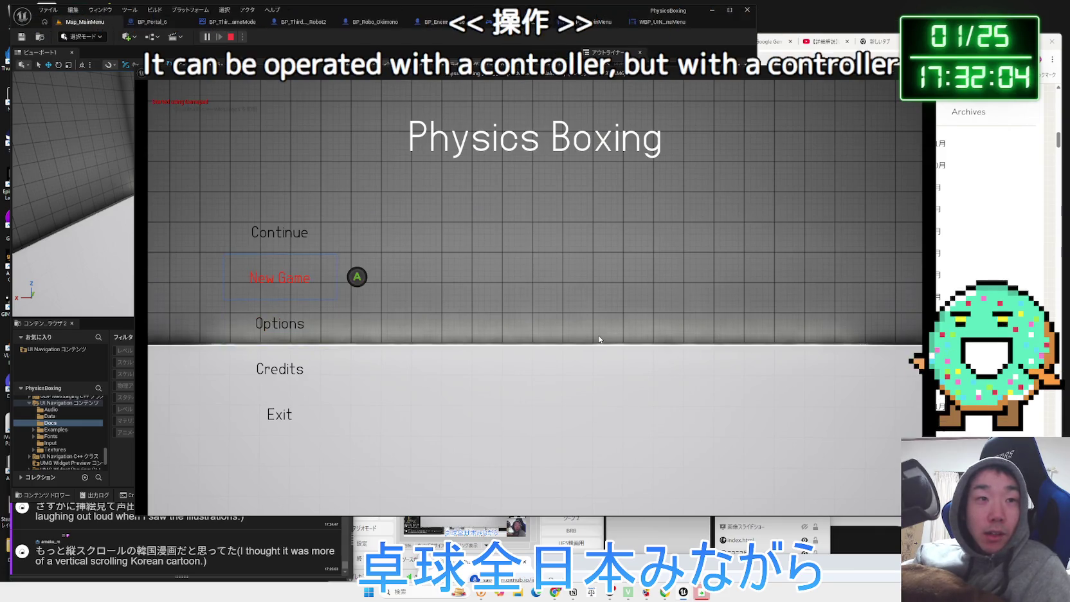
key(Return)
click(599, 337)
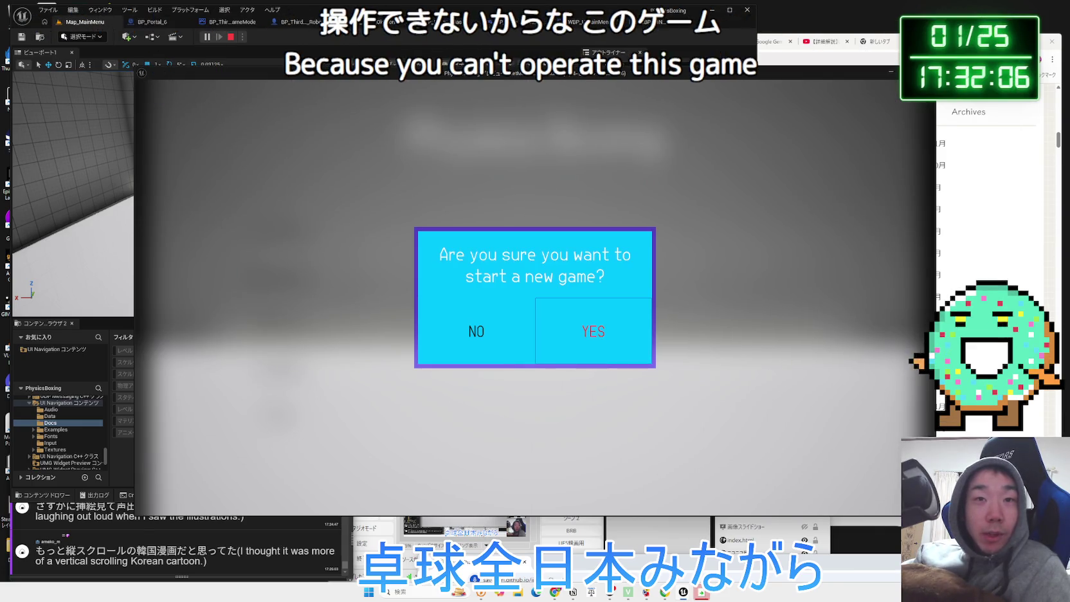
Walk the boxer forward with W and steer with D and A toward the portal
key(w)
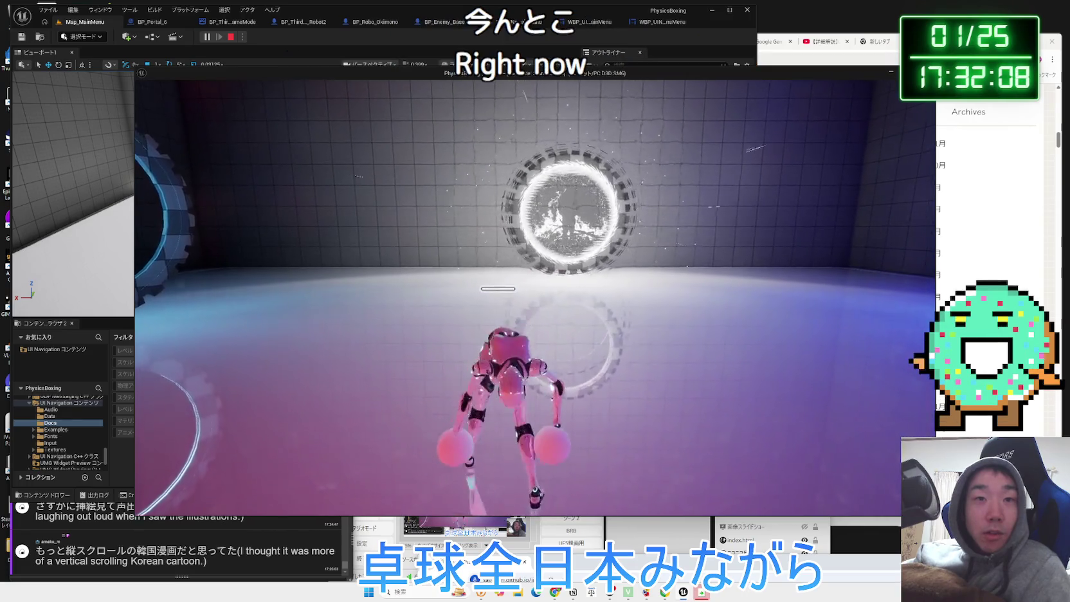
key(w)
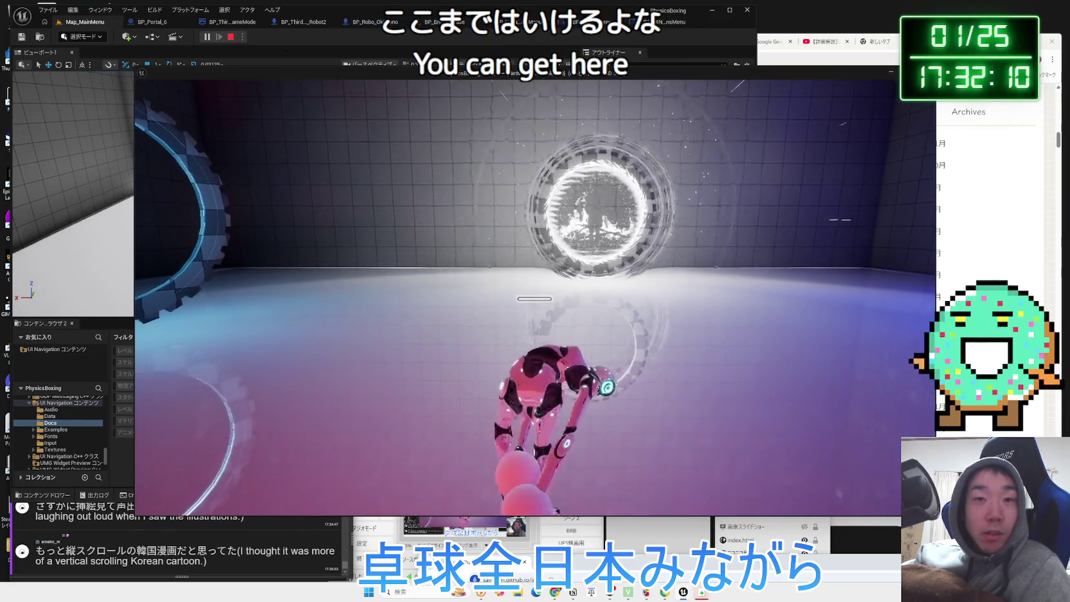
key(w)
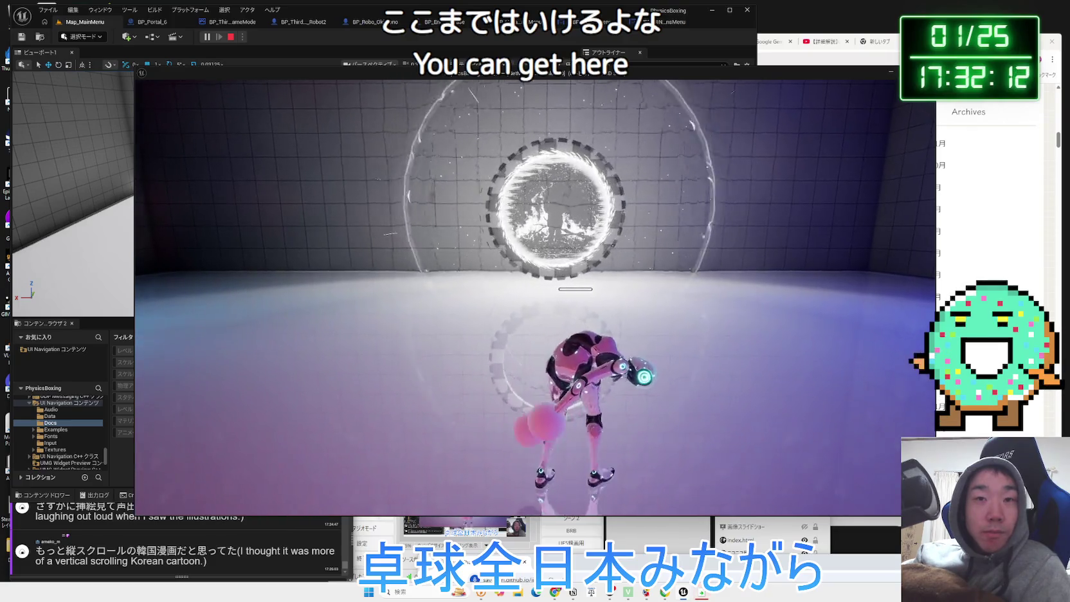
key(w)
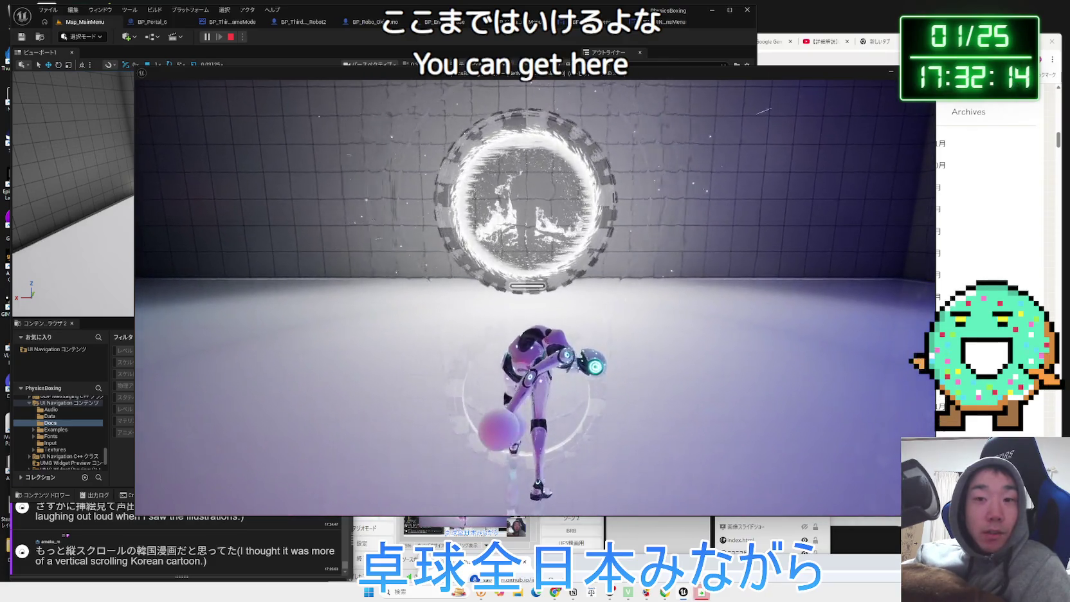
key(d)
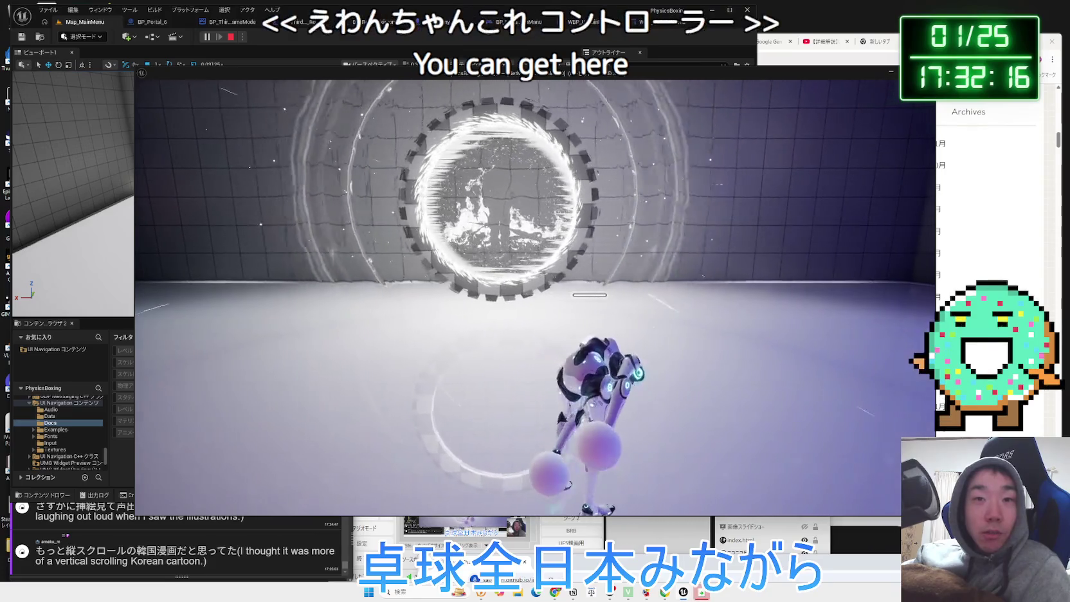
key(a)
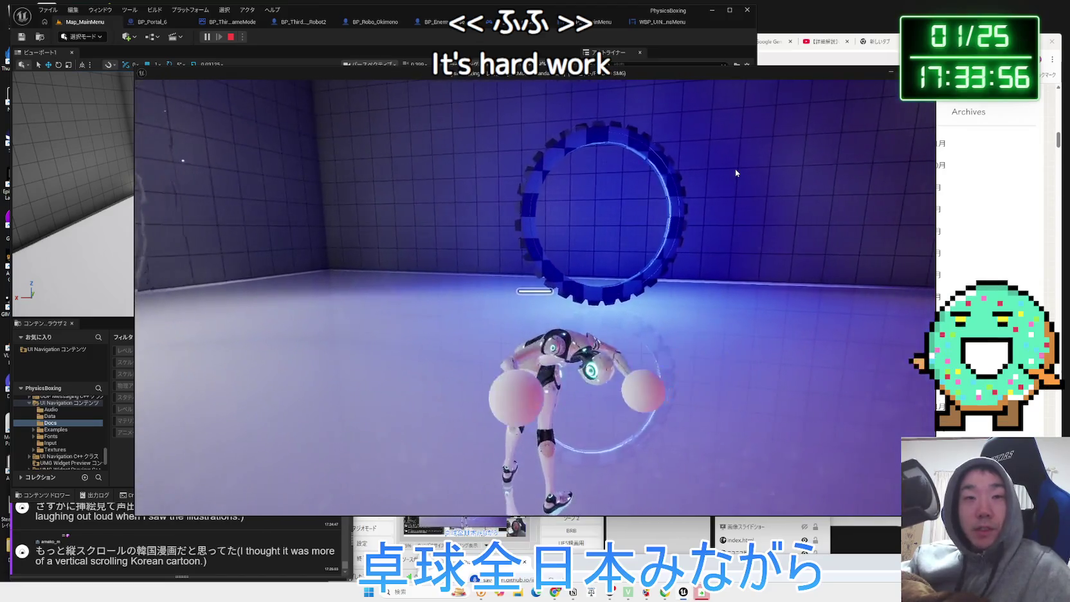
End the Play-In-Editor session with Esc
key(Escape)
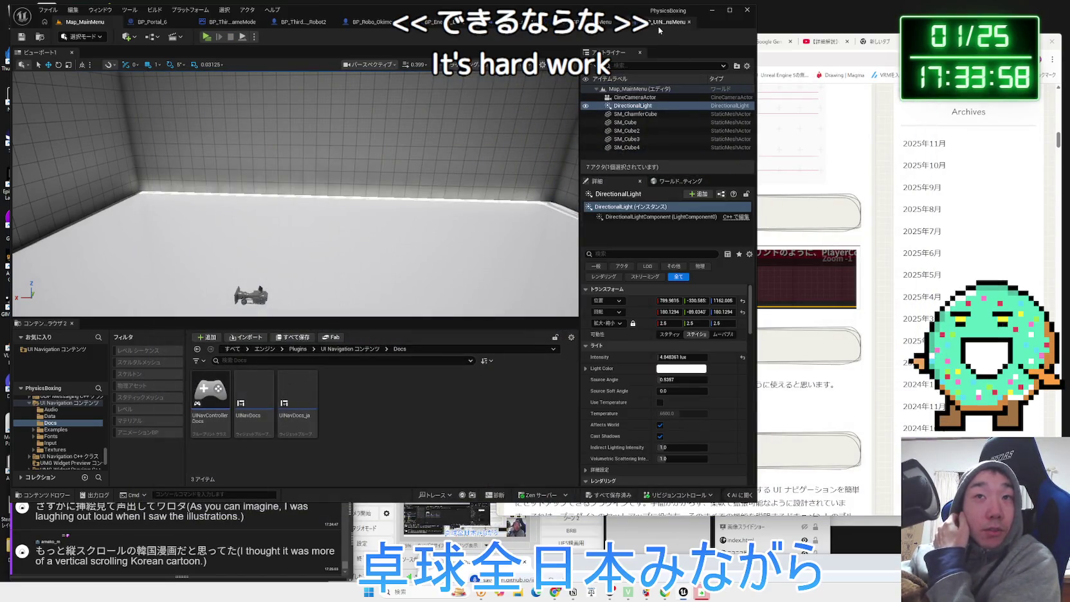
Ask Gemini in Japanese how to keep UINav keyboard-and-mouse only, even when a controller is used
click(810, 128)
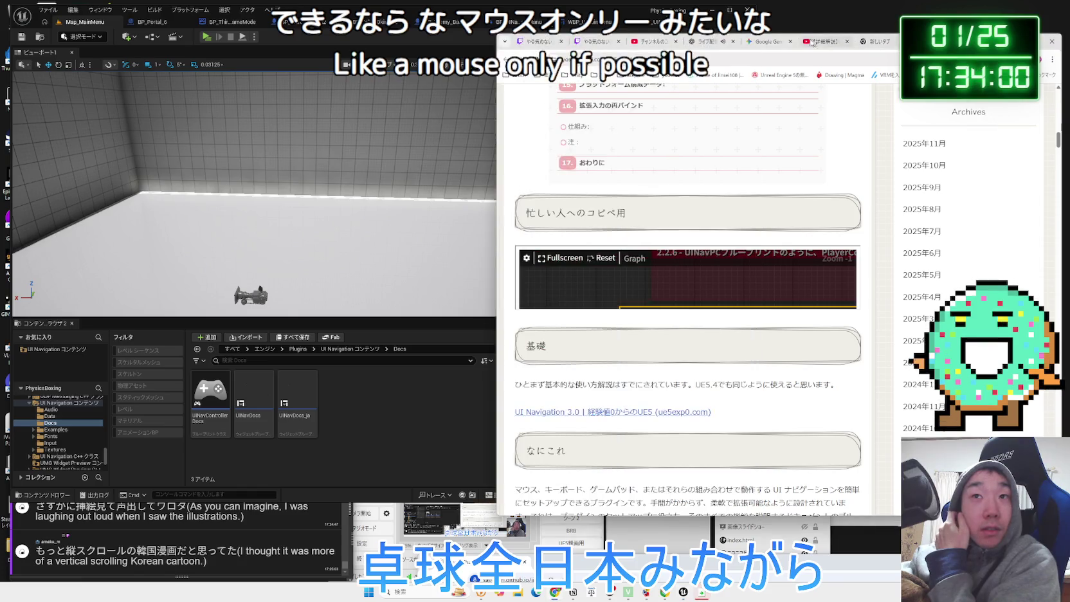
click(768, 41)
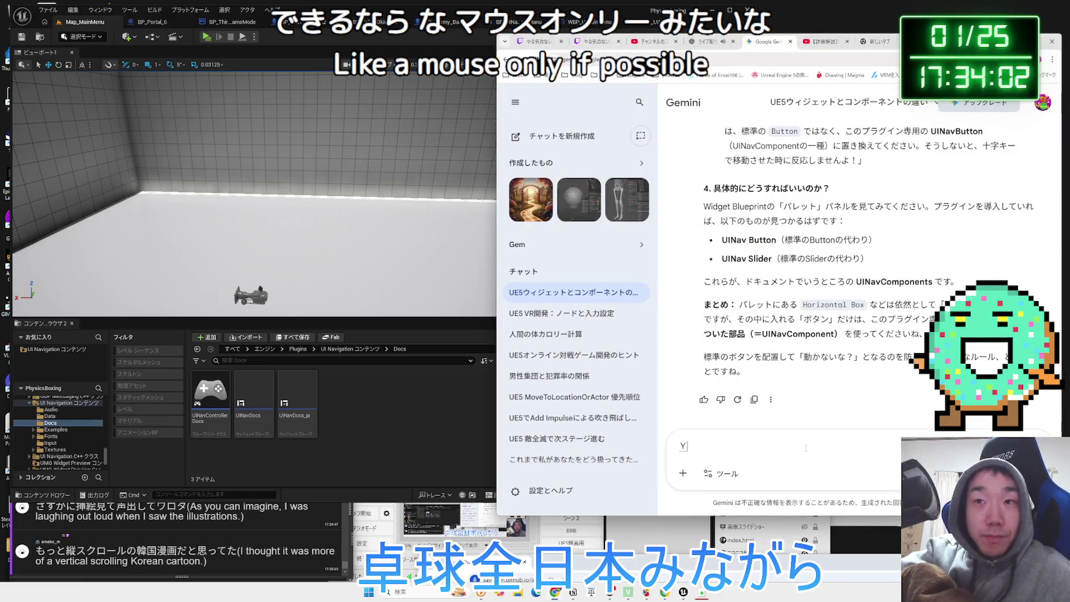
key(BackSpace)
text(U I )
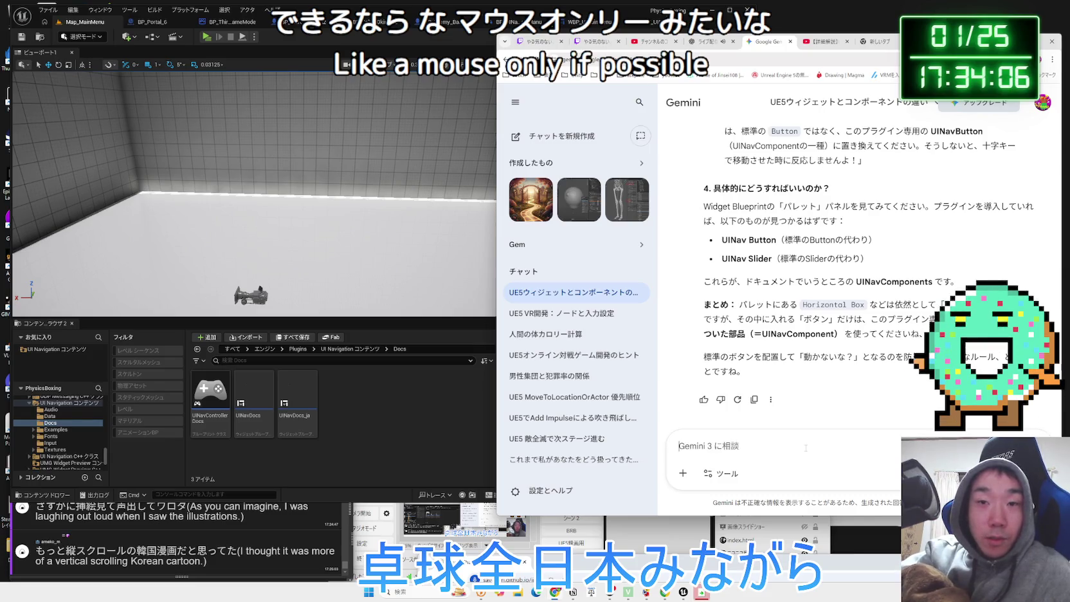
text(N)
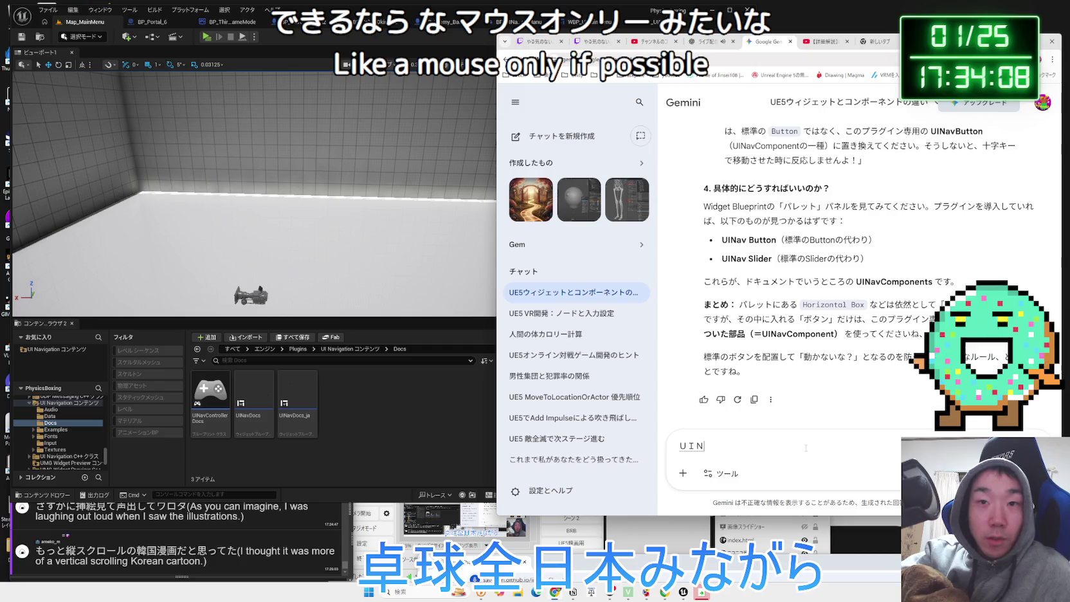
text(a)
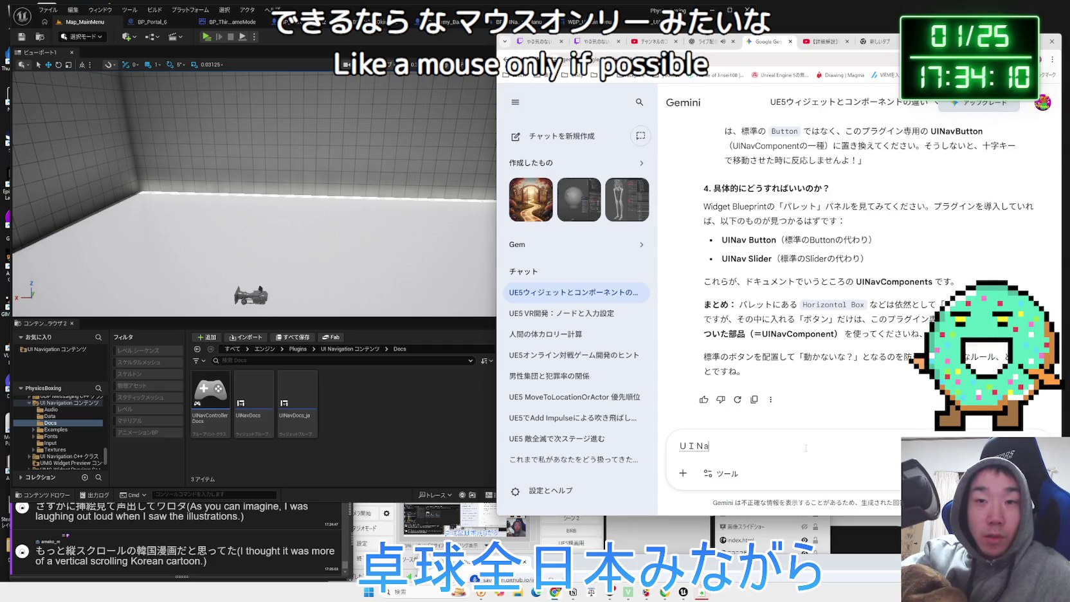
text(vwo)
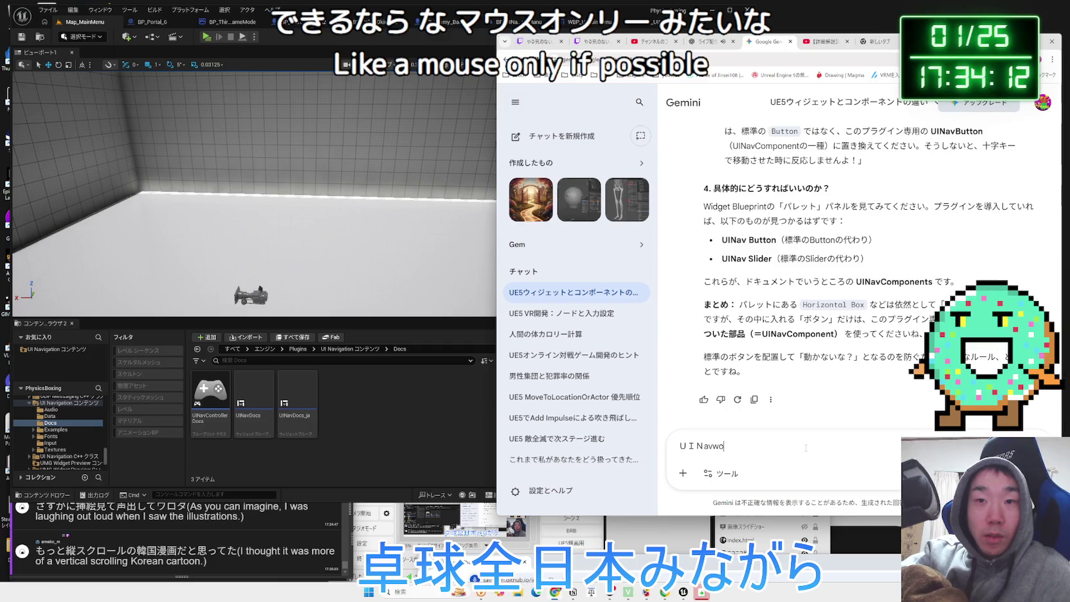
key(BackSpace)
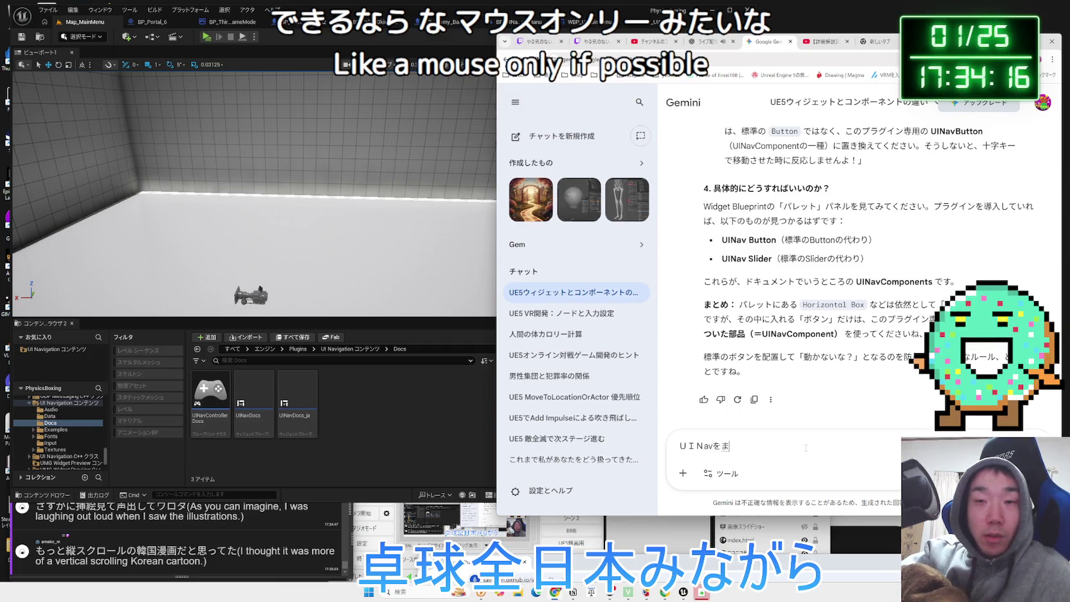
text(d)
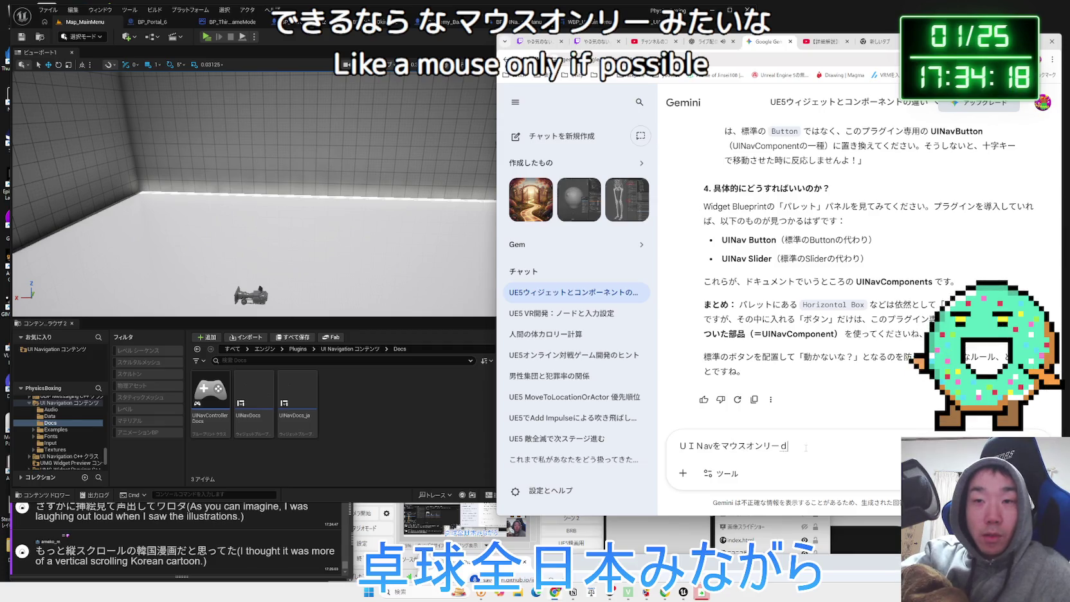
text(ki-)
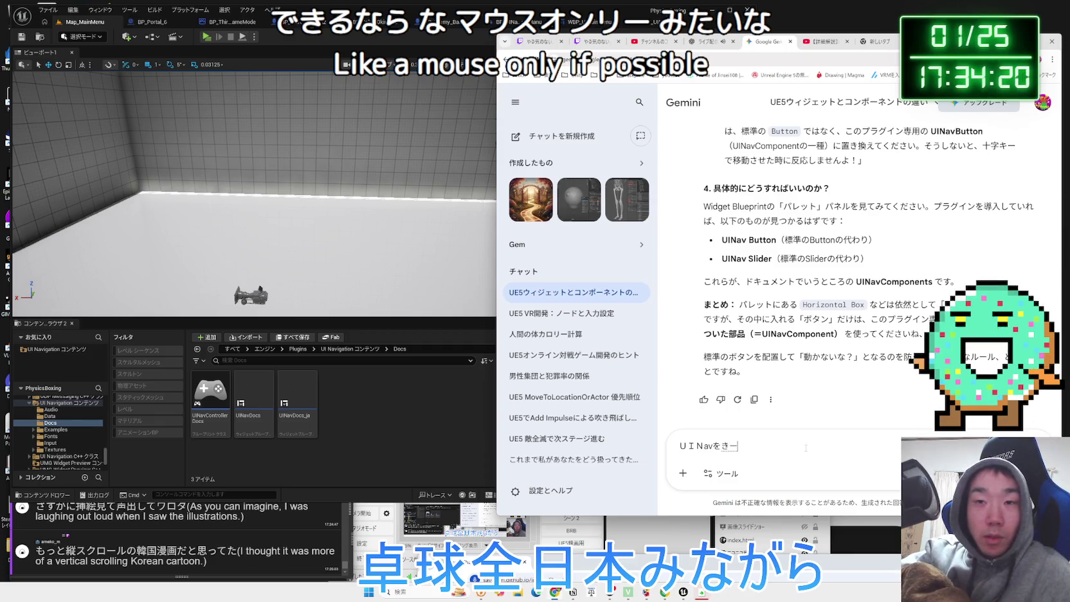
key(space)
text(maususousa)
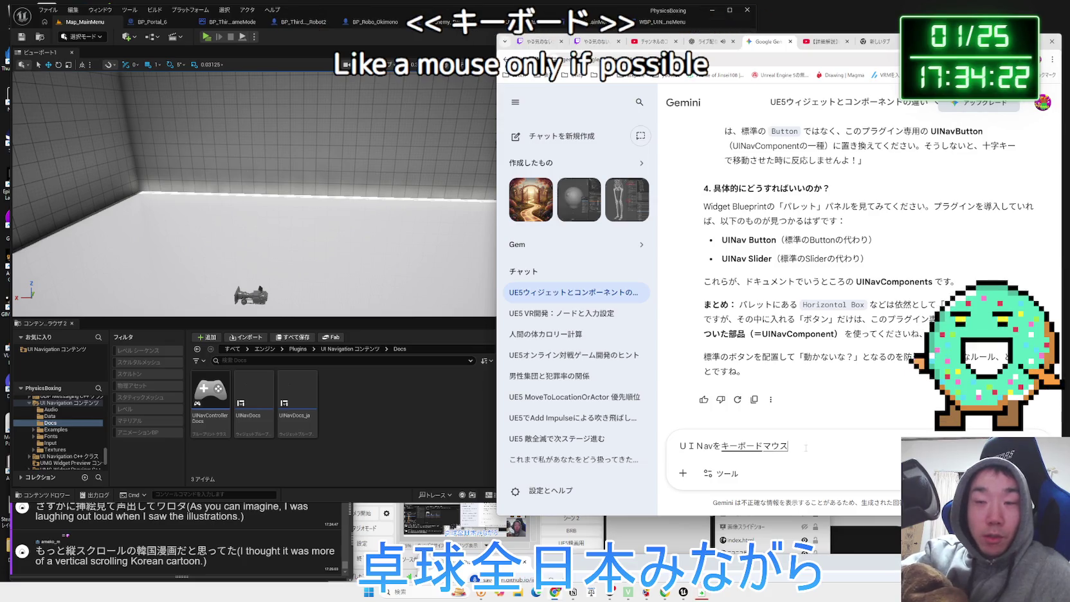
key(space)
text(-)
key(space)
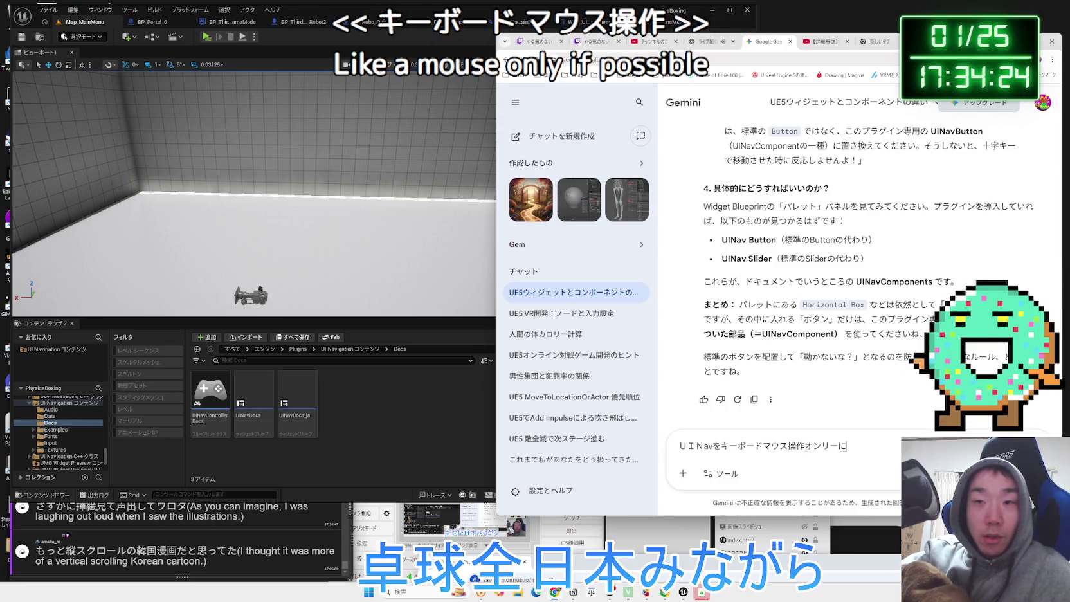
text(nishitai)
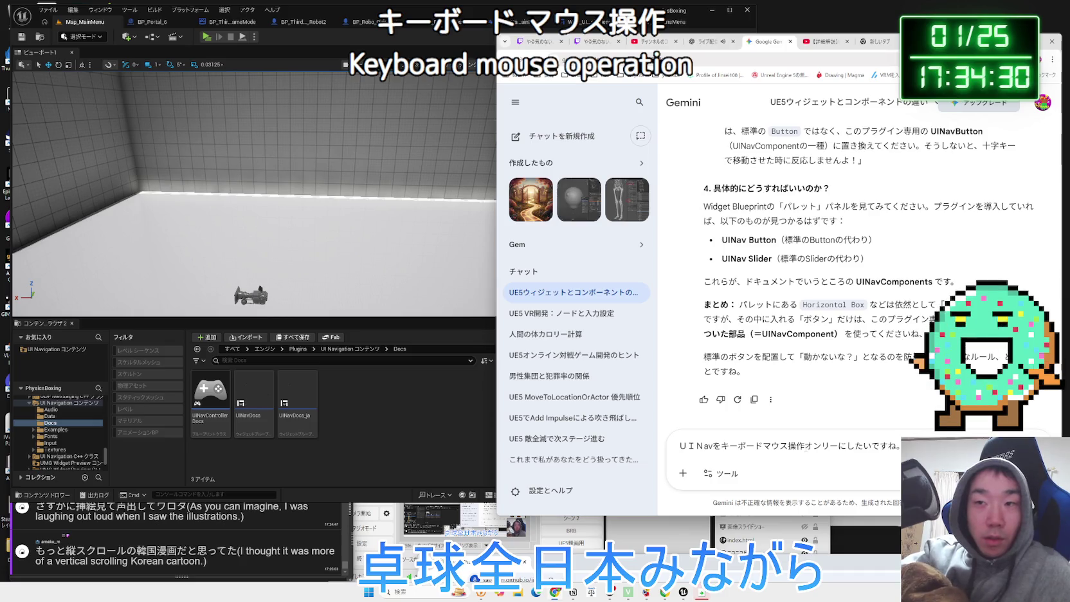
text(kontoro-ra-nikirikawattemo)
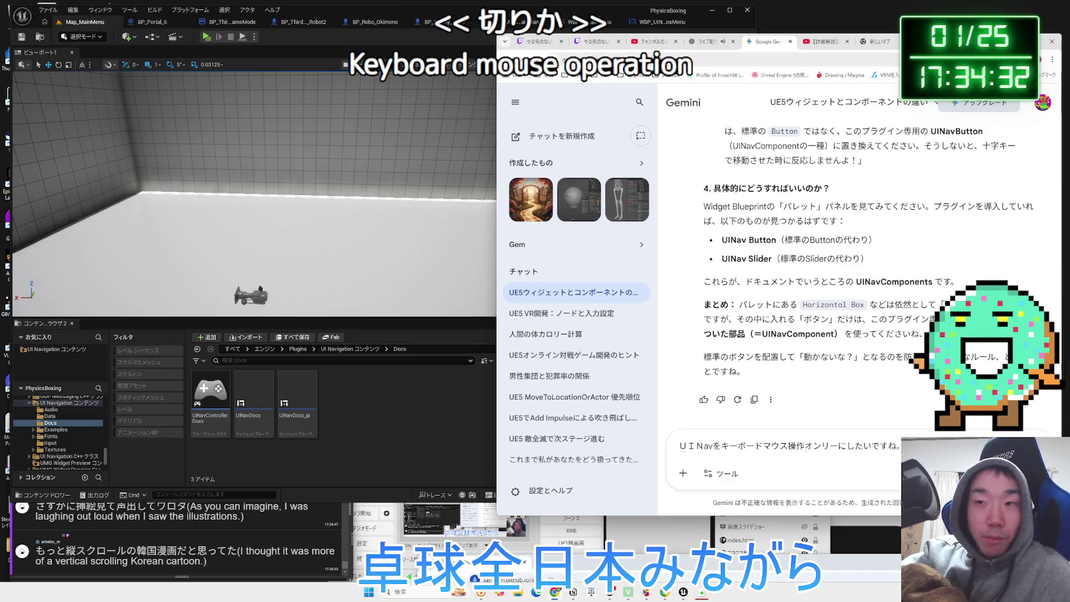
key(space)
text(sousa)
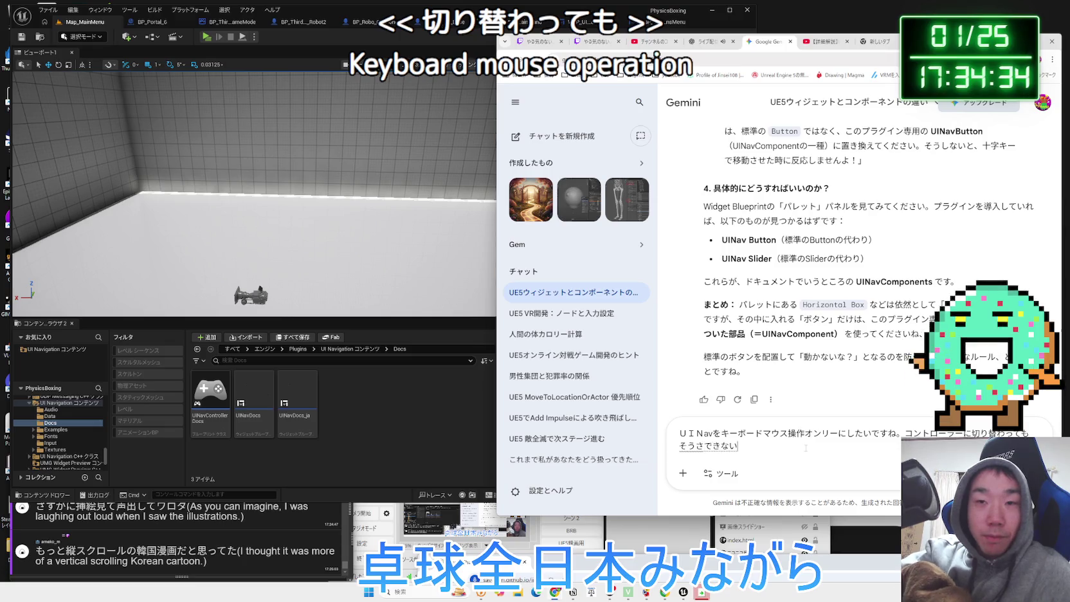
text(you)
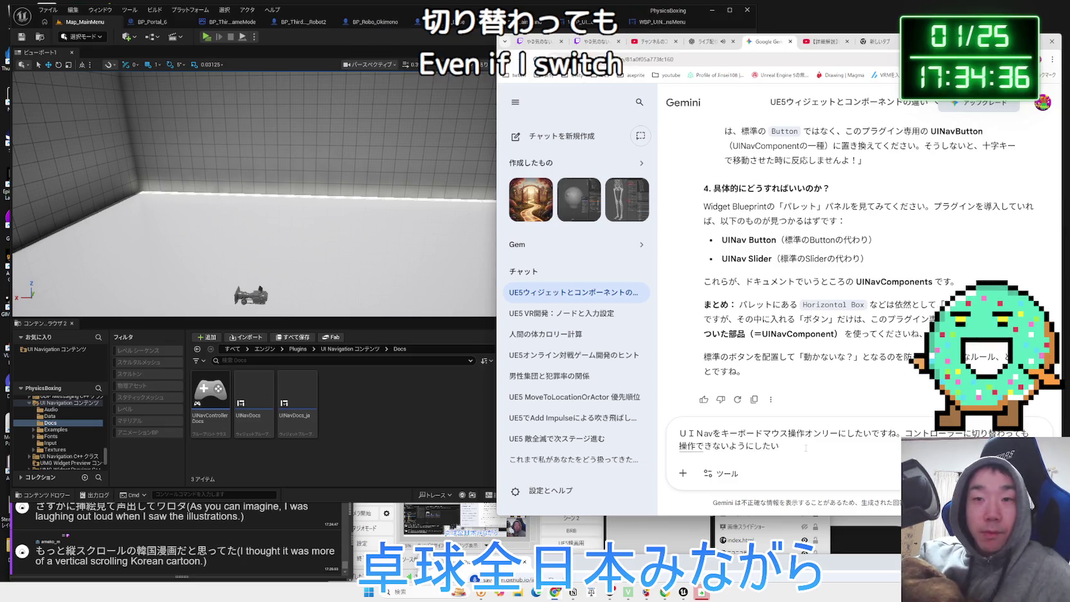
key(Return)
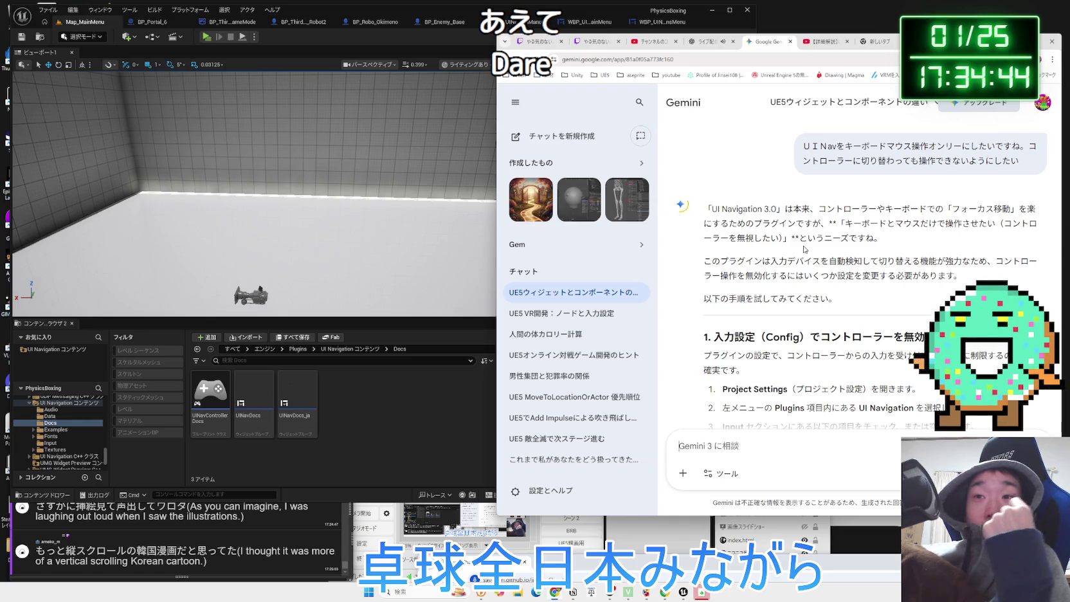
Read the reply's steps 1 to 3 on blocking controller input
scroll(804, 250, down, 2)
triple_click(791, 248)
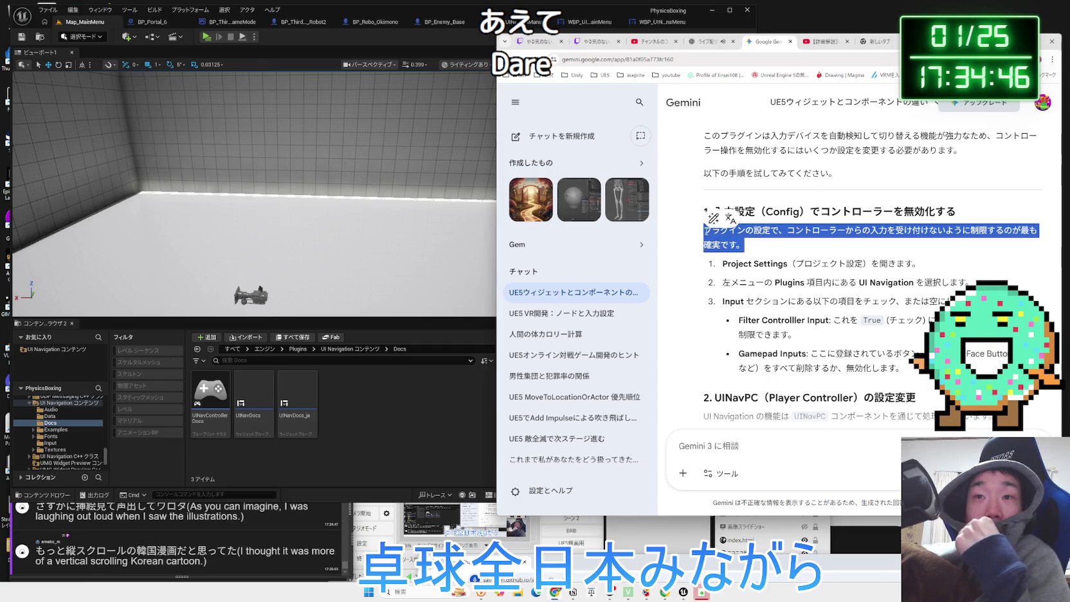
mouse_move(782, 251)
mouse_down()
mouse_move(798, 265)
mouse_move(749, 253)
mouse_move(965, 302)
mouse_move(723, 284)
mouse_move(736, 262)
mouse_up()
click(736, 263)
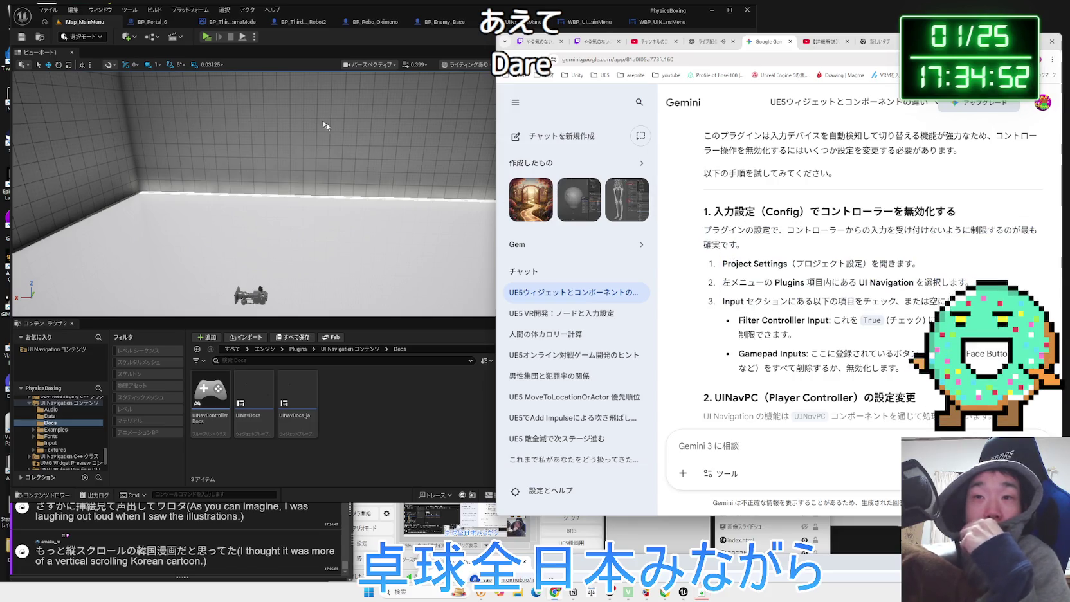
click(88, 16)
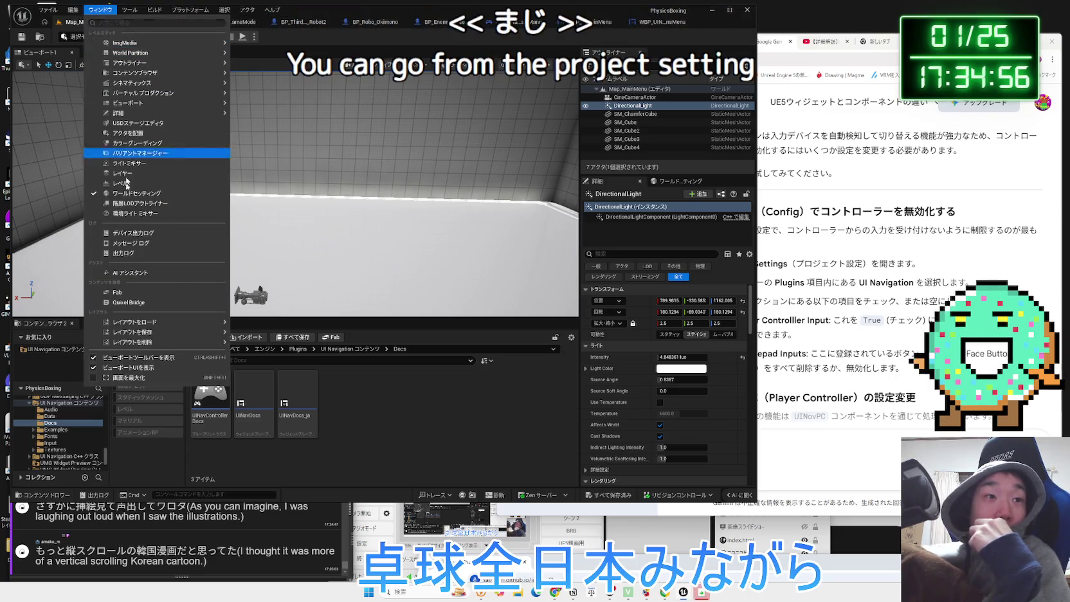
Open Project Settings and show the Plugins > UI Navigation settings page
click(73, 14)
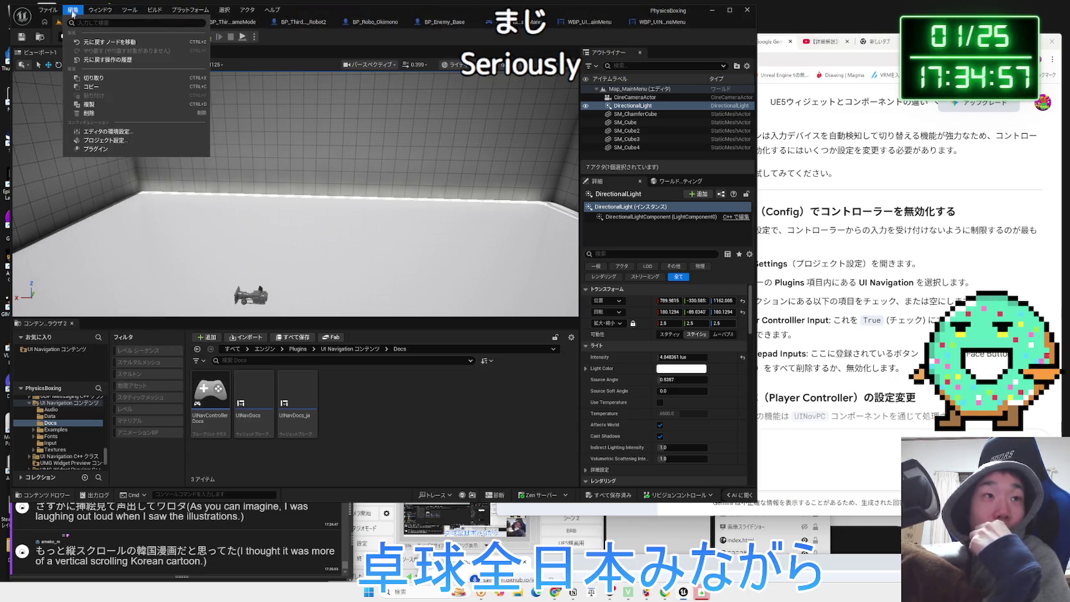
click(110, 140)
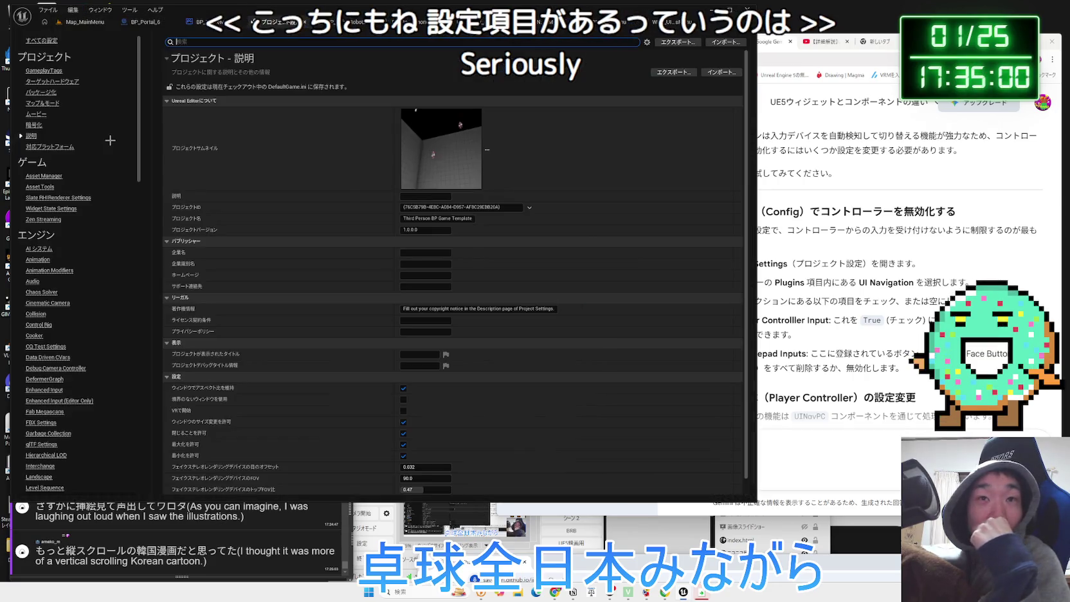
drag(140, 140, 154, 280)
scroll(46, 332, down, 10)
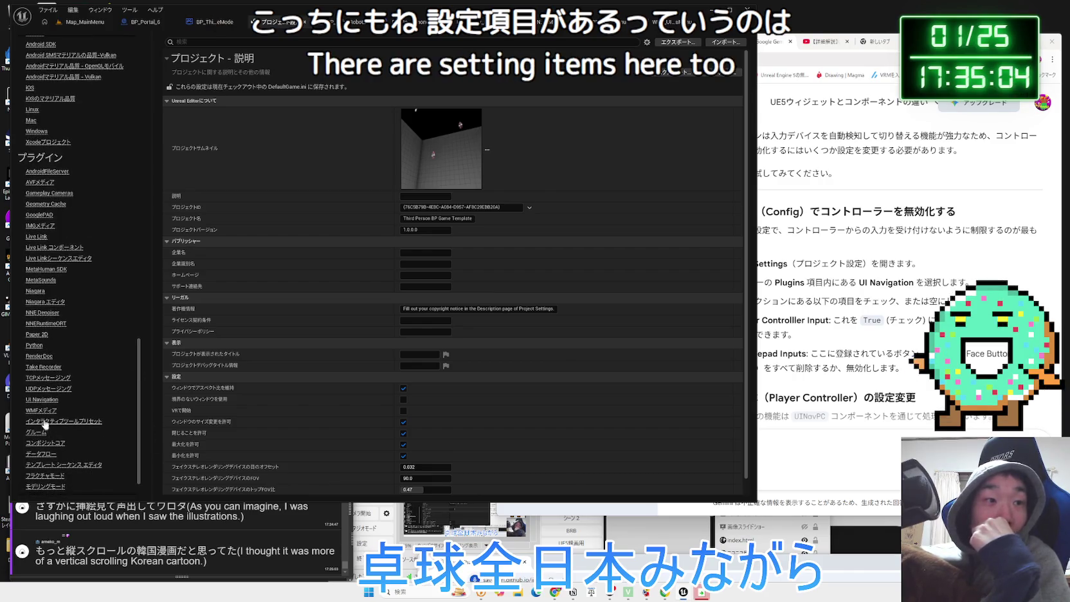
click(42, 399)
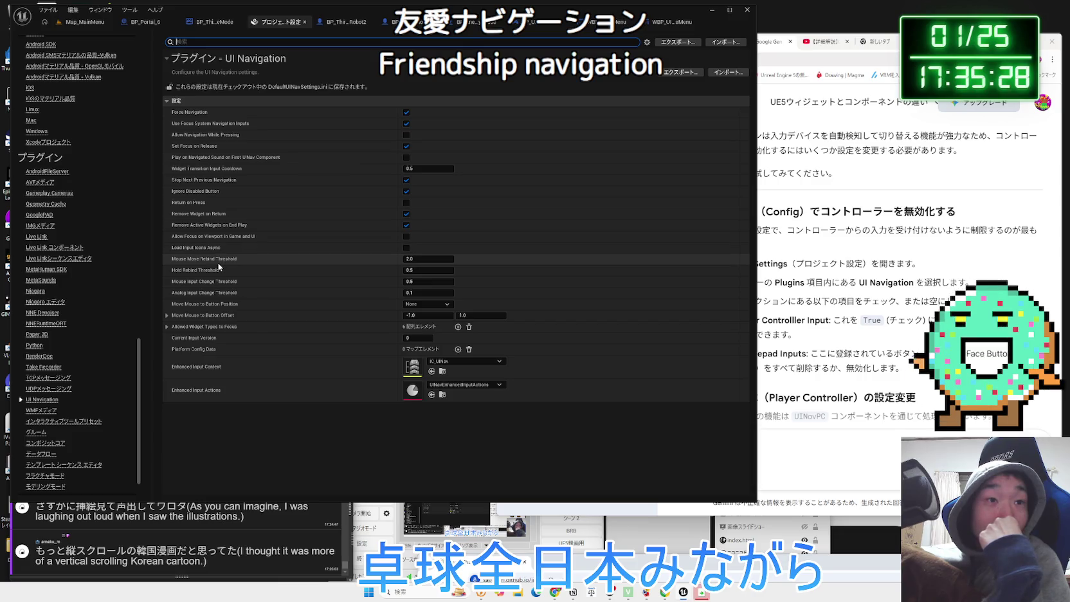
mouse_move(201, 261)
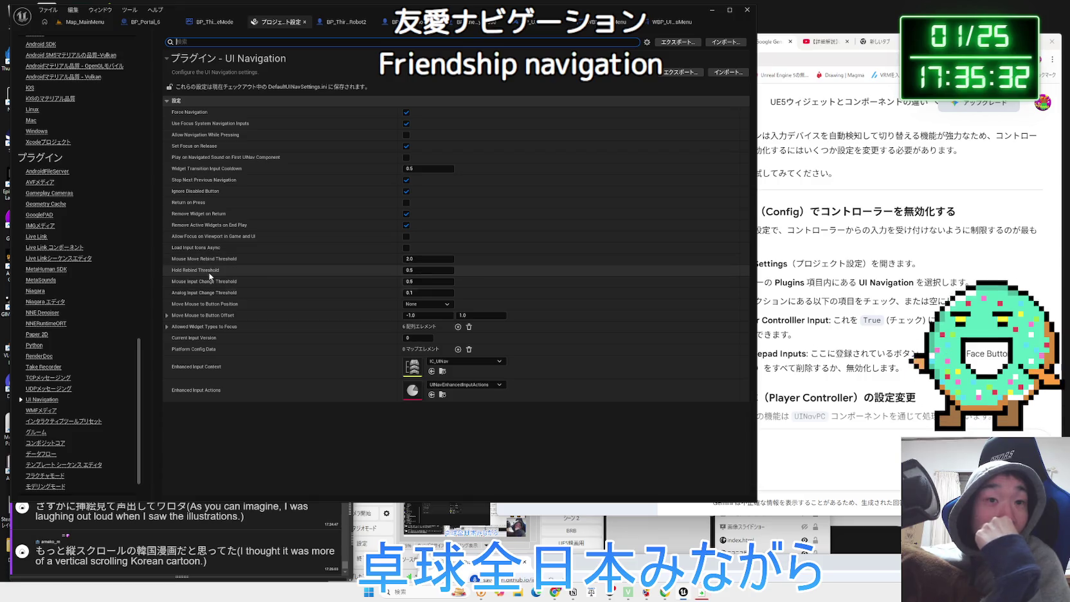
mouse_move(216, 283)
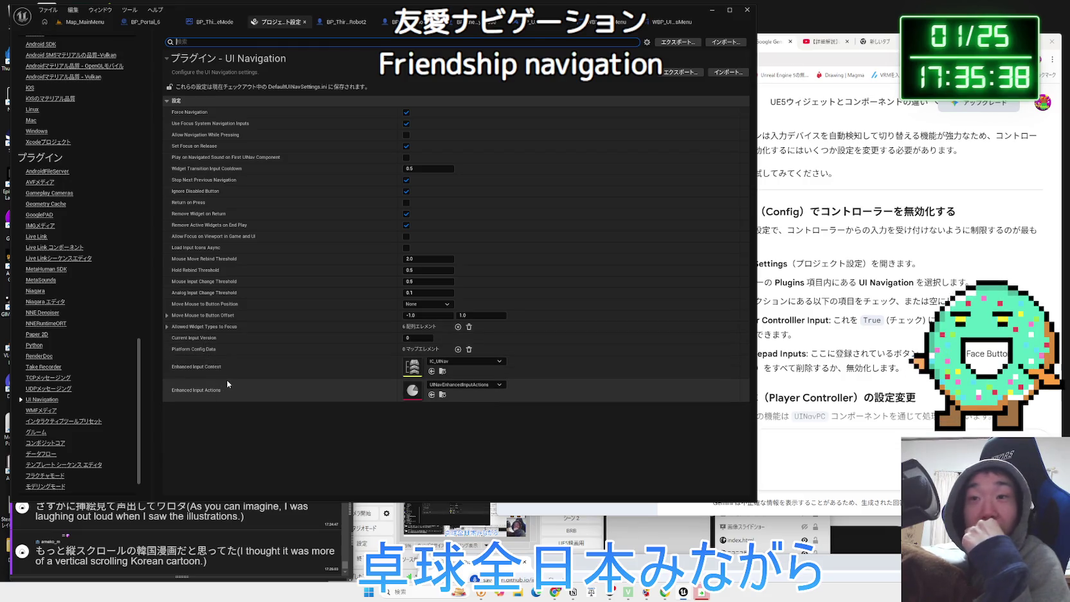
Compare the UI Navigation settings against Gemini's suggested answer
click(835, 314)
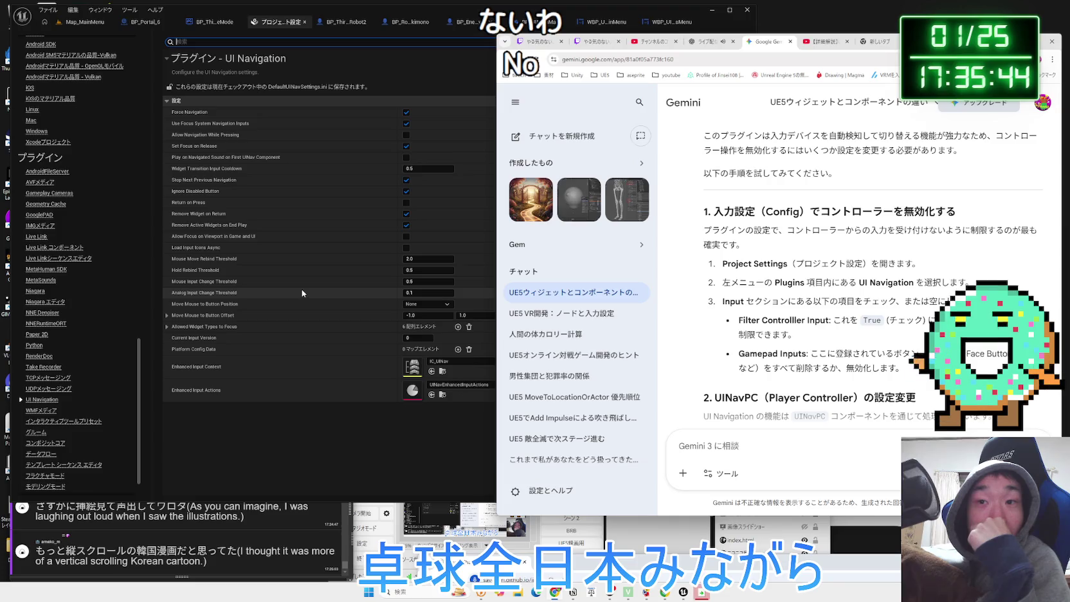
scroll(750, 334, down, 2)
click(441, 386)
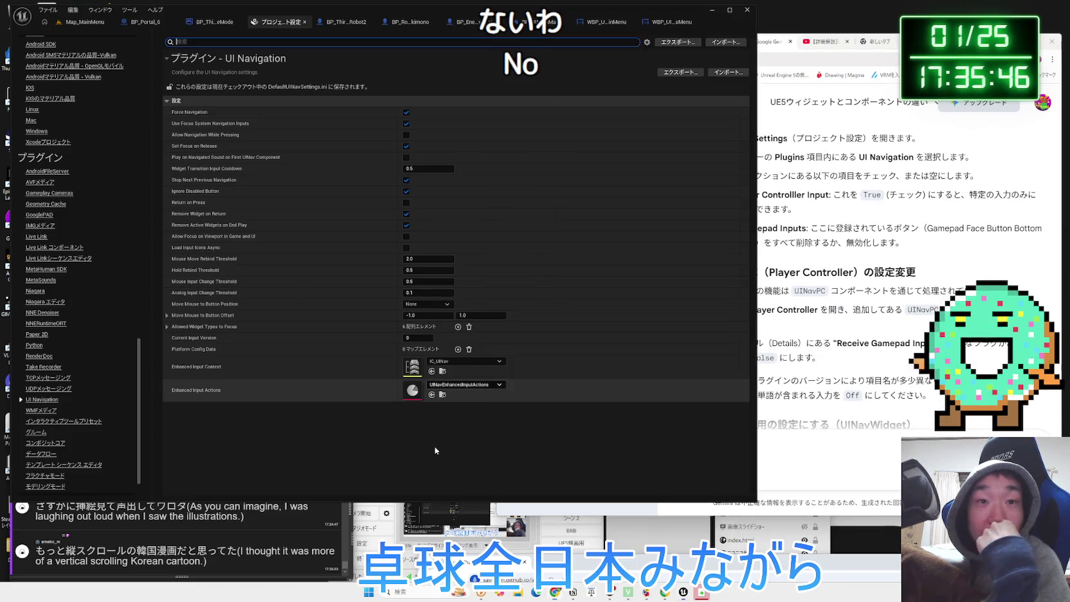
Open IC_UINav and check the keys bound to IA_MenuUp, IA_MenuReturn and IA_MenuPrevious
click(442, 377)
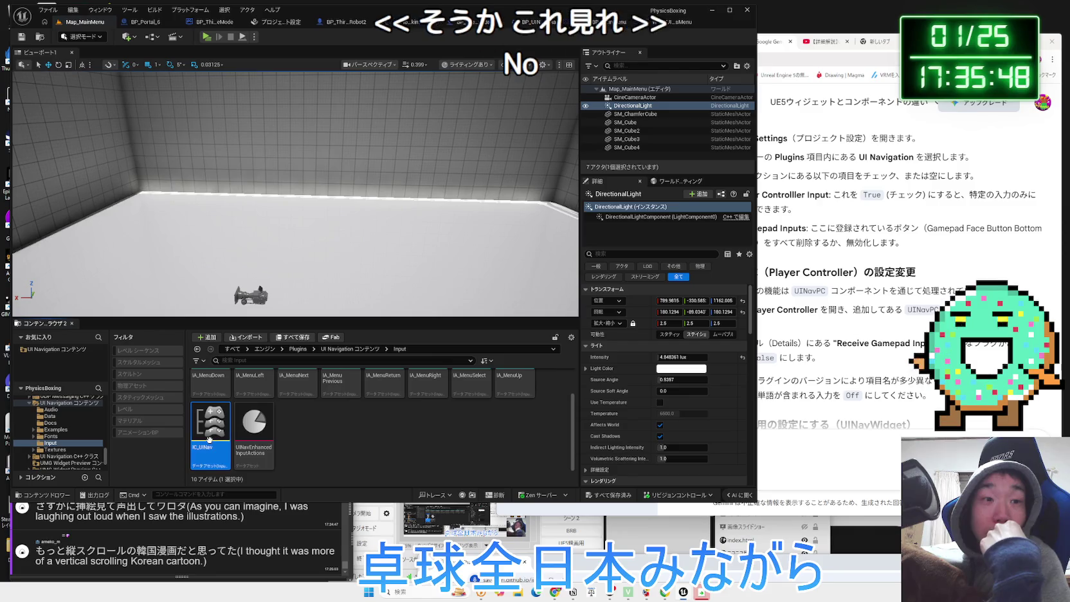
double_click(254, 436)
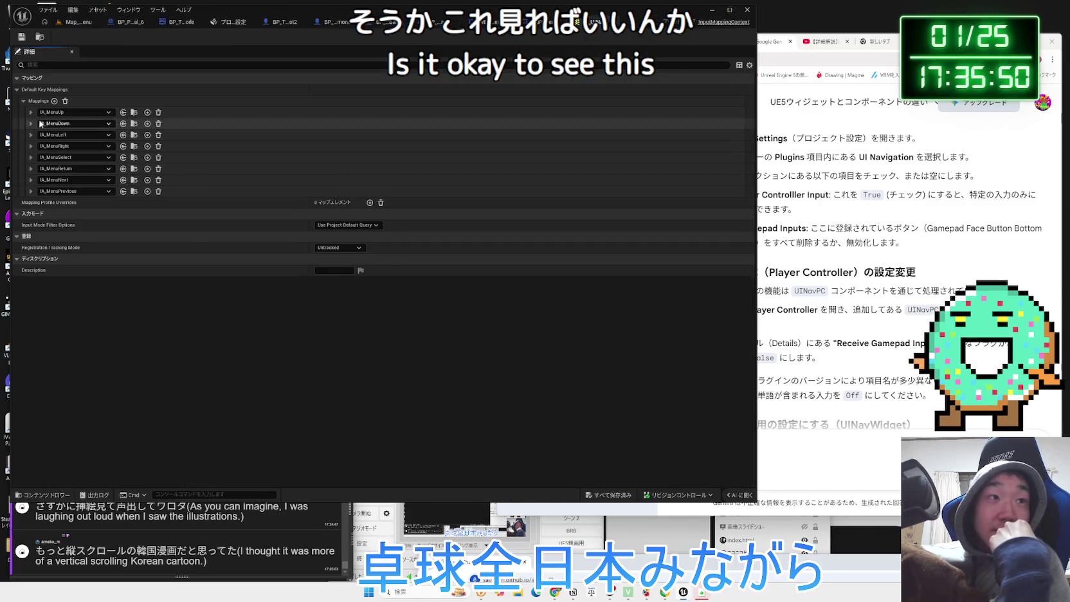
click(31, 112)
click(31, 113)
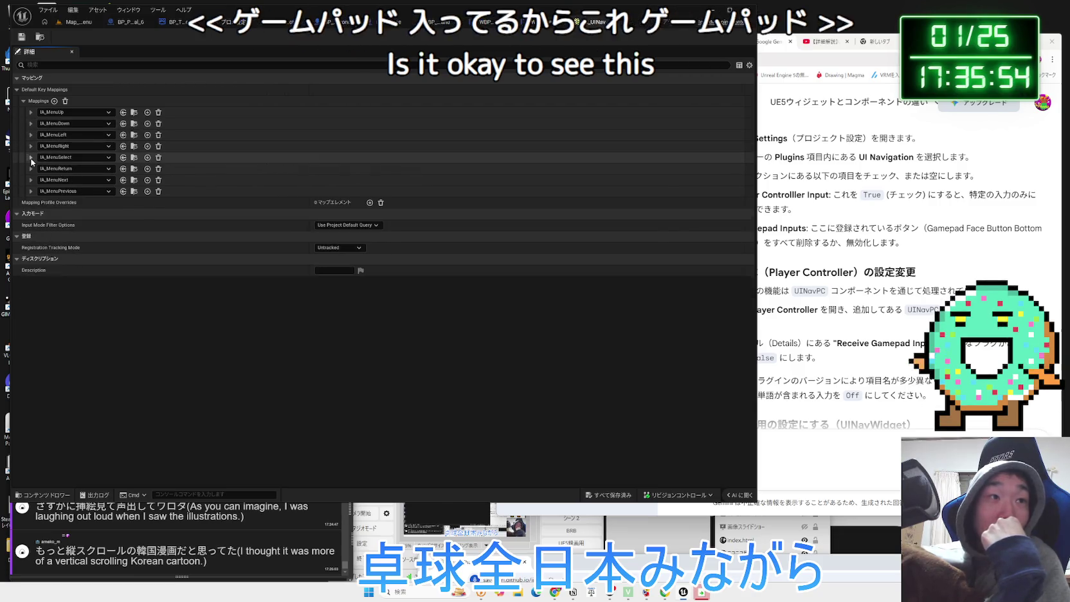
click(30, 168)
click(30, 170)
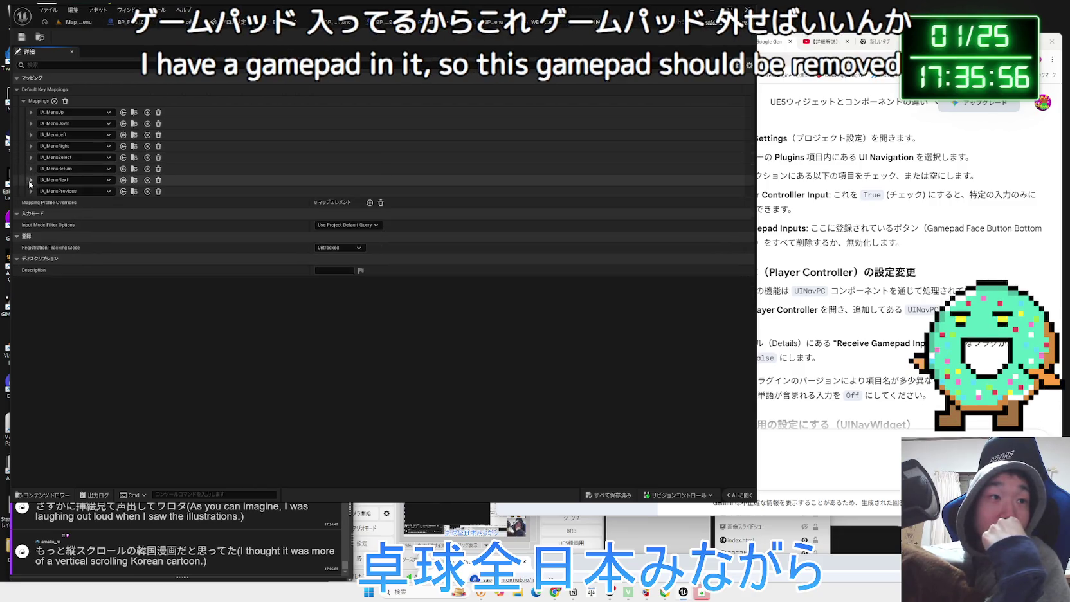
click(31, 192)
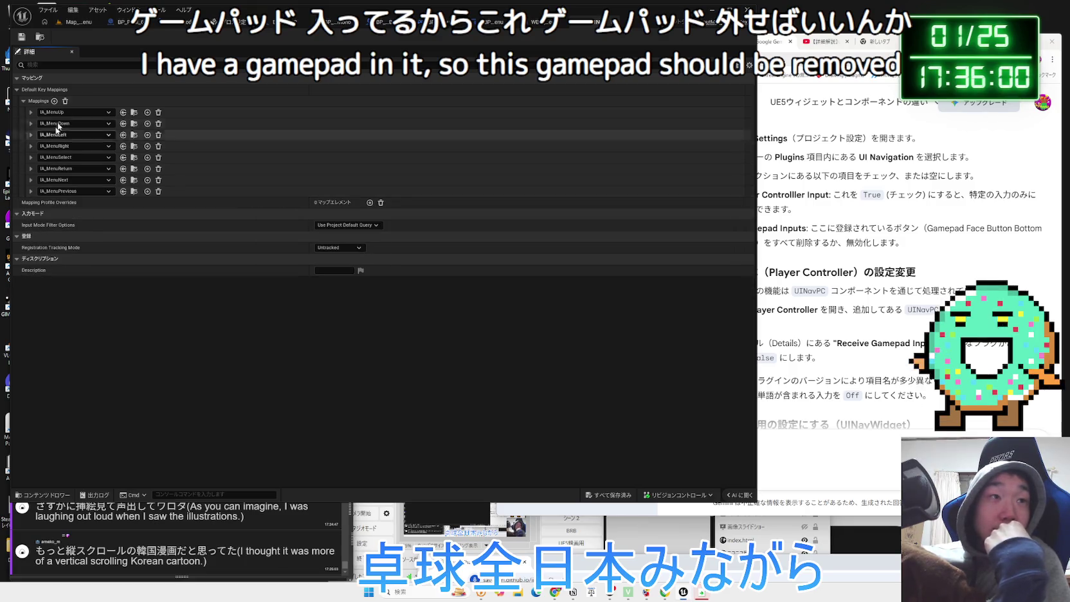
Go back to the Map_MainMenu level and bring up the UI Navigation plugin settings
click(545, 25)
click(72, 23)
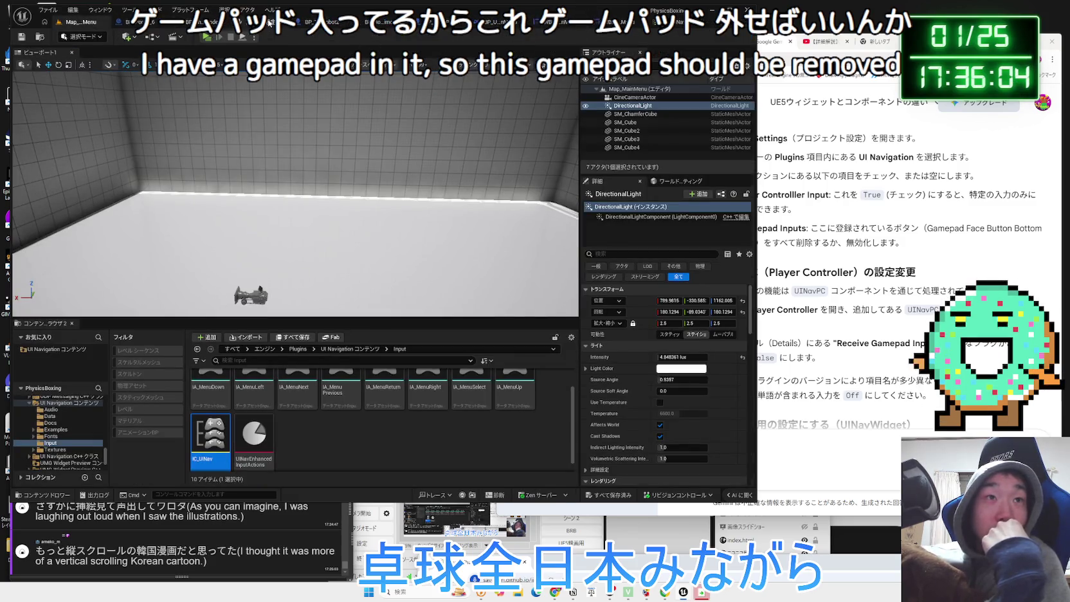
click(269, 22)
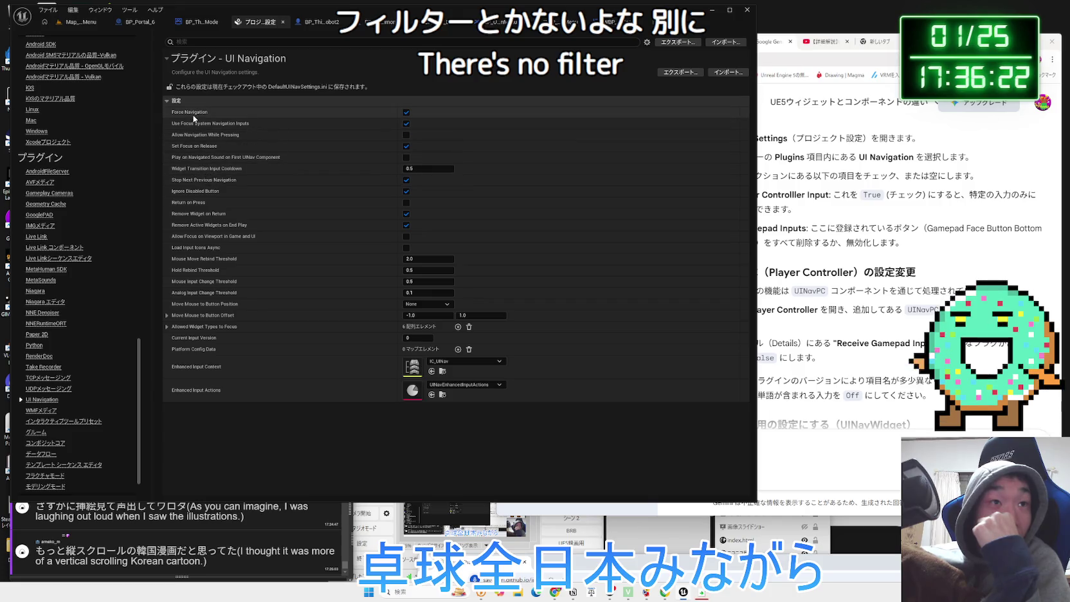
Close the extra document and Project Settings tabs, then show the WBP_UINavOptionsMenu event graph
mouse_move(193, 115)
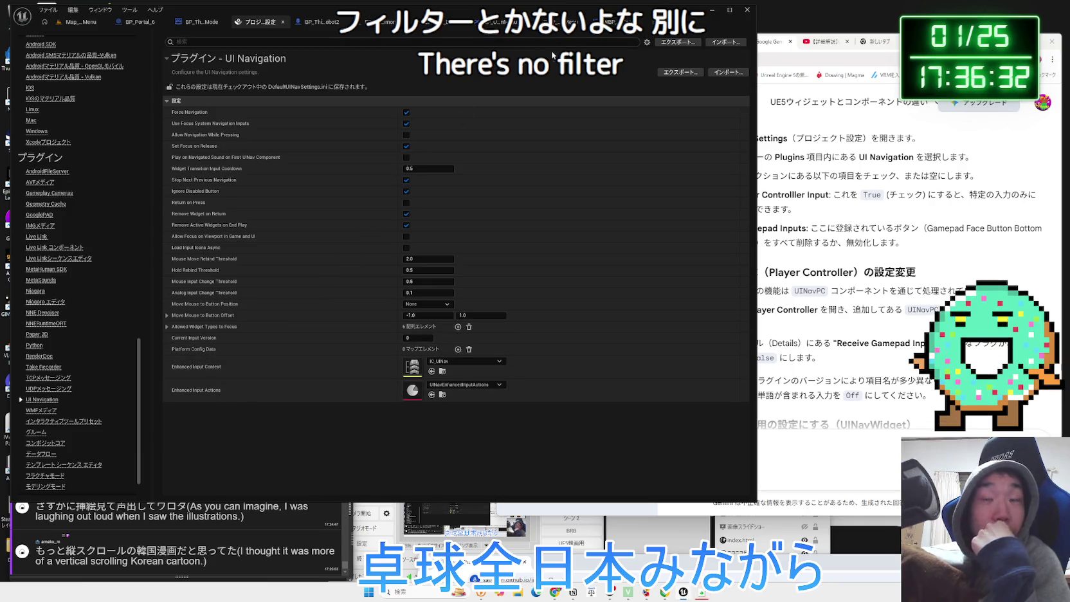
click(701, 22)
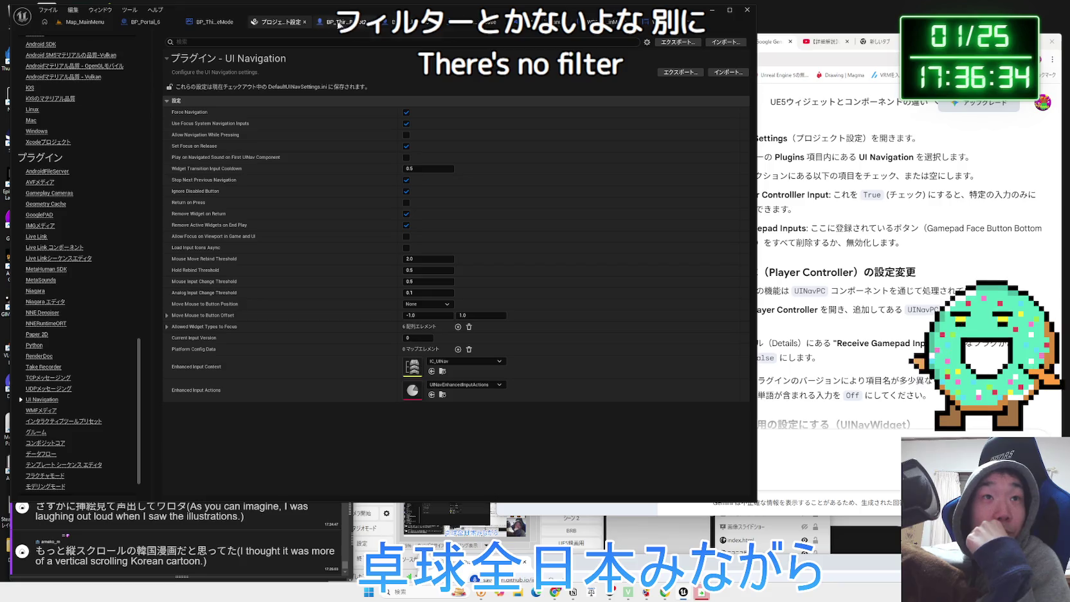
click(304, 22)
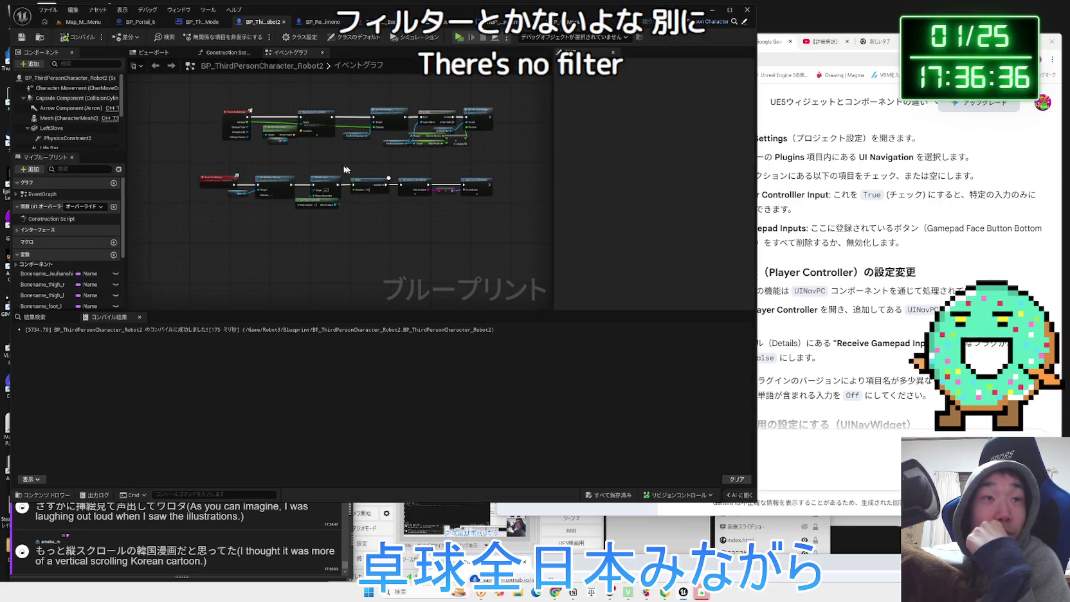
click(90, 25)
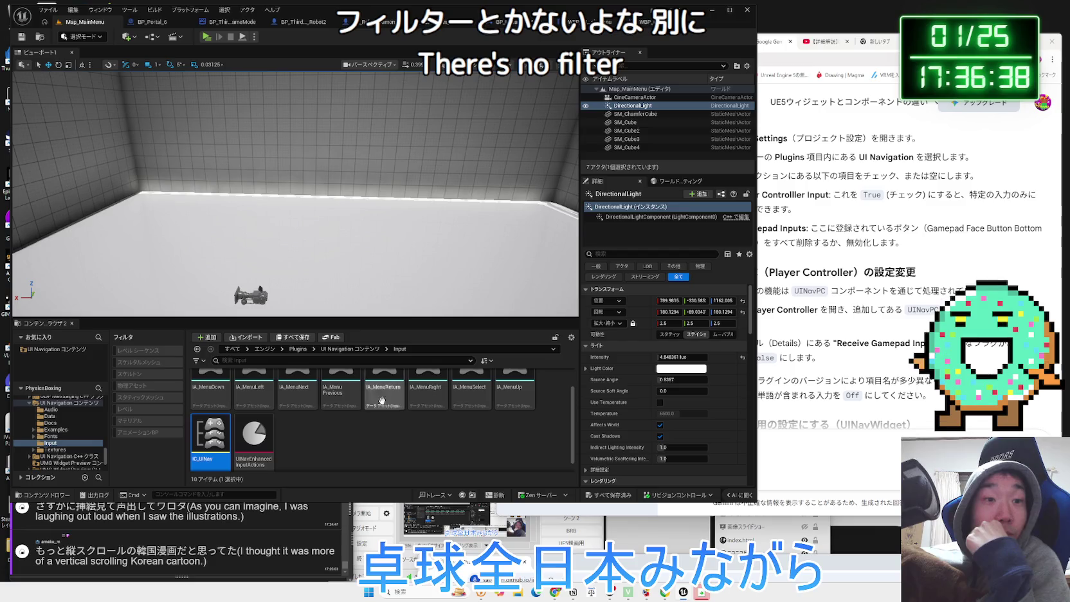
click(647, 23)
scroll(519, 294, down, 2)
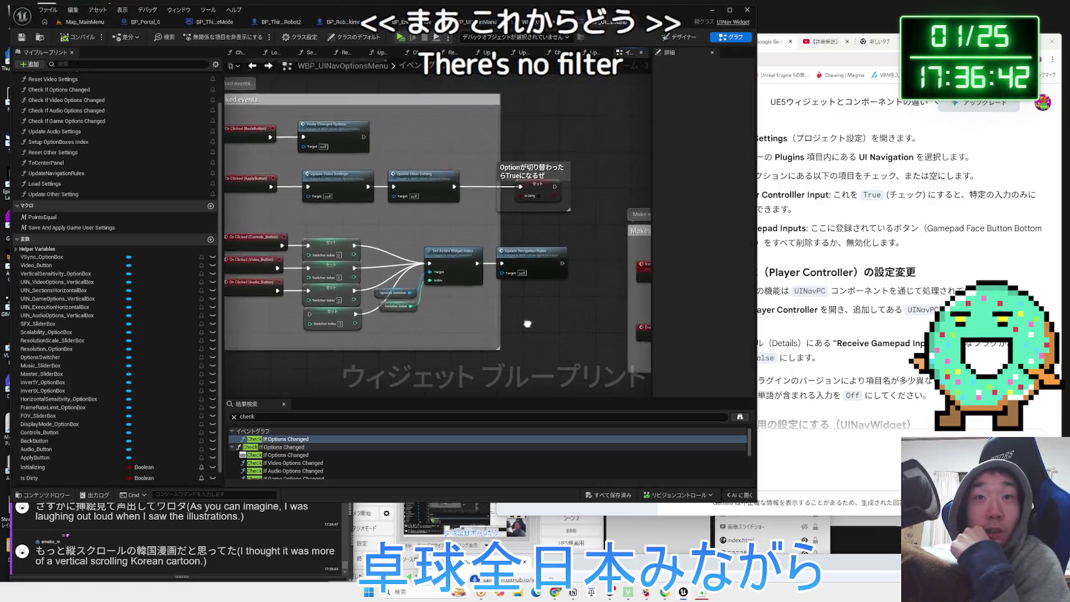
Check the Scalability OptionBox logic and Gemini's answer, then open UpdateNavigationRules
drag(378, 321, 276, 176)
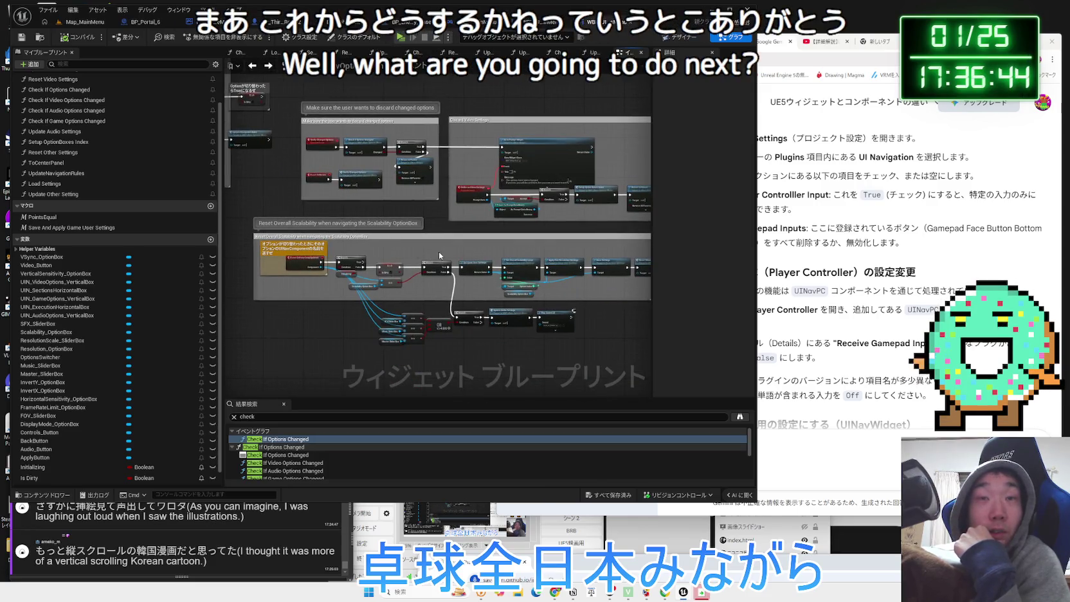
click(806, 223)
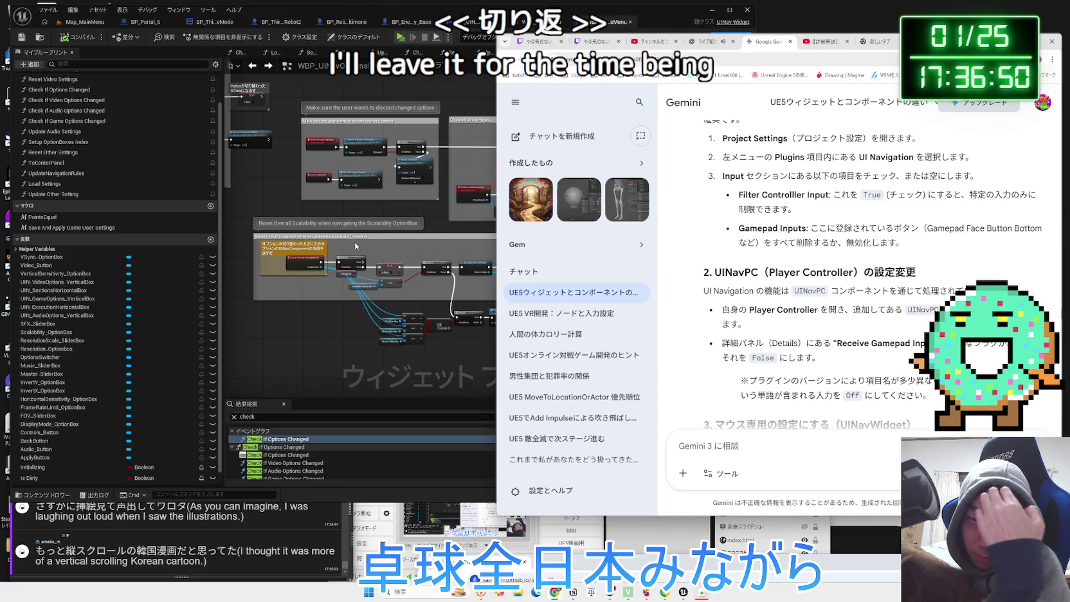
drag(299, 211, 429, 332)
scroll(430, 328, up, 2)
double_click(463, 258)
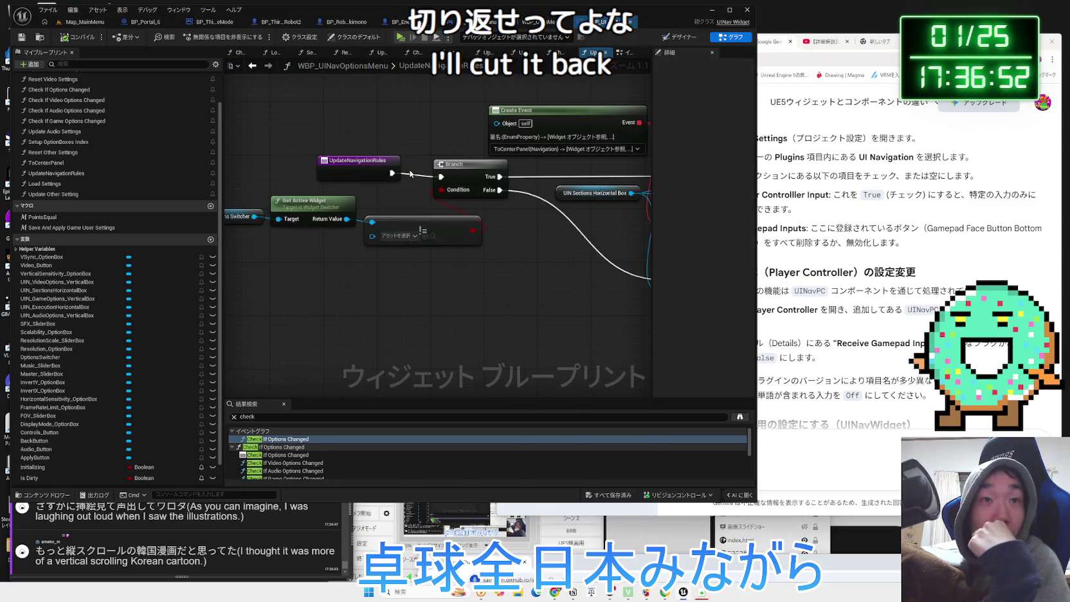
Inspect the Set Navigation Rule pairs, Create Event, Branch and Get Active Widget nodes
scroll(531, 315, down, 2)
drag(532, 315, 365, 316)
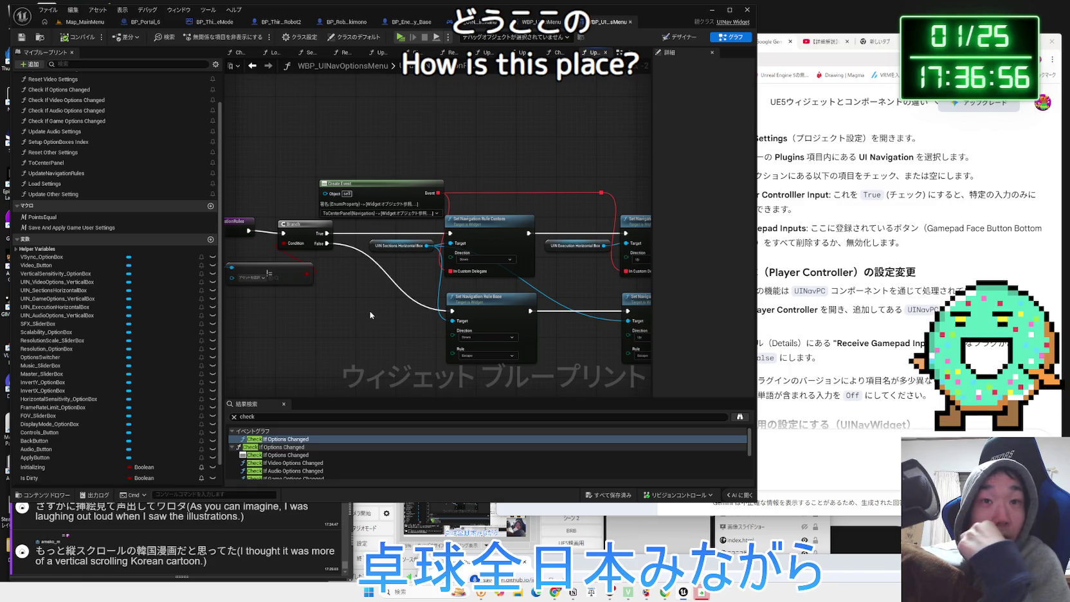
drag(371, 315, 239, 316)
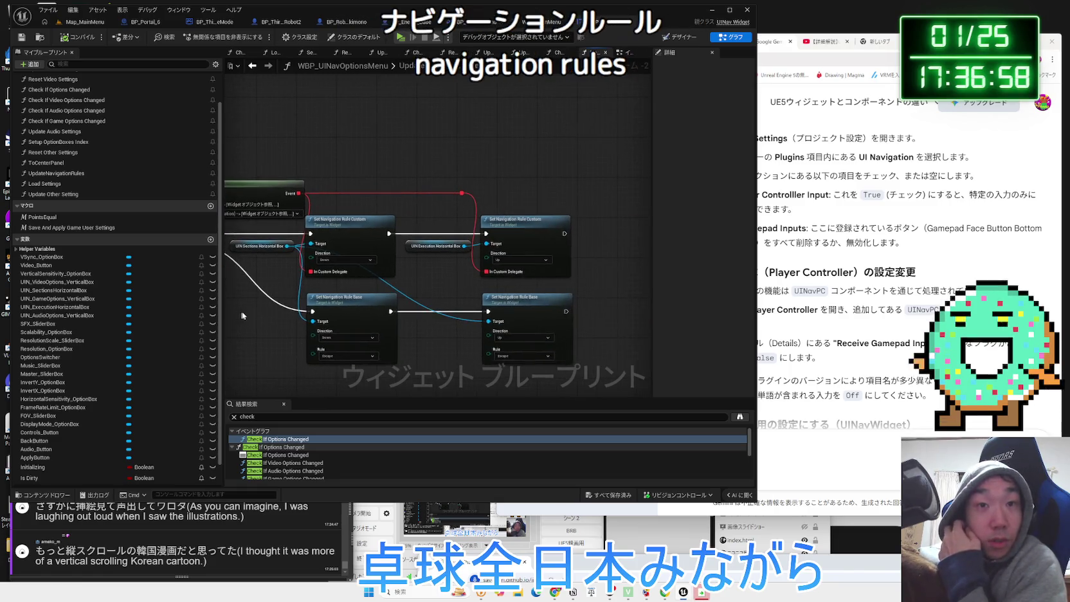
scroll(429, 337, up, 2)
drag(429, 337, 631, 350)
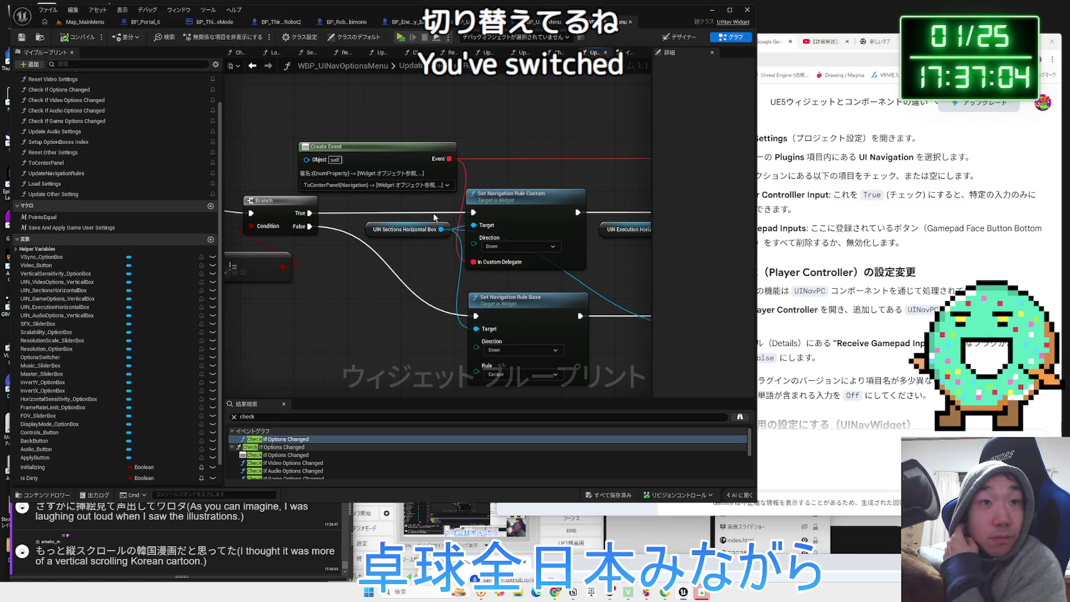
drag(361, 189, 560, 203)
drag(470, 320, 505, 317)
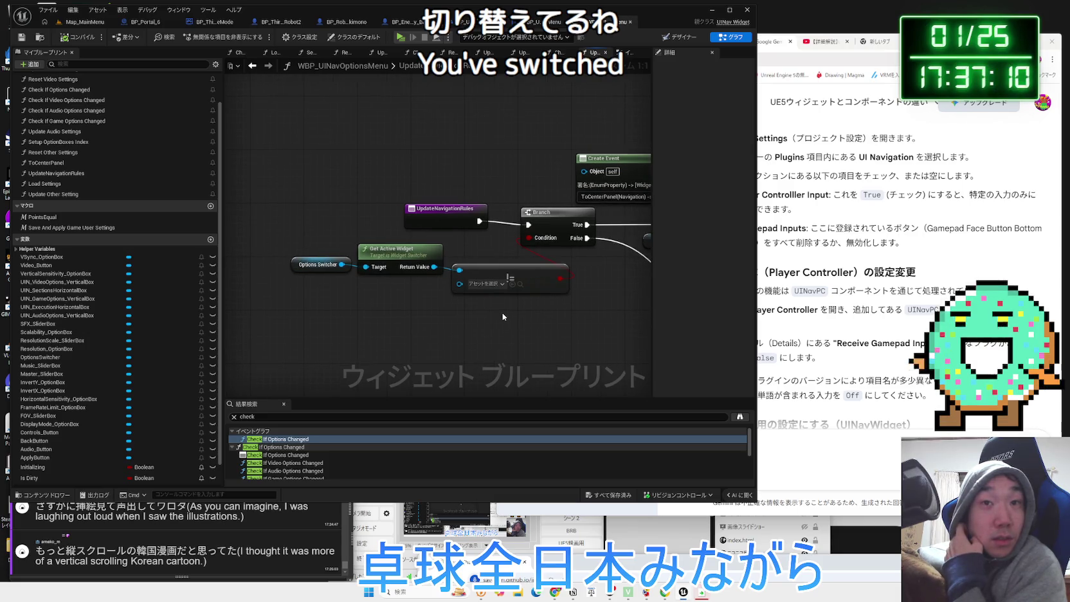
Return to the event graph and play the Map_MainMenu level with Alt+P
key(alt+Left)
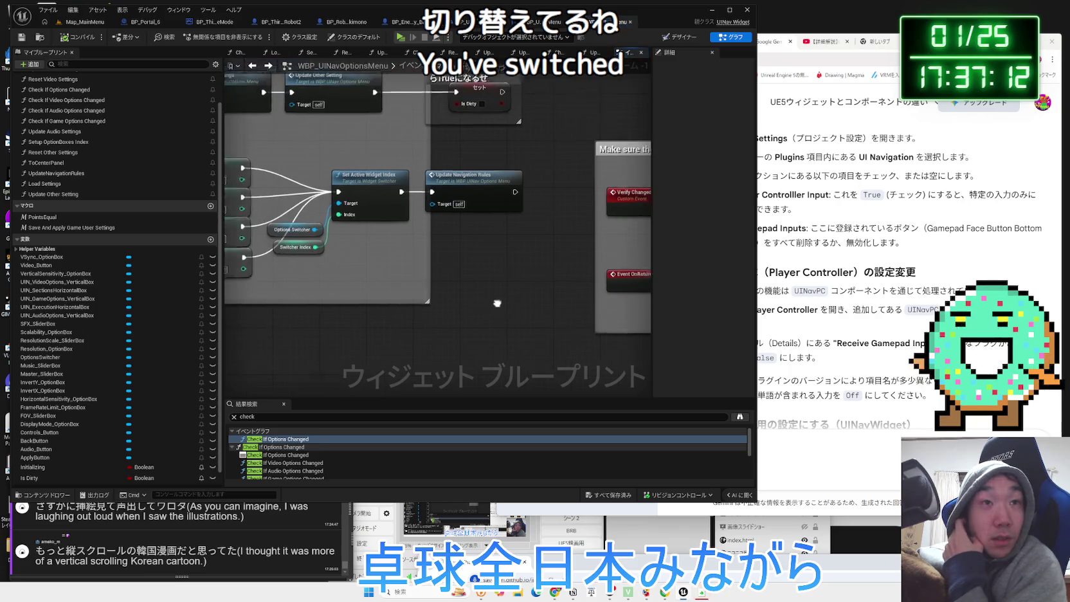
click(85, 22)
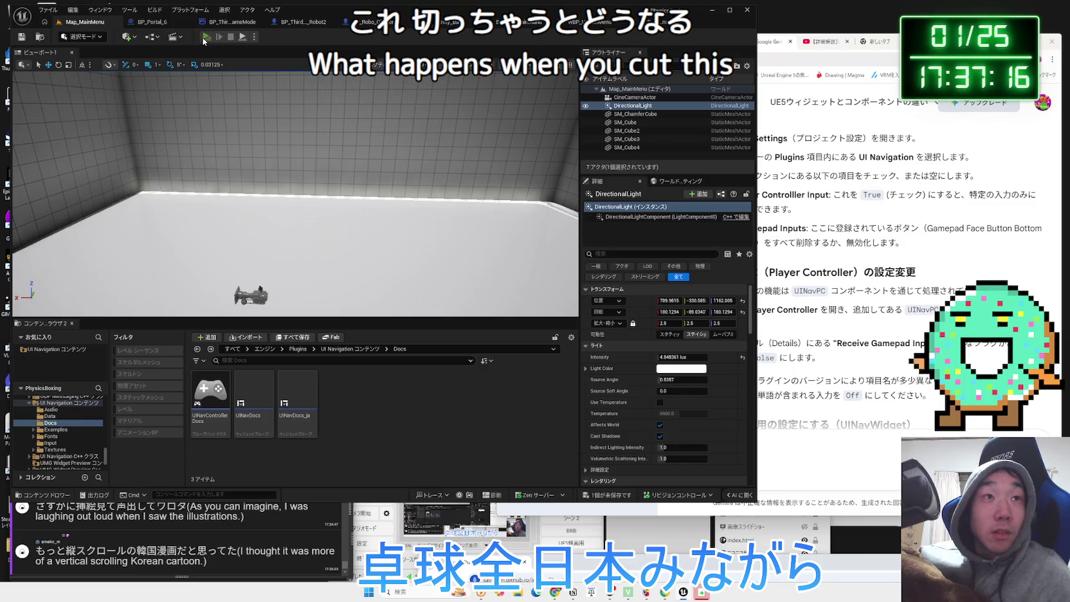
key(alt+p)
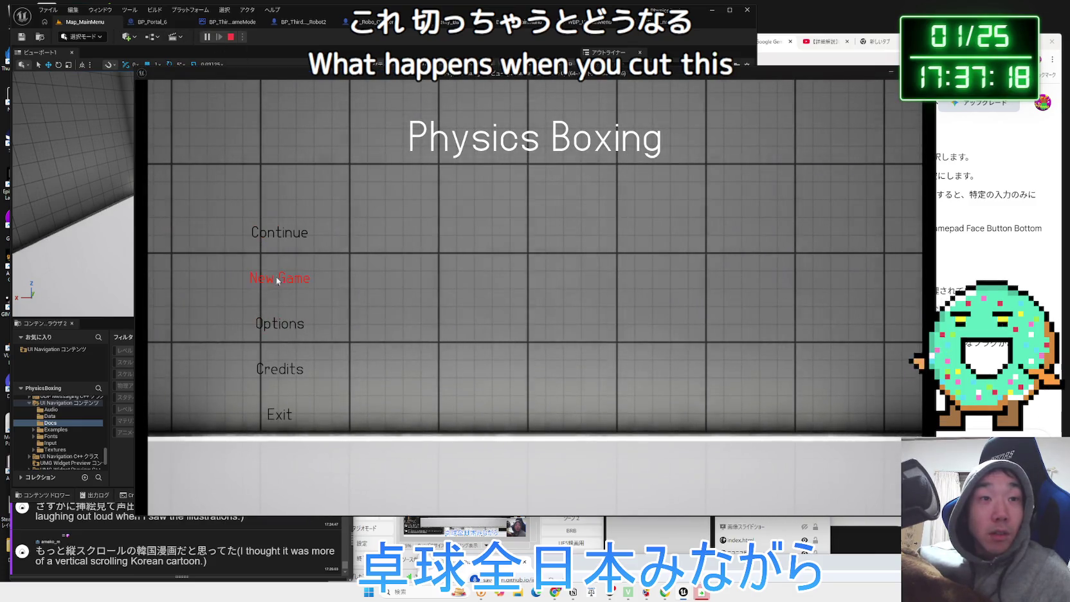
Start a New Game in play-in-editor, stop, then relaunch and start a New Game again
click(280, 278)
click(599, 331)
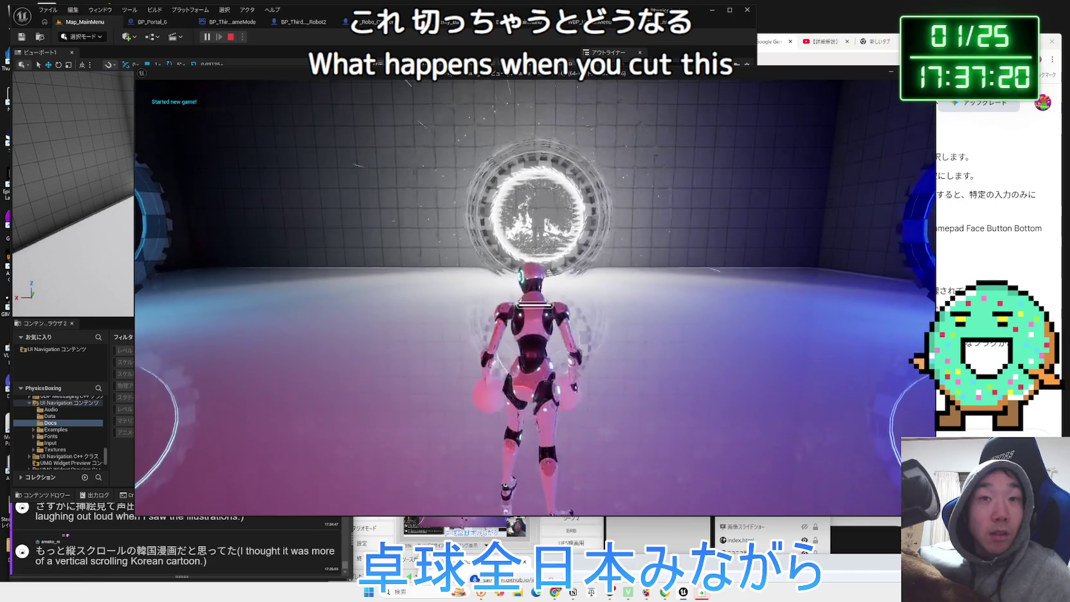
key(Escape)
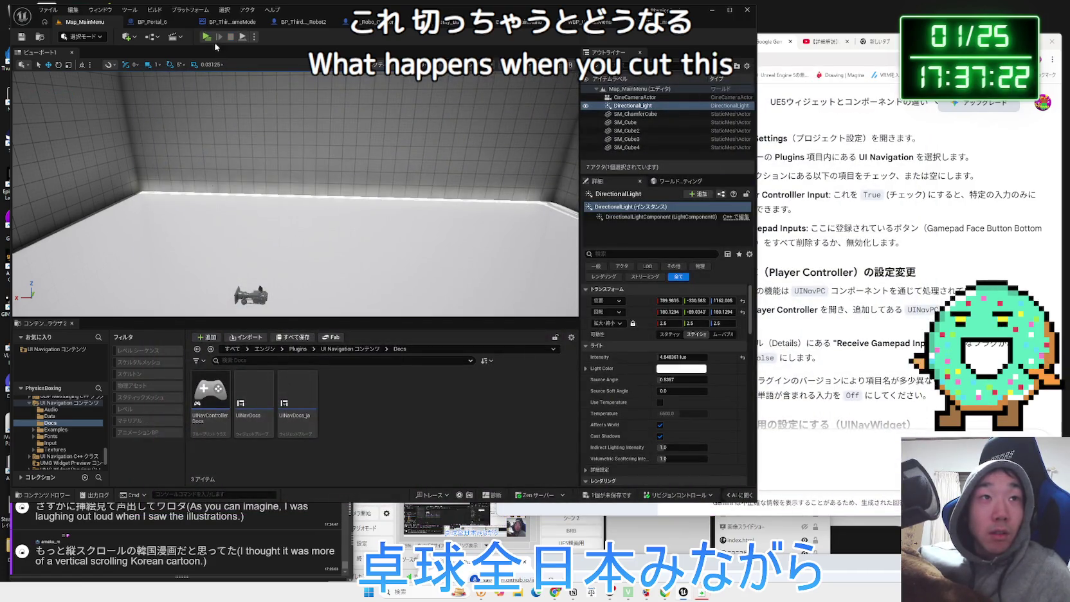
key(alt+p)
click(394, 289)
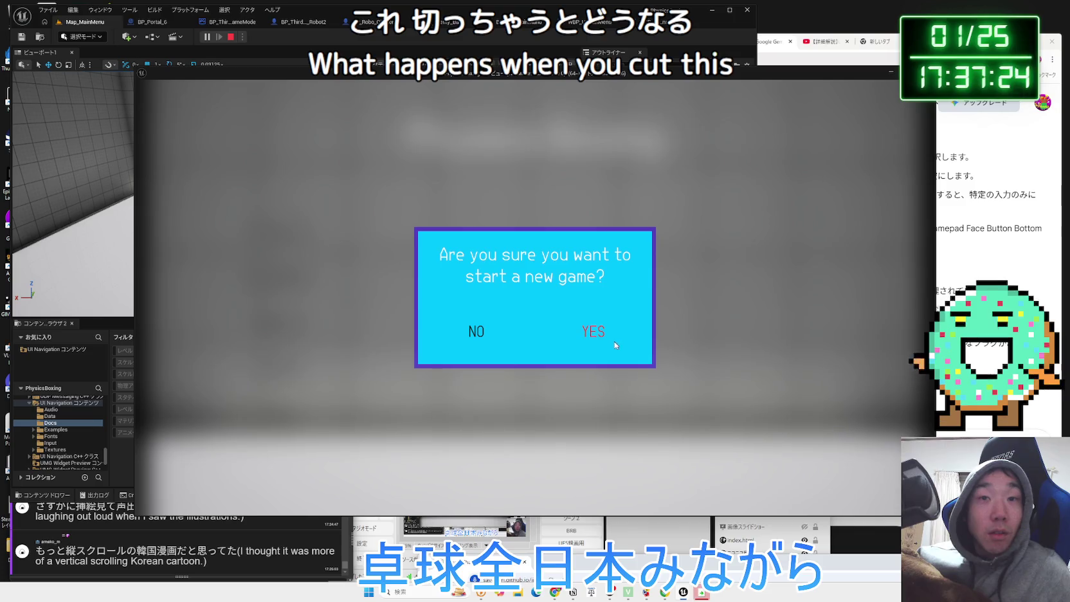
click(616, 344)
Pause into Options, view Video and Audio tabs, and set Master volume to 6
key(p)
click(279, 322)
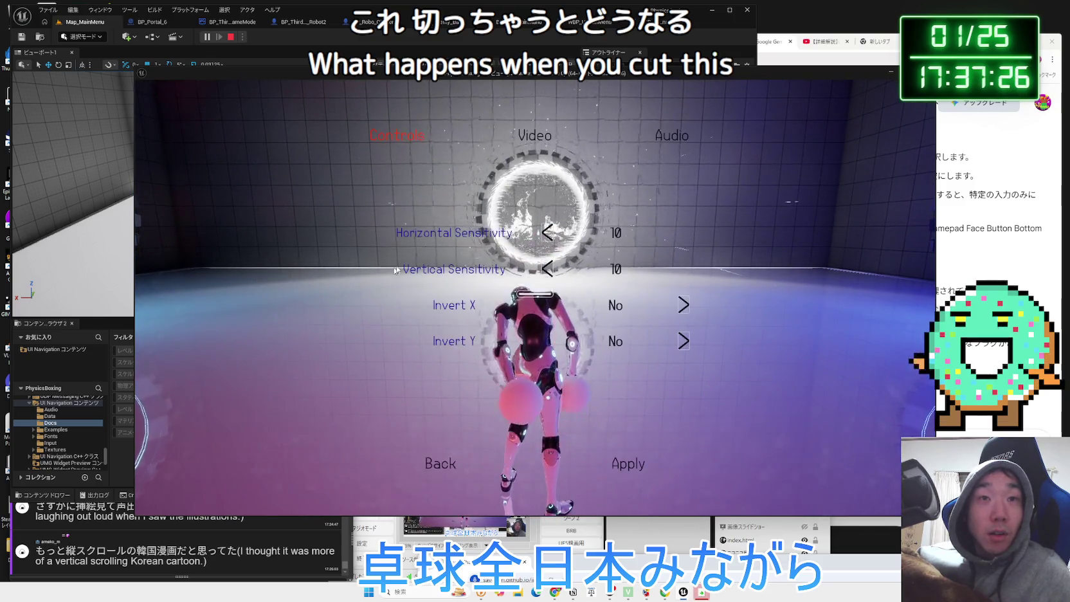
click(534, 135)
click(672, 136)
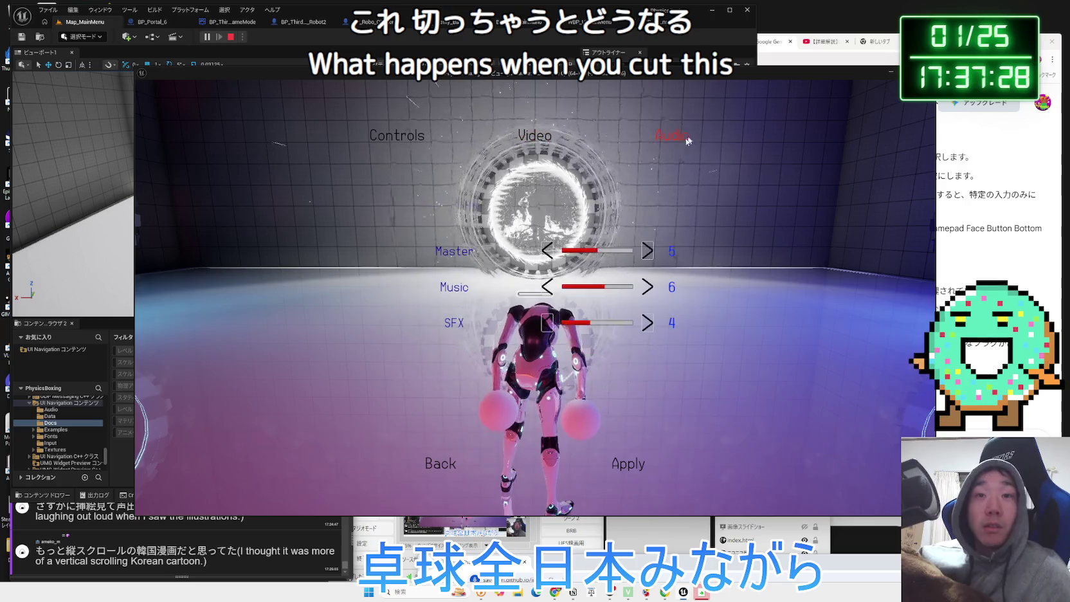
click(648, 251)
click(648, 251)
click(648, 251)
click(648, 251)
click(545, 252)
click(546, 251)
click(545, 251)
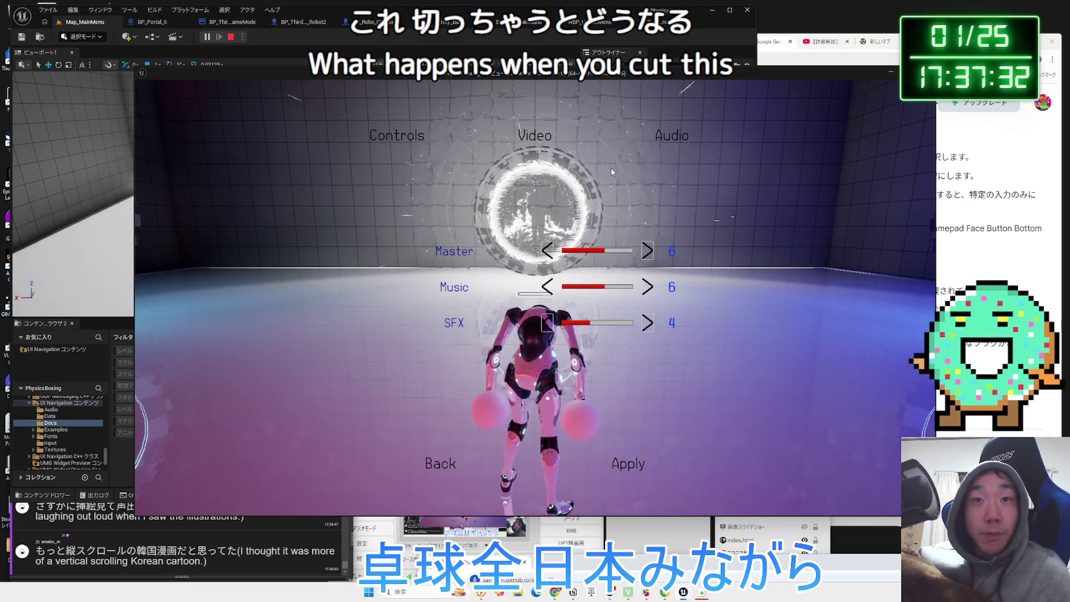
In Video options, set Resolution to 1920 x 1080 and try FOV 95 before returning to 90
click(534, 135)
click(677, 241)
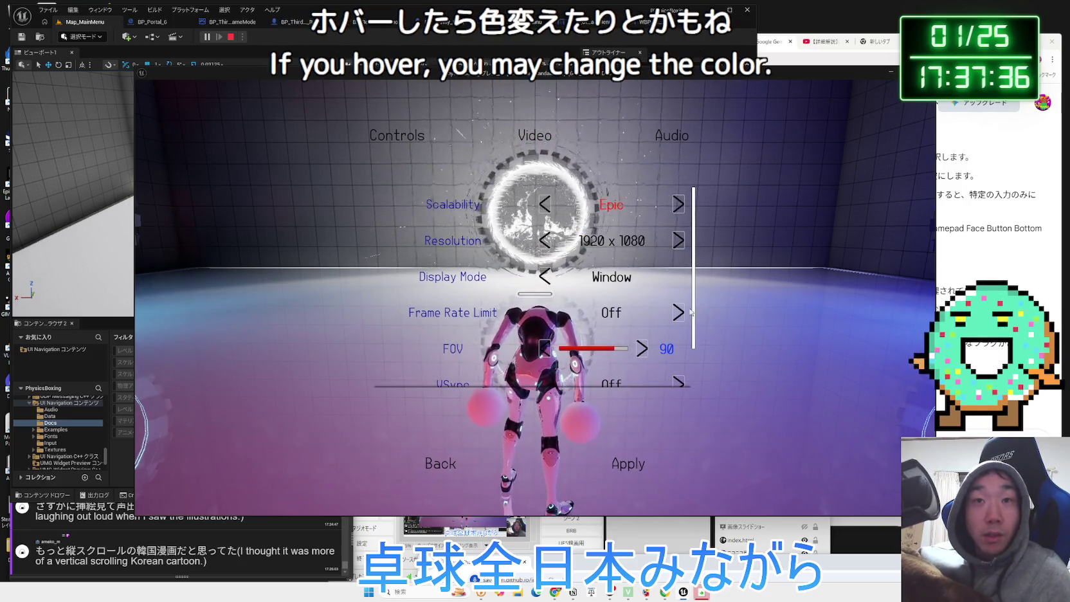
scroll(619, 271, down, 1)
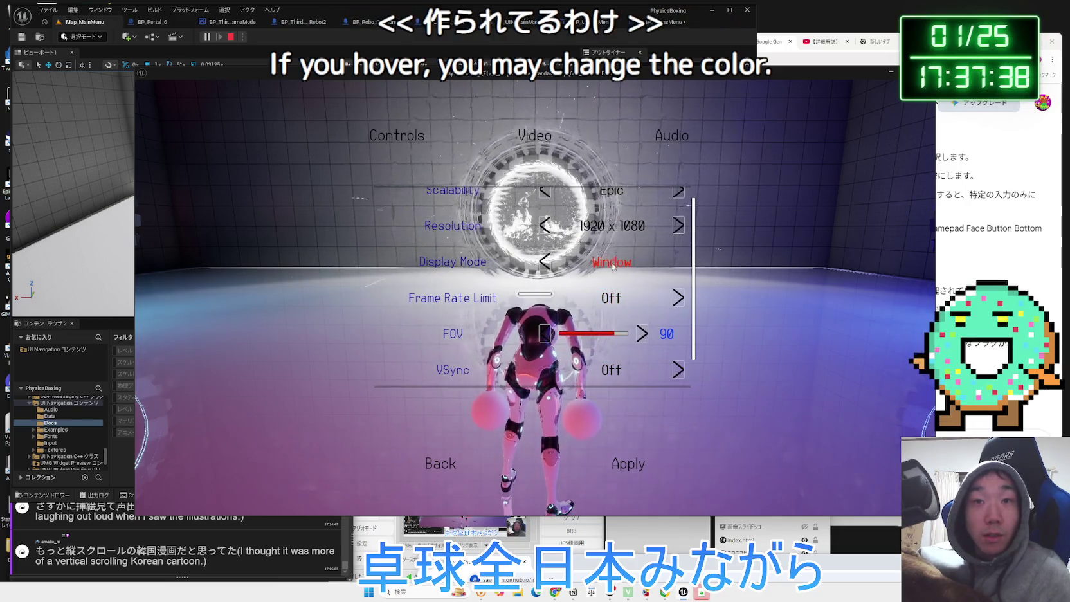
key(Right)
key(Left)
Lower the Resolution Scale step by step from 80 down to 10 and apply it
scroll(637, 369, down, 1)
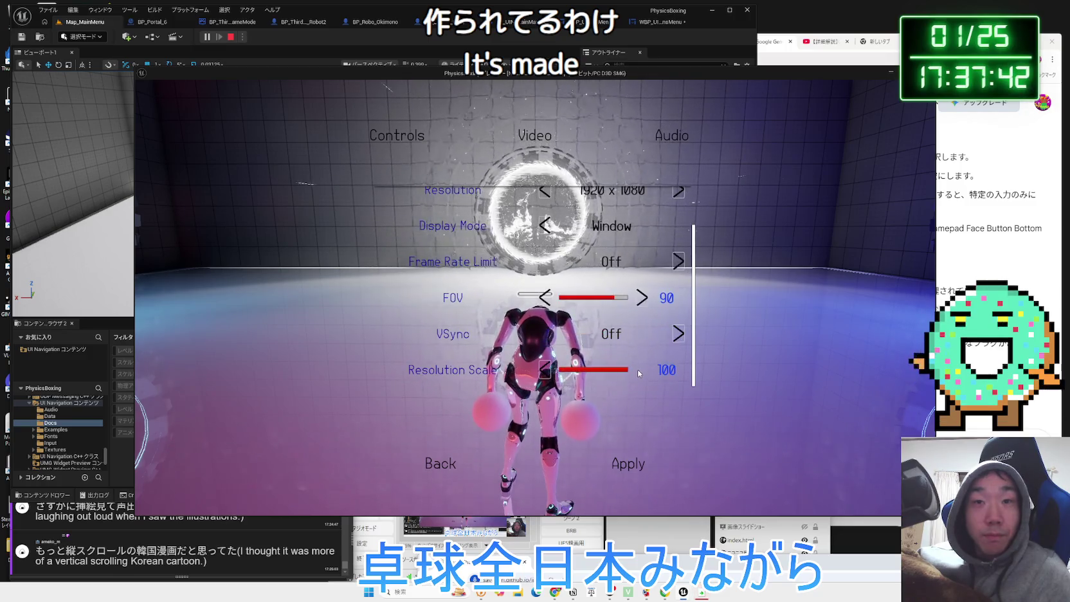
key(Left)
key(Left)
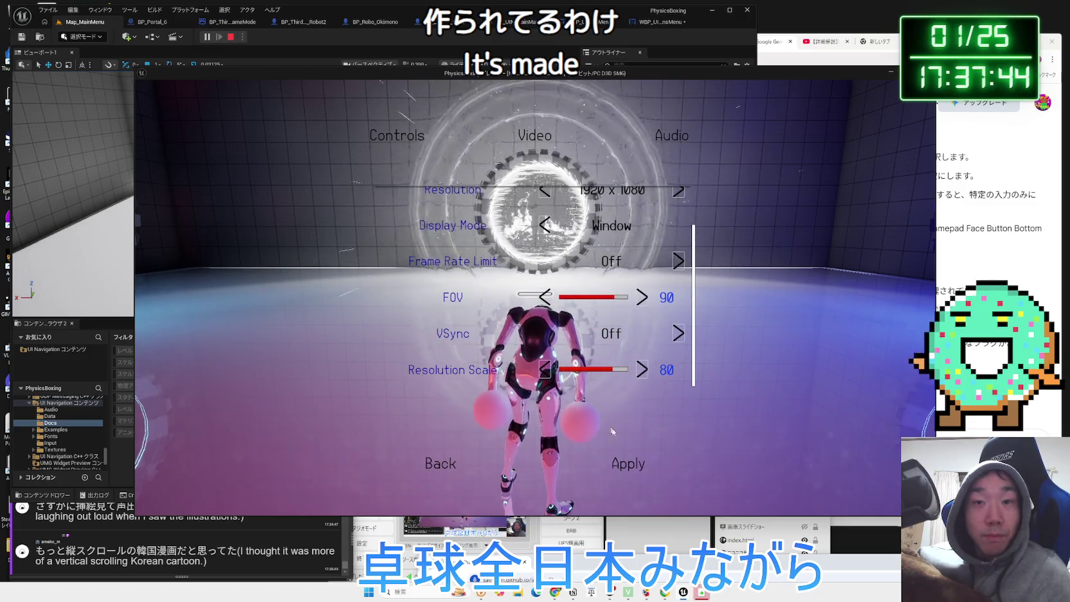
click(547, 384)
click(546, 384)
click(547, 385)
click(548, 380)
click(547, 381)
click(547, 381)
click(548, 381)
click(630, 477)
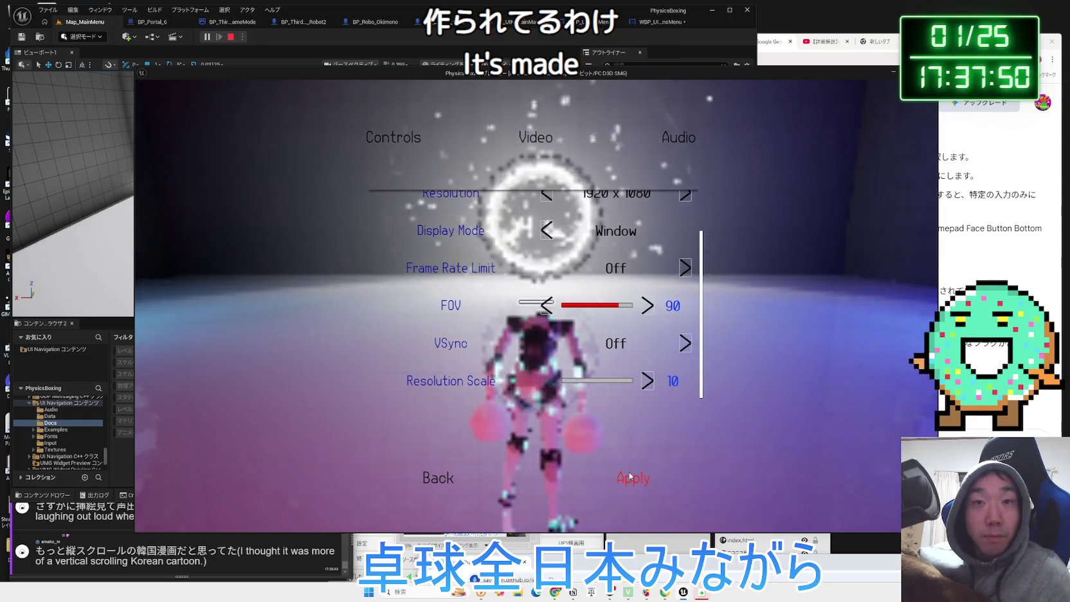
Change Scalability from Epic to High and stop the play session
scroll(703, 329, up, 1)
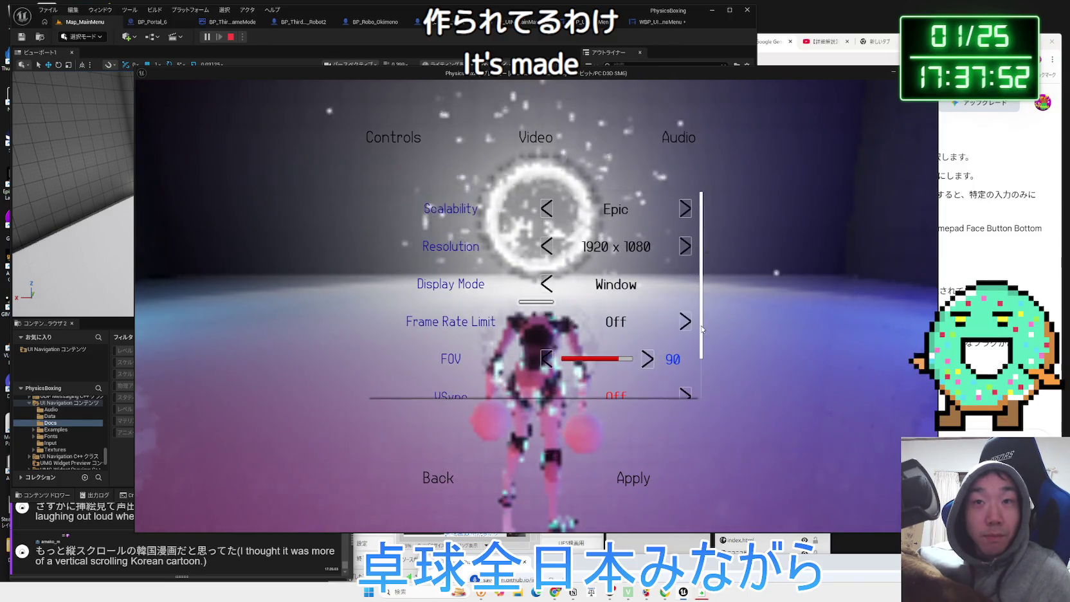
click(548, 209)
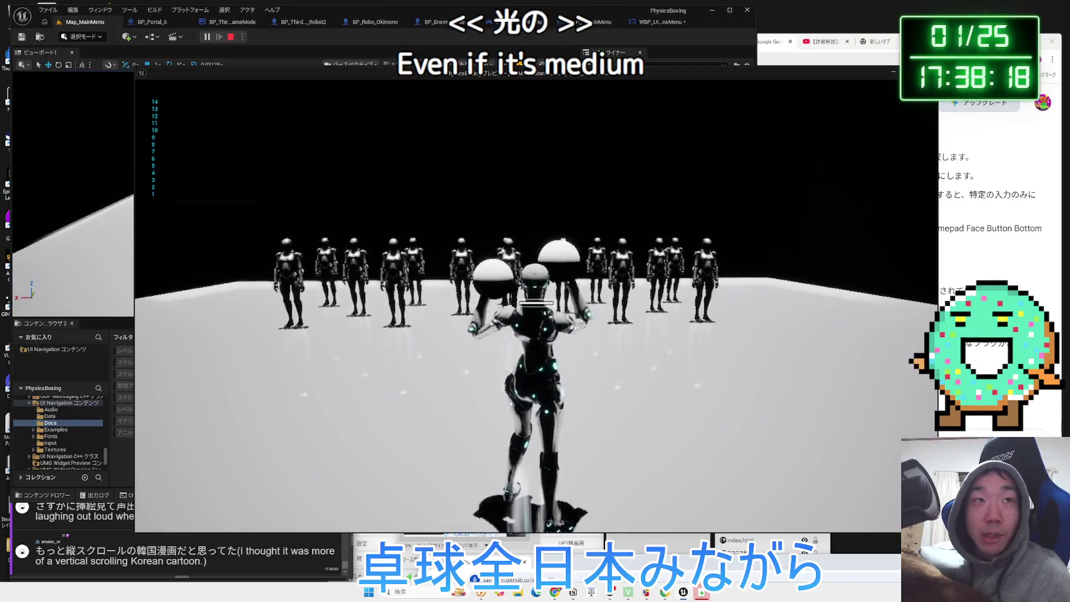
key(Escape)
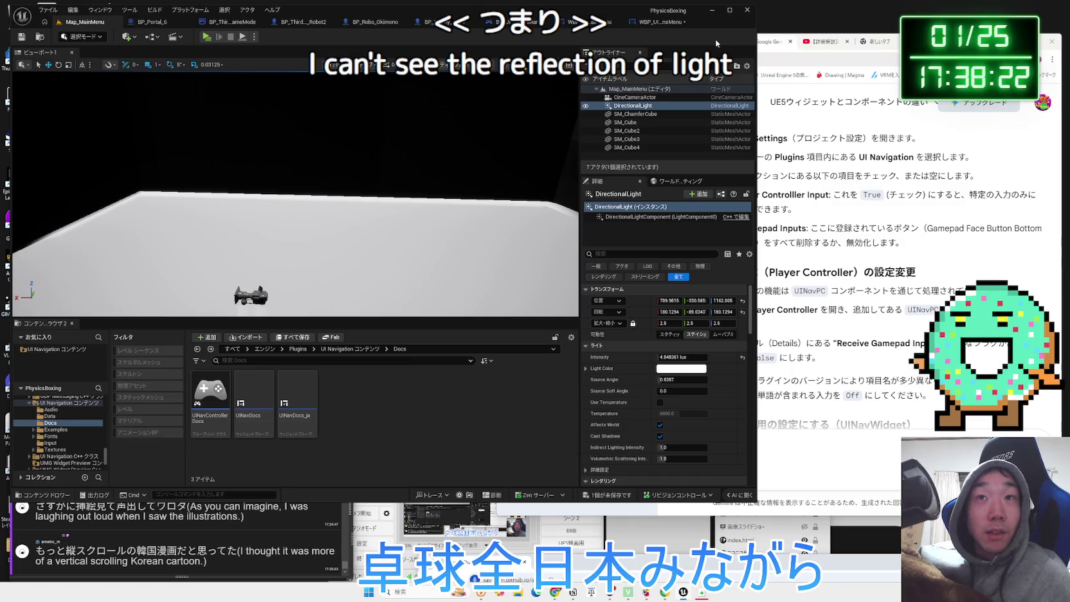
click(745, 65)
click(745, 64)
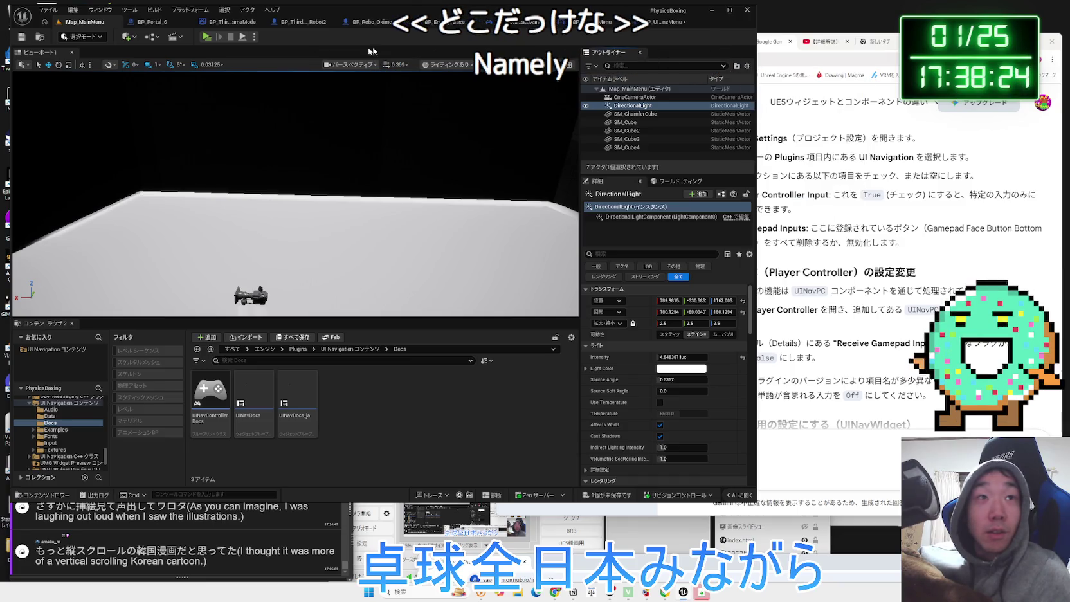
click(254, 37)
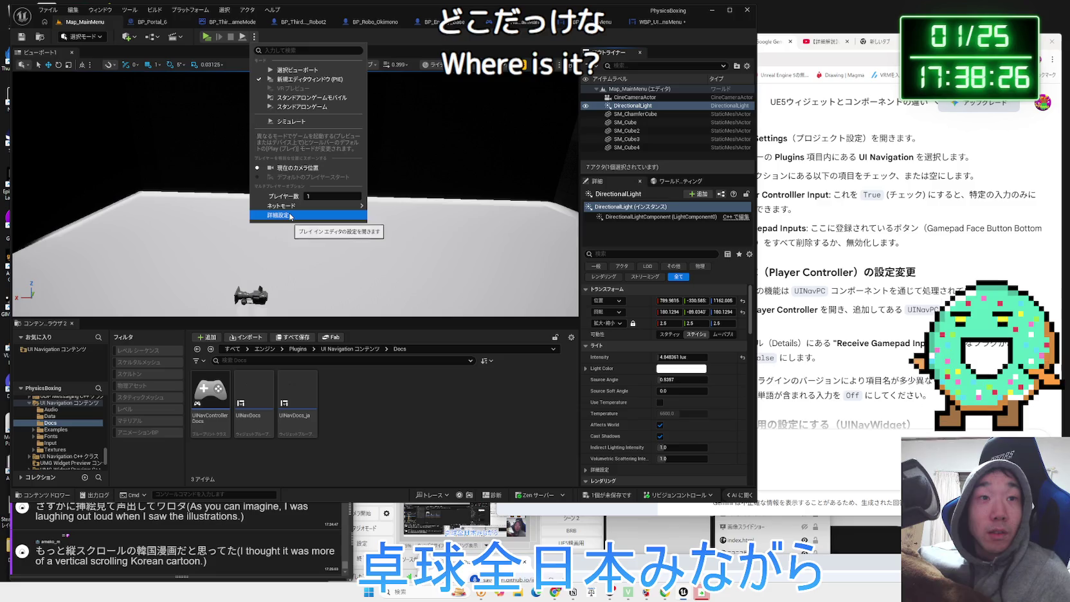
click(333, 34)
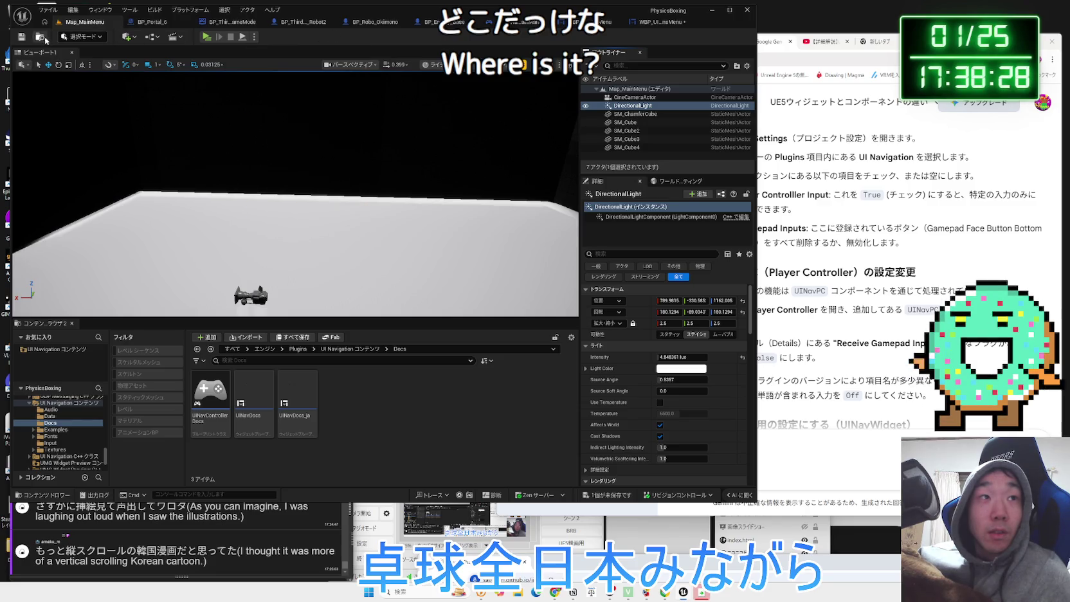
click(570, 64)
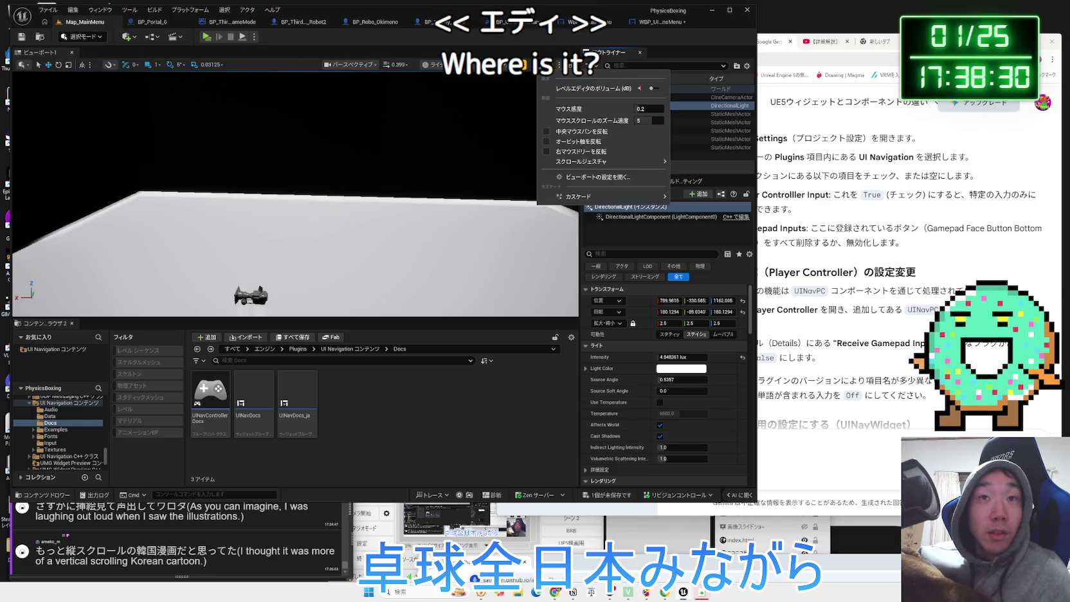
mouse_move(590, 203)
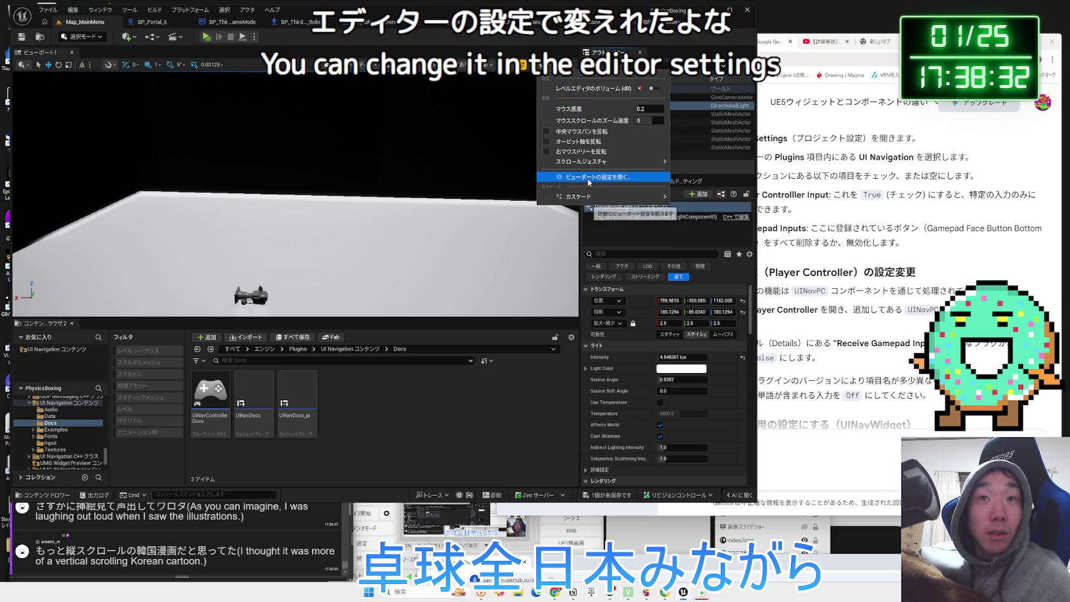
click(590, 183)
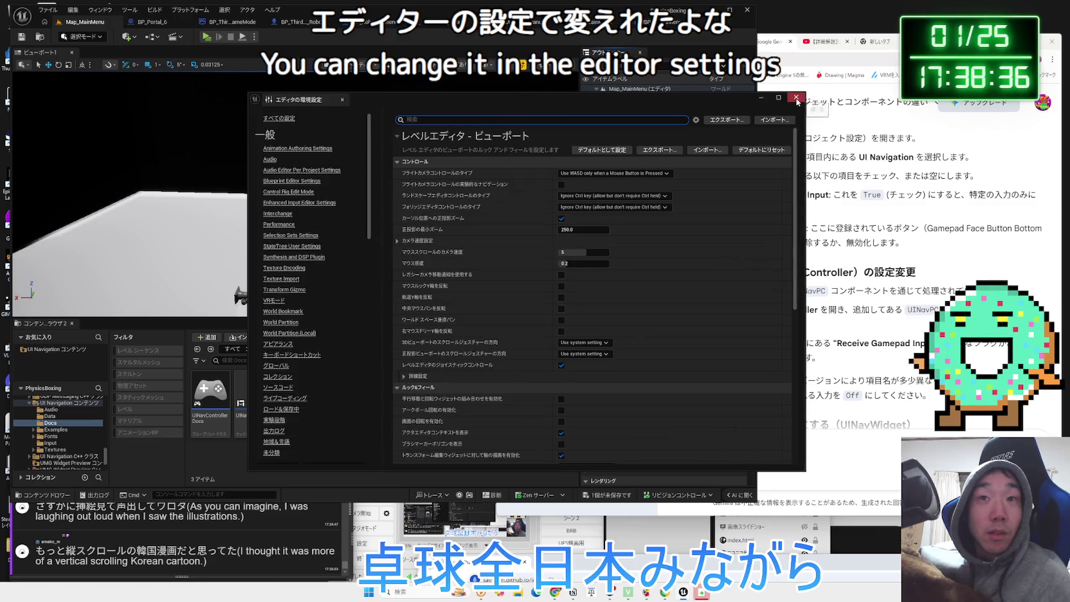
click(797, 98)
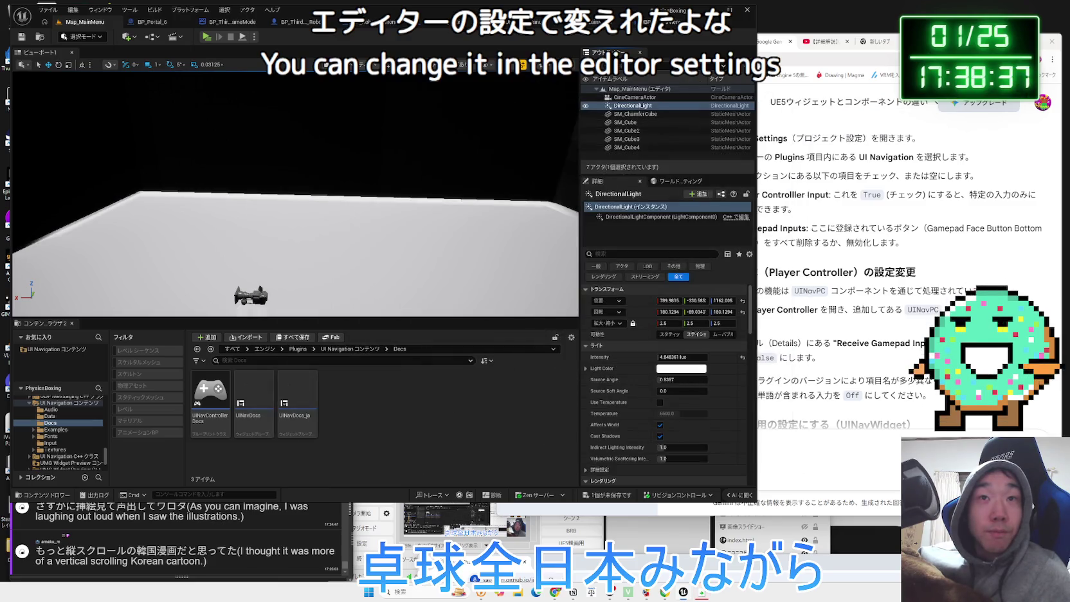
click(525, 68)
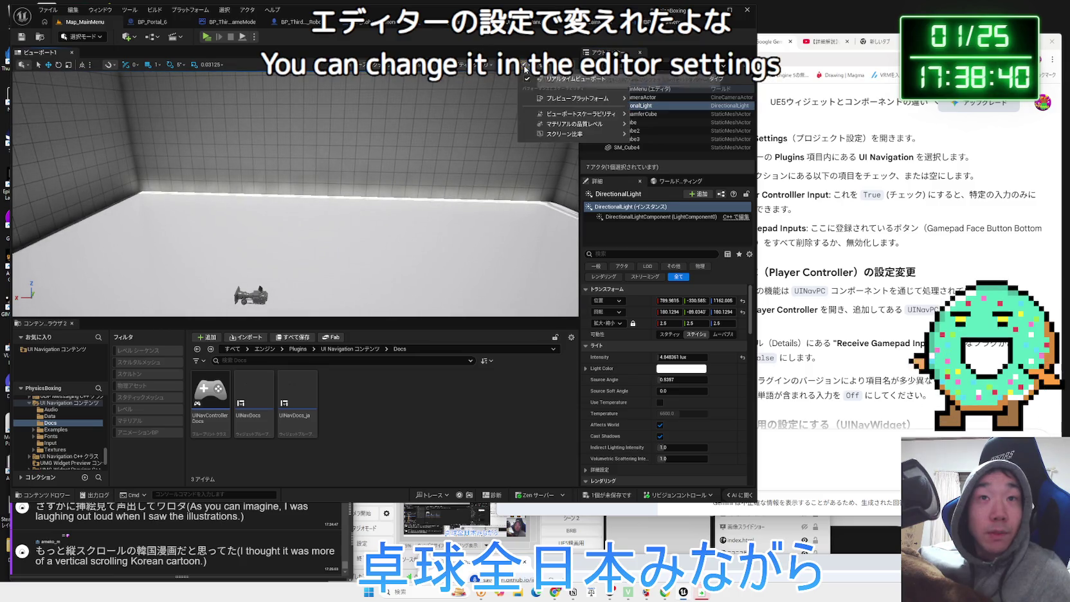
mouse_move(582, 103)
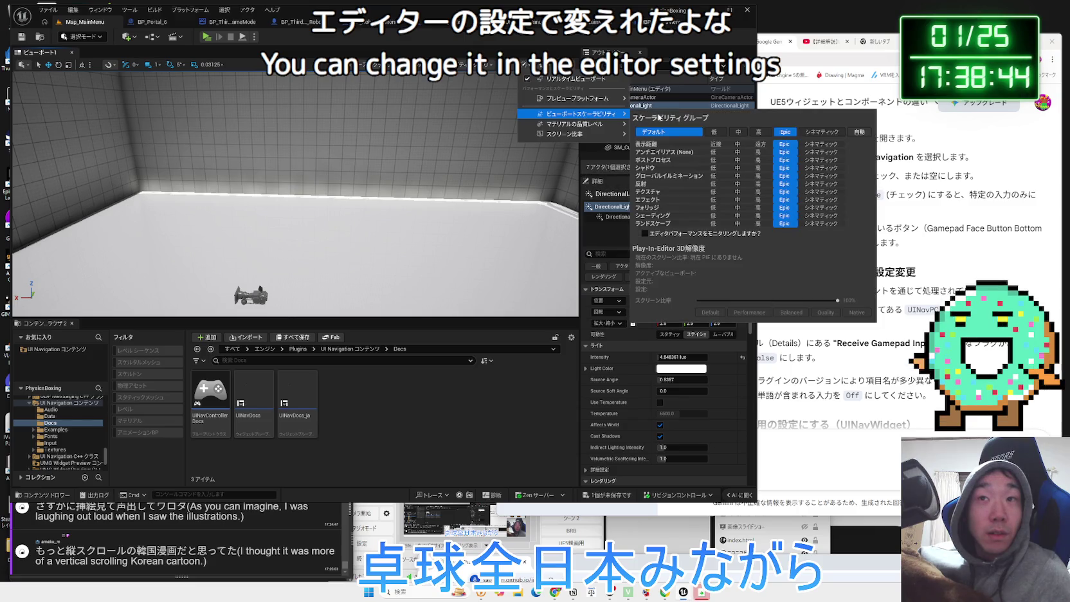
click(740, 184)
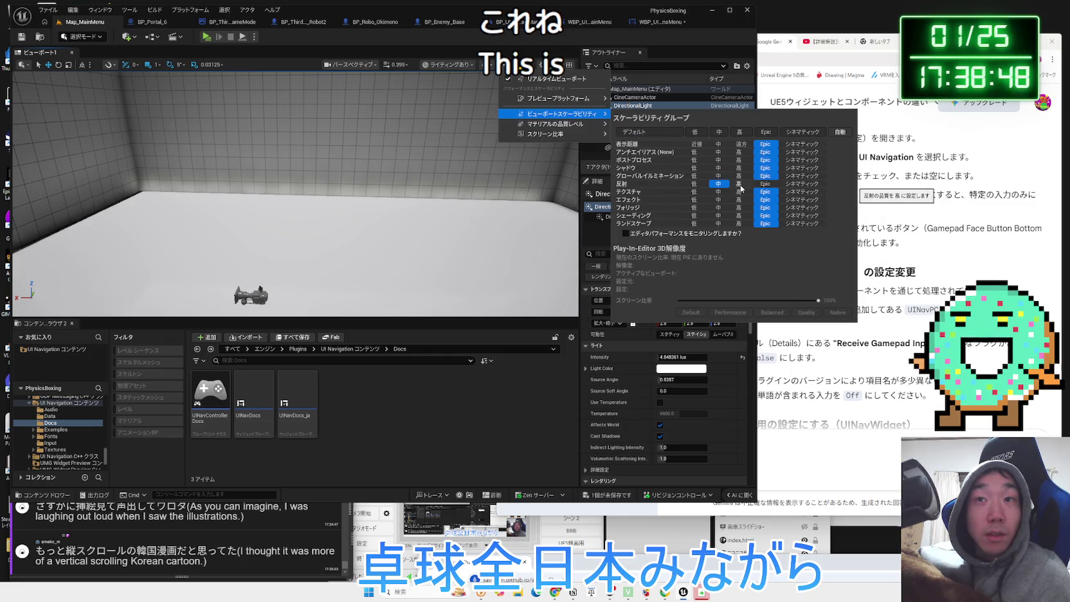
click(748, 188)
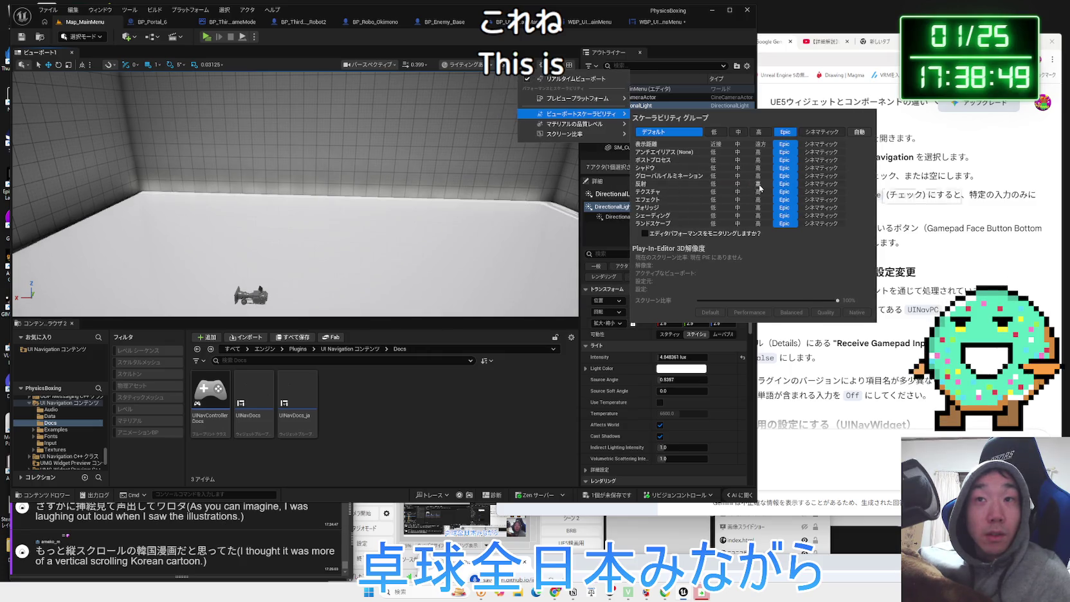
click(738, 216)
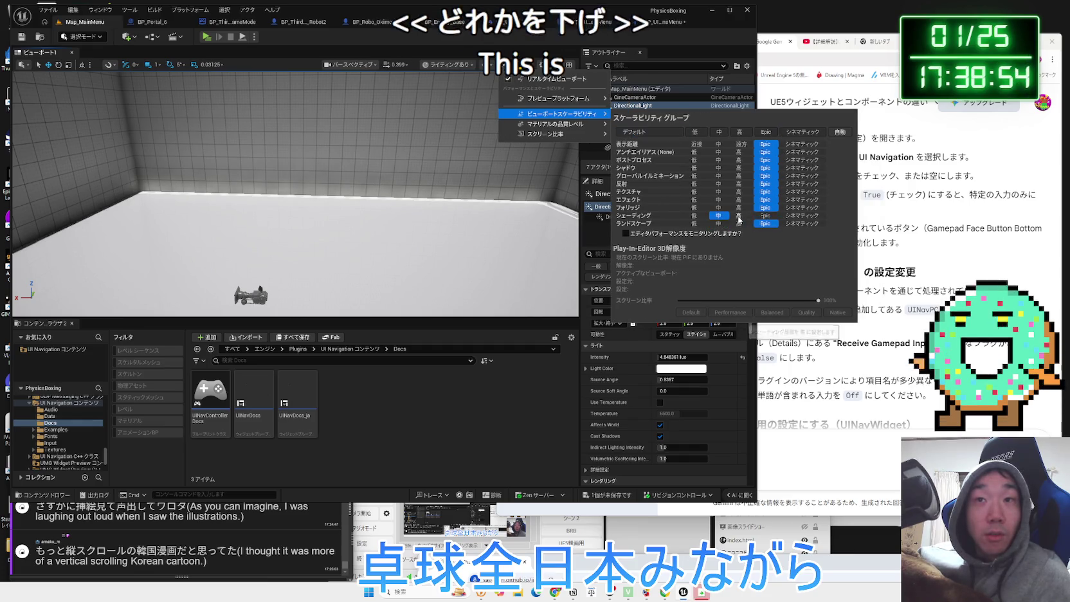
click(739, 215)
click(741, 200)
click(767, 201)
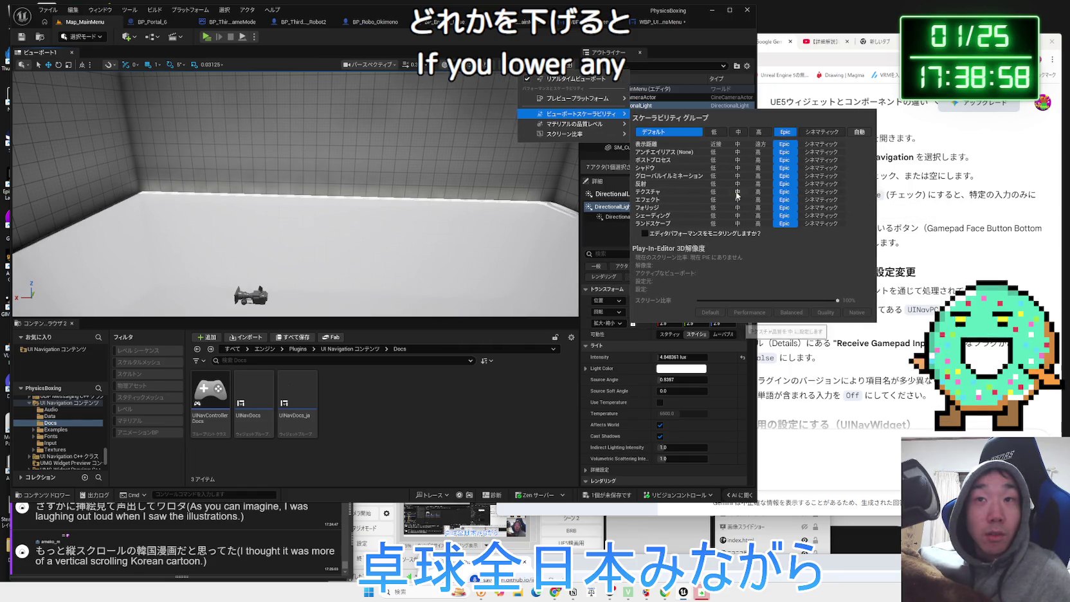
click(737, 185)
click(766, 185)
click(740, 174)
click(766, 177)
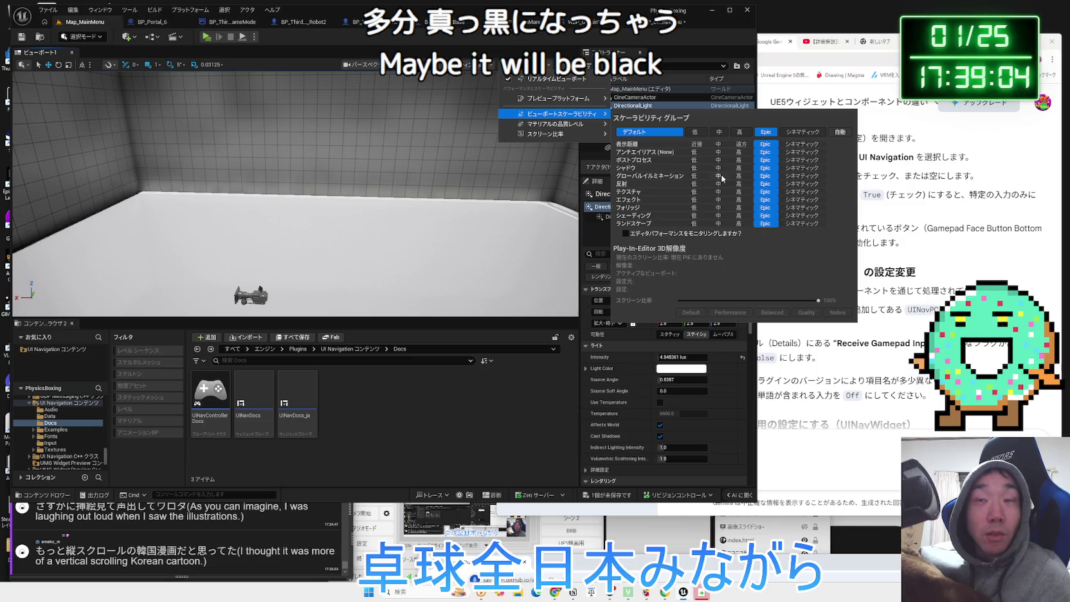
click(694, 174)
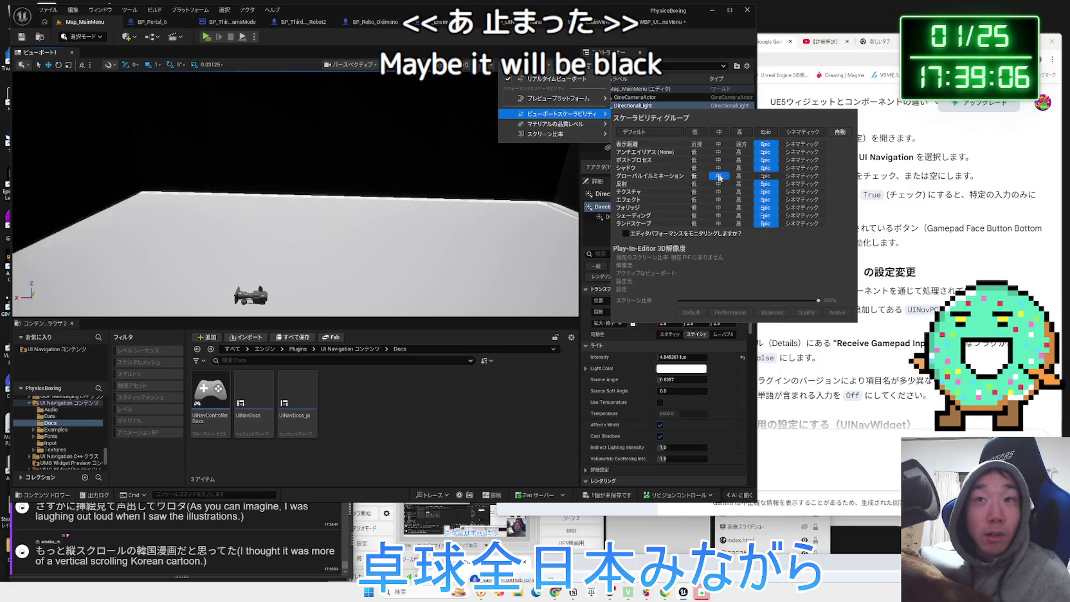
click(767, 177)
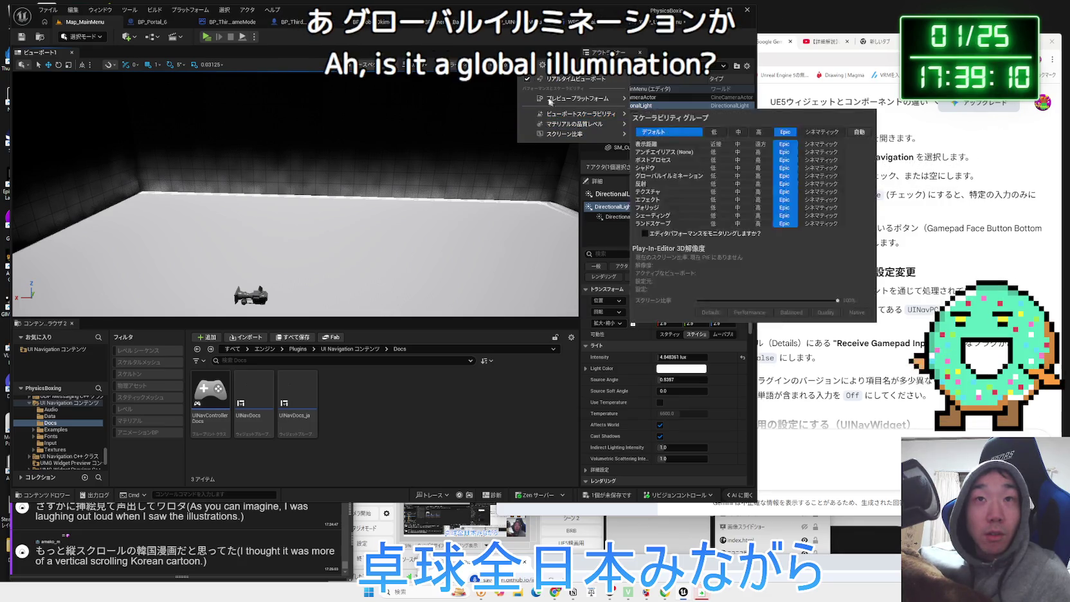
click(270, 79)
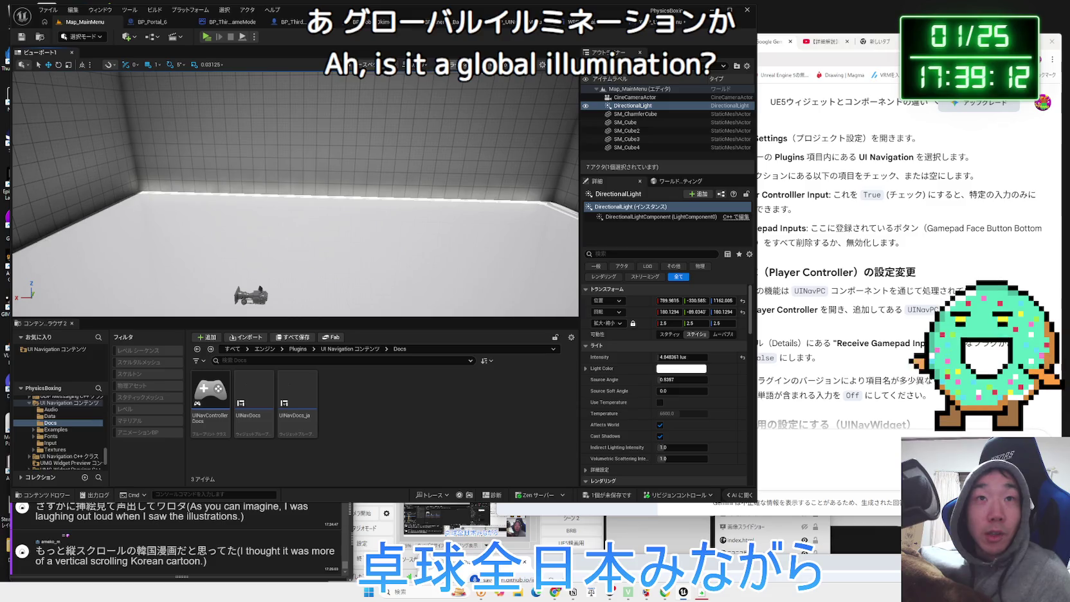
click(544, 66)
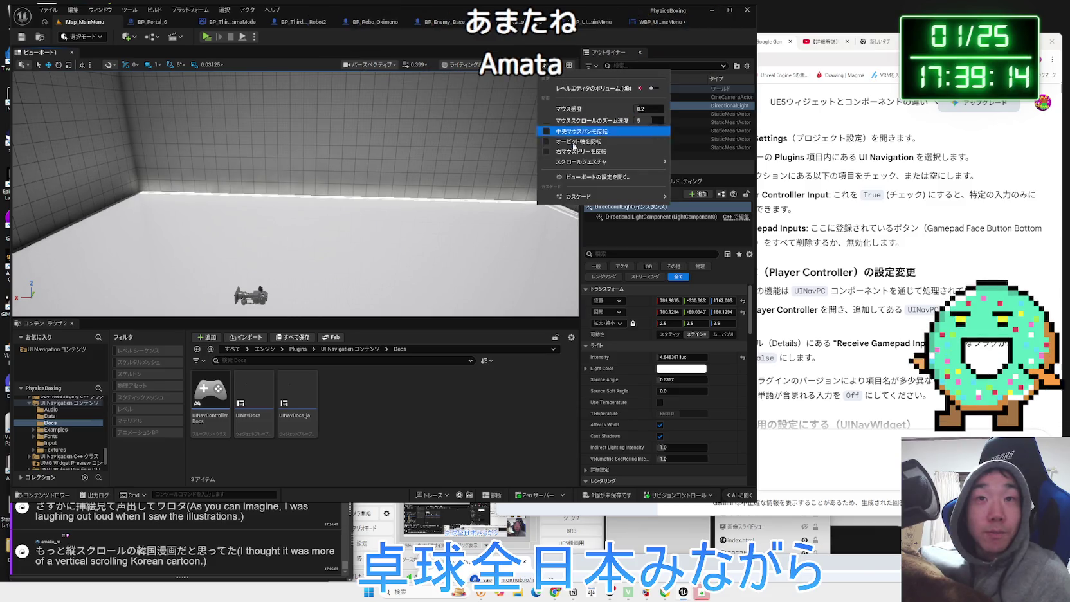
mouse_move(585, 161)
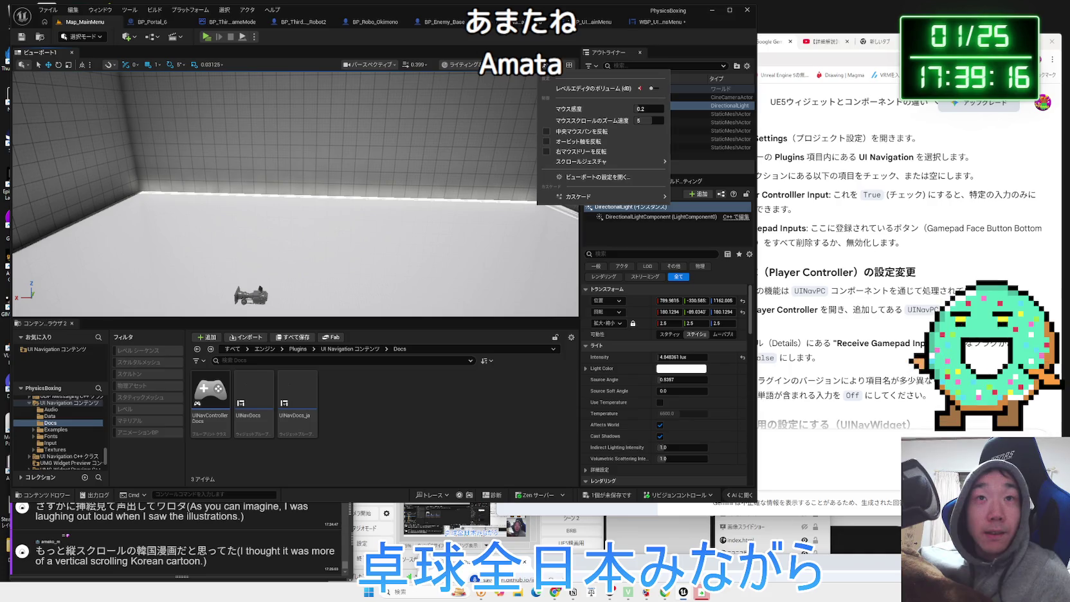
click(533, 65)
mouse_move(578, 115)
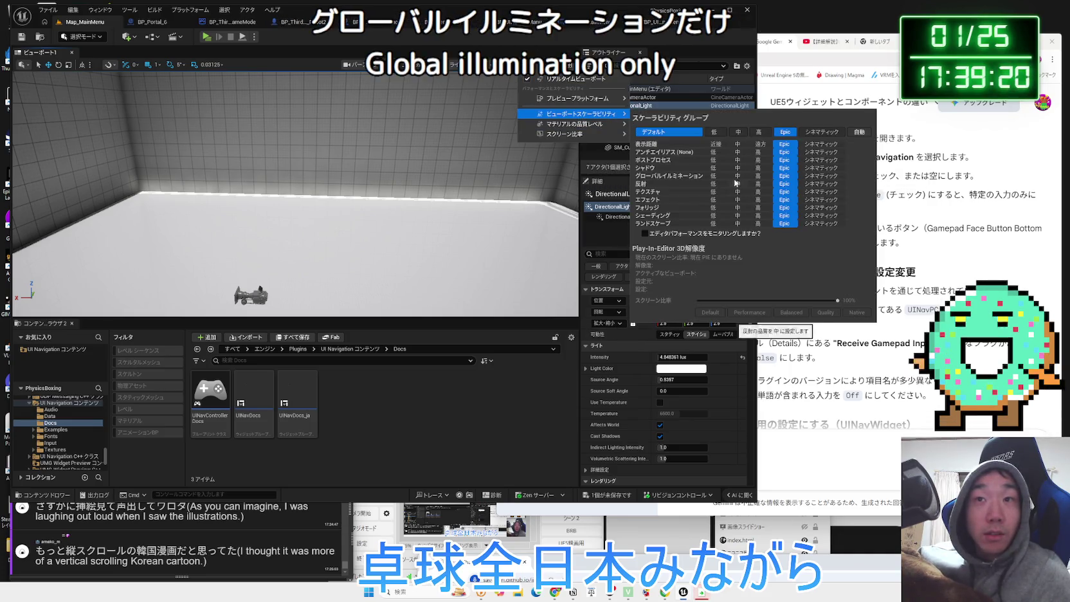
click(759, 177)
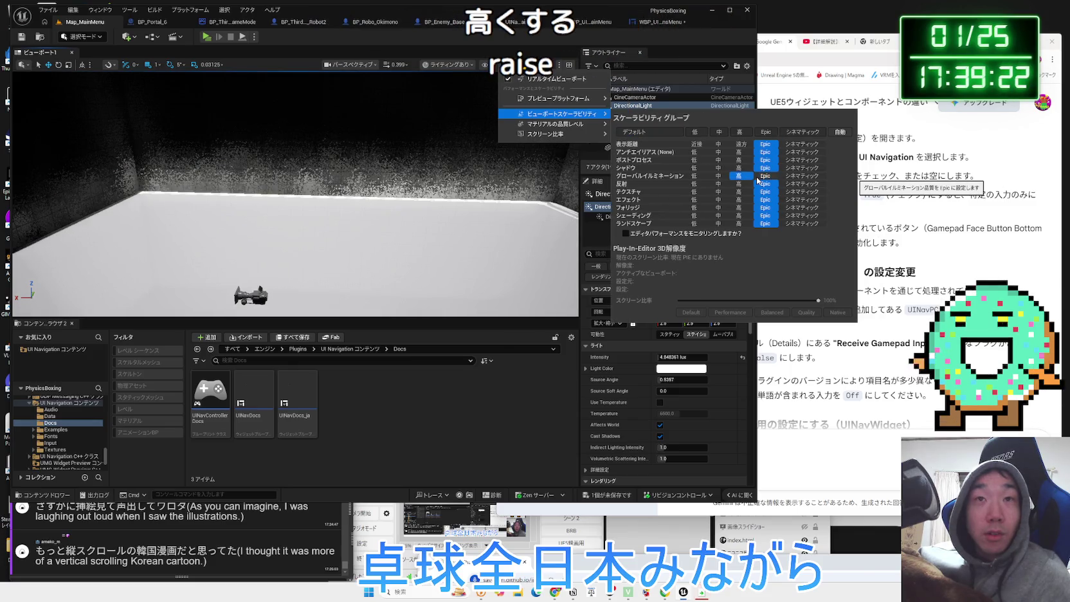
click(758, 177)
click(386, 257)
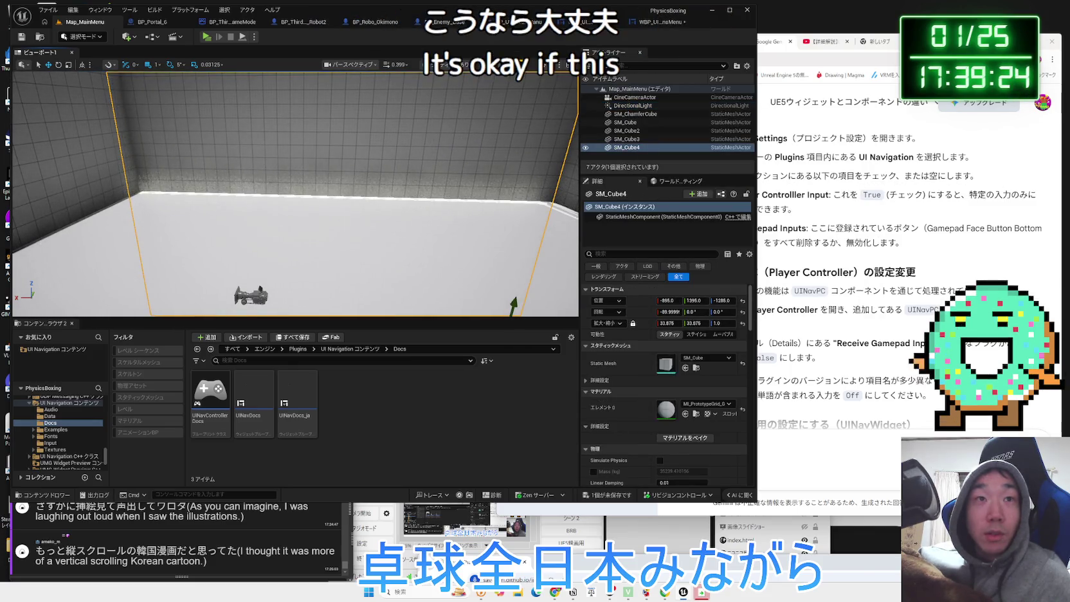
Play and exit the game, then lower viewport Global Illumination scalability below Epic
click(206, 37)
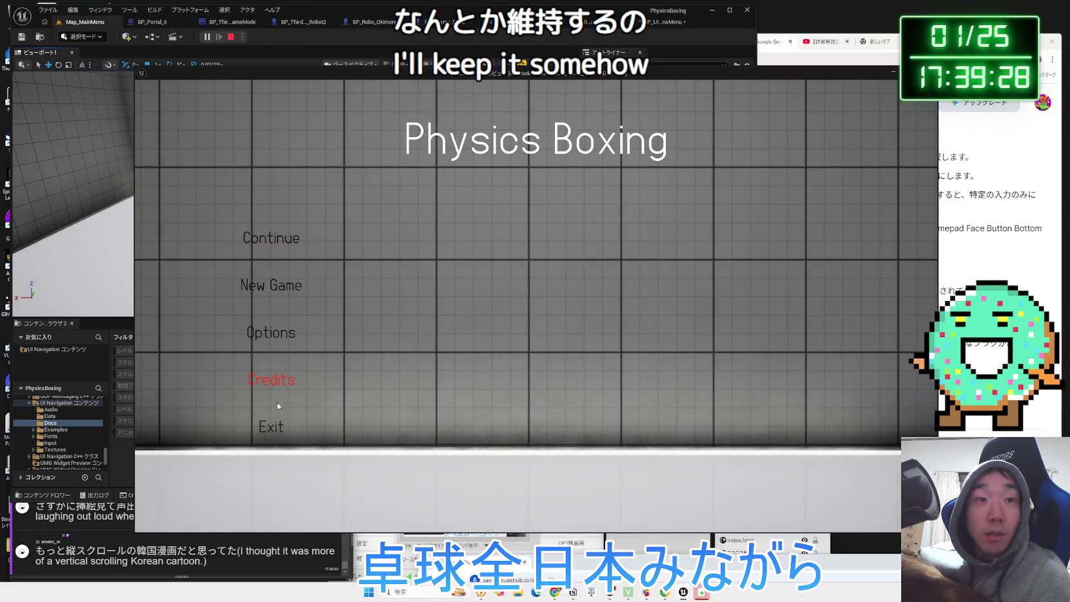
click(271, 418)
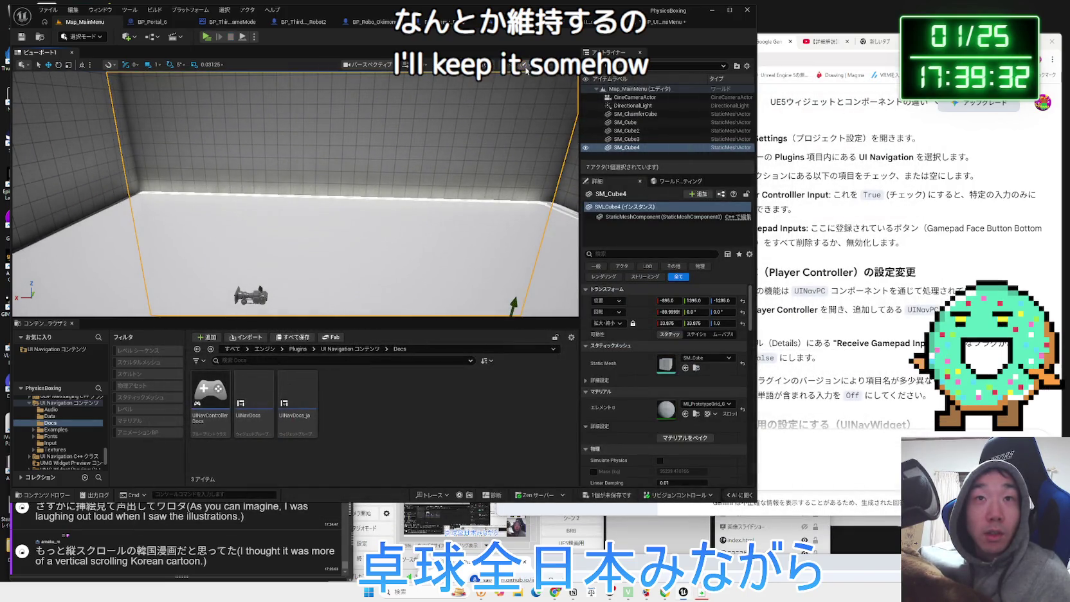
click(523, 65)
mouse_move(571, 98)
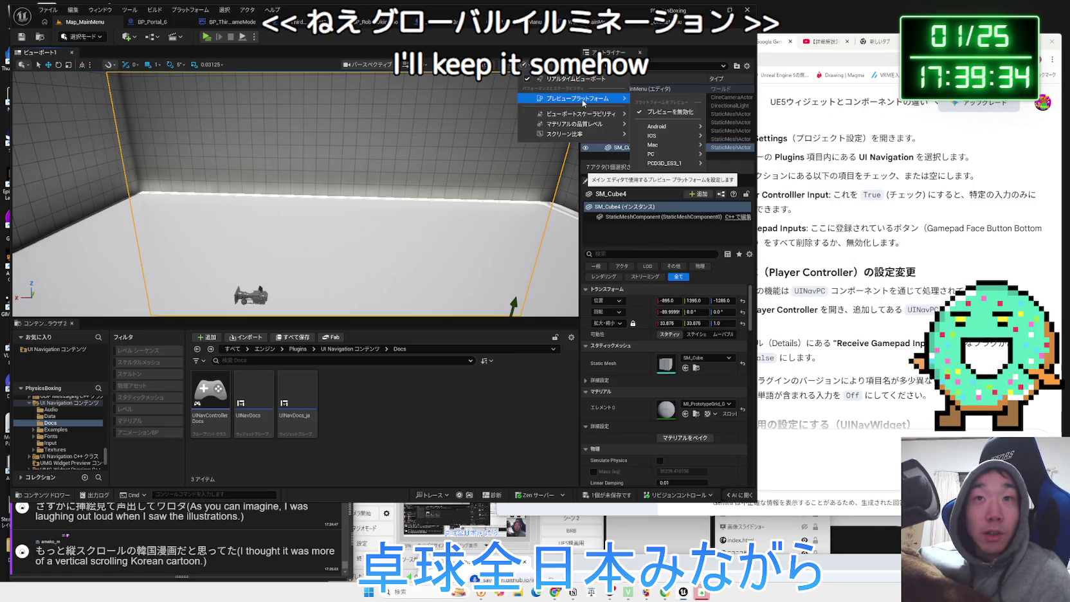
mouse_move(596, 133)
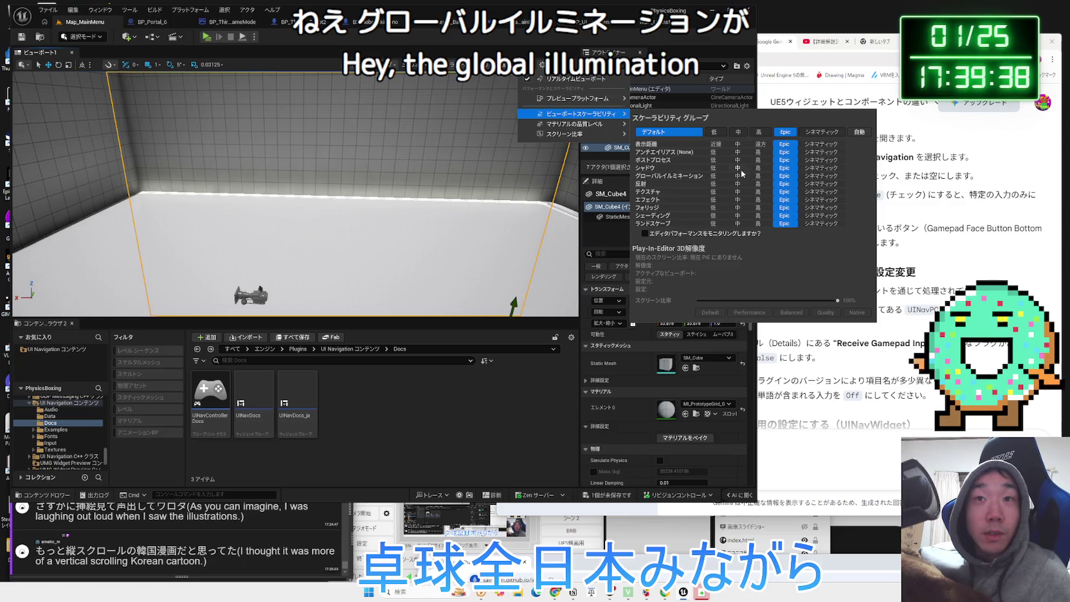
click(738, 175)
click(401, 130)
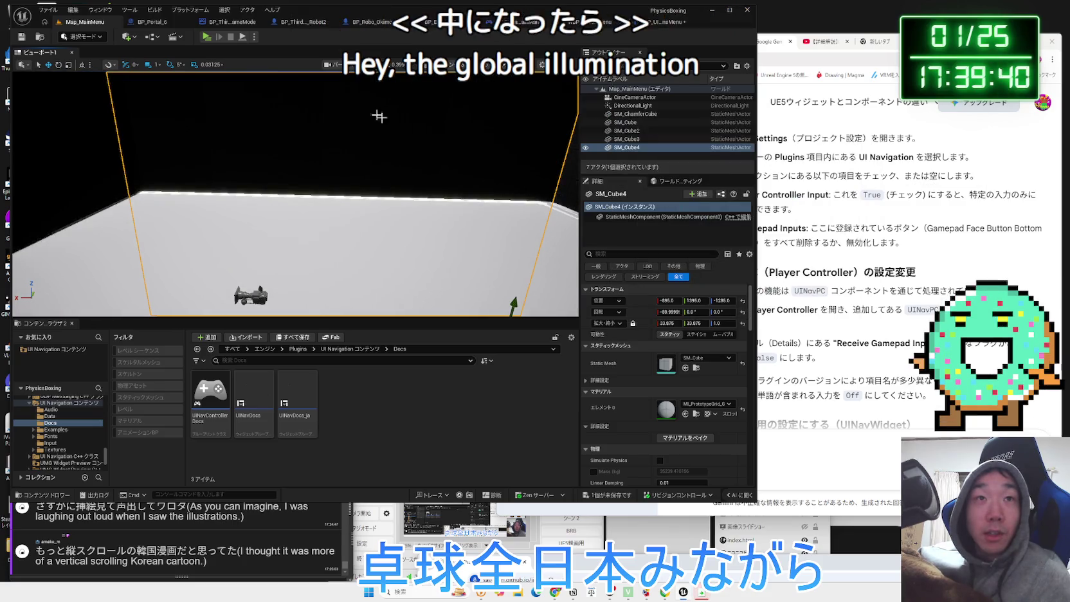
Play again to check the darker menu, end it, and switch to the Gemini chat
click(206, 36)
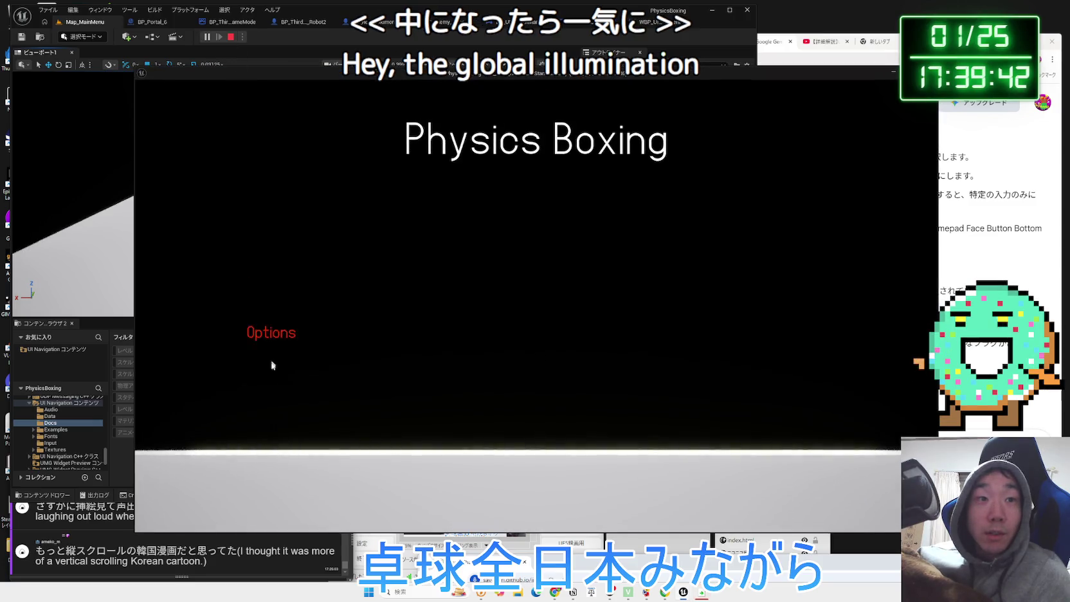
click(268, 423)
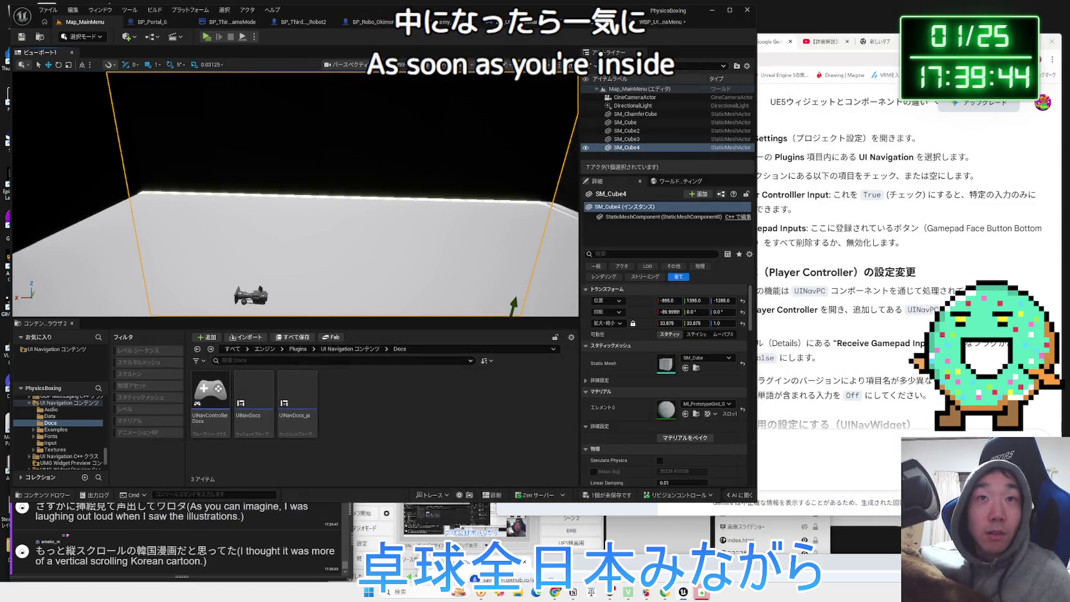
click(849, 446)
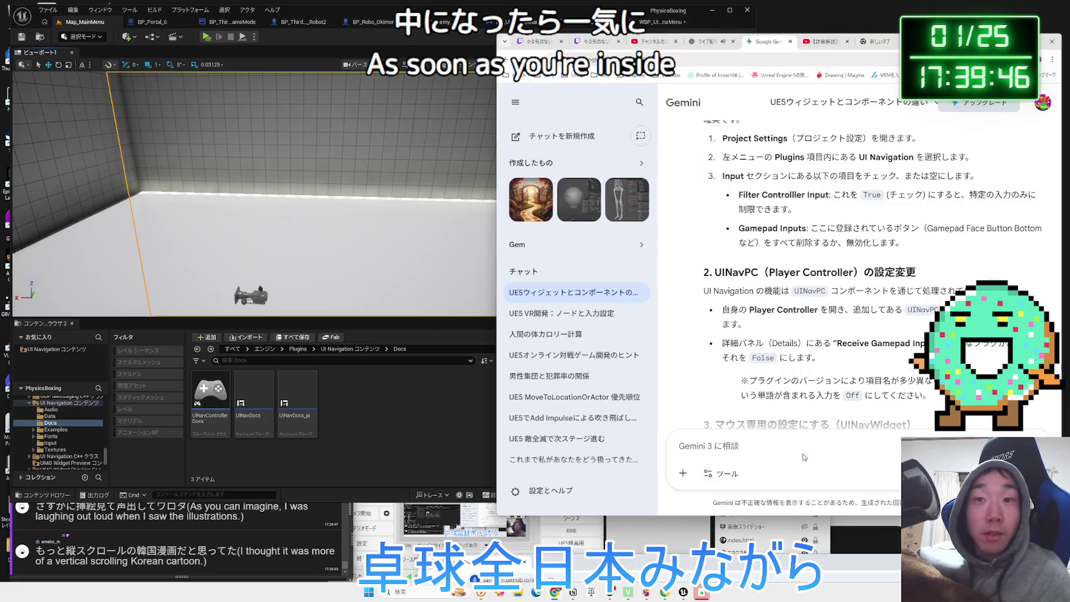
Ask Gemini in Japanese why GI at Medium makes the Directional Light-lit room walls pitch black
text(はな)
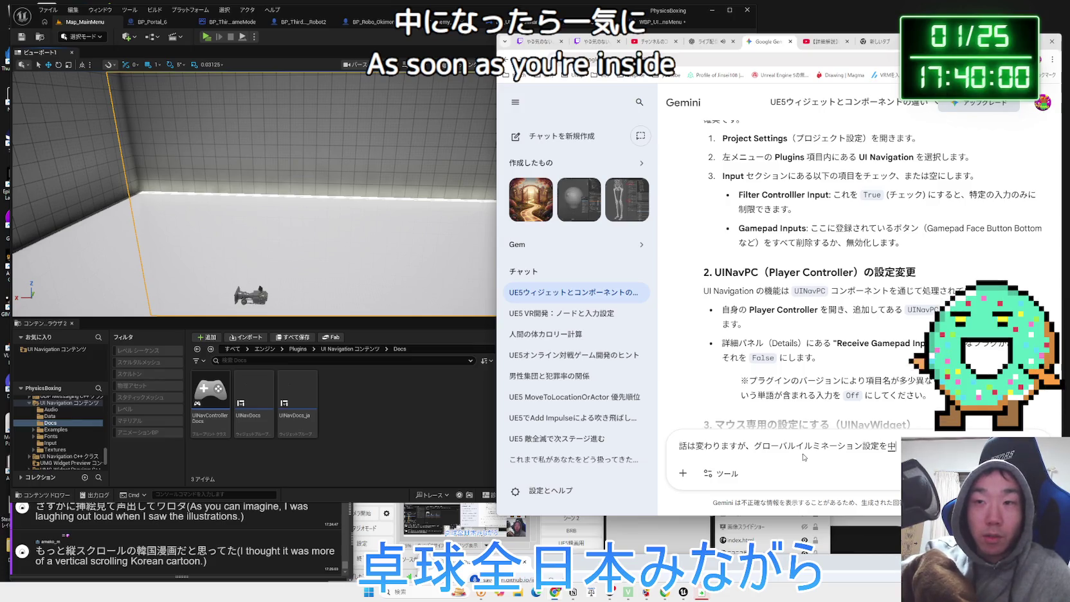
key(Up)
key(BackSpace)
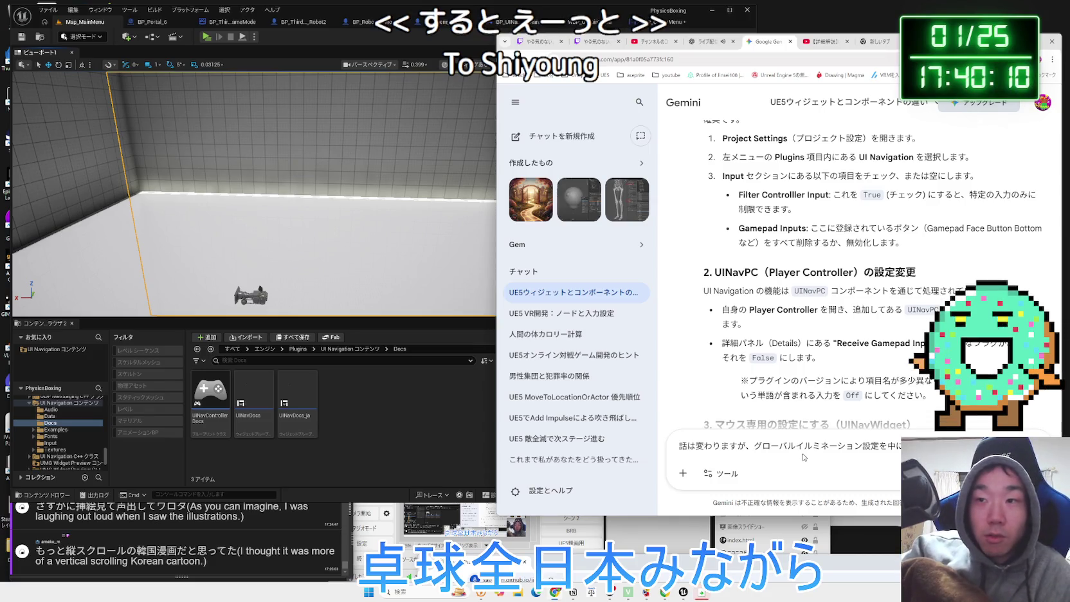
text(さげると、Directional)
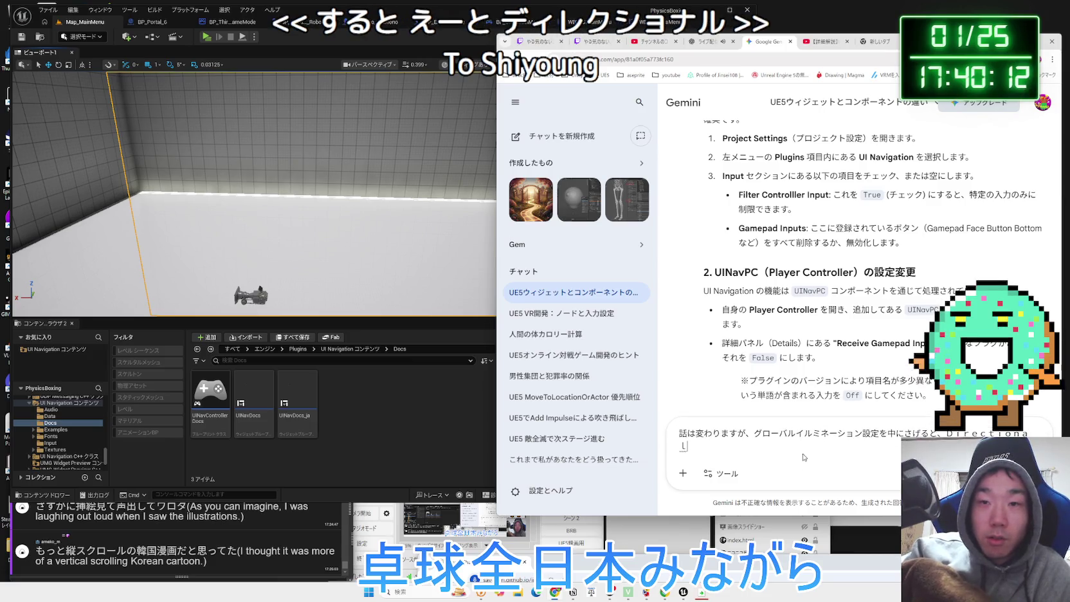
text(ht)
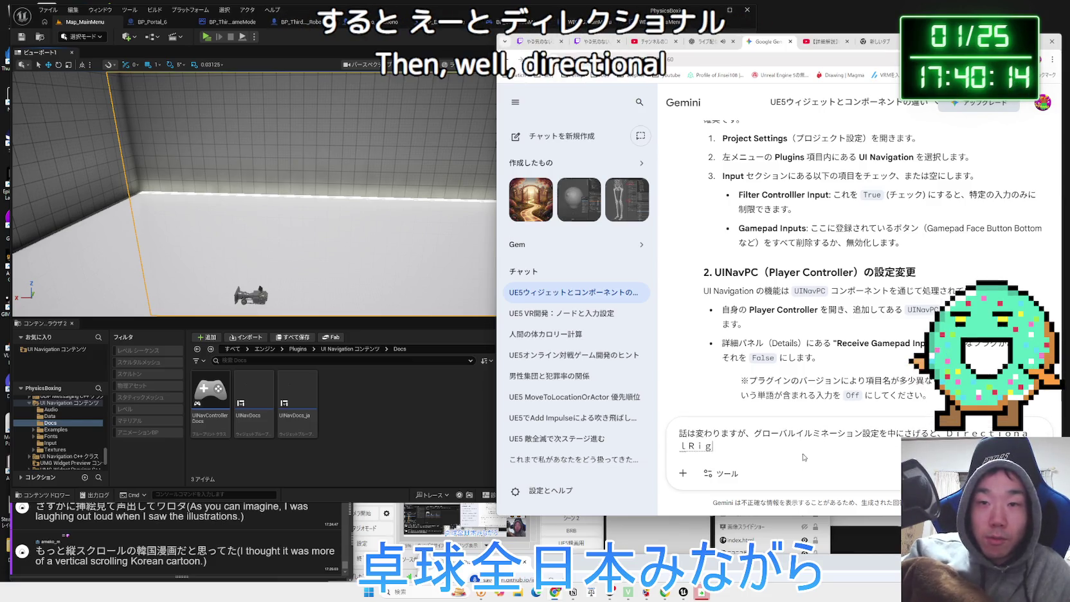
key(BackSpace)
key(BackSpace)
key(BackSpace)
text(ght)
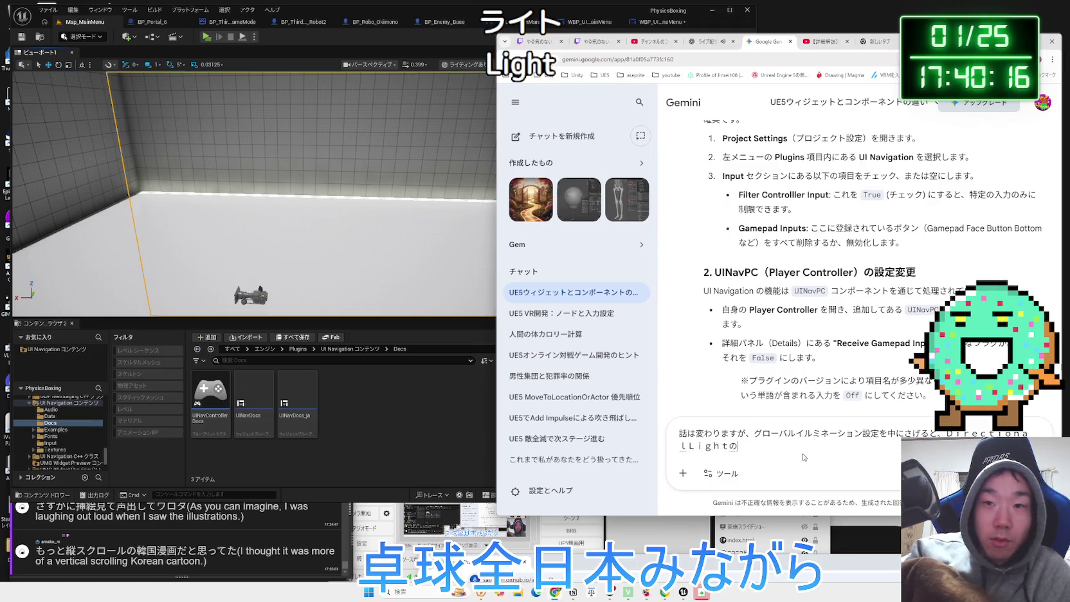
text(んしゃ)
key(Escape)
key(BackSpace)
key(BackSpace)
key(BackSpace)
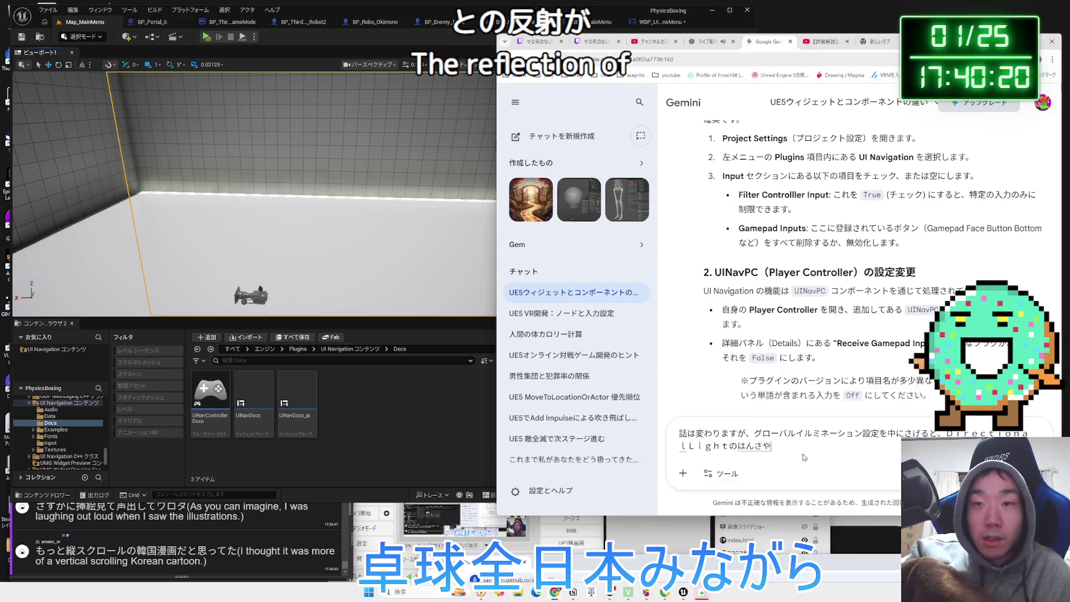
key(BackSpace)
key(BackSpace)
text(しゃ)
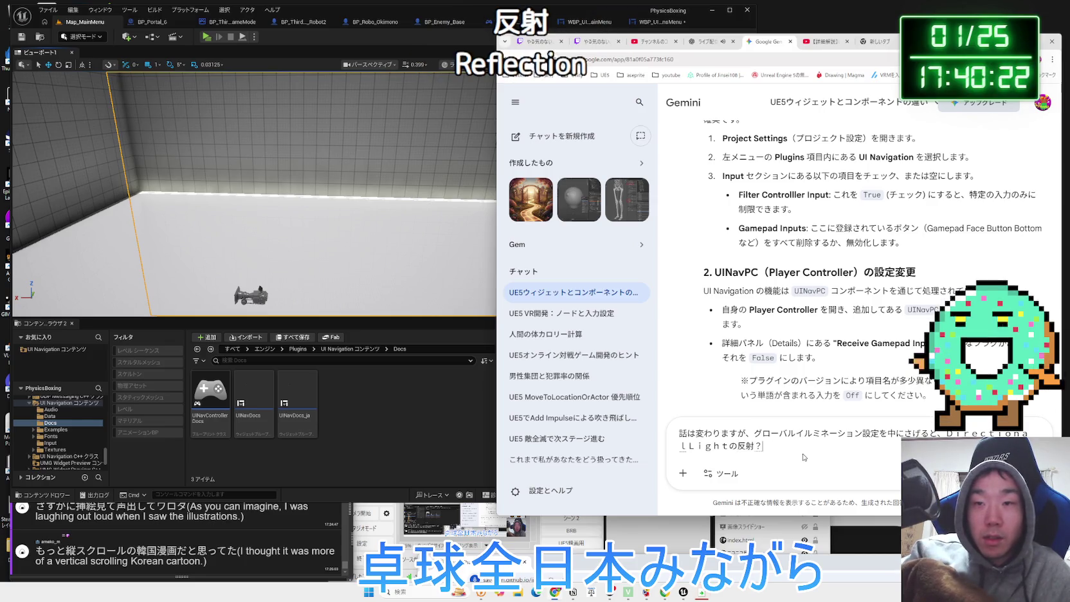
text(ってへやが)
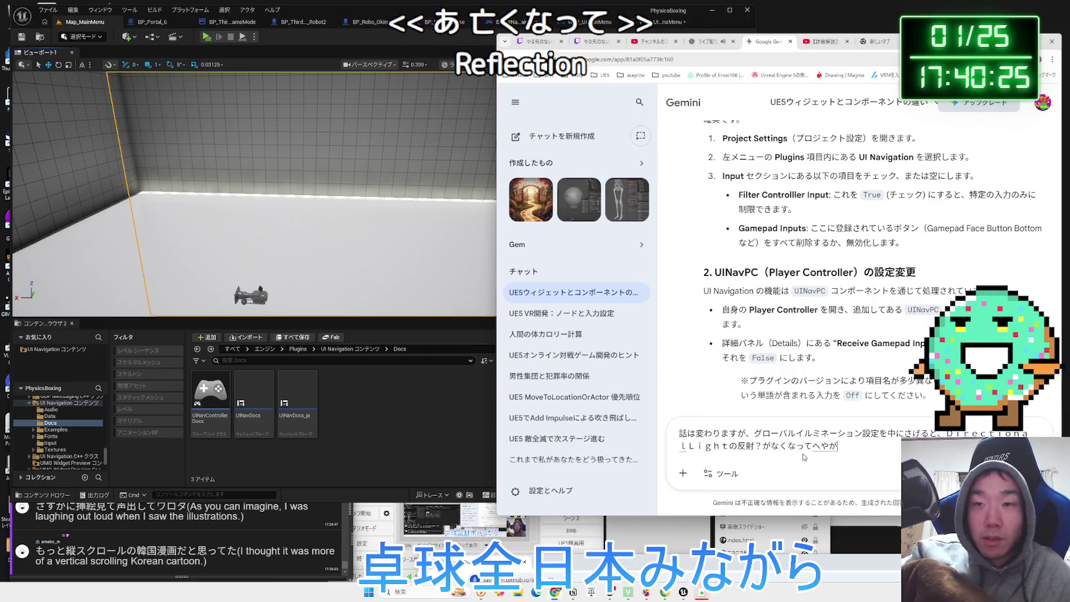
key(space)
text(ま)
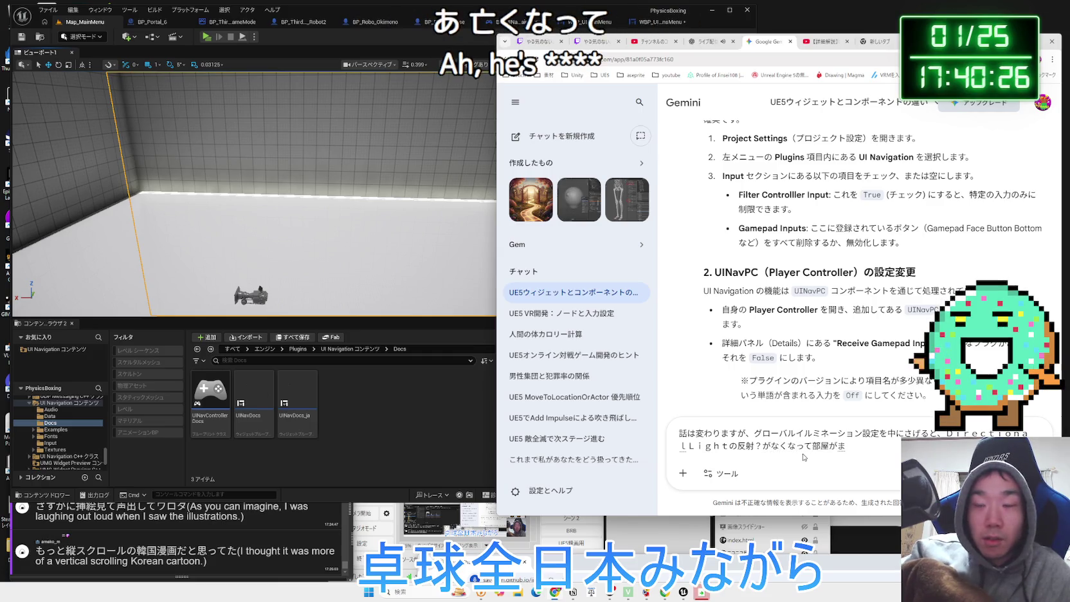
key(BackSpace)
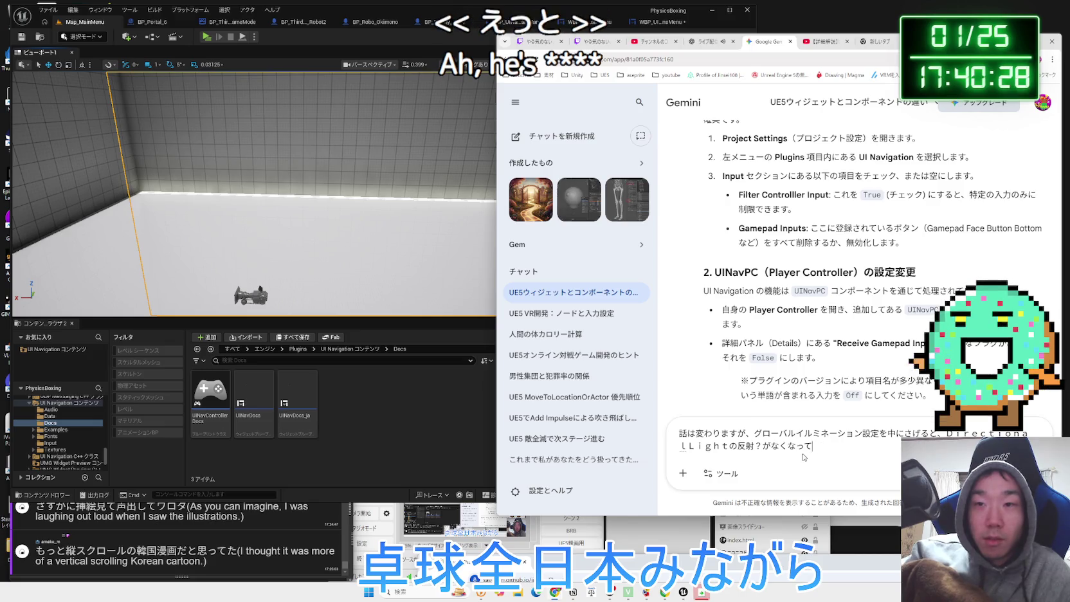
text(ま)
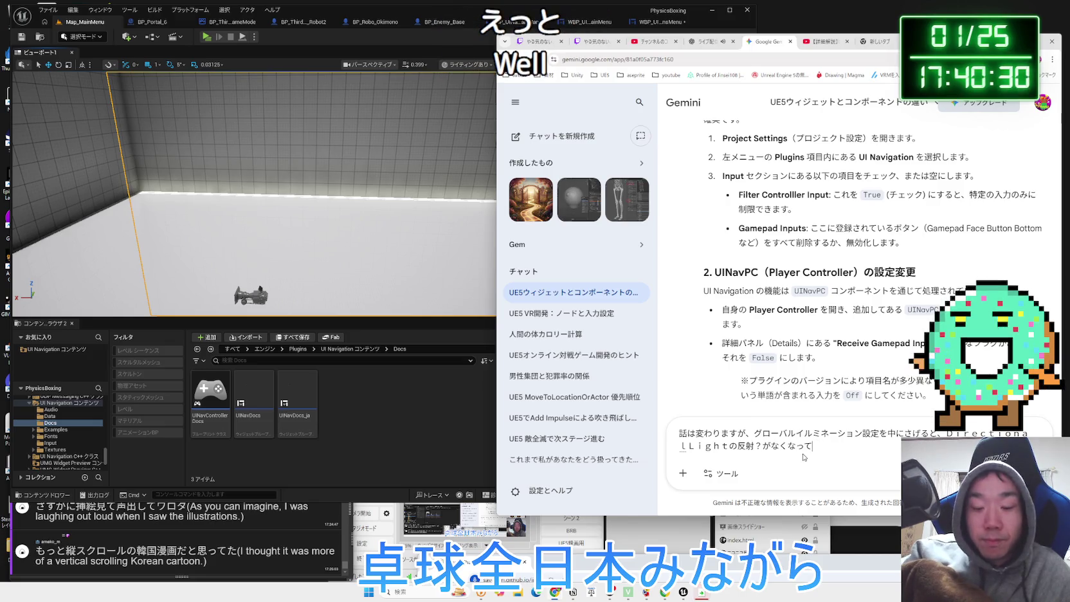
key(space)
text(まっくろ)
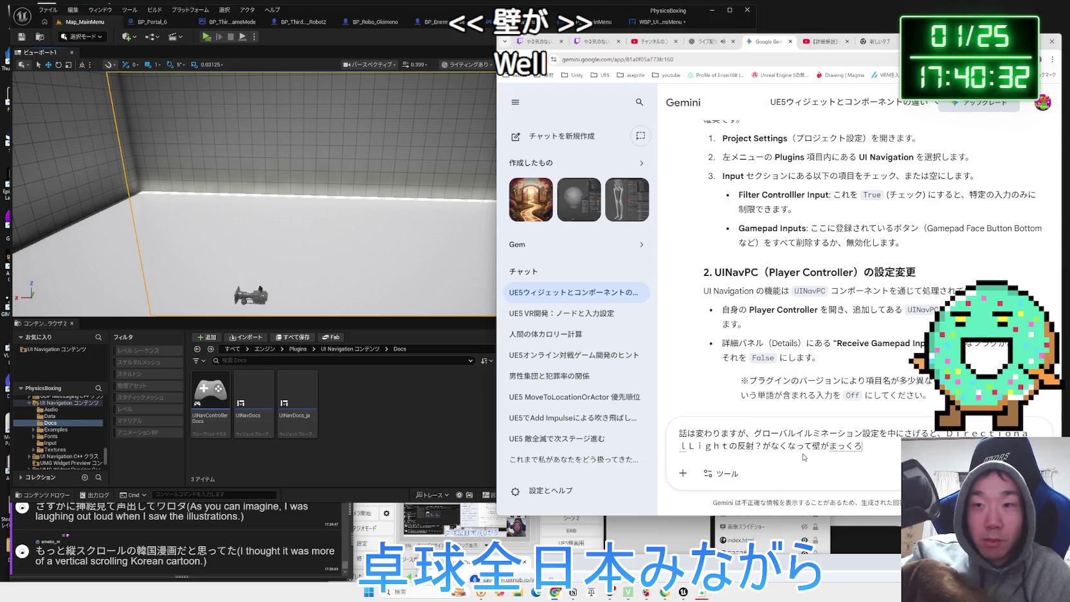
text(になってし)
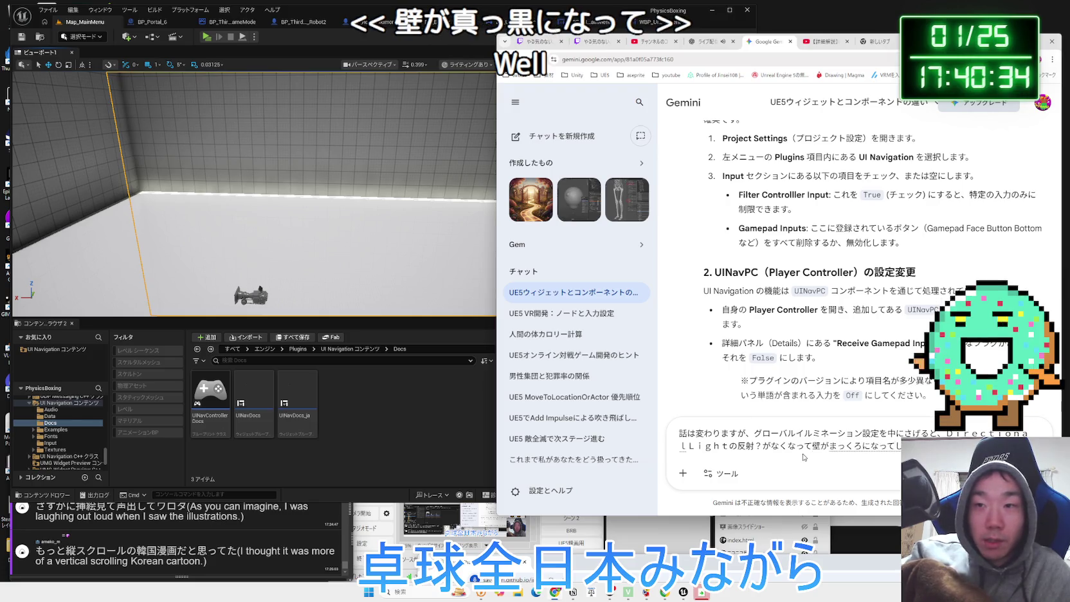
key(Return)
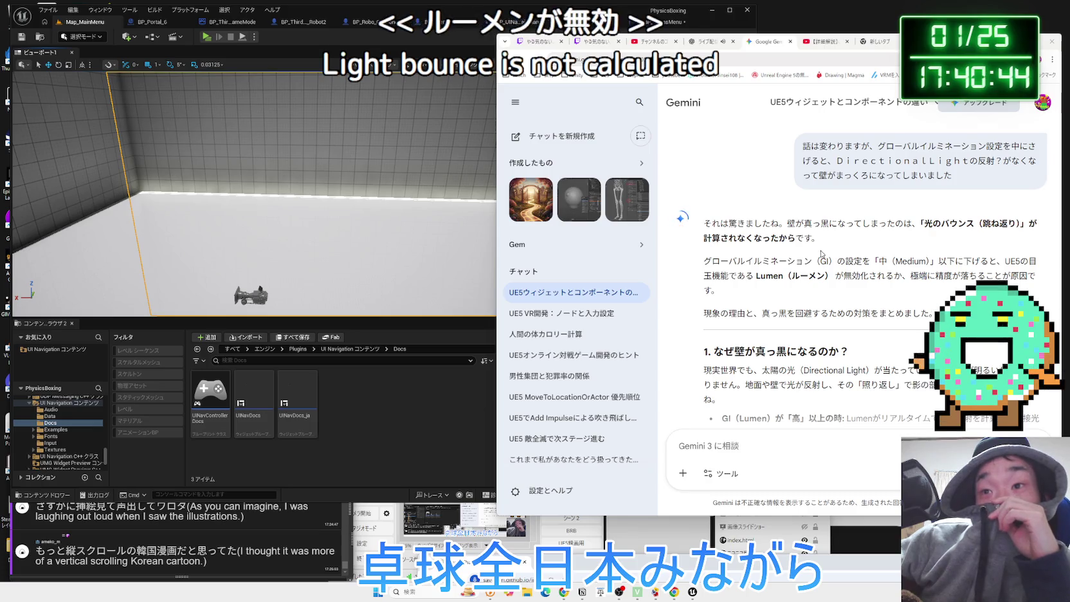
Scroll through Gemini's reply listing fixes for the black walls
scroll(822, 250, down, 1)
scroll(822, 248, down, 1)
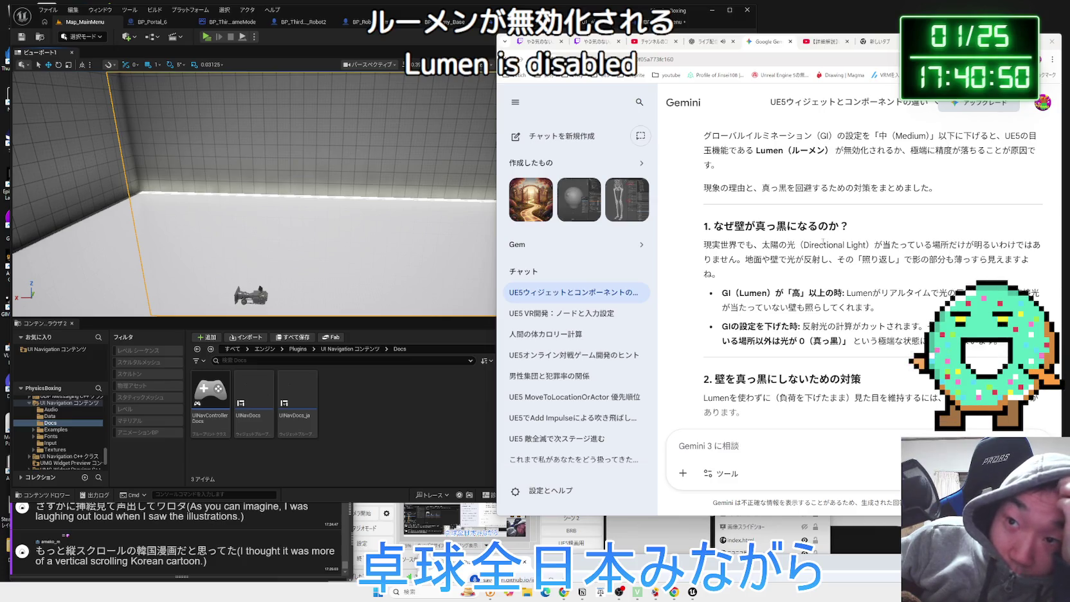
scroll(823, 241, down, 2)
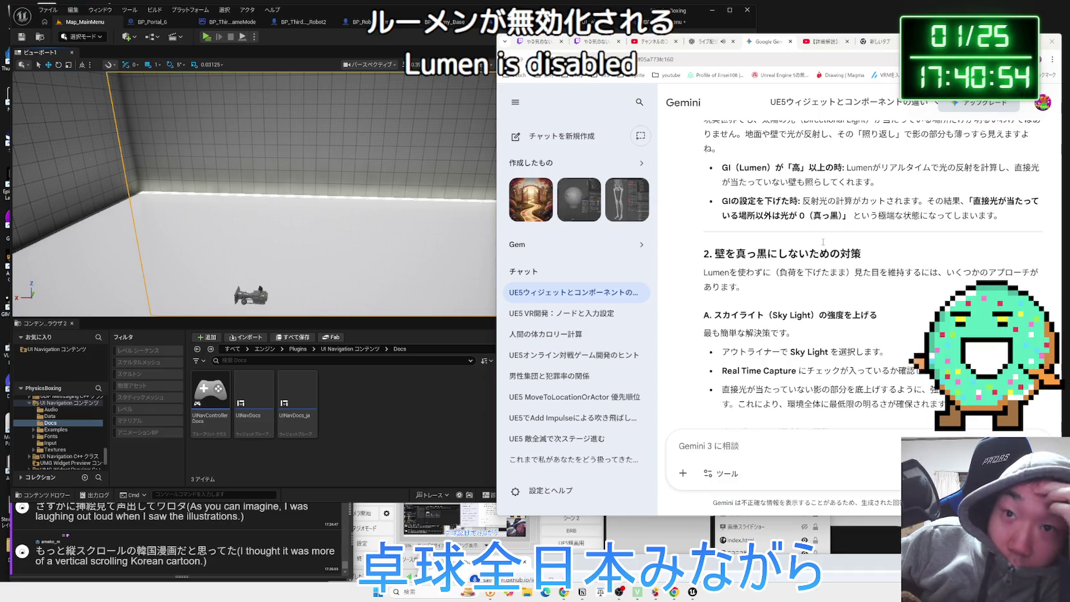
scroll(823, 239, down, 2)
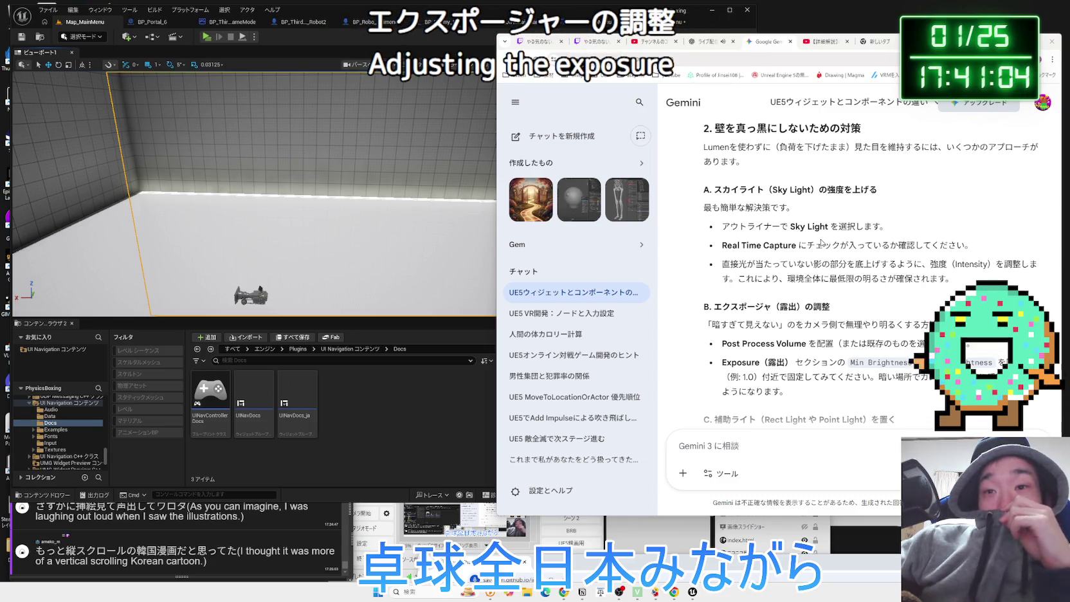
scroll(822, 242, down, 2)
scroll(821, 242, down, 2)
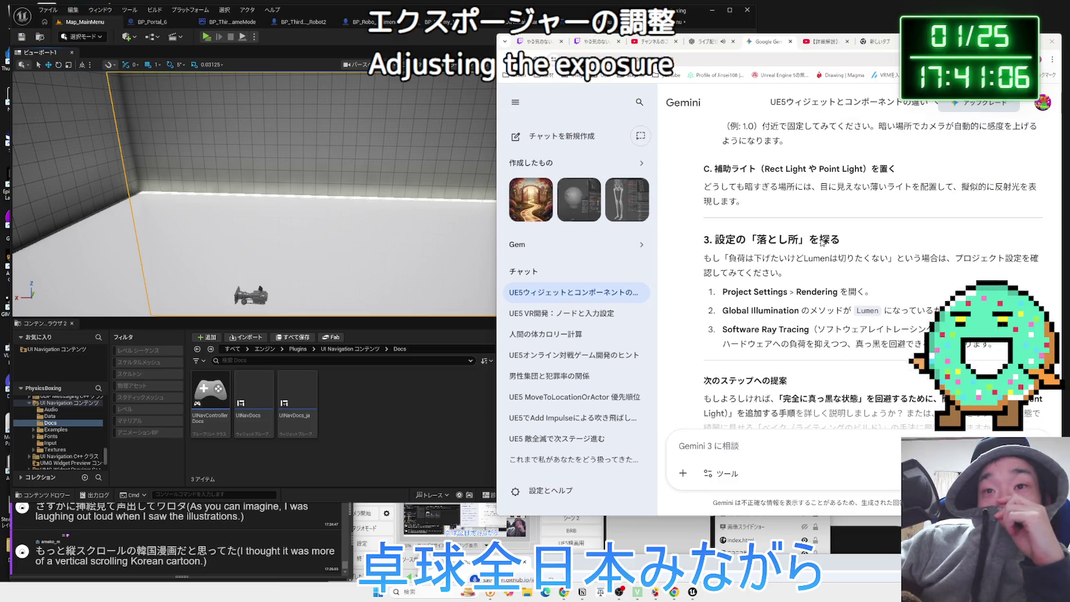
Highlight the Project Settings and Global Illumination steps, then return to the Unreal Editor
mouse_move(737, 239)
mouse_down()
mouse_move(843, 240)
mouse_move(872, 278)
mouse_up()
click(821, 273)
drag(727, 273, 708, 258)
mouse_move(950, 310)
mouse_down()
mouse_move(727, 272)
mouse_move(724, 294)
mouse_move(878, 311)
mouse_up()
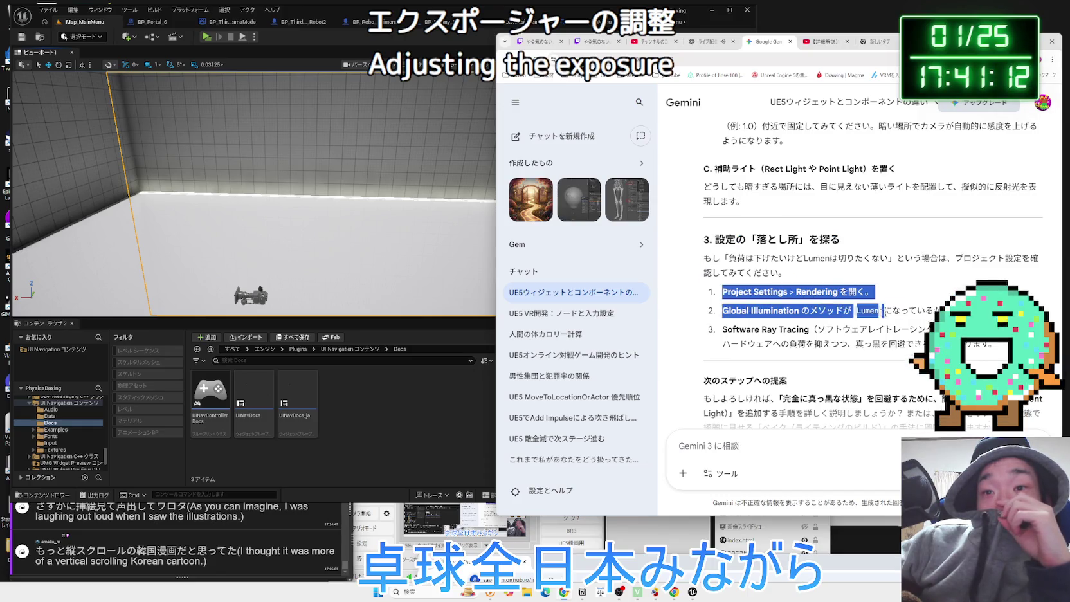
mouse_move(761, 329)
mouse_down()
mouse_move(766, 348)
mouse_move(857, 329)
mouse_up()
click(759, 291)
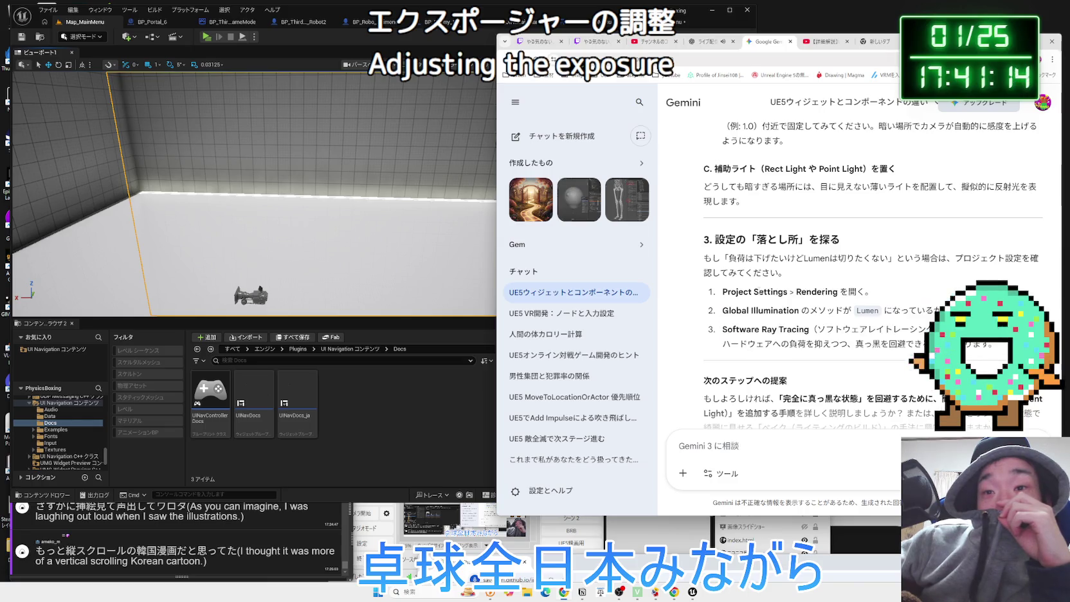
scroll(760, 291, down, 1)
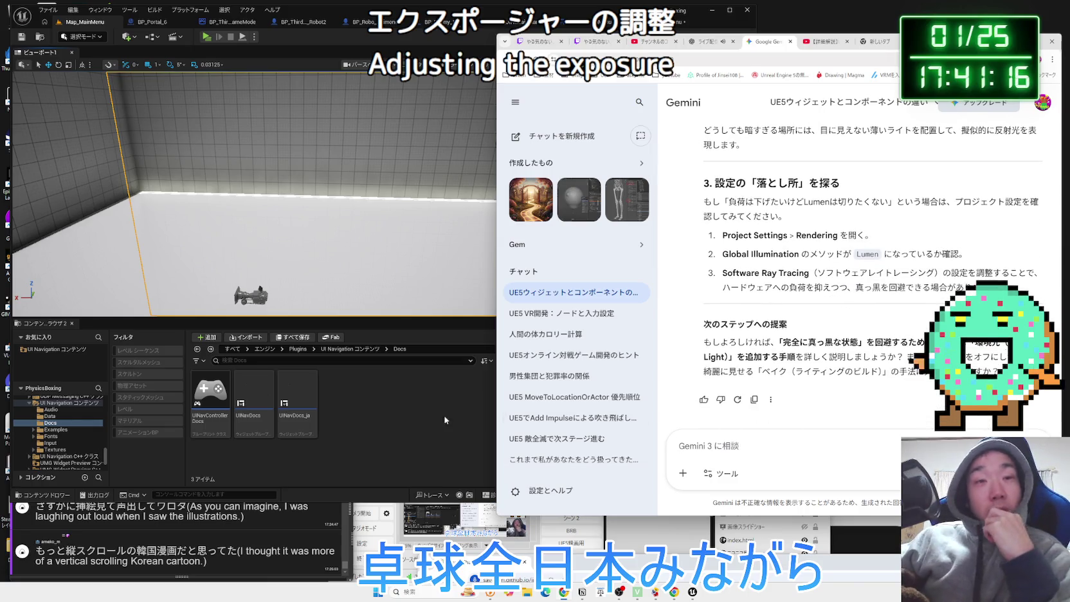
key(alt+Tab)
key(alt+Tab)
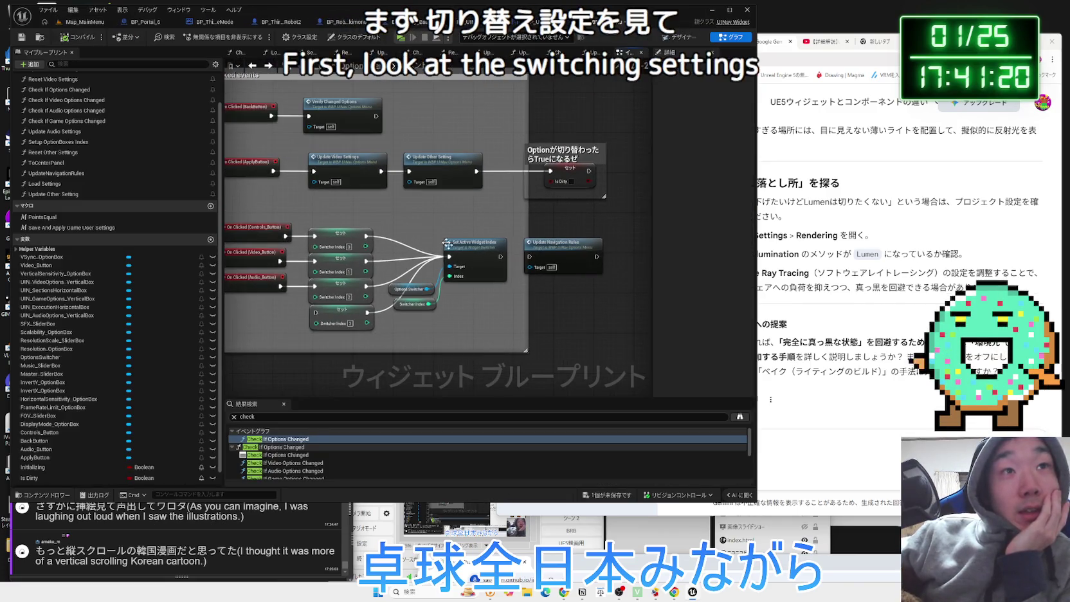
Inspect the video settings update graph: Fullscreen Mode, VSync, FOV, Resolution Scale and Save/Apply sections
key(ctrl+Tab)
scroll(362, 281, up, 5)
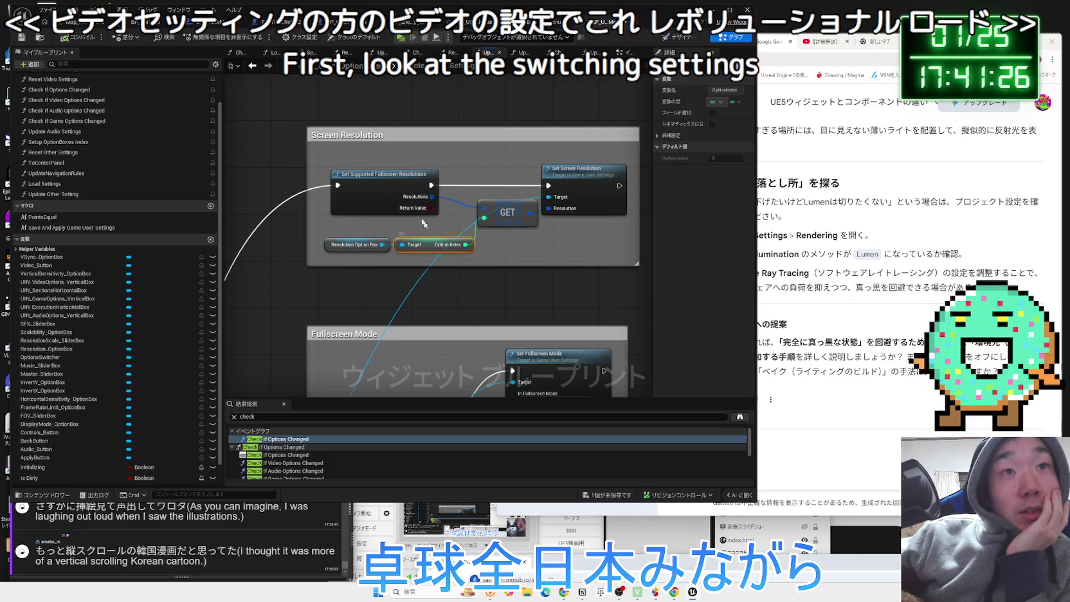
click(393, 177)
drag(388, 298, 430, 117)
drag(476, 325, 454, 104)
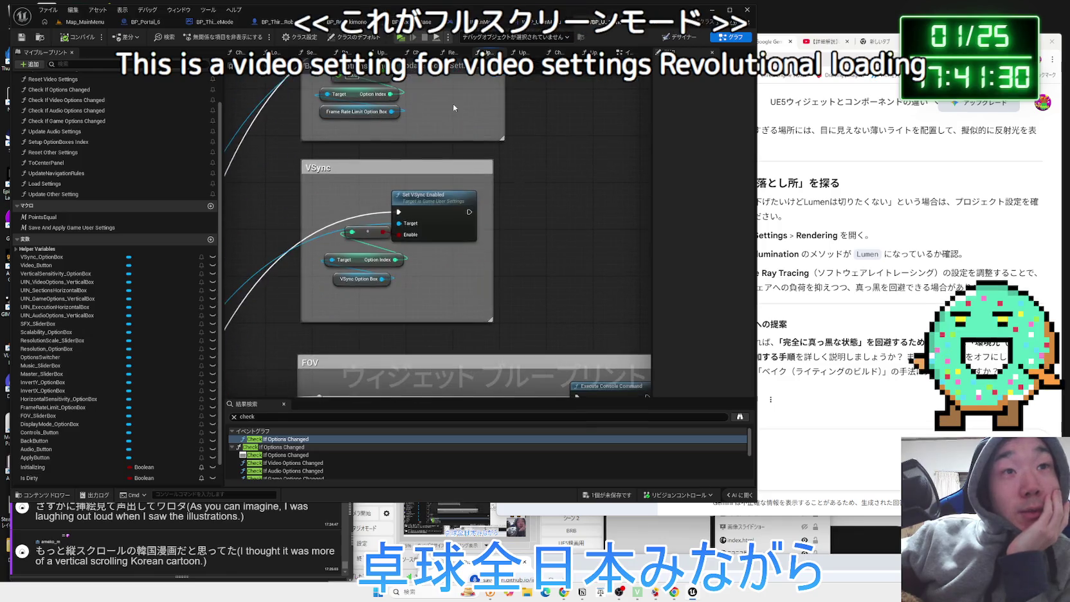
drag(424, 379, 411, 208)
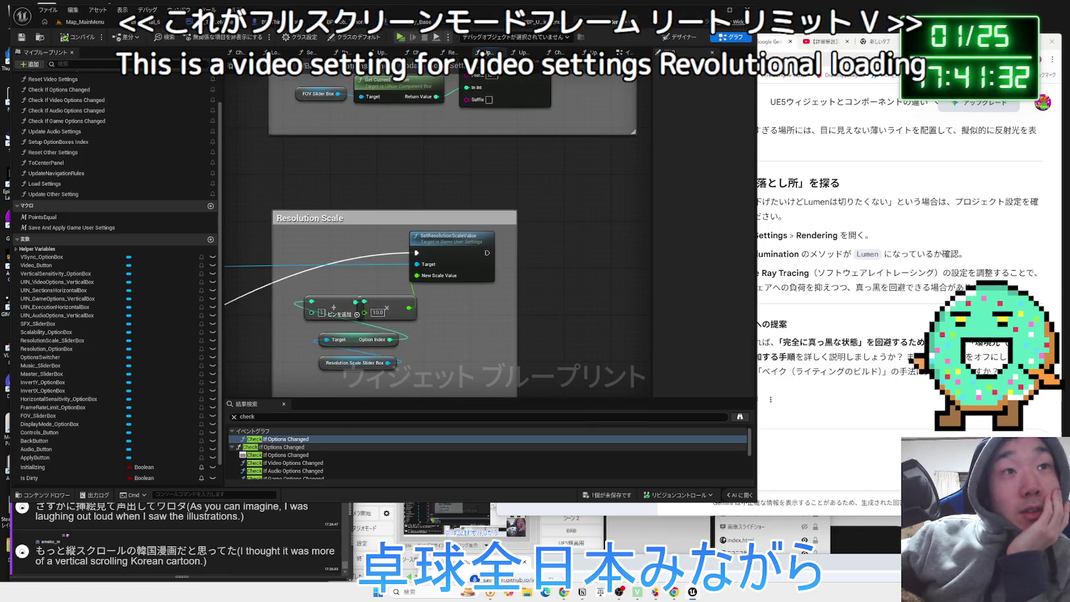
drag(452, 313, 465, 180)
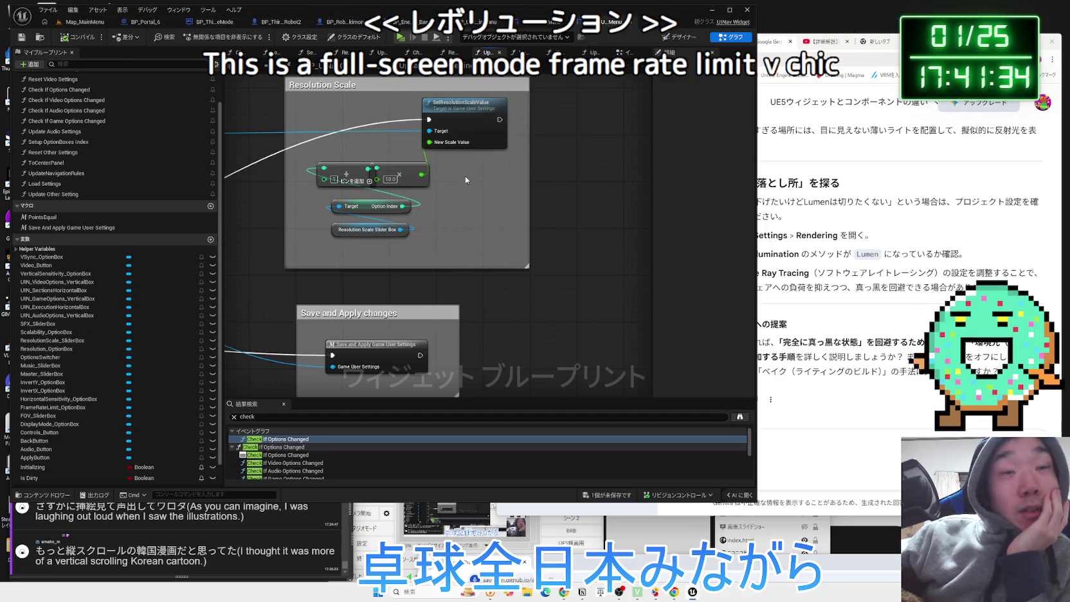
Revisit the Screen Resolution section, inspecting Resolution Option Box and Get Supported Fullscreen Resolutions nodes
scroll(465, 180, down, 1)
drag(296, 77, 289, 194)
scroll(290, 186, down, 4)
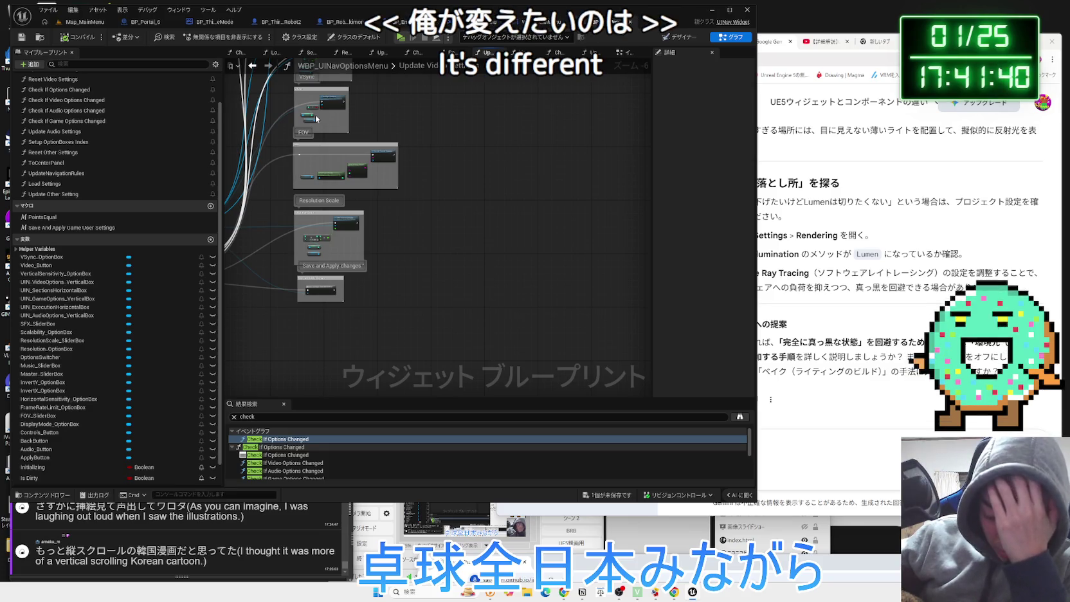
scroll(372, 245, up, 5)
drag(372, 244, 378, 153)
scroll(405, 216, up, 1)
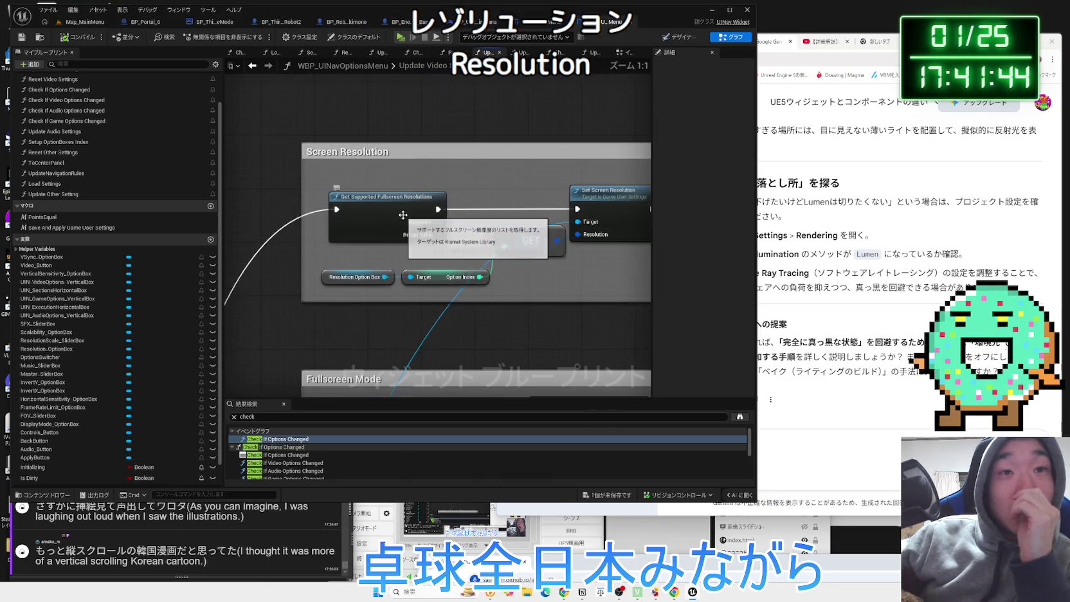
click(347, 277)
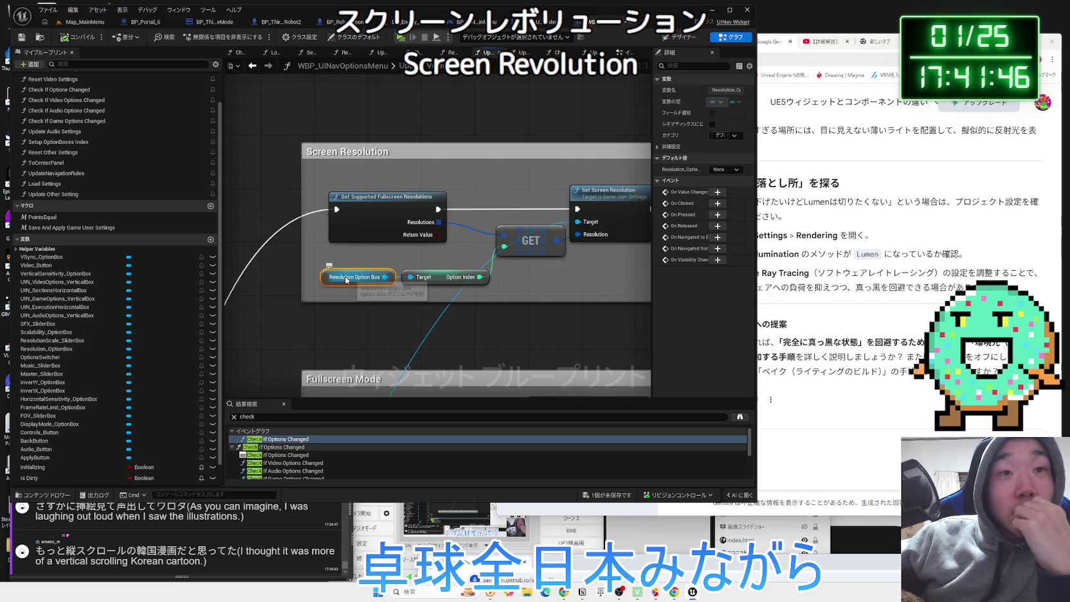
click(401, 204)
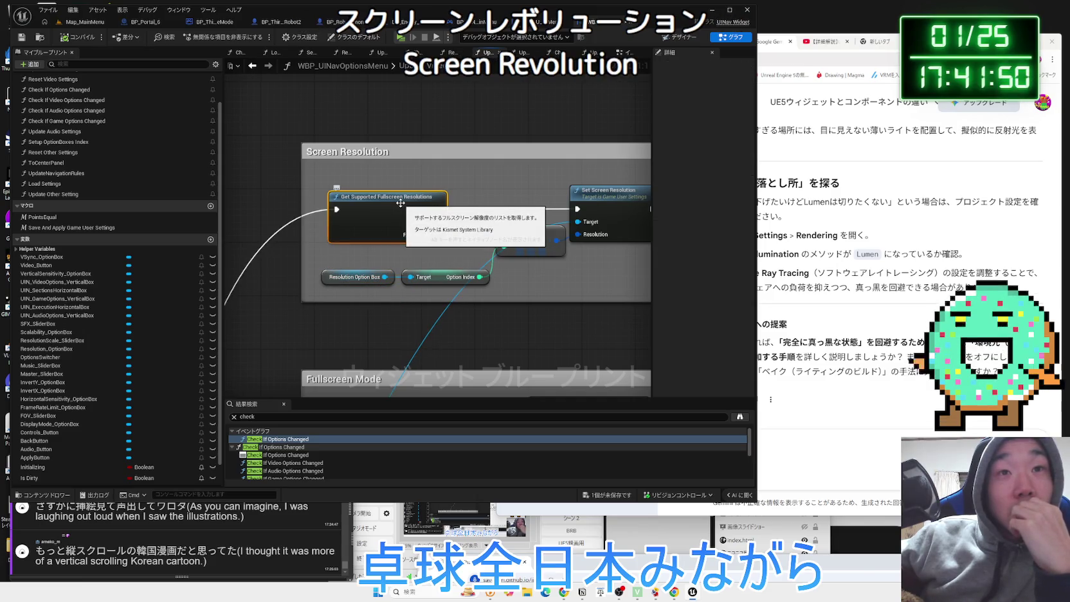
click(556, 290)
drag(556, 289, 512, 254)
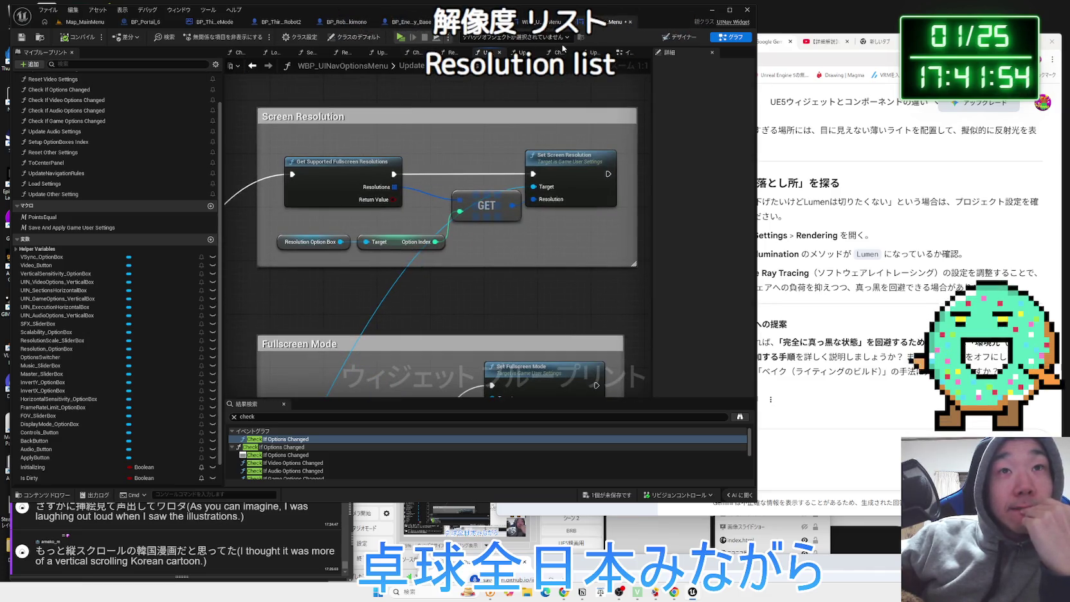
Close the audio and Update graphs and focus on the Update Navigation Rules node
double_click(64, 111)
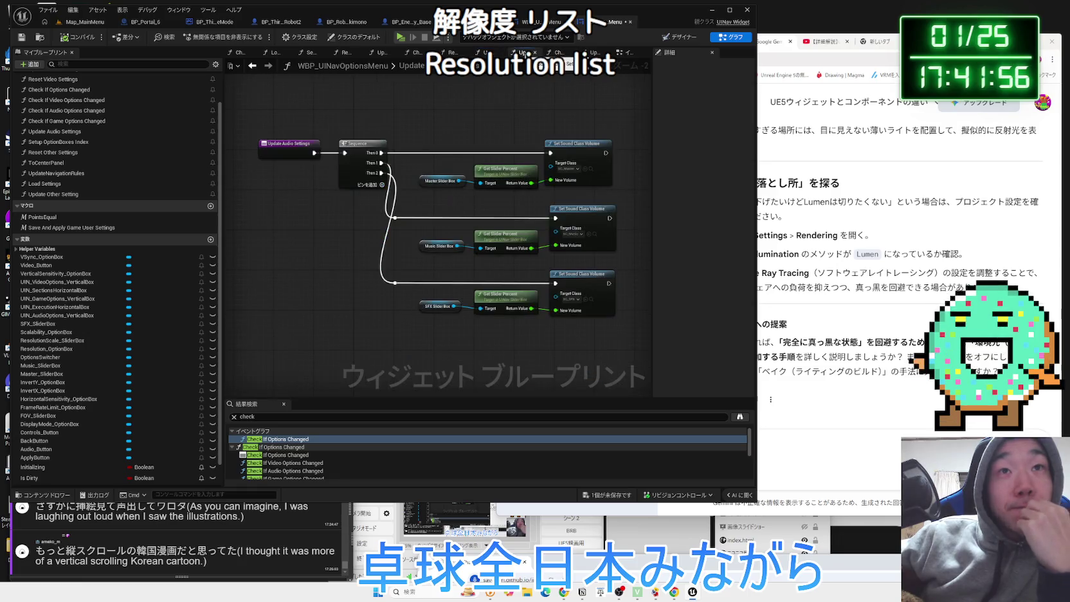
click(565, 53)
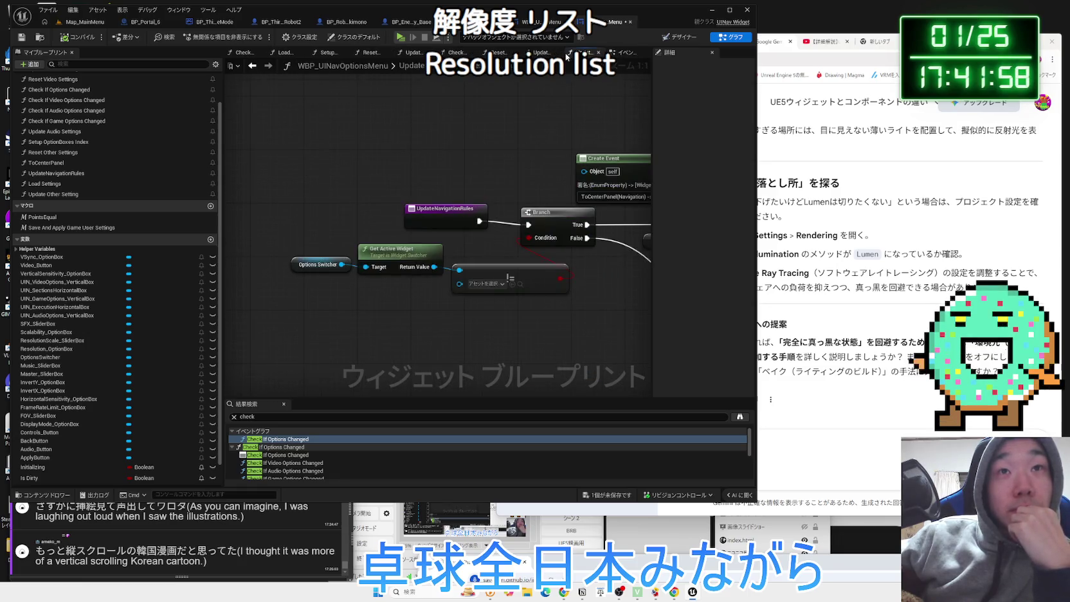
click(599, 53)
click(569, 252)
key(f)
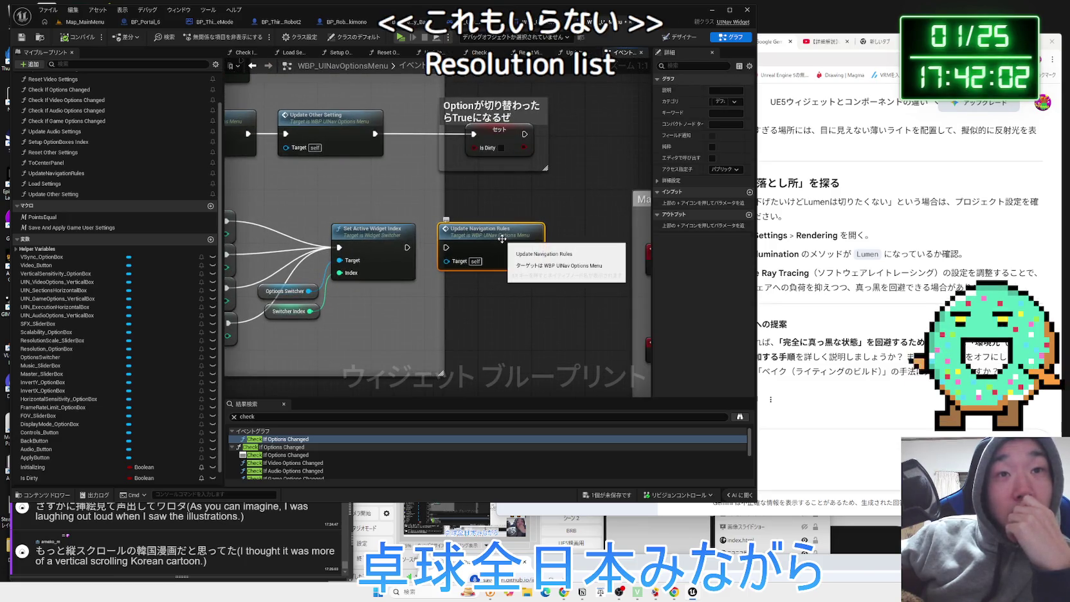
Inspect UpdateNavigationRules' Get Active Widget, Branch and Set Navigation Rule nodes, then go back
double_click(503, 238)
scroll(502, 238, up, 1)
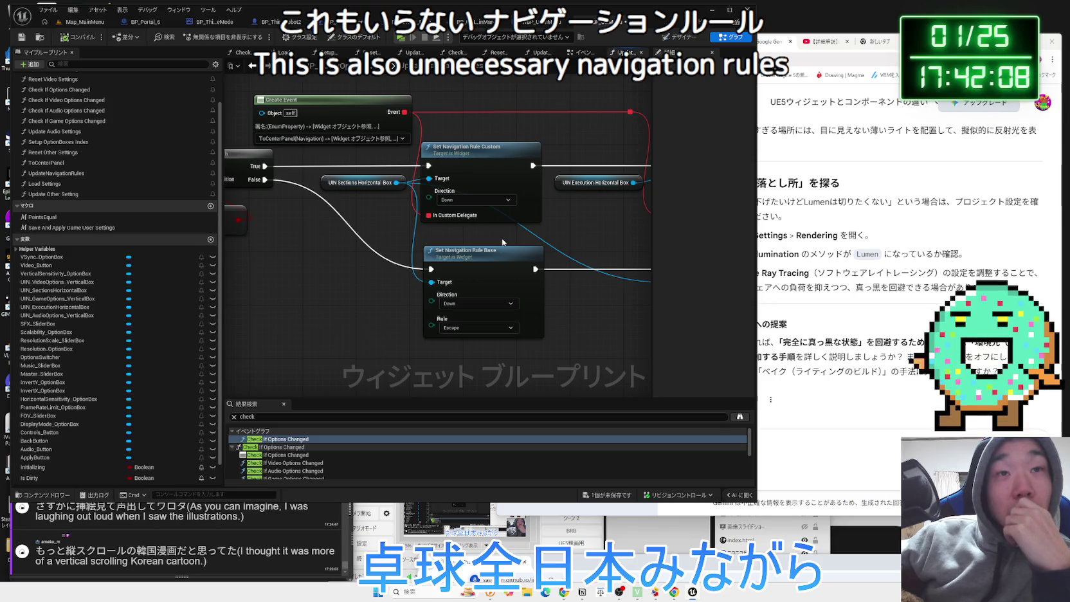
drag(502, 238, 572, 245)
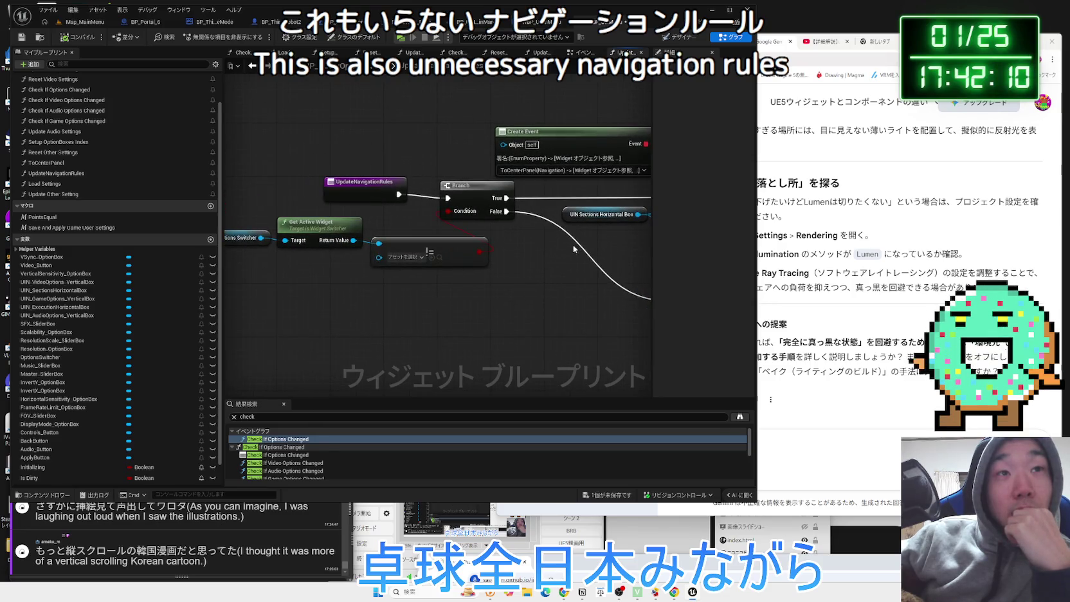
click(318, 224)
mouse_move(502, 292)
mouse_down()
mouse_move(310, 281)
mouse_move(531, 274)
mouse_up()
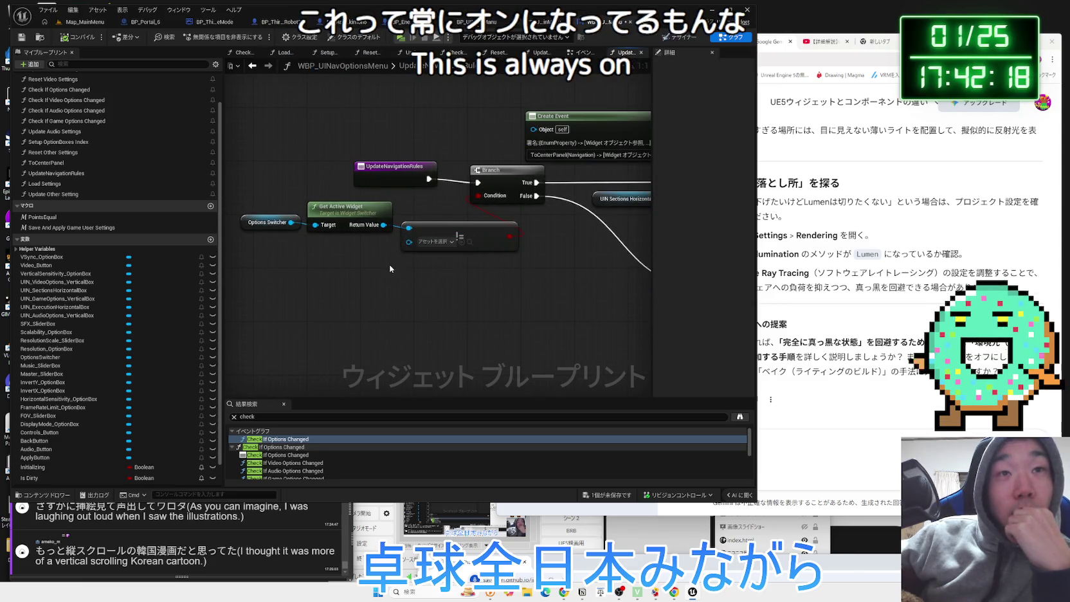
key(alt+Left)
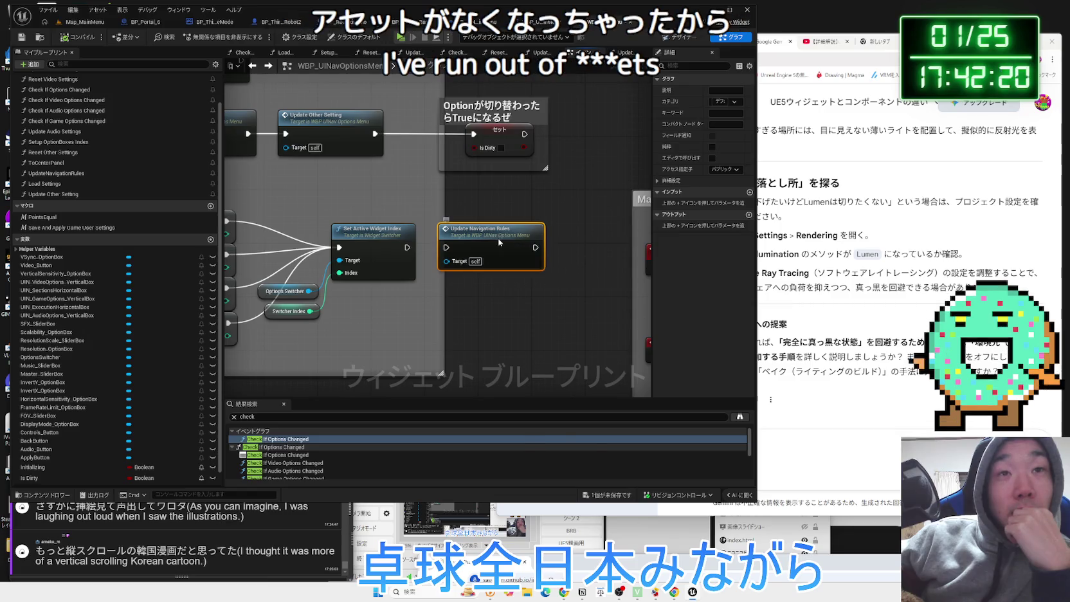
Delete the Update Navigation Rules node from the event graph
right_click(499, 241)
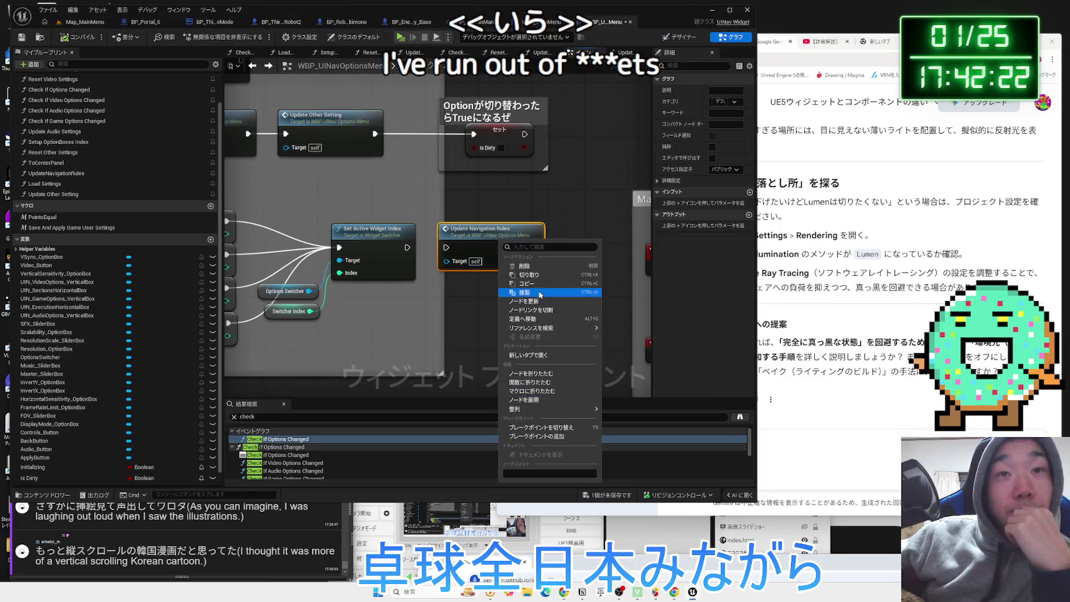
click(521, 265)
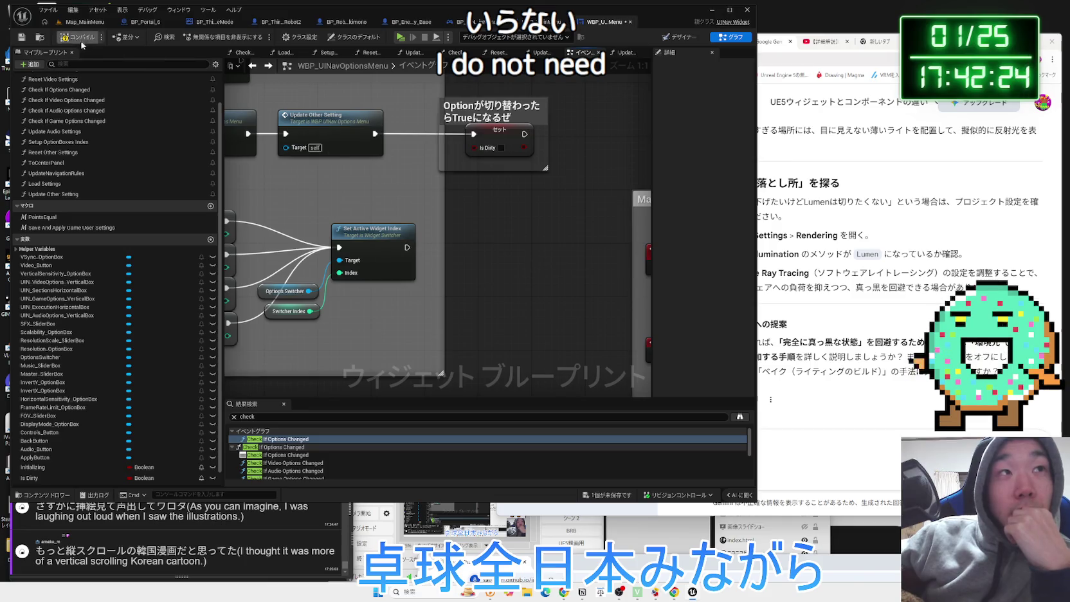
scroll(521, 296, down, 4)
mouse_move(521, 296)
mouse_down()
mouse_move(332, 276)
mouse_move(299, 98)
mouse_up()
Browse the function list, selecting Reset Other Settings, Check If Video Options Changed and ToCenterPanel
click(51, 184)
click(53, 173)
click(53, 163)
click(54, 155)
scroll(54, 159, up, 1)
click(54, 127)
click(54, 220)
click(55, 211)
click(56, 200)
click(56, 189)
click(57, 180)
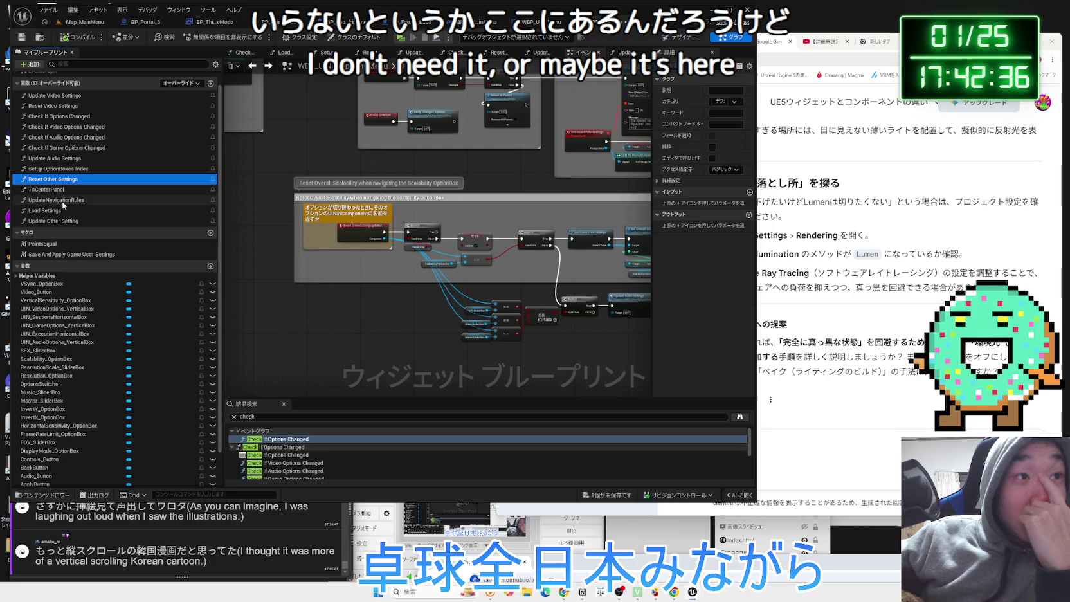
Delete the UpdateNavigationRules function from My Blueprint
double_click(64, 200)
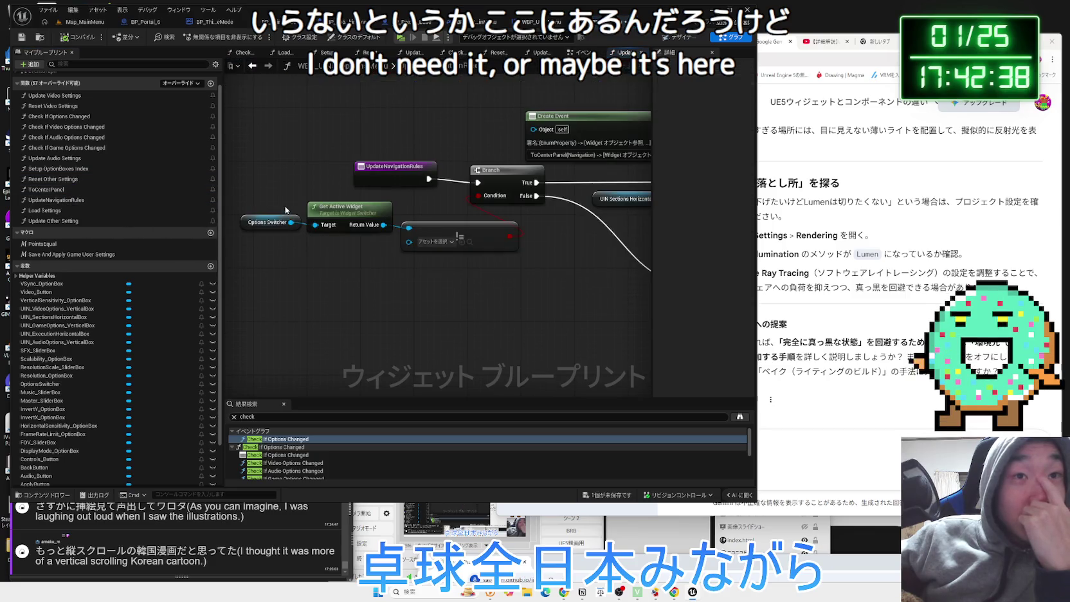
click(112, 200)
scroll(360, 244, down, 2)
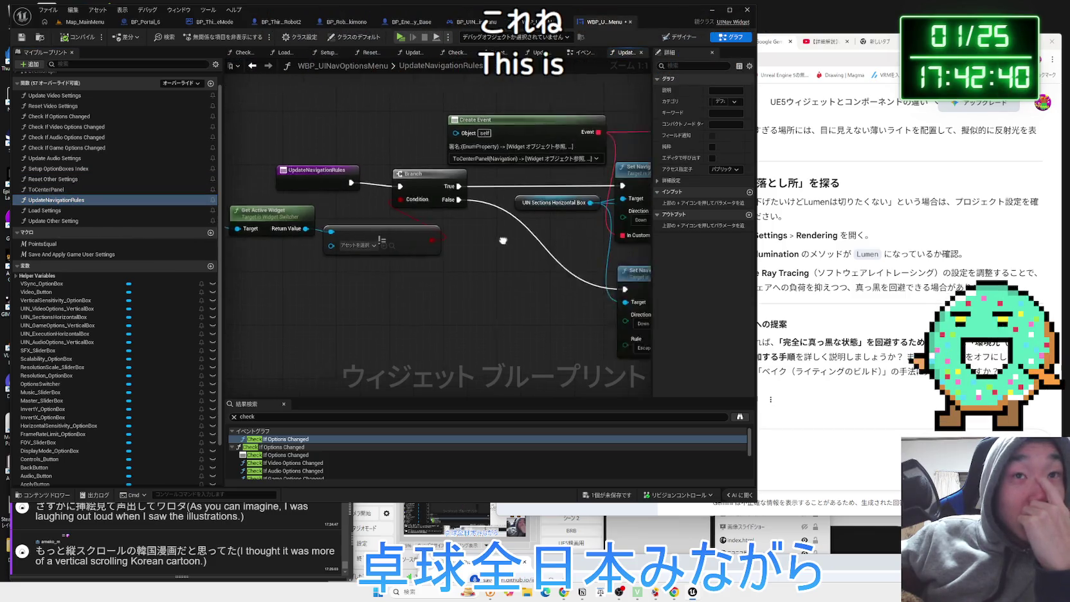
click(582, 52)
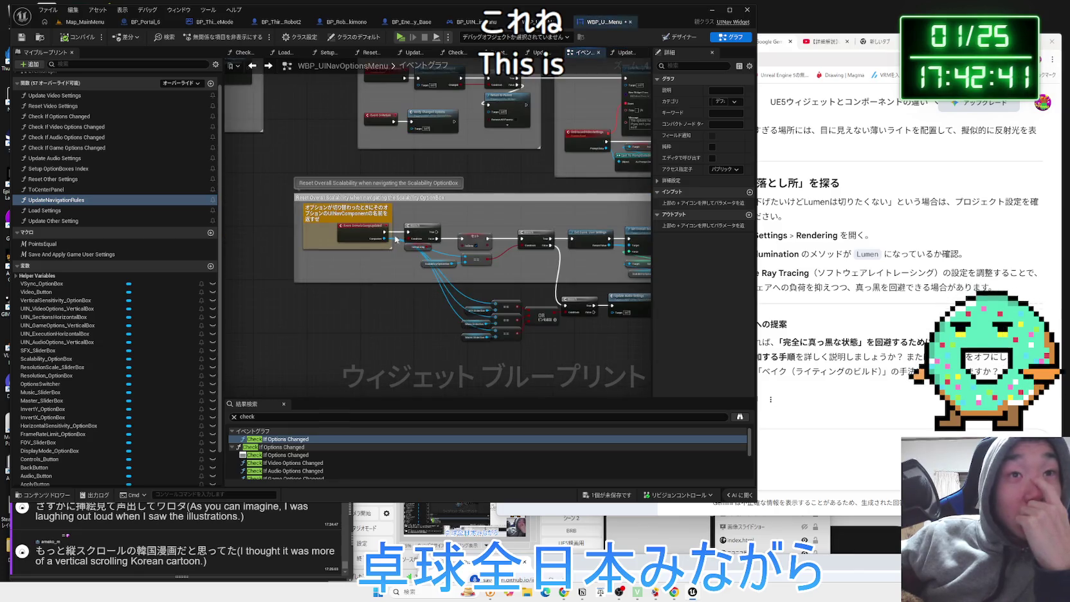
right_click(49, 201)
click(72, 283)
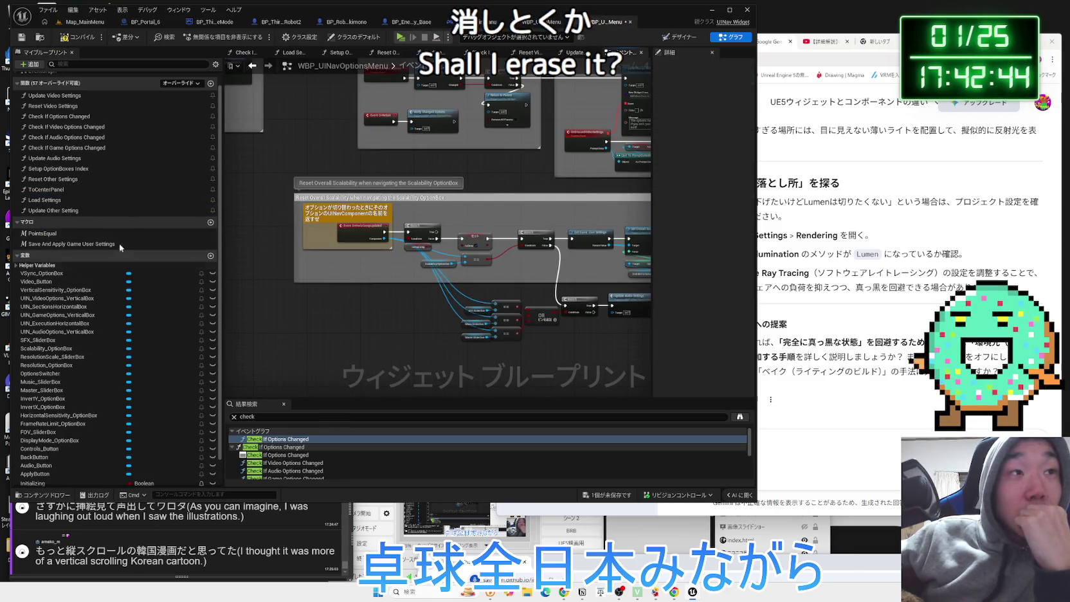
Review the OnClicked events and Update default options groups, then return to Map_MainMenu
drag(289, 179, 310, 238)
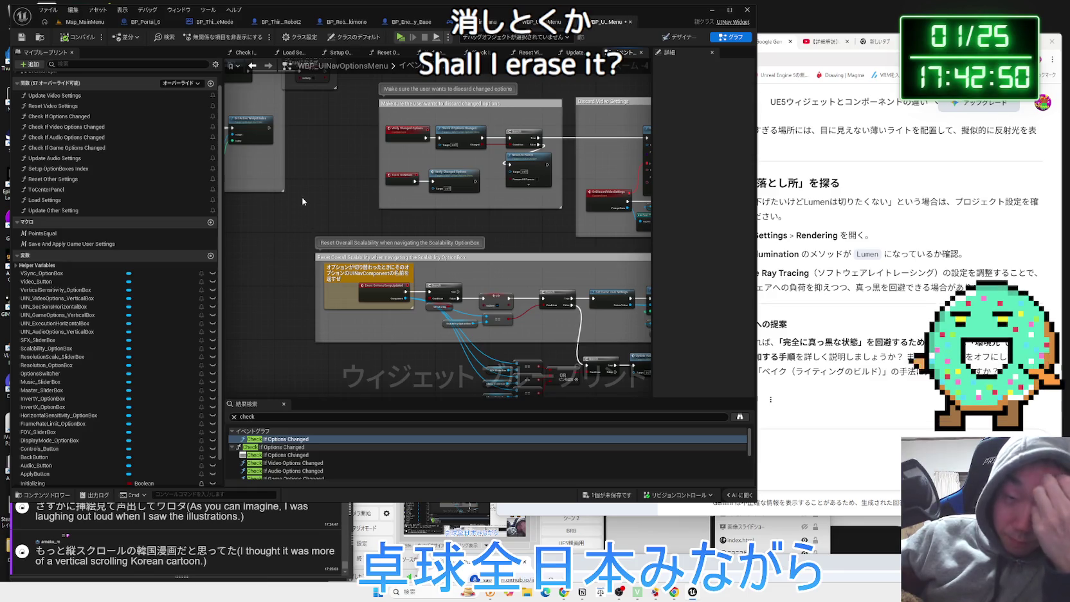
scroll(307, 229, up, 2)
drag(308, 228, 403, 248)
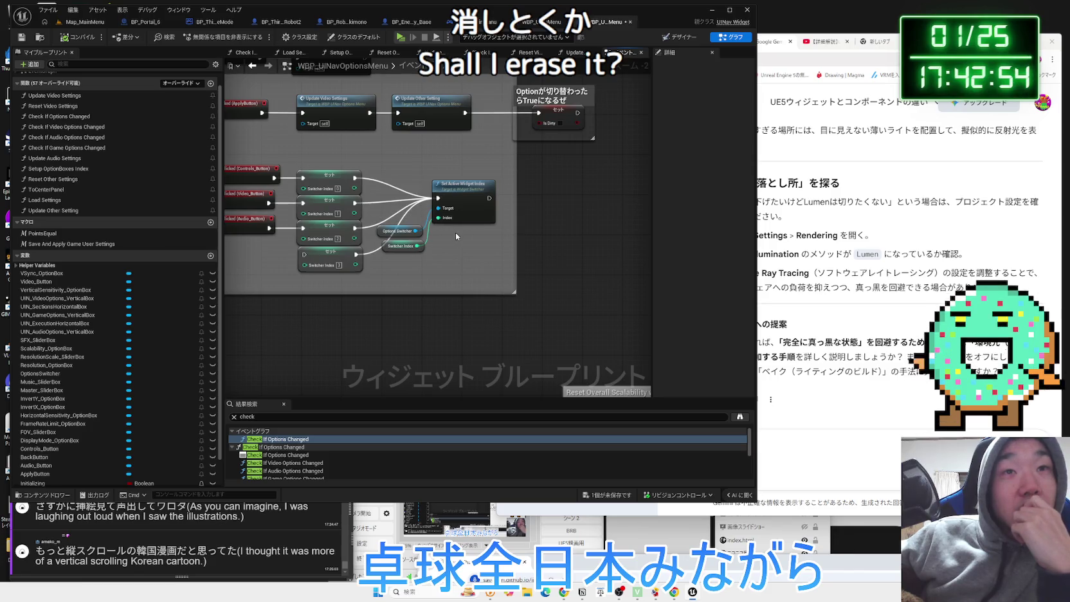
drag(412, 166, 555, 280)
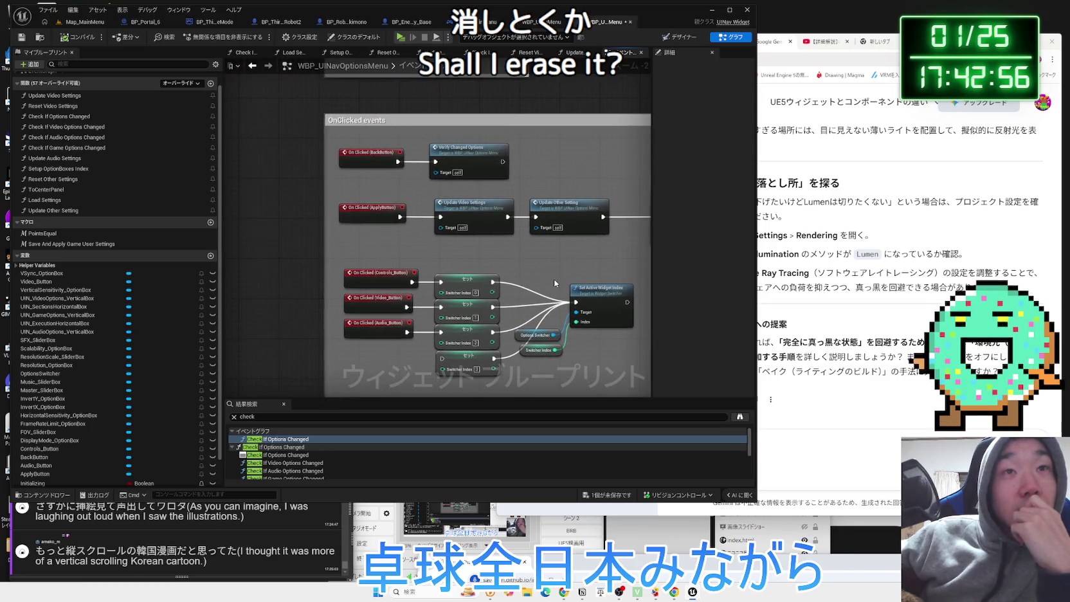
drag(542, 176, 504, 330)
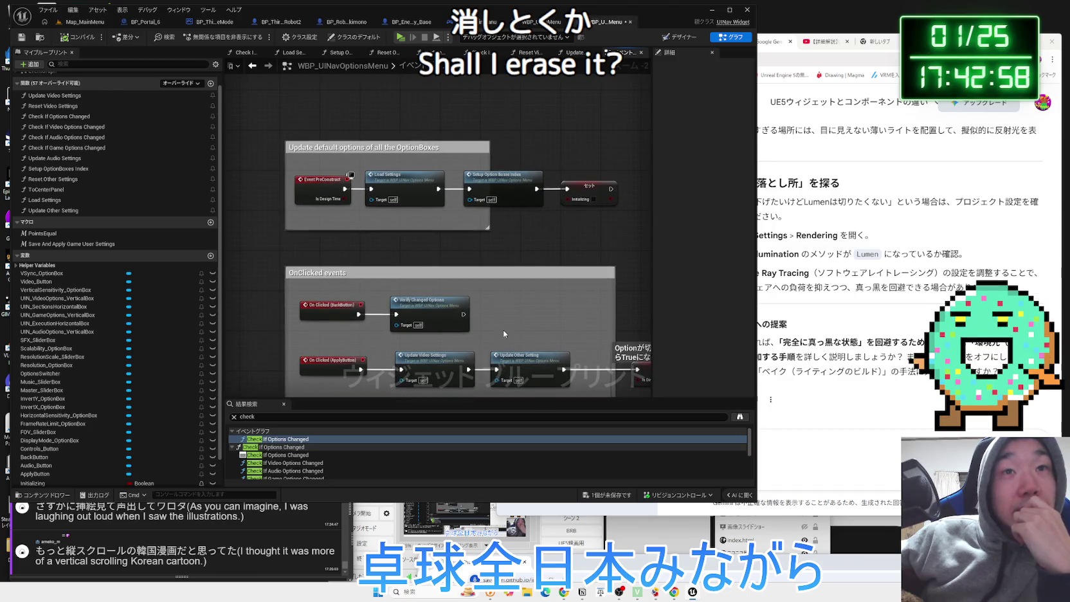
click(98, 24)
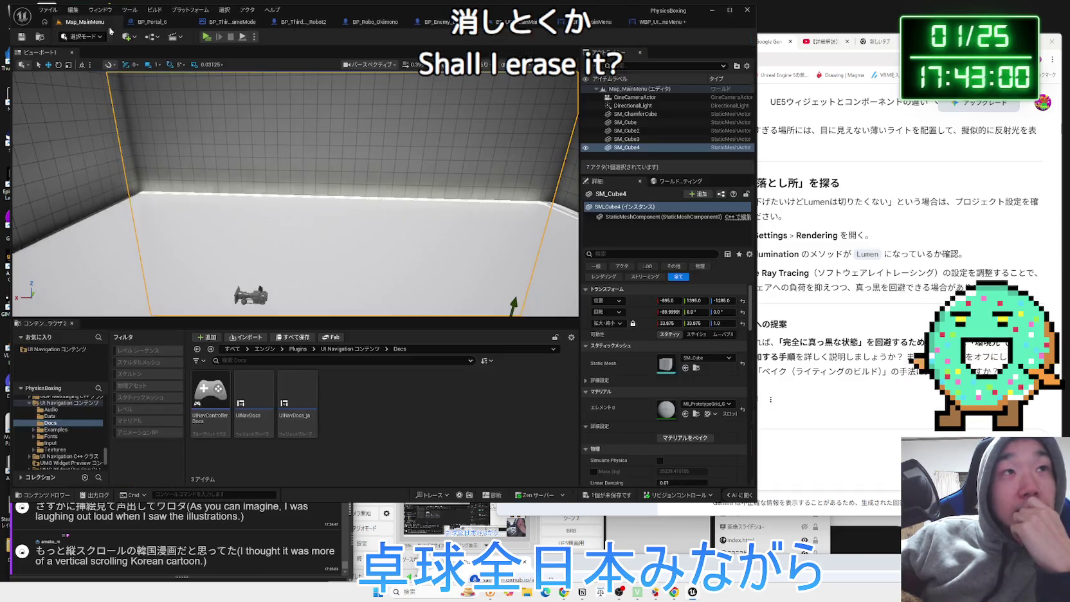
click(205, 37)
key(Down)
key(Down)
key(Down)
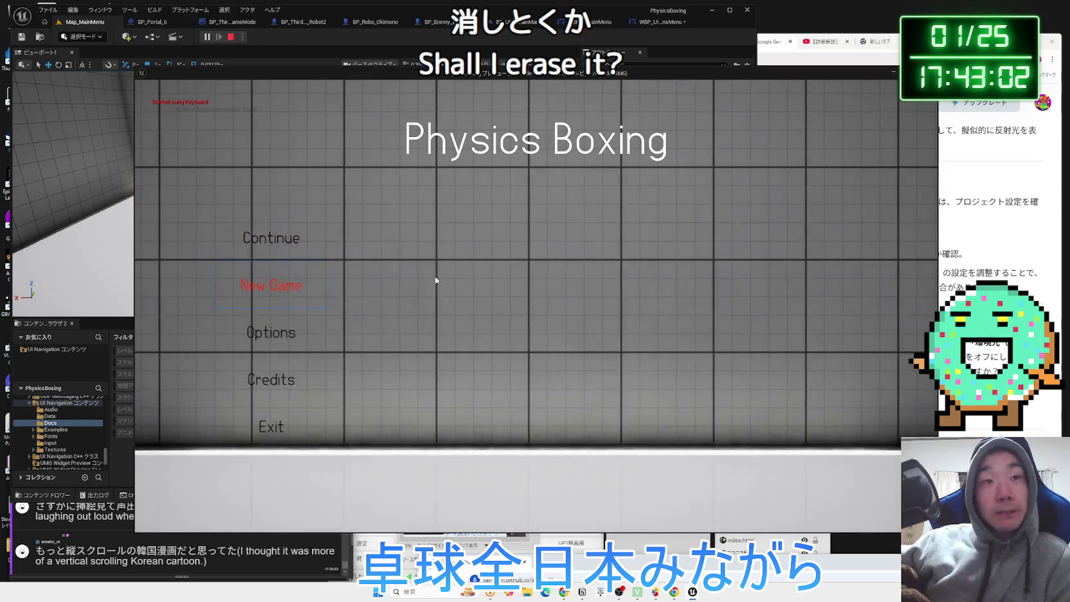
key(Up)
key(Up)
key(Up)
key(Down)
key(Down)
key(Down)
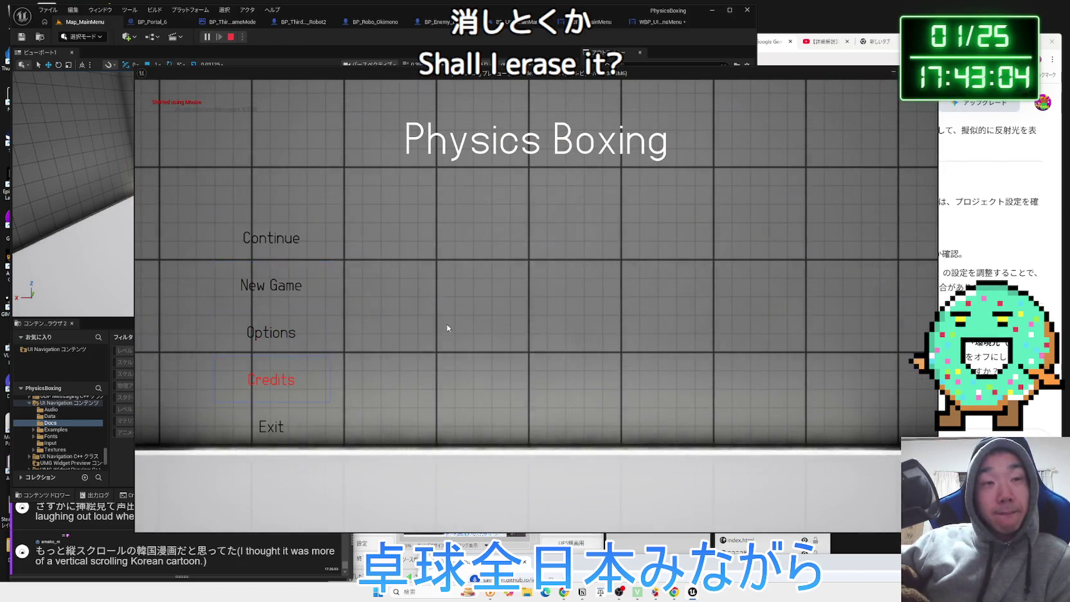
click(268, 333)
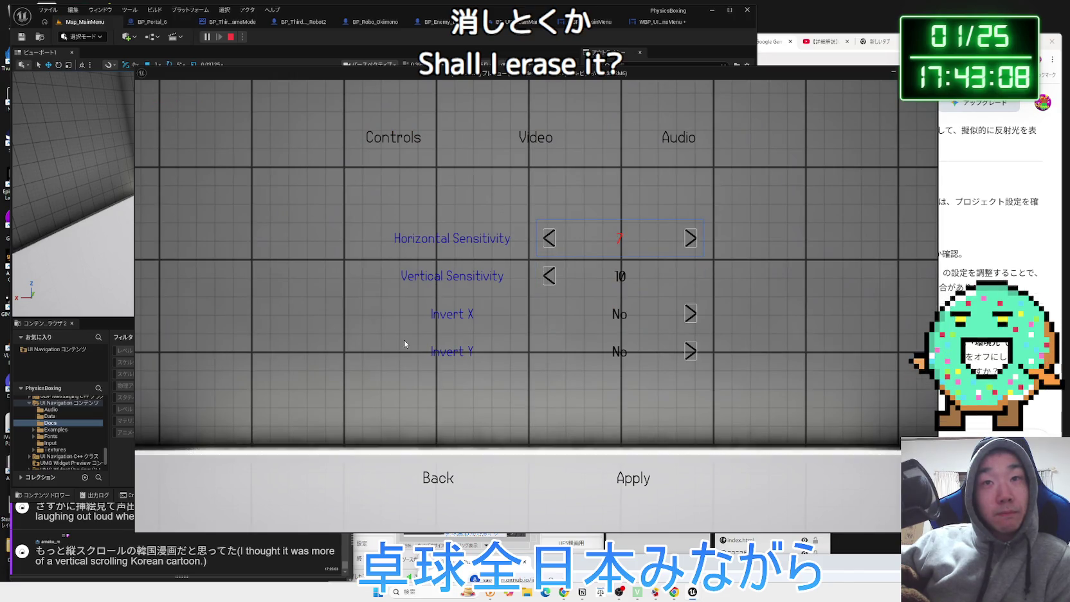
key(Down)
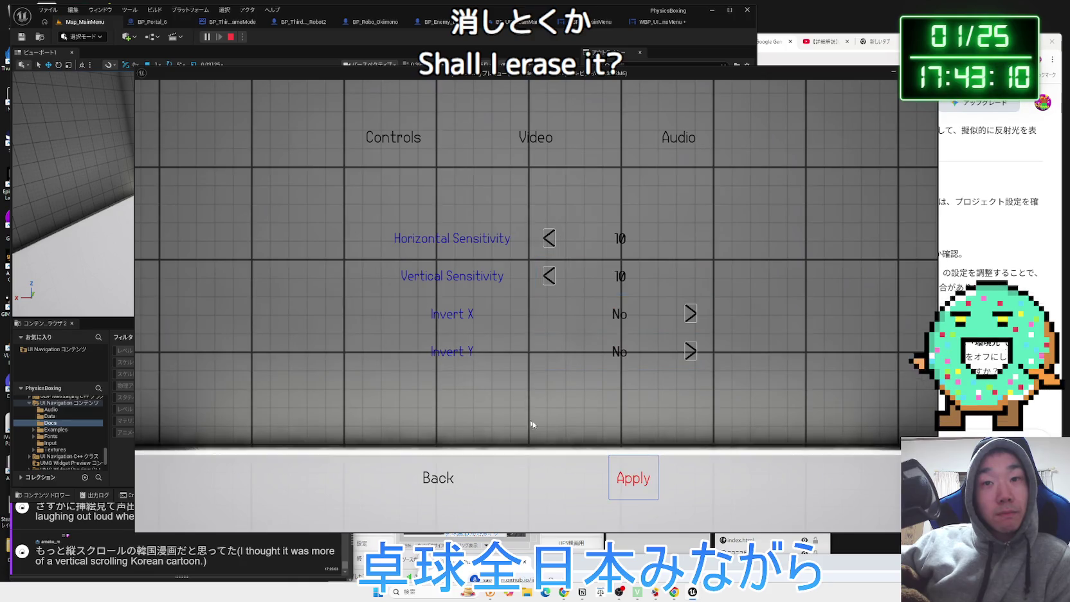
click(644, 480)
key(Up)
key(Up)
key(Up)
key(Left)
key(Right)
key(Left)
key(Down)
key(Up)
key(Up)
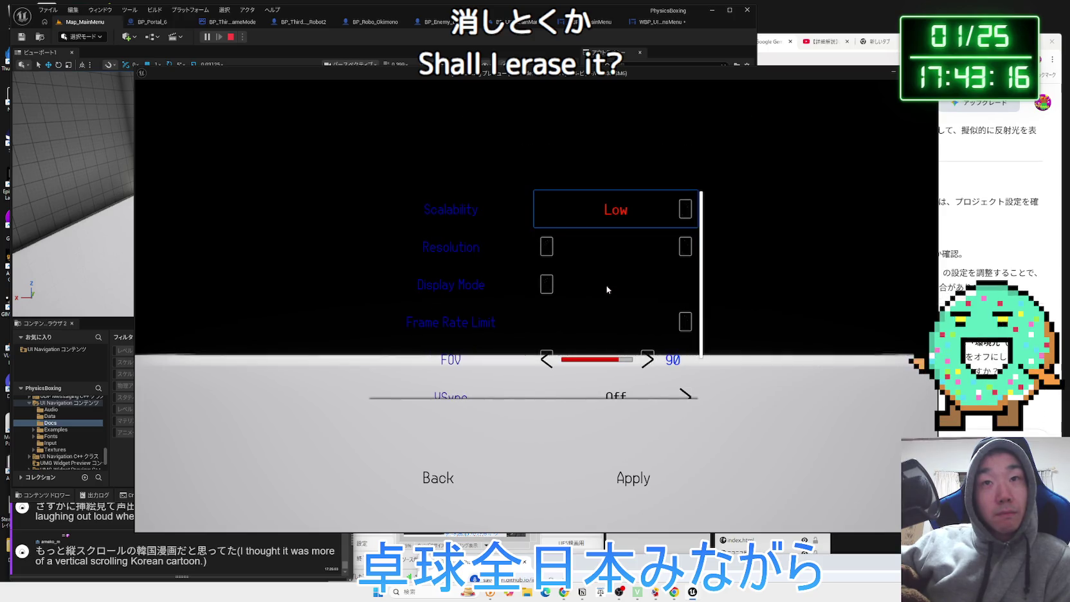
key(Down)
key(Down)
key(Down)
key(Down)
key(Down)
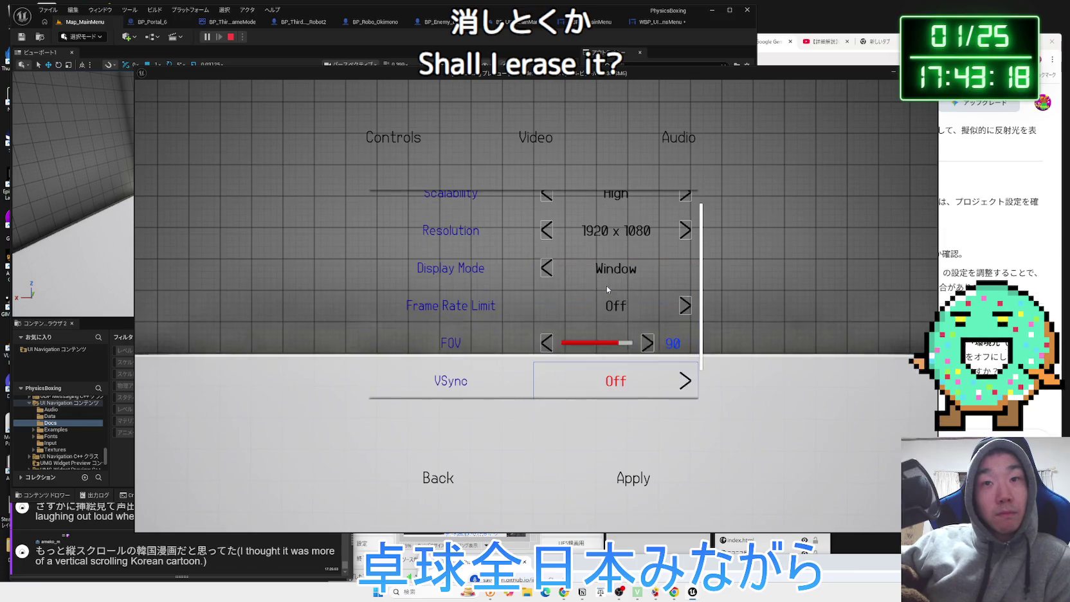
key(Up)
key(Up)
key(Up)
key(Down)
key(Down)
key(Down)
key(Down)
click(608, 305)
click(431, 483)
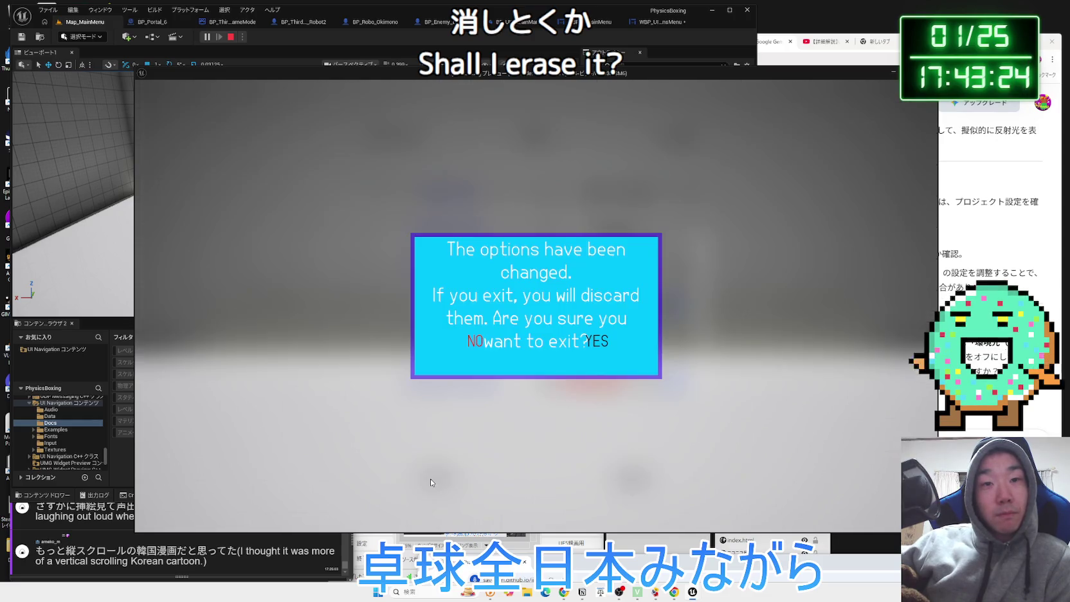
click(598, 344)
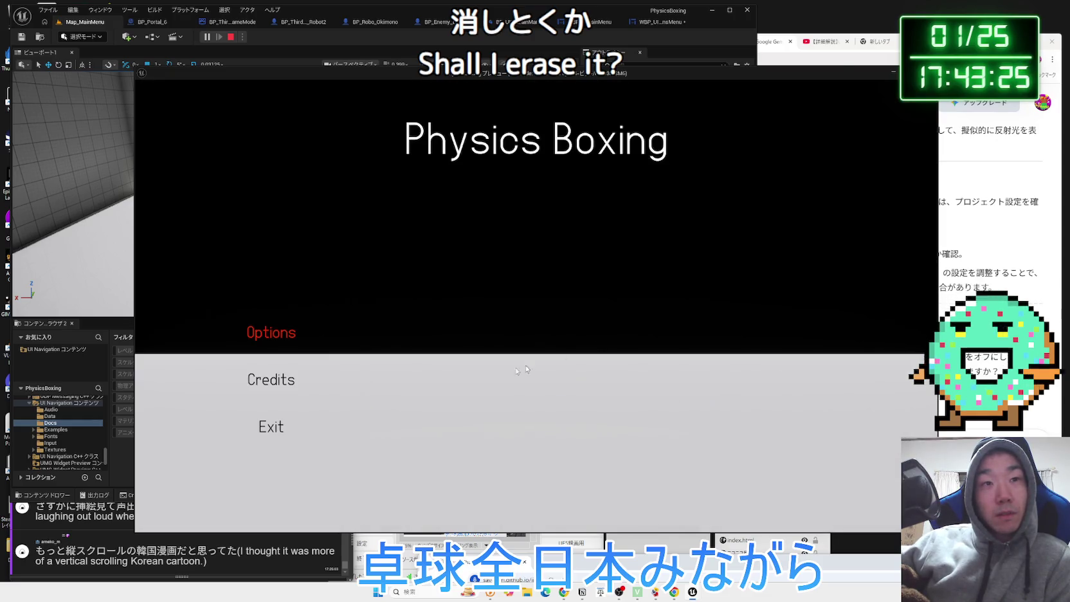
click(273, 426)
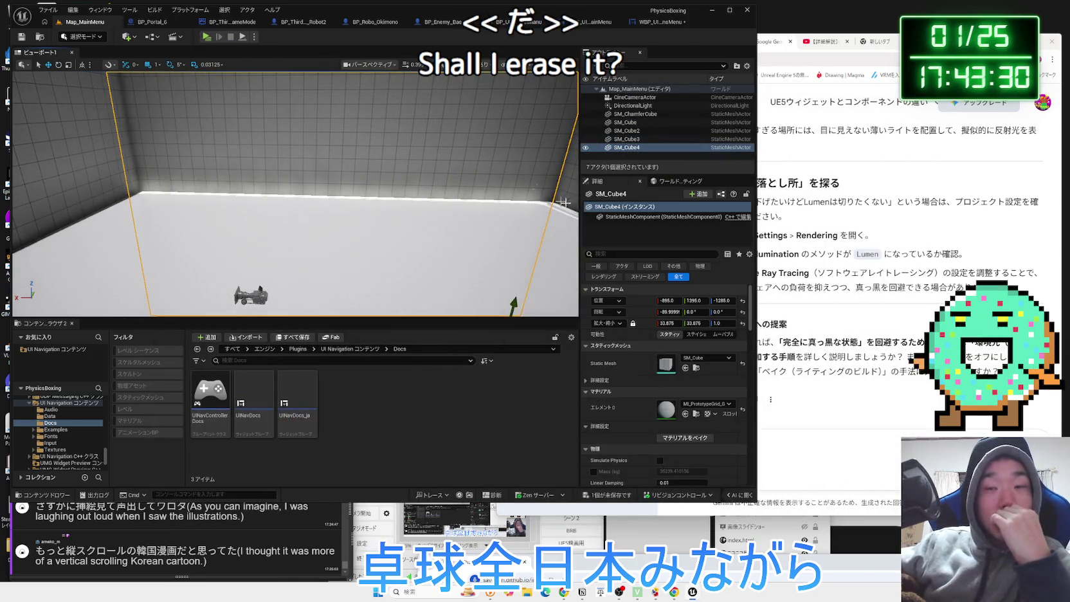
Glance at Gemini, then return to the editor's Map_MainMenu level via WBP_UINavOptionsMenu
click(848, 355)
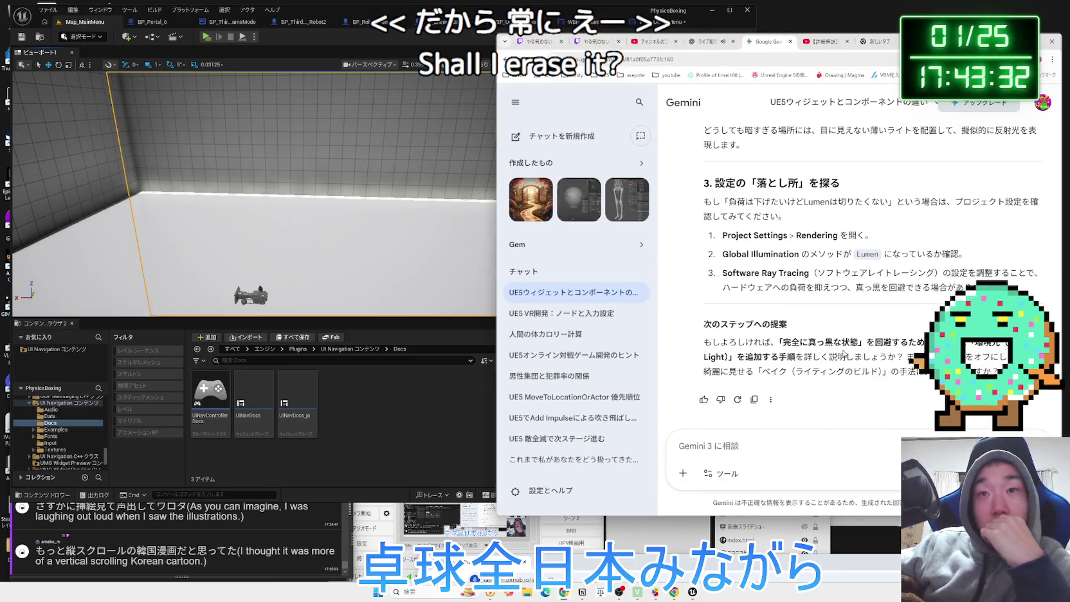
click(584, 10)
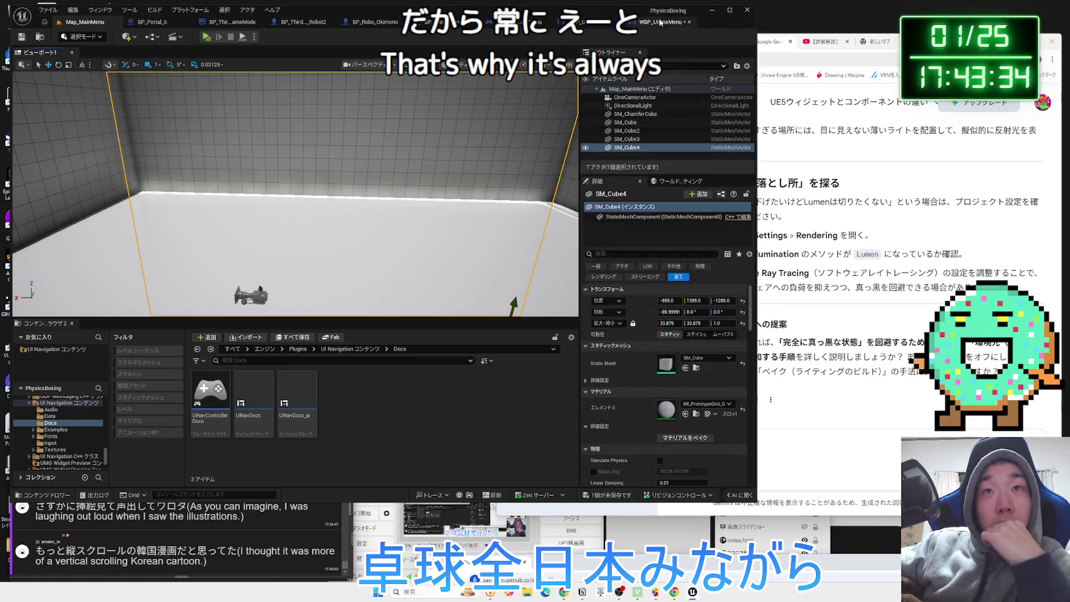
click(663, 22)
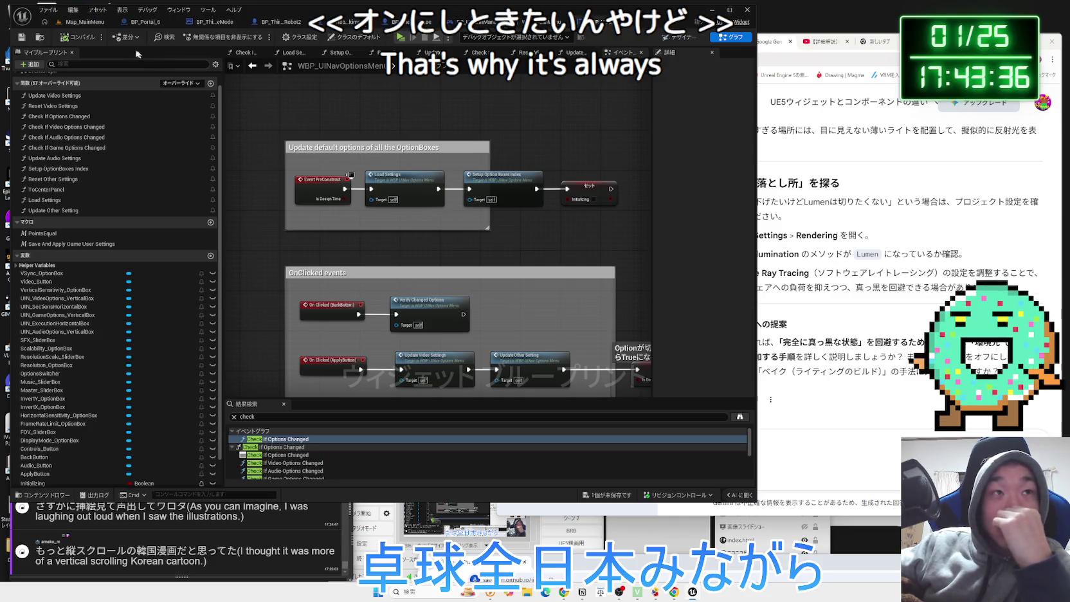
click(84, 22)
Play-test Options > Video (Scalability Low, 1920 x 1080, Window), go back, and stop playing
click(207, 37)
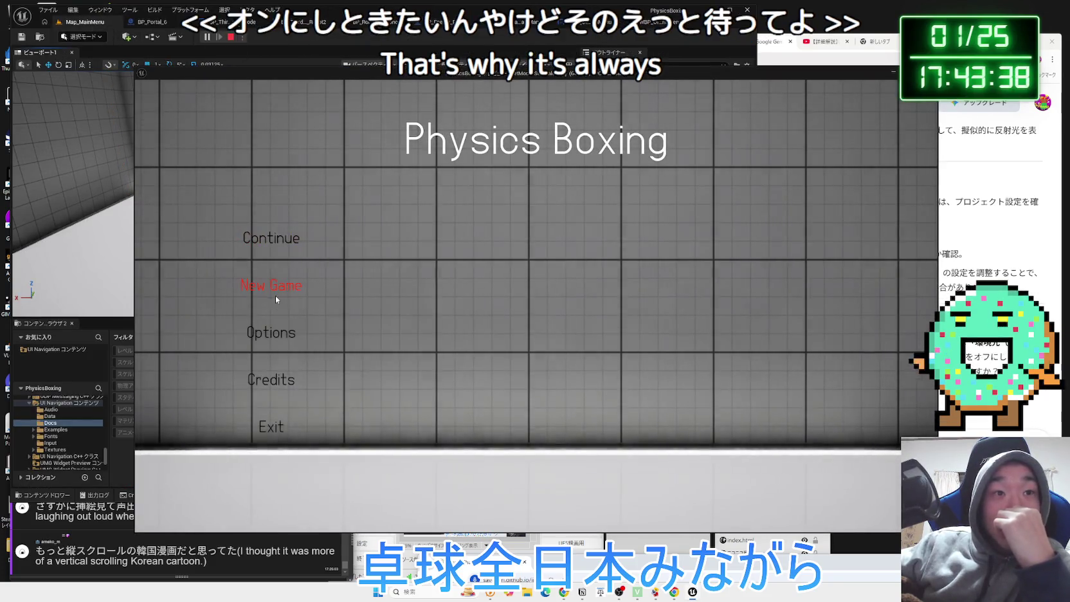
click(271, 332)
click(536, 137)
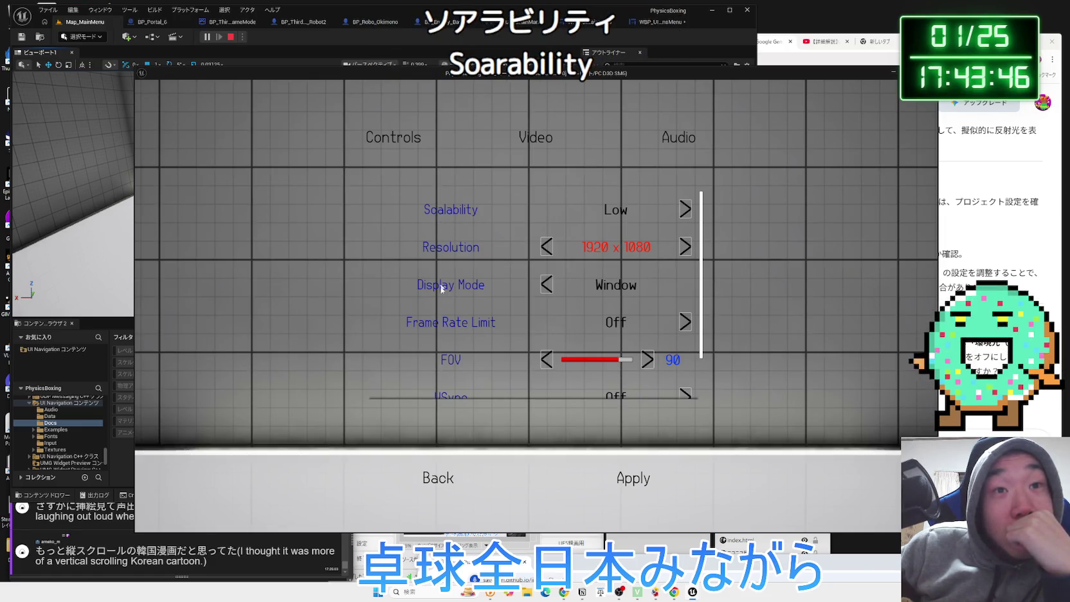
click(438, 493)
key(Escape)
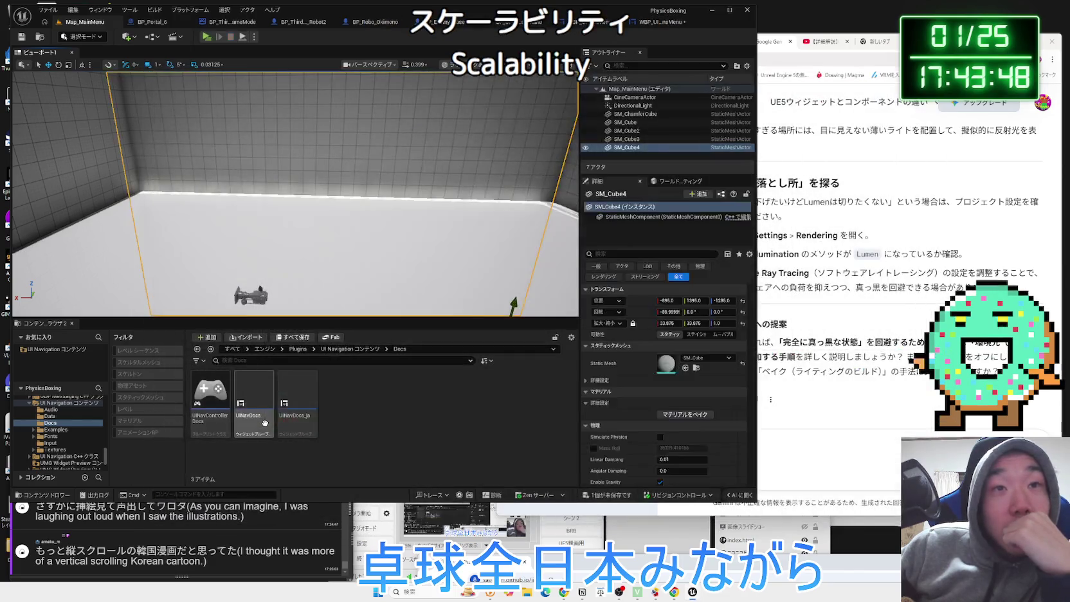
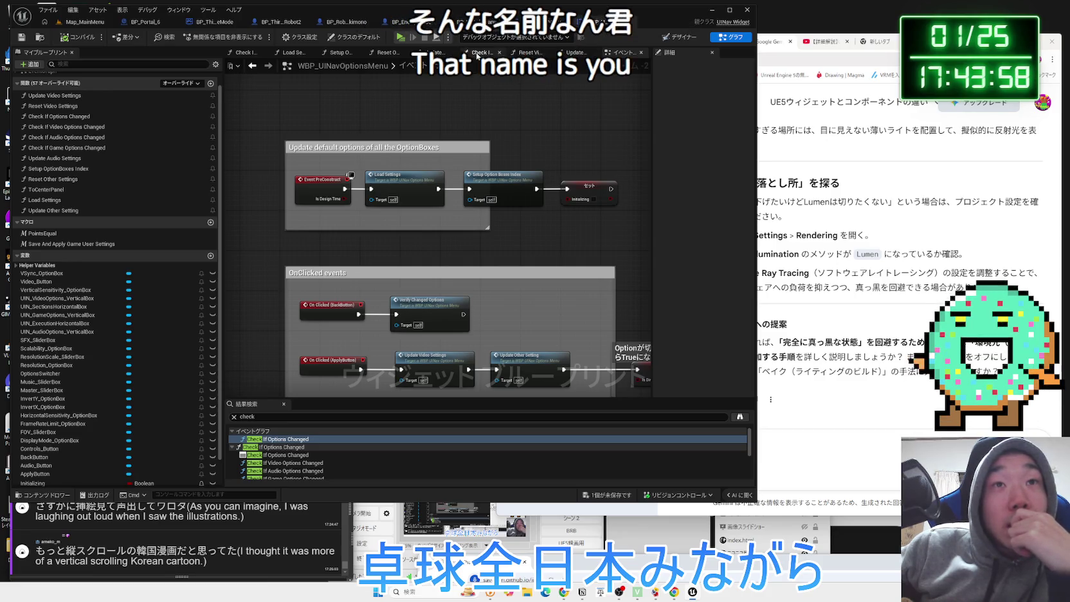
Nudge the Scalability Option Box getter node up and left beside the Set Overall Scalability Level nodes
scroll(518, 230, down, 3)
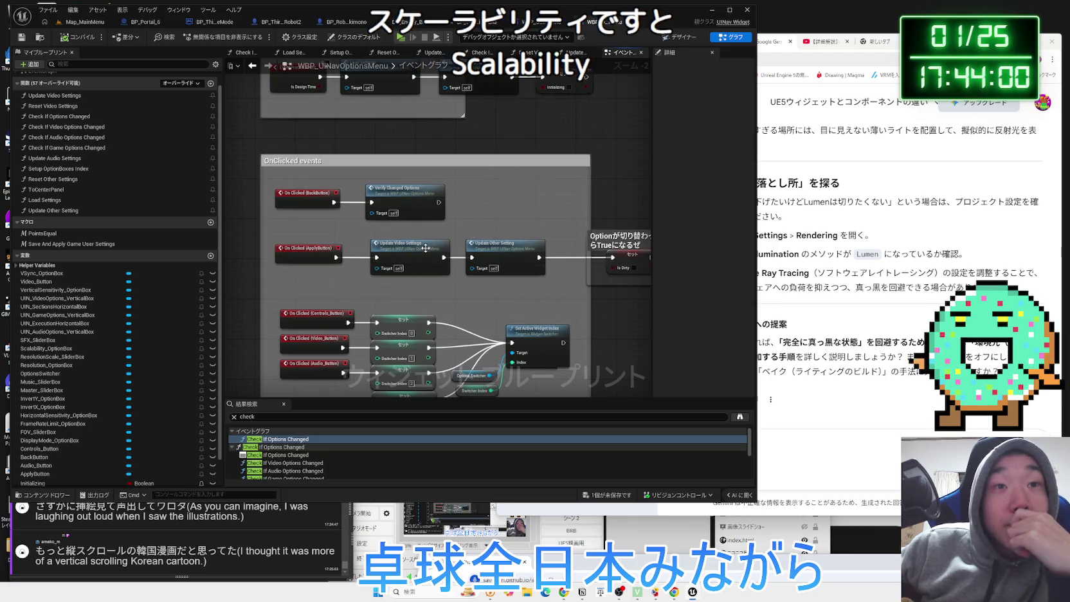
scroll(526, 297, up, 3)
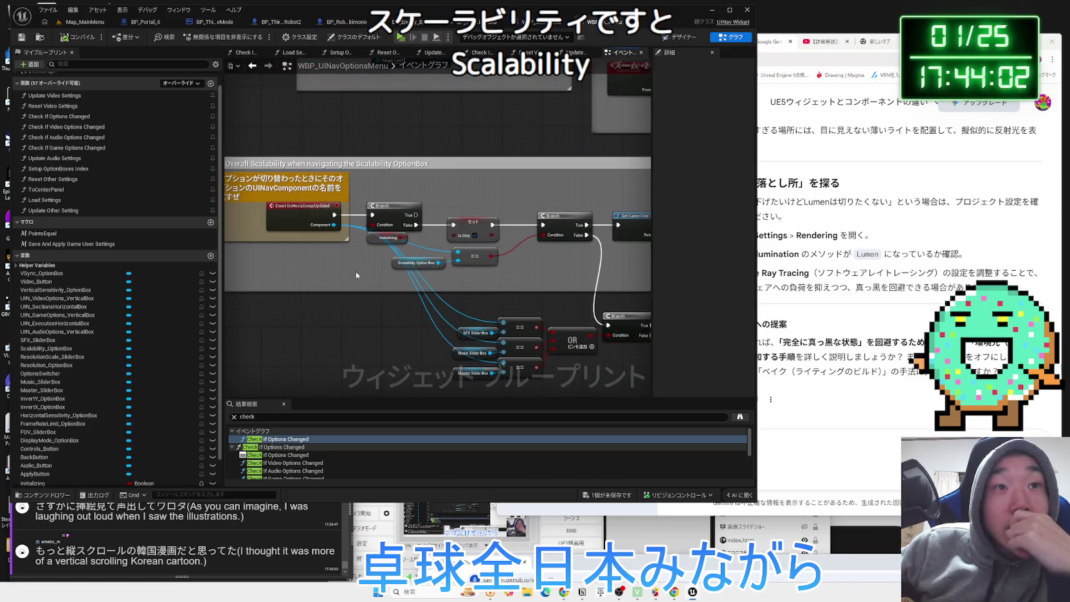
click(418, 262)
scroll(331, 274, up, 2)
drag(499, 268, 381, 274)
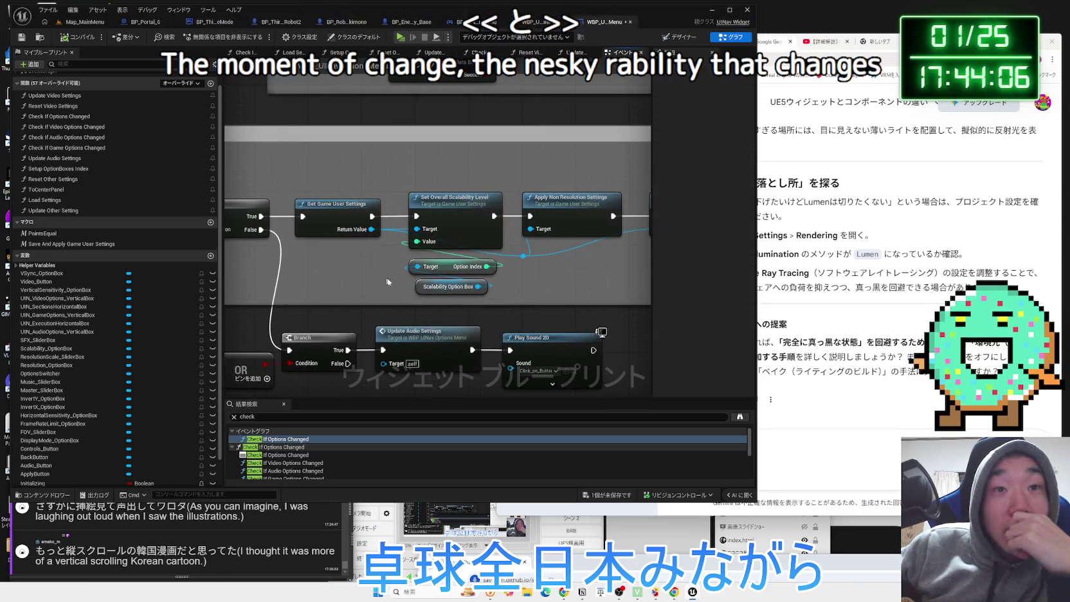
click(450, 287)
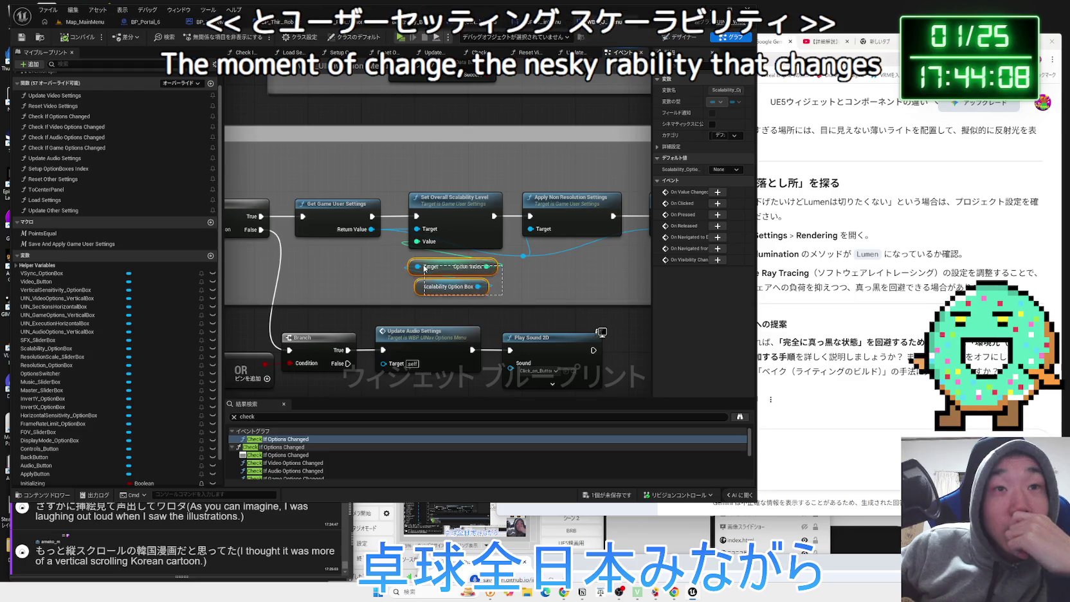
mouse_move(439, 287)
mouse_down()
mouse_move(419, 280)
mouse_move(432, 274)
mouse_up()
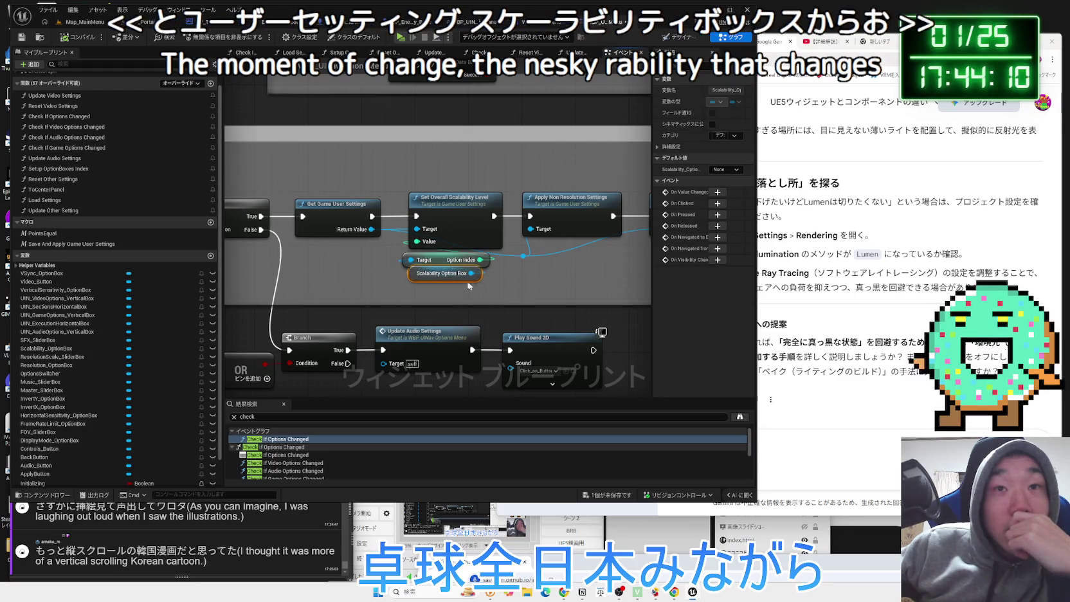
Follow the flow past Get Game User Settings to select Apply Non Resolution Settings and Reset Video Settings
click(338, 215)
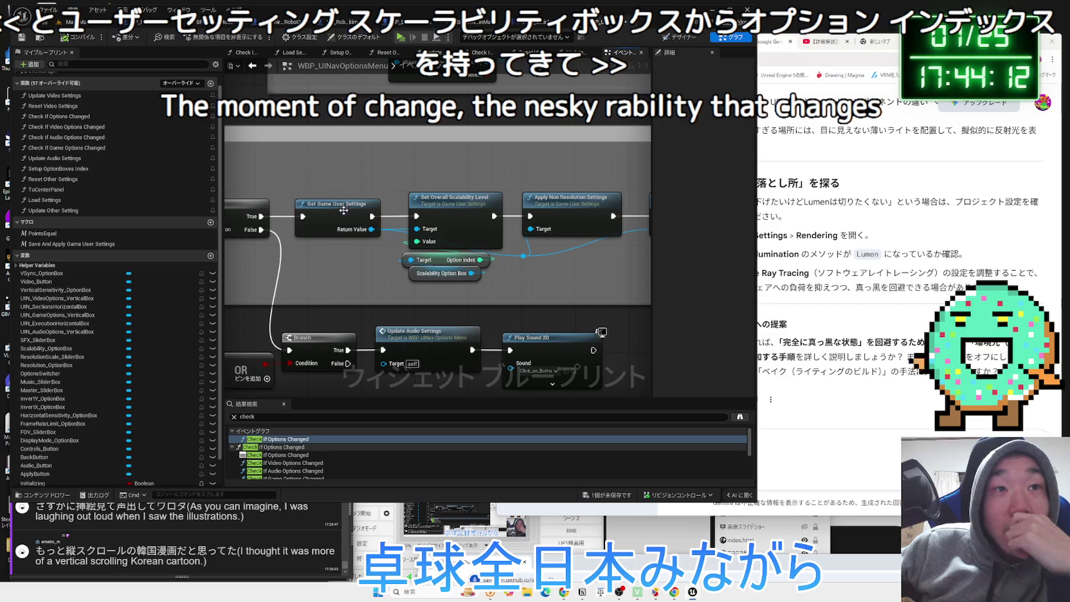
click(381, 259)
drag(381, 260, 286, 262)
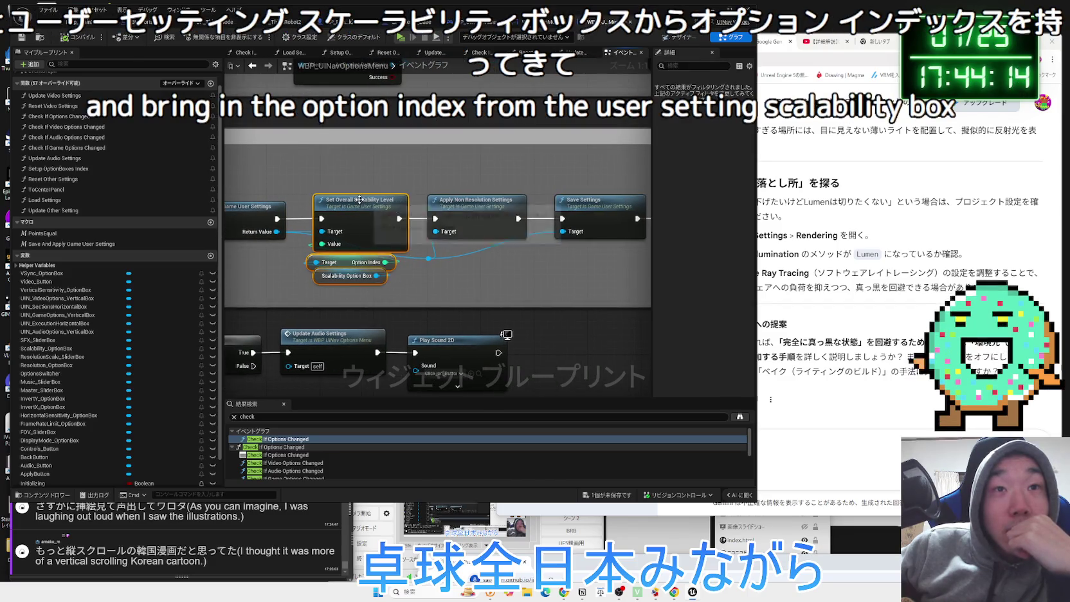
click(477, 211)
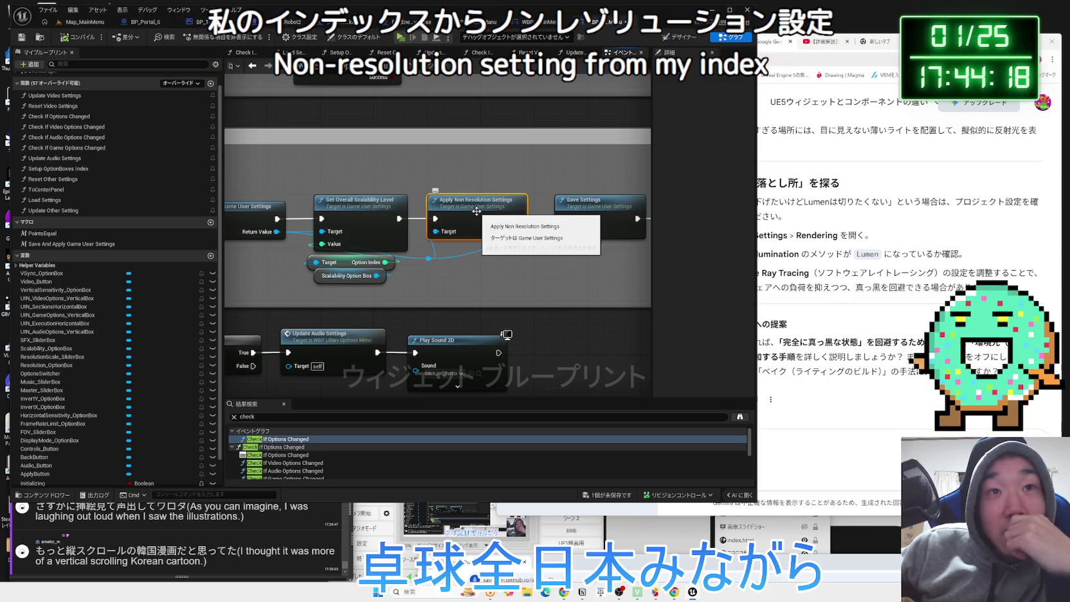
click(474, 253)
drag(475, 253, 384, 258)
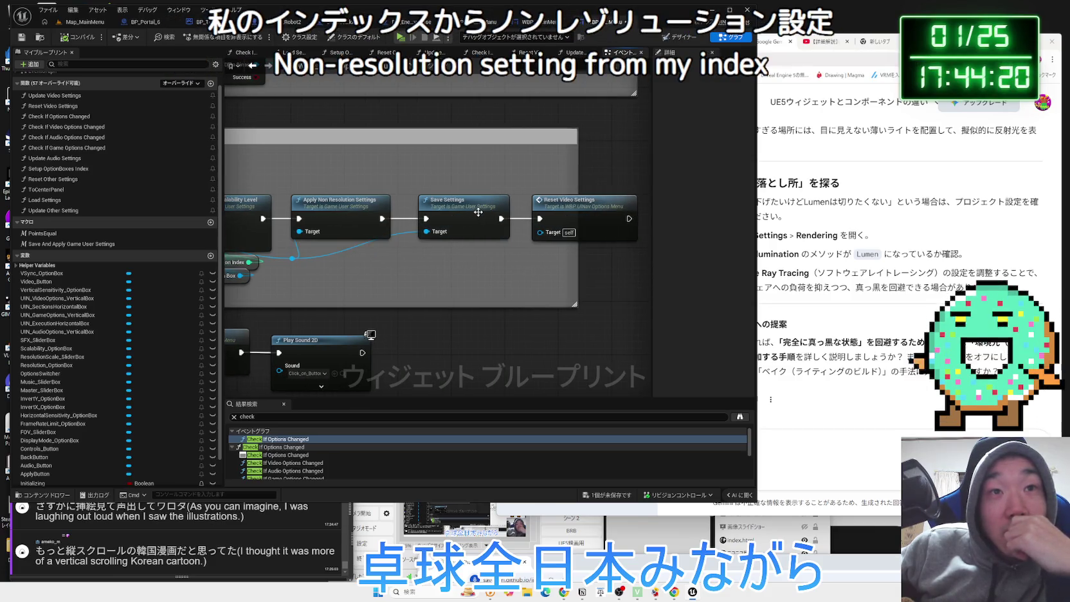
click(564, 211)
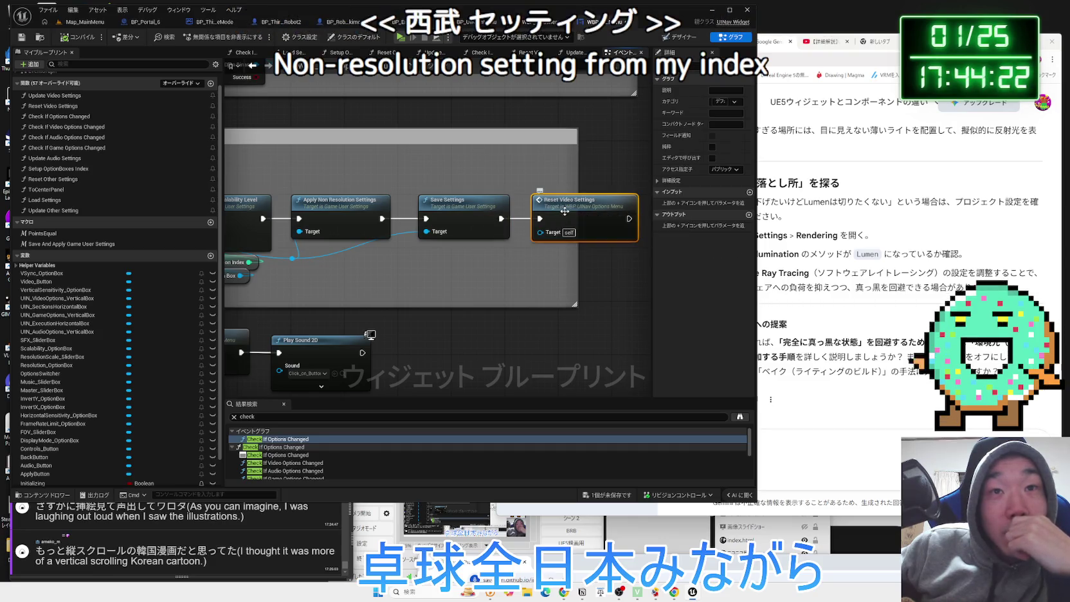
Inspect the Reset Video Settings Scalability and Screen Resolution sections, nudging its Scalability Option Box node right
double_click(565, 211)
scroll(444, 288, down, 3)
scroll(415, 328, up, 4)
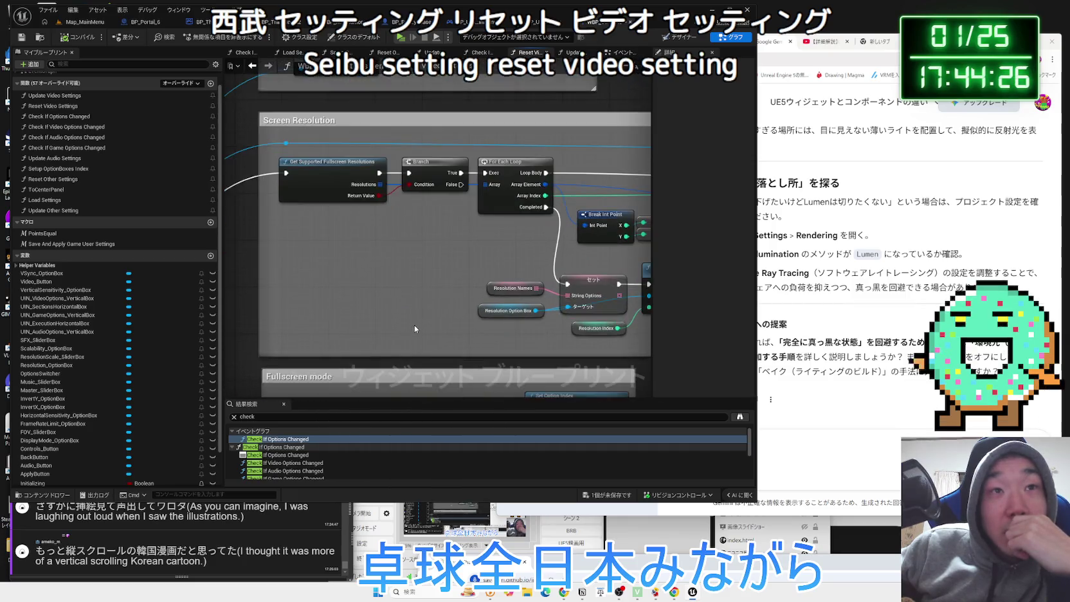
drag(414, 324, 408, 514)
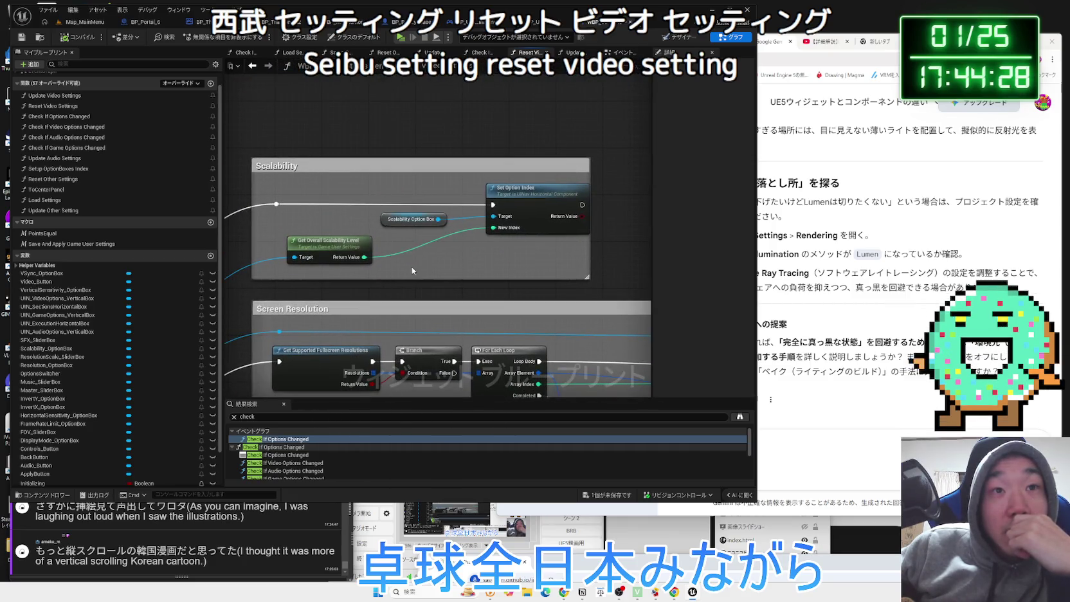
drag(402, 226, 437, 226)
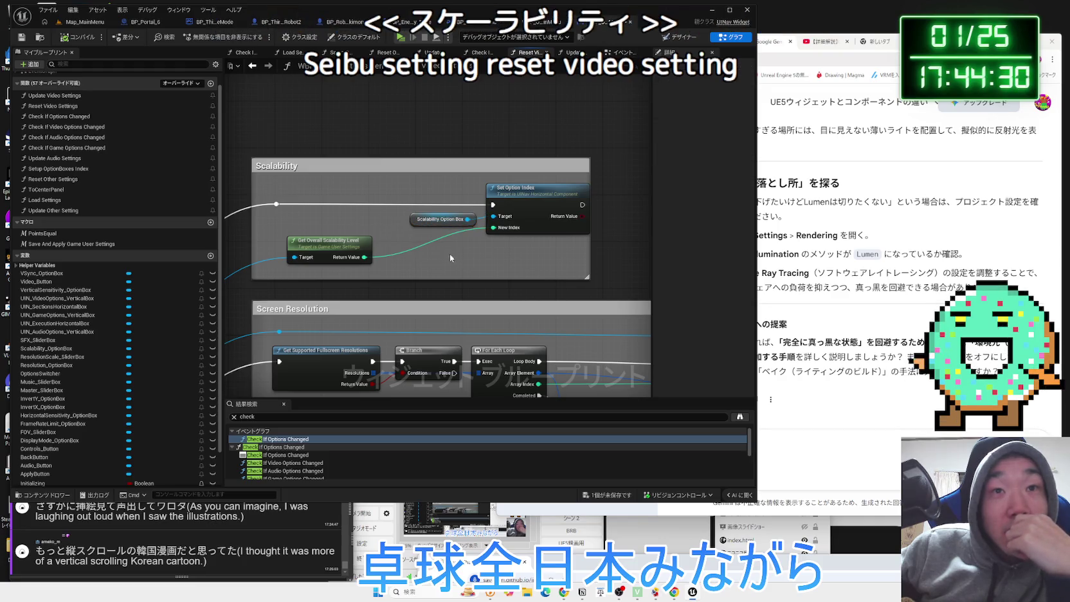
scroll(450, 253, down, 2)
mouse_move(462, 396)
mouse_down()
mouse_move(400, 264)
mouse_move(488, 242)
mouse_up()
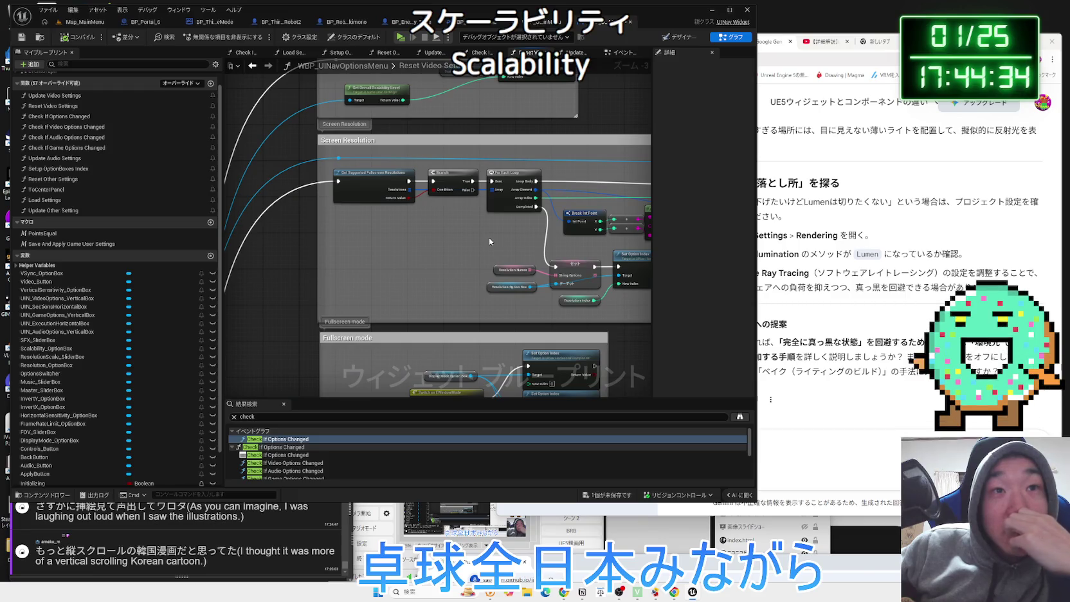
key(alt+Left)
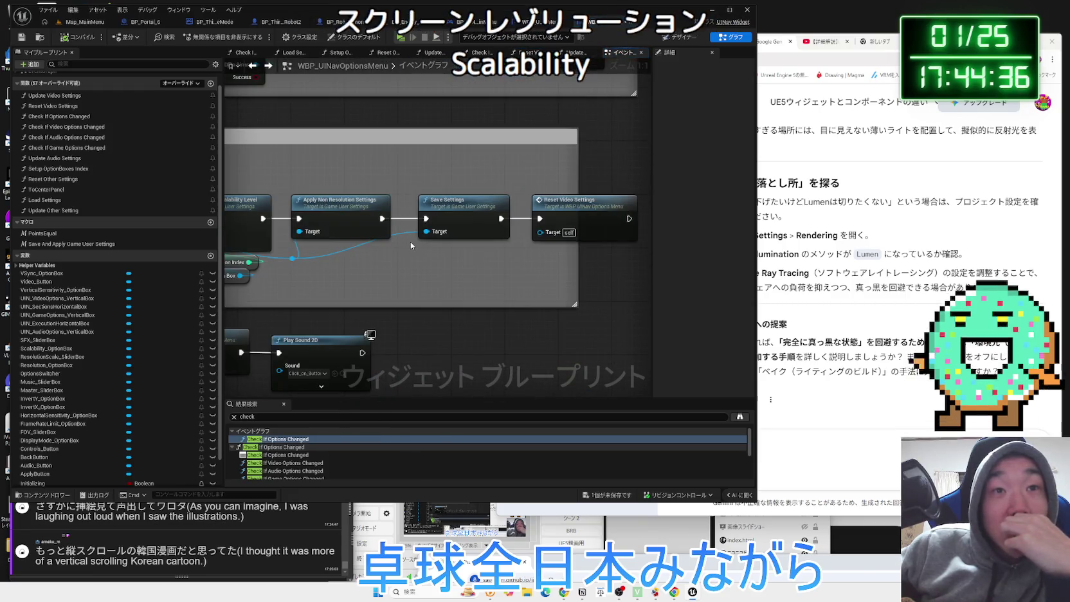
mouse_move(410, 240)
mouse_down()
mouse_move(693, 247)
mouse_move(375, 248)
mouse_up()
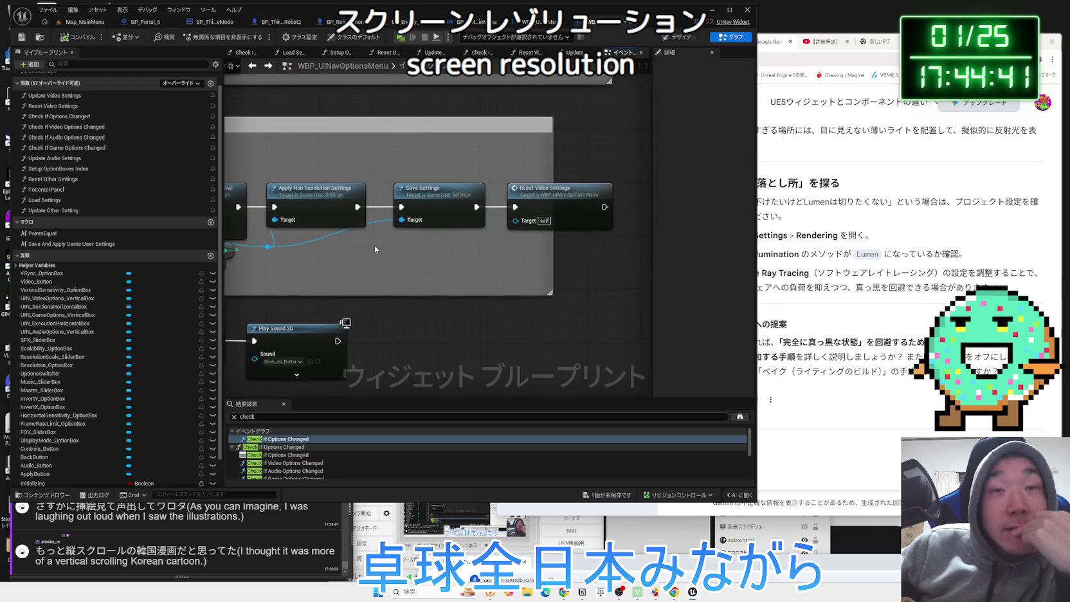
Reopen Reset Video Settings and trace its Sequence wires through the VSync and Resolution Scale sections
double_click(544, 201)
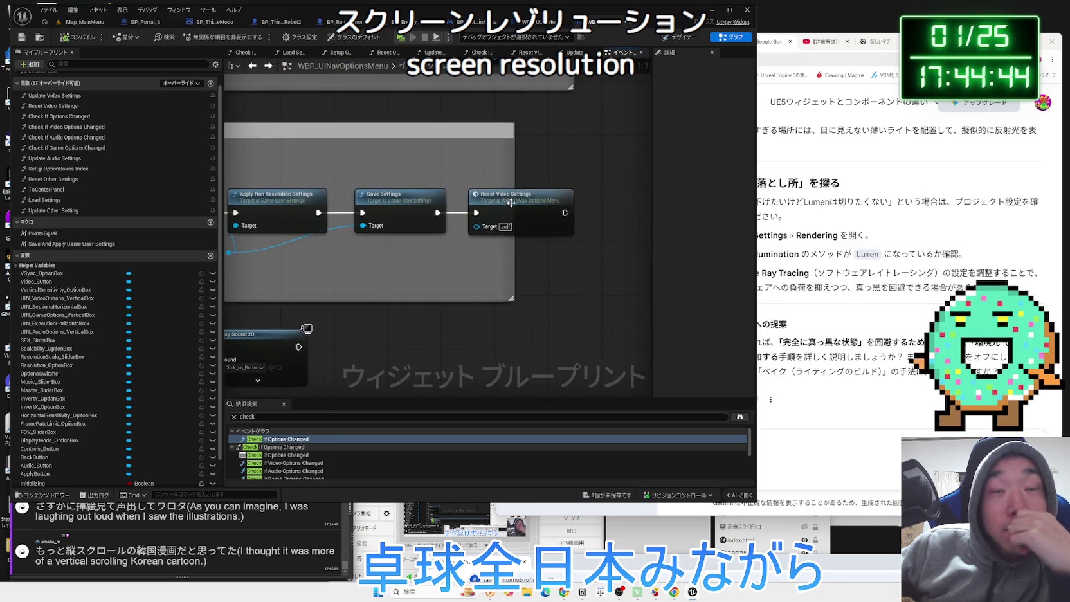
scroll(424, 226, up, 3)
scroll(424, 227, down, 3)
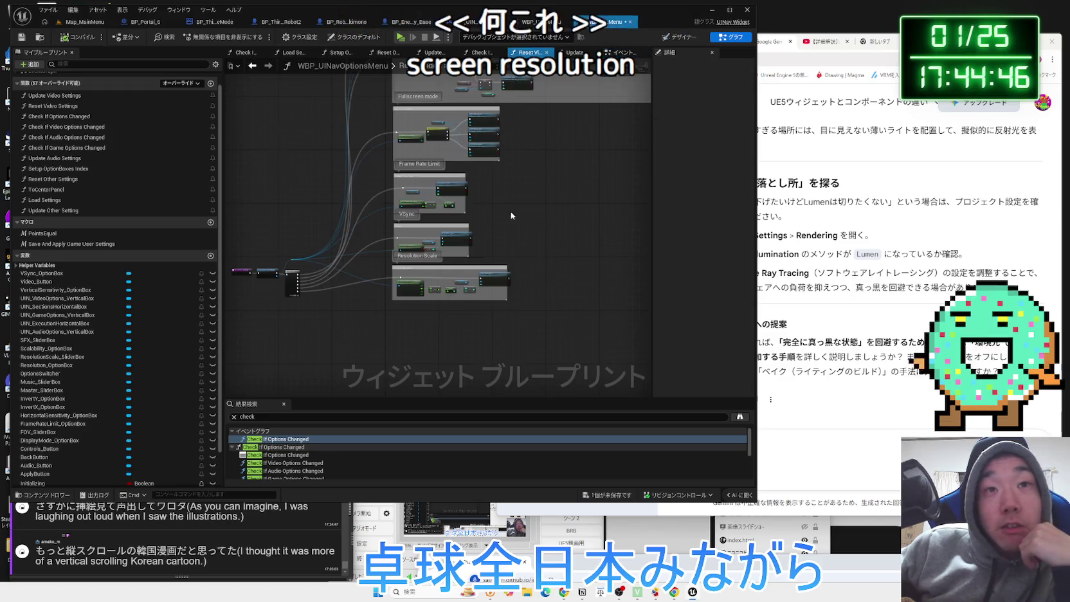
scroll(494, 251, down, 1)
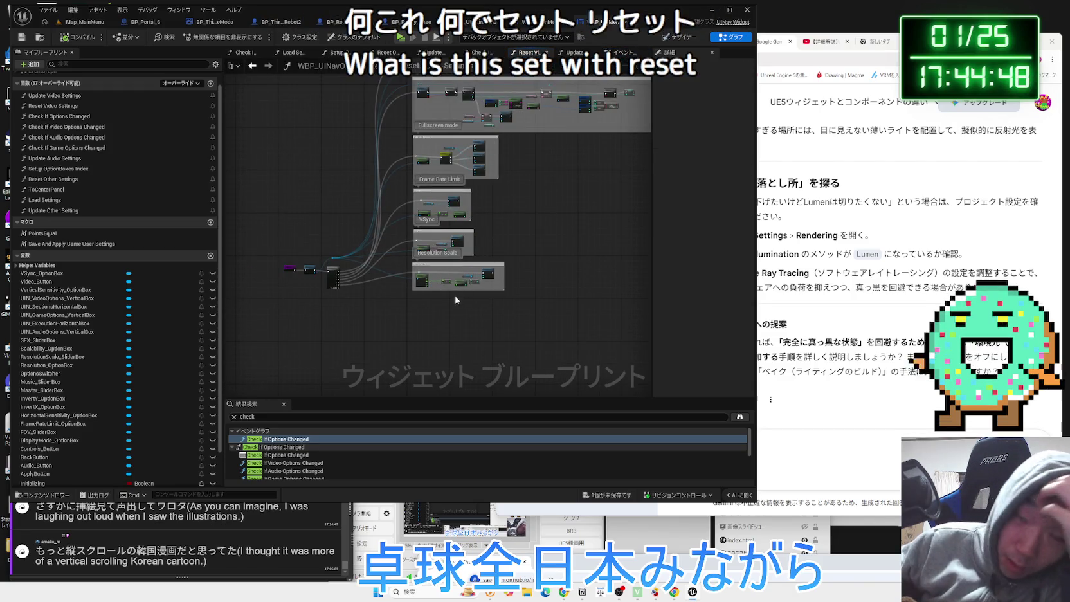
scroll(450, 296, up, 5)
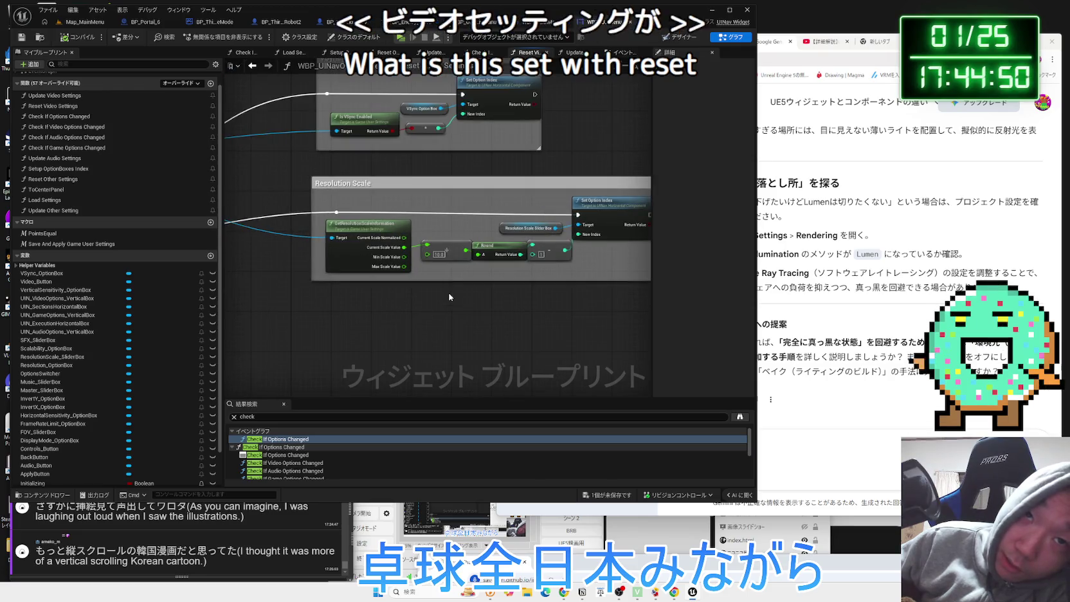
scroll(449, 297, down, 2)
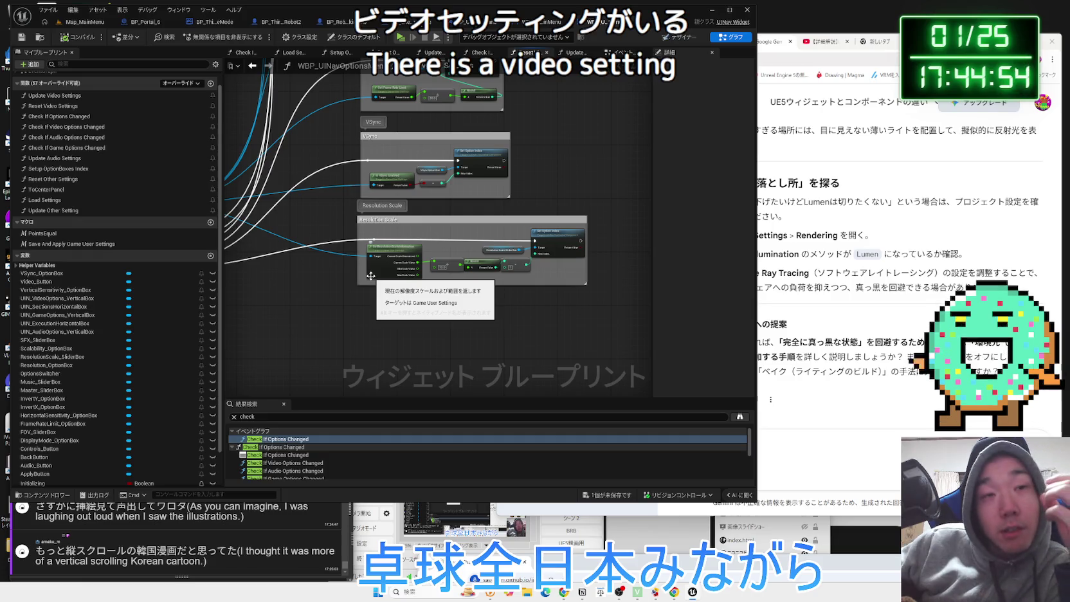
scroll(423, 297, up, 3)
mouse_move(423, 297)
mouse_down()
mouse_move(641, 328)
mouse_move(303, 296)
mouse_up()
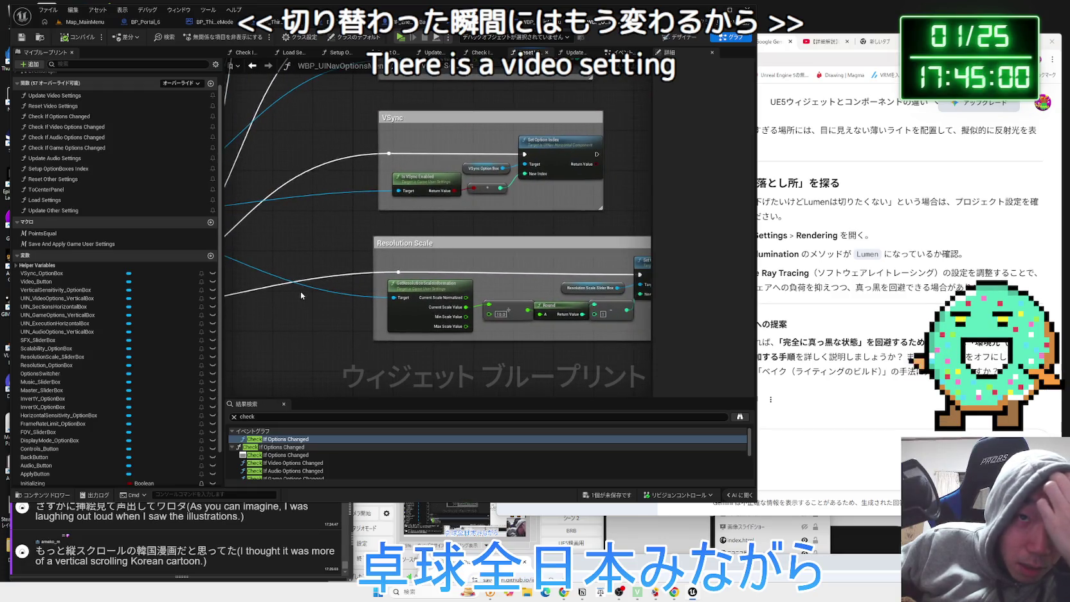
mouse_move(462, 239)
mouse_down()
mouse_move(675, 245)
mouse_move(316, 291)
mouse_up()
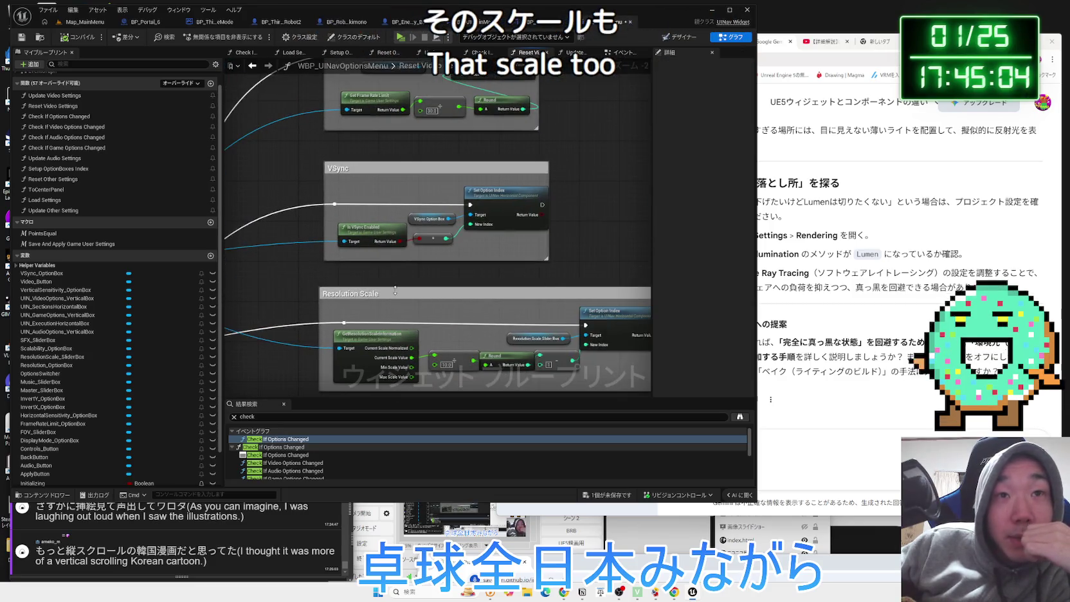
scroll(341, 291, down, 3)
scroll(404, 305, up, 4)
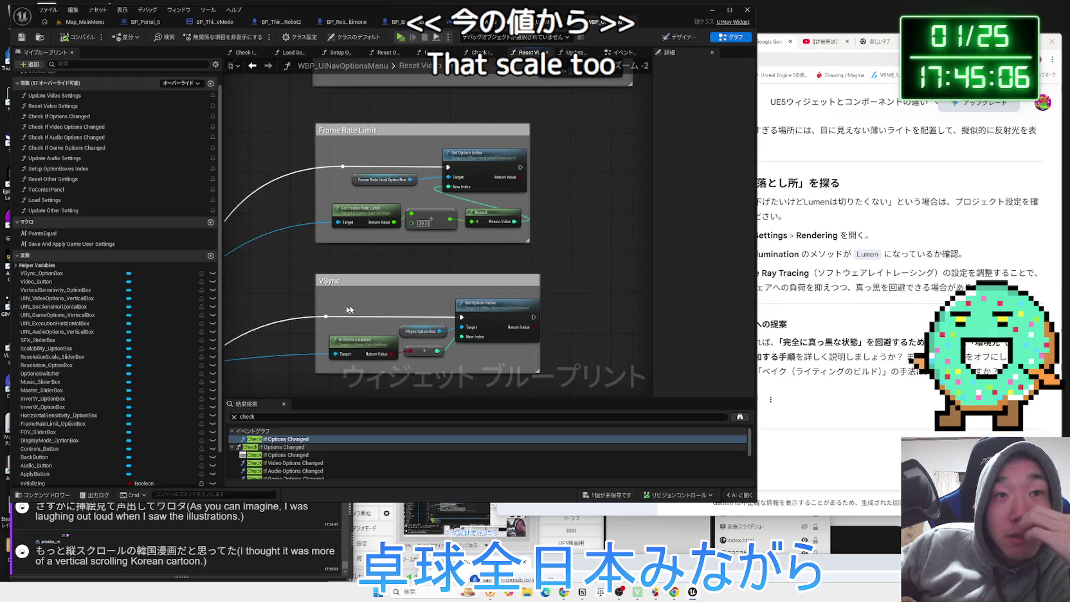
key(alt+Left)
key(alt+Left)
key(alt+Left)
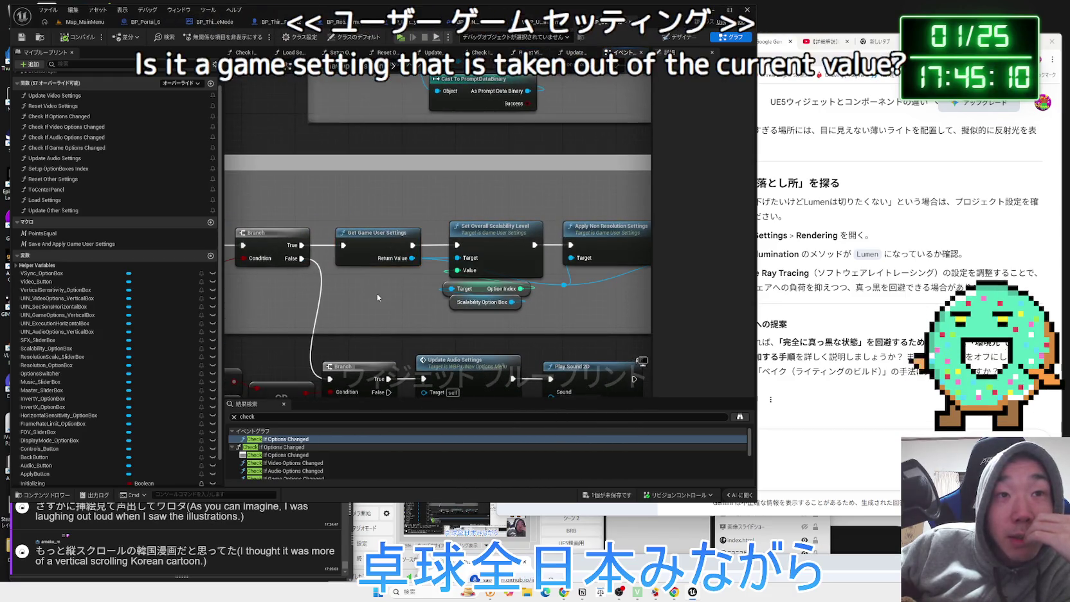
mouse_move(350, 280)
mouse_down()
mouse_move(396, 284)
mouse_move(331, 270)
mouse_up()
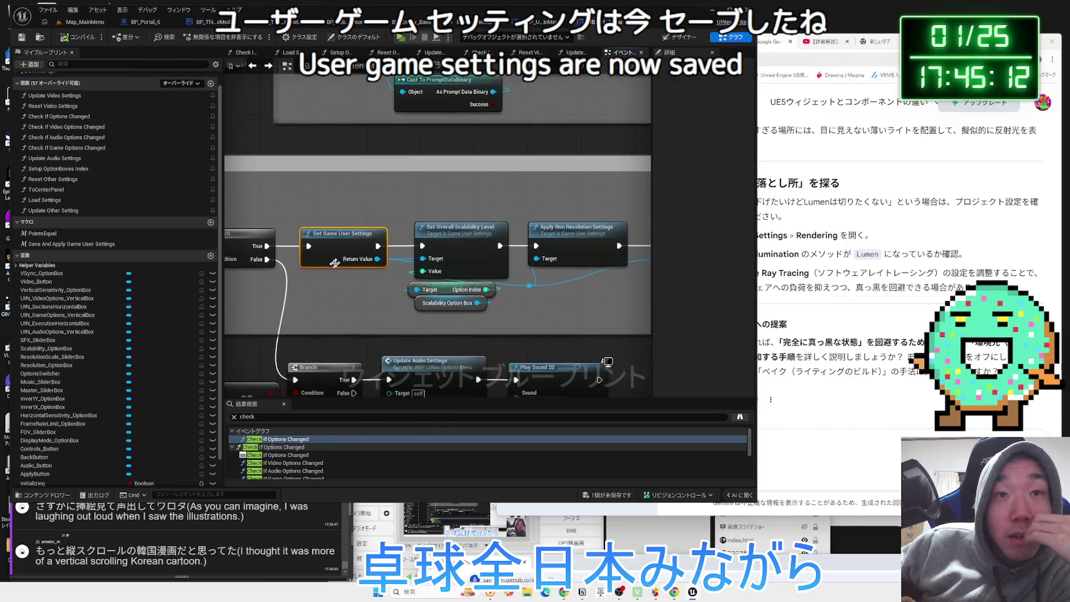
key(alt+Left)
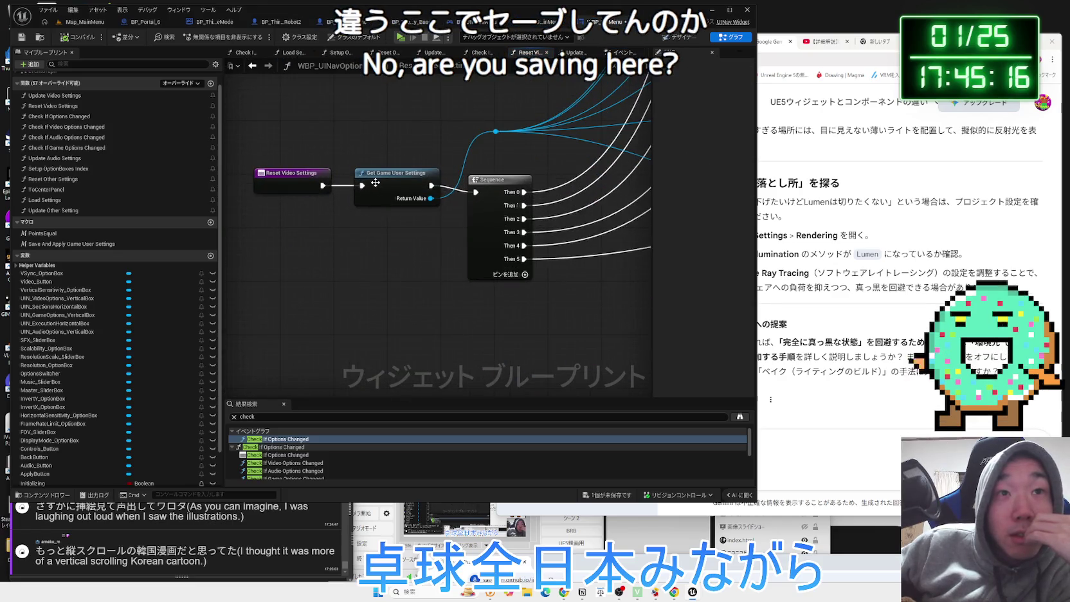
scroll(376, 186, down, 3)
drag(377, 186, 261, 314)
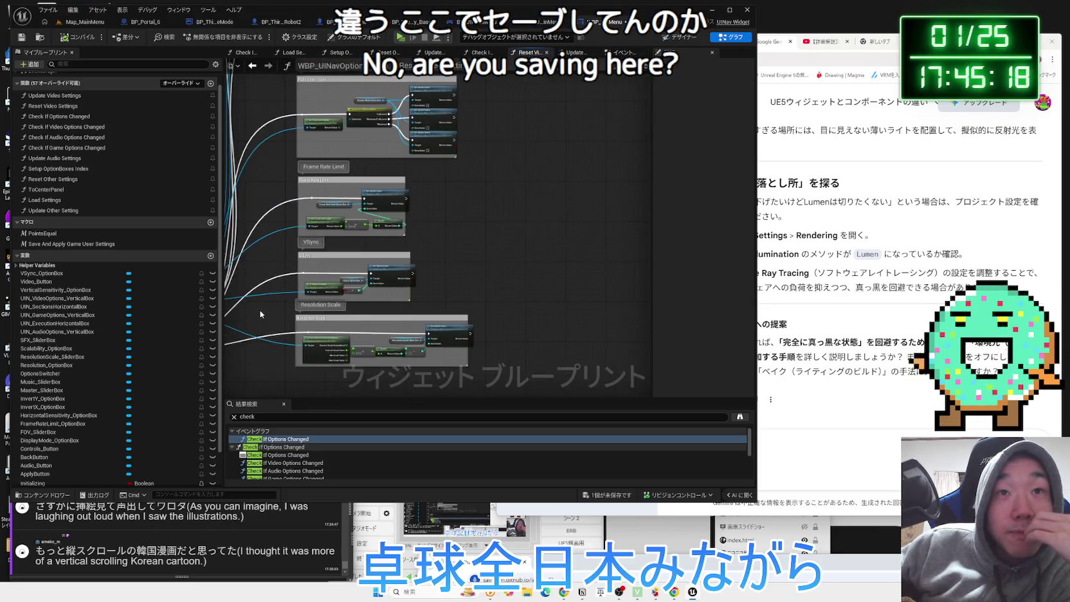
key(alt+Left)
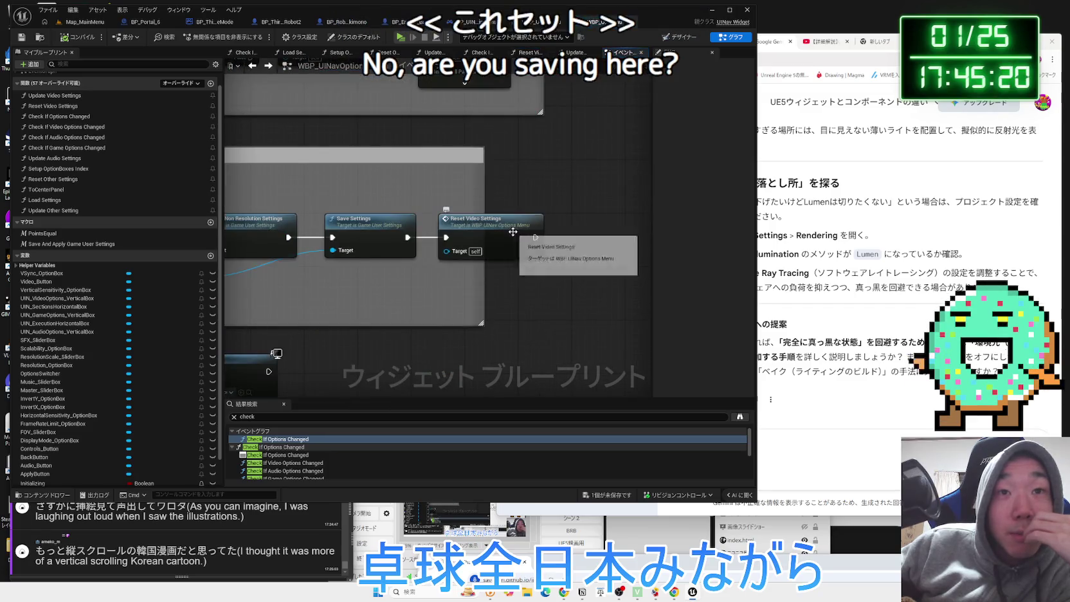
click(482, 235)
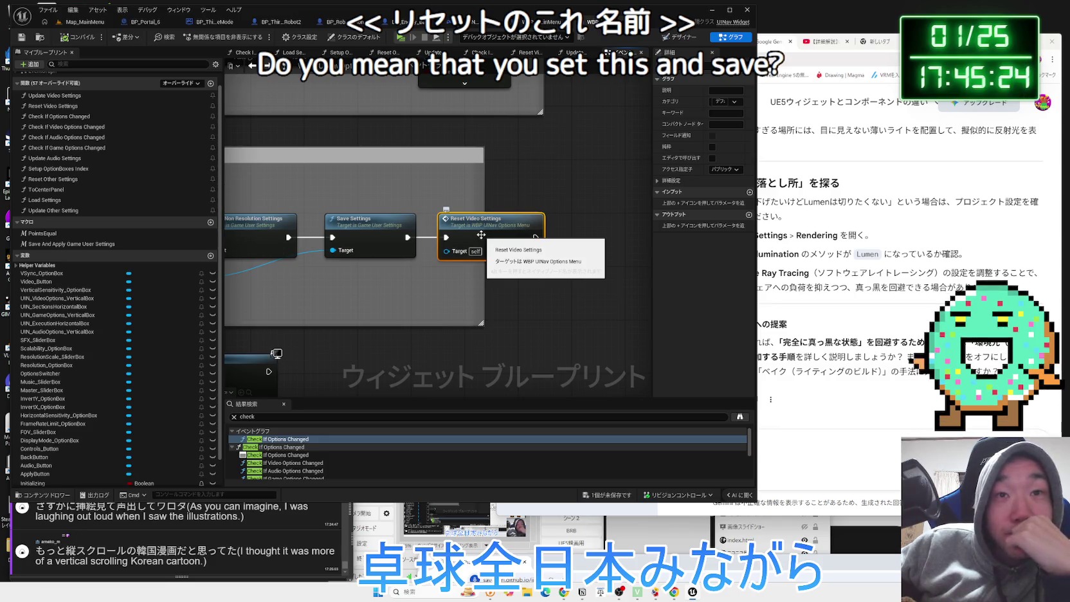
click(67, 171)
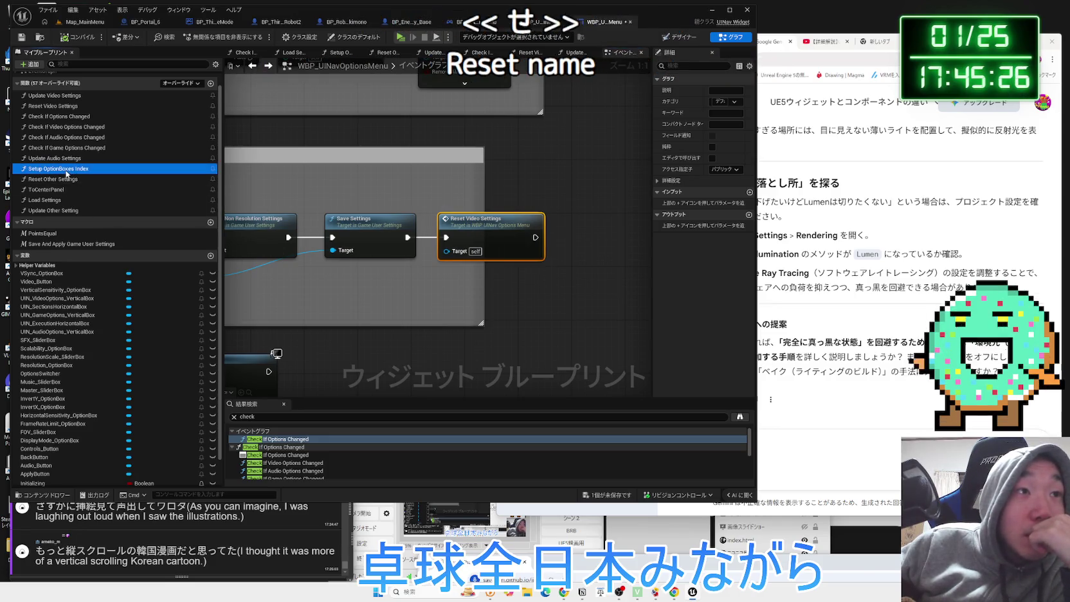
click(59, 190)
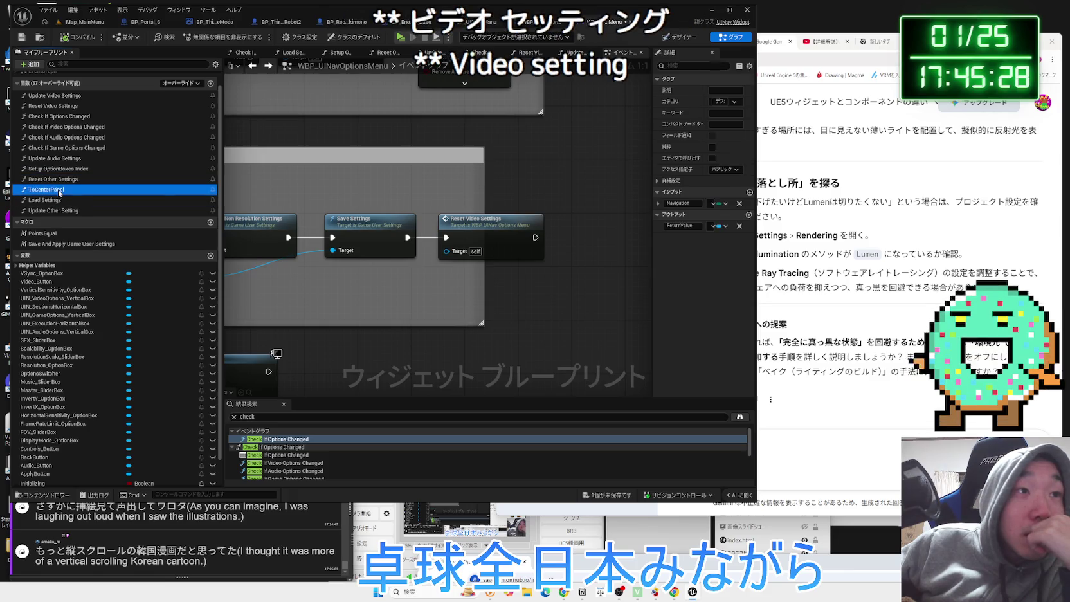
click(59, 116)
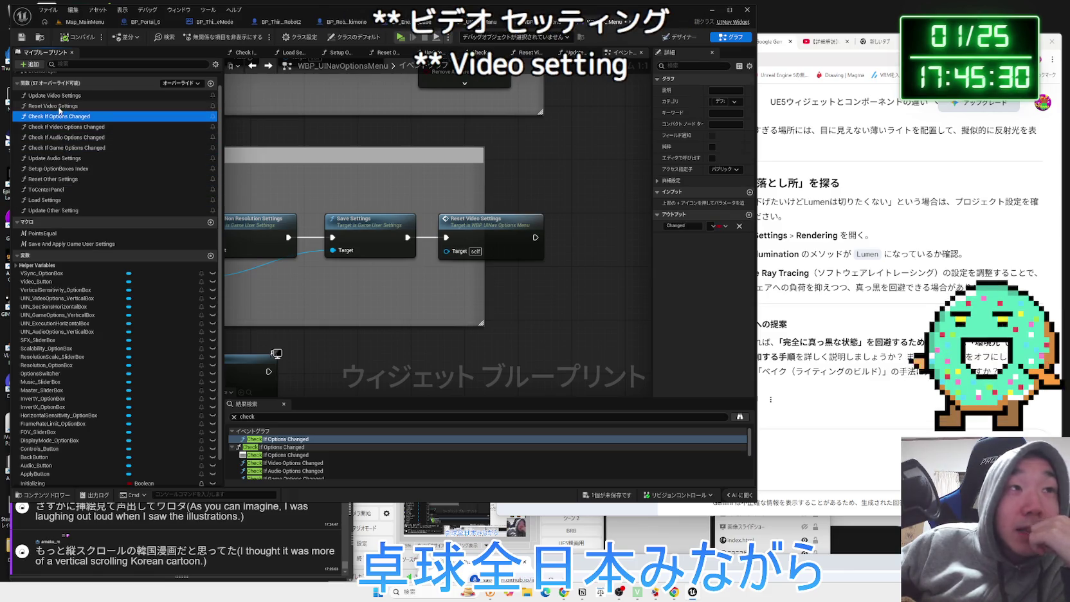
click(59, 107)
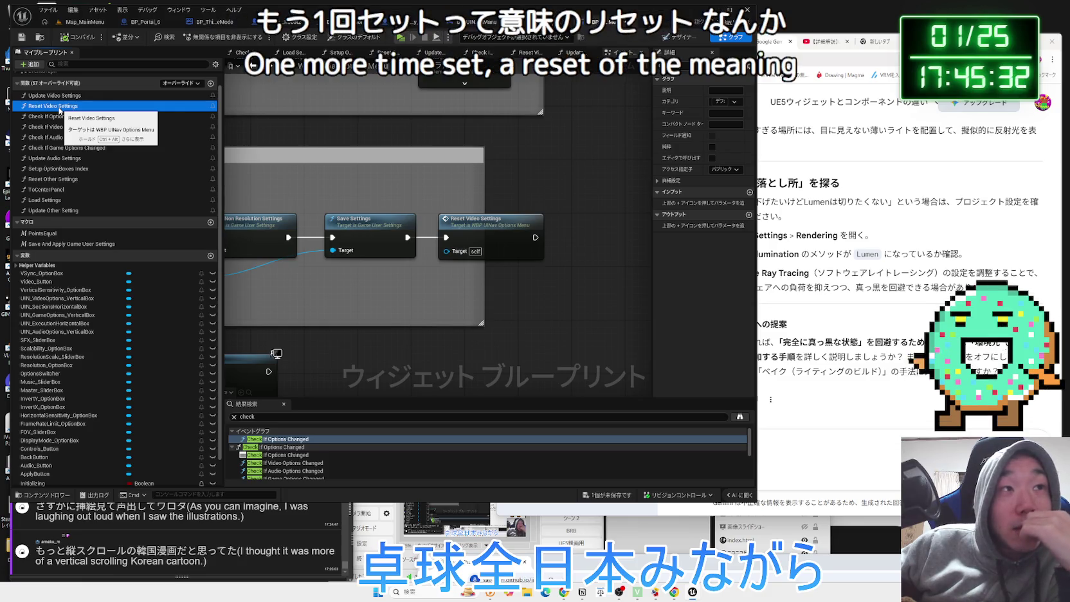
Inspect the Update Video Settings function, then step back to the Save, Reset and Load Settings nodes
double_click(55, 96)
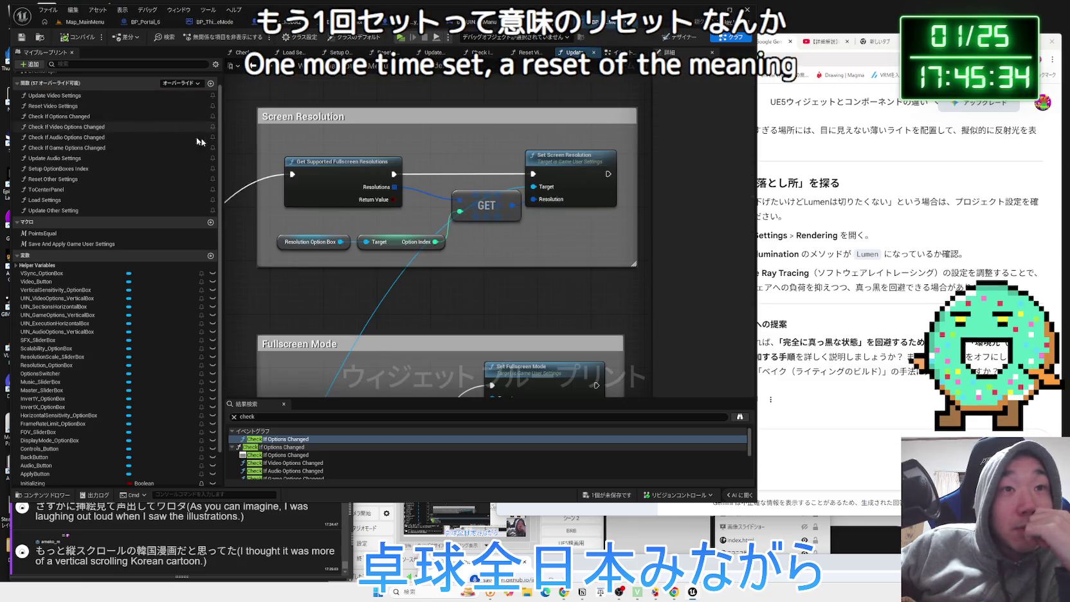
scroll(471, 128, down, 5)
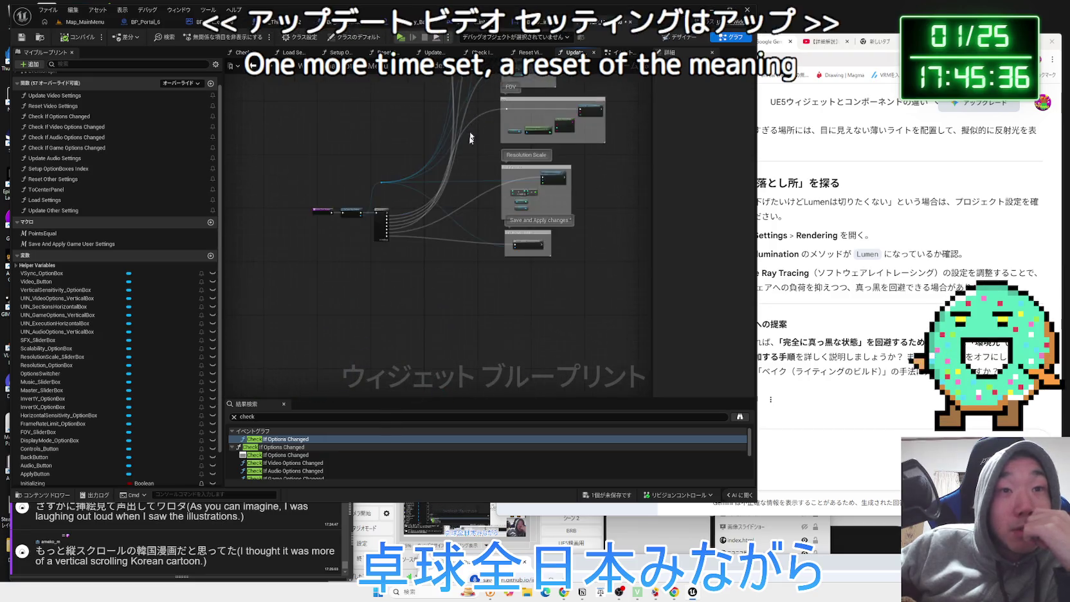
scroll(472, 128, up, 6)
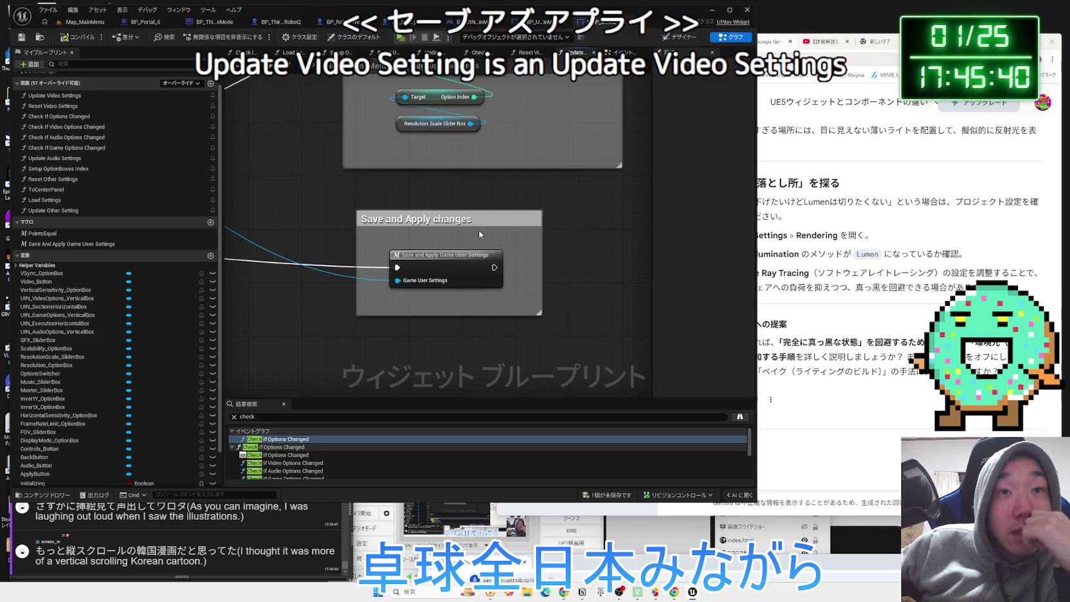
key(alt+Left)
key(alt+Left)
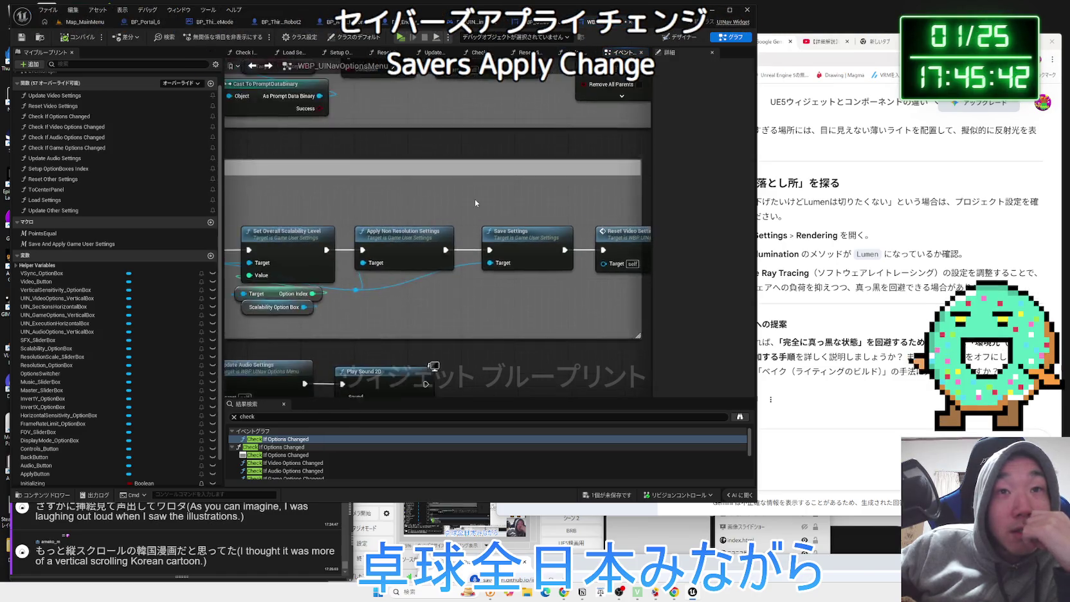
key(alt+Left)
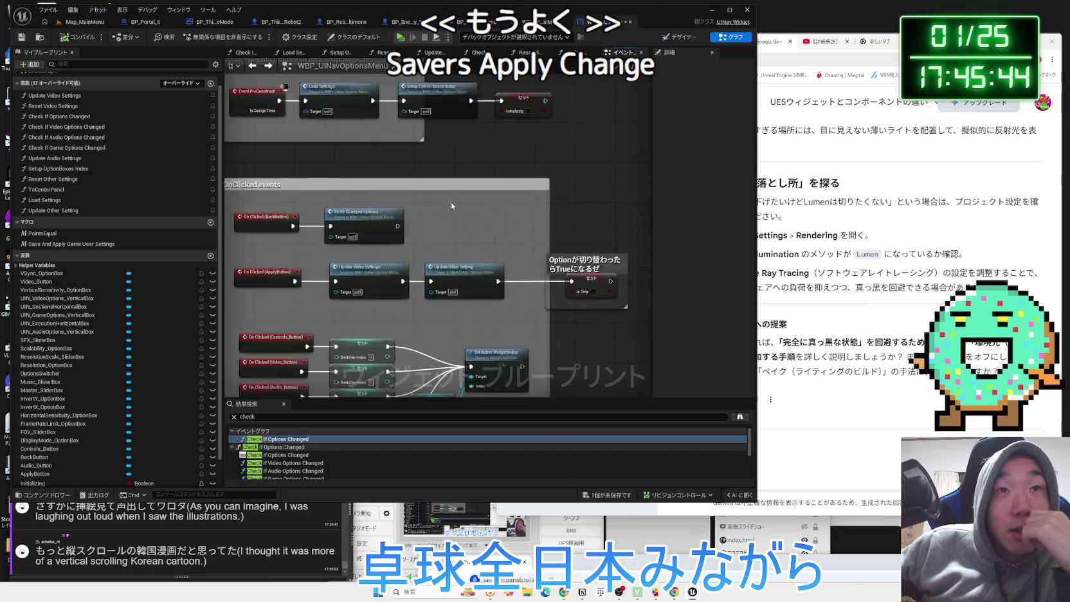
key(alt+Left)
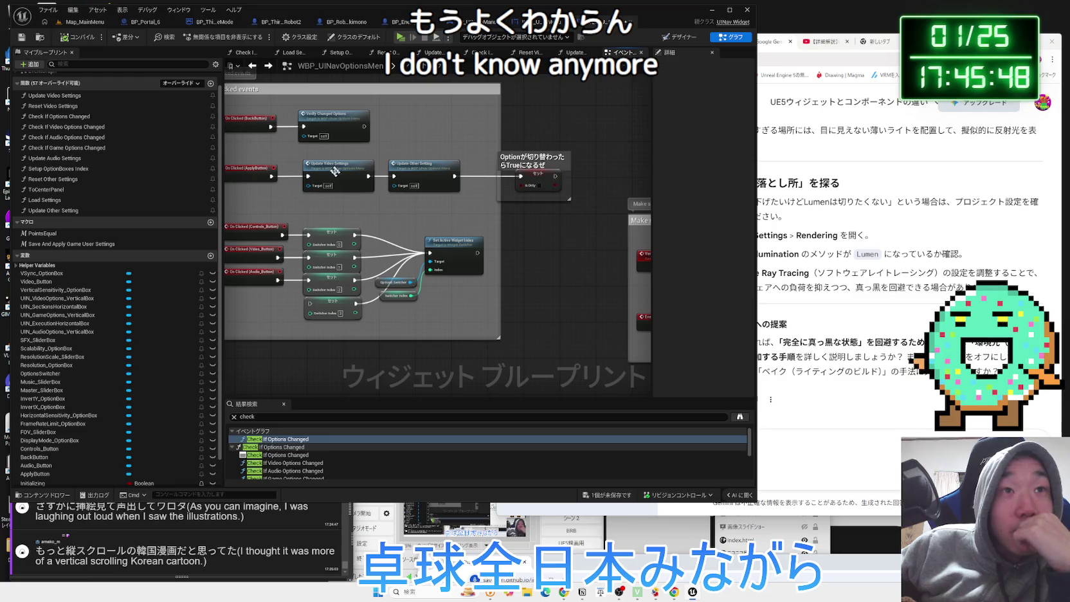
Select the Reset Video Settings node, then move over to the Map_MainMenu level
scroll(320, 157, up, 3)
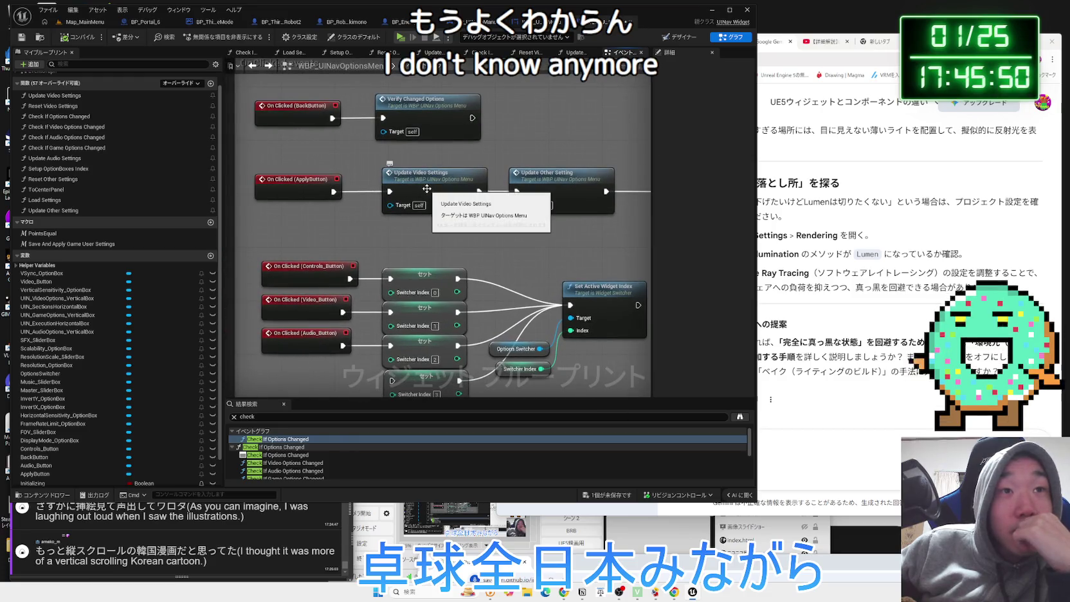
scroll(422, 229, down, 4)
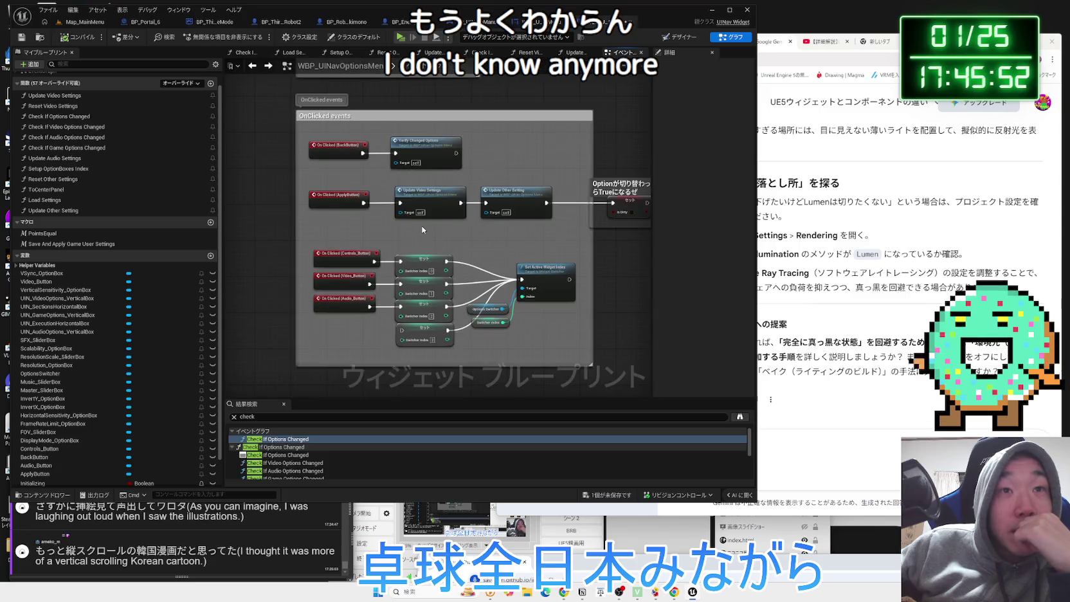
scroll(478, 272, up, 2)
scroll(299, 211, down, 3)
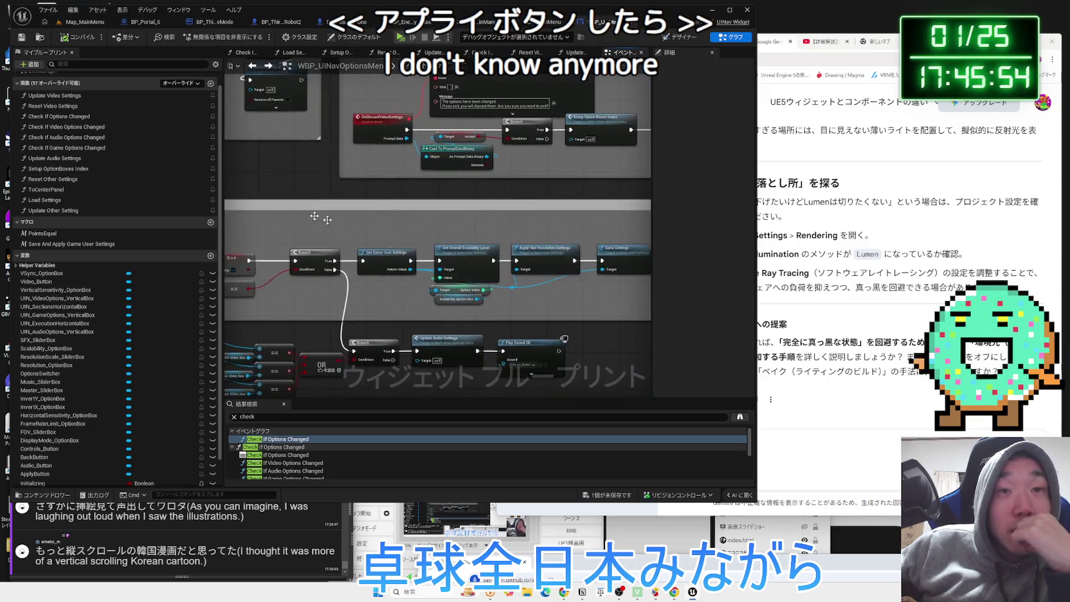
scroll(464, 170, up, 4)
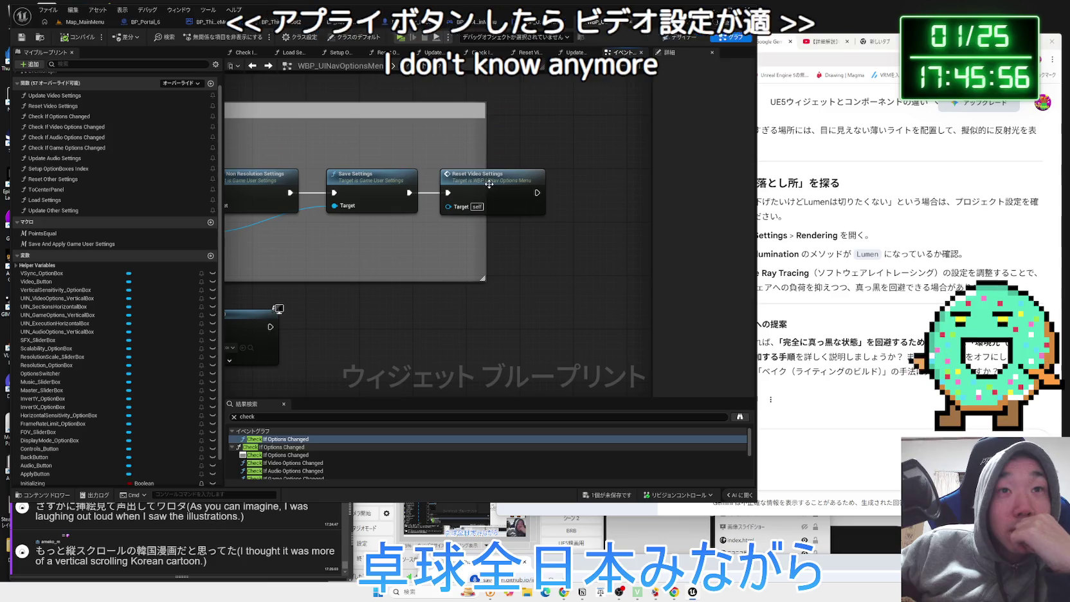
click(490, 185)
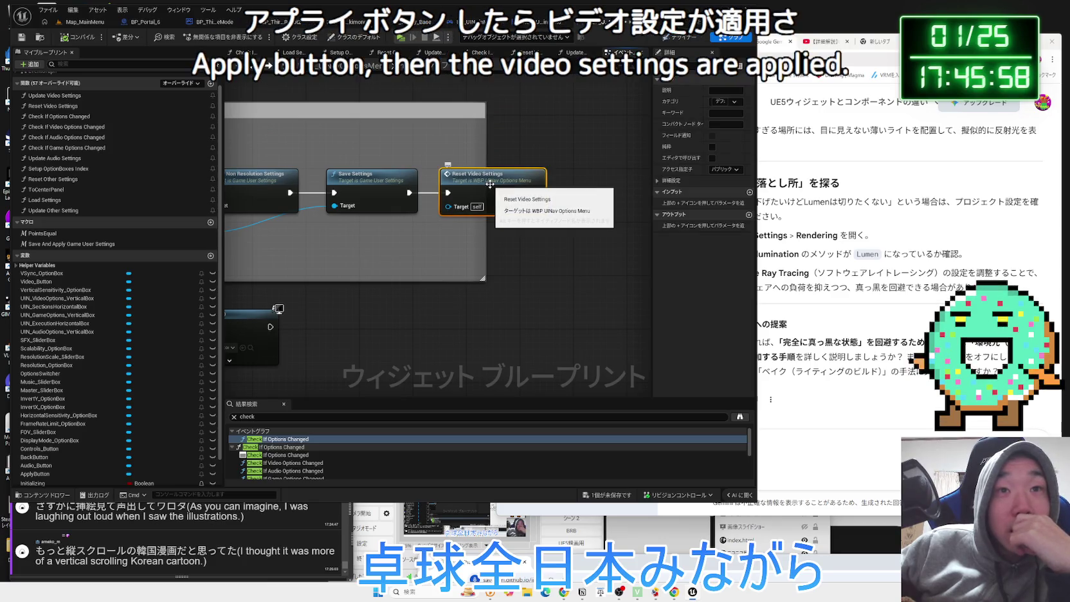
scroll(430, 197, down, 2)
scroll(429, 196, up, 2)
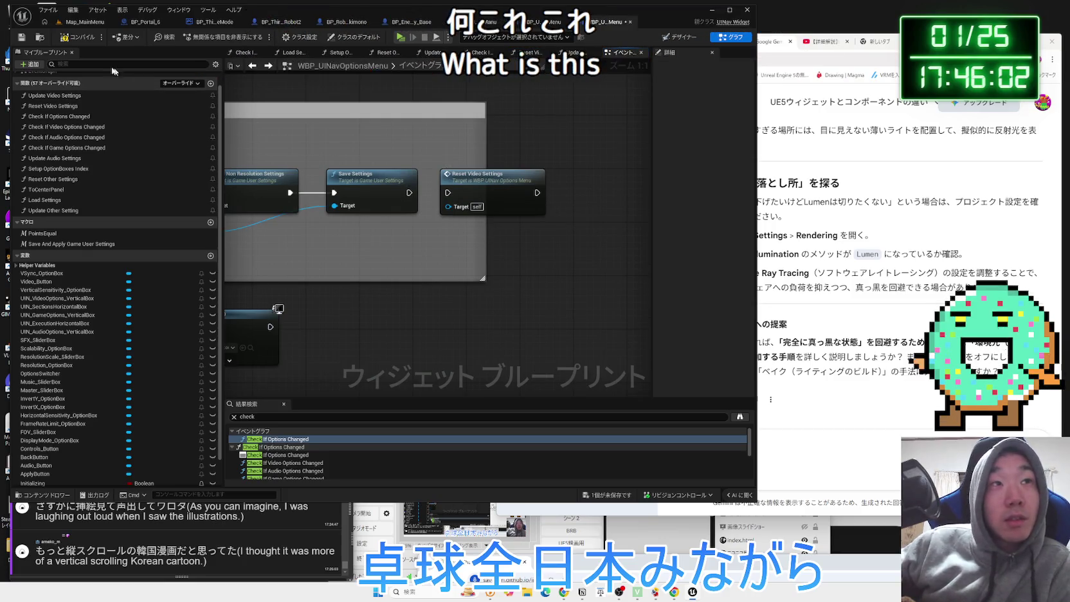
click(83, 21)
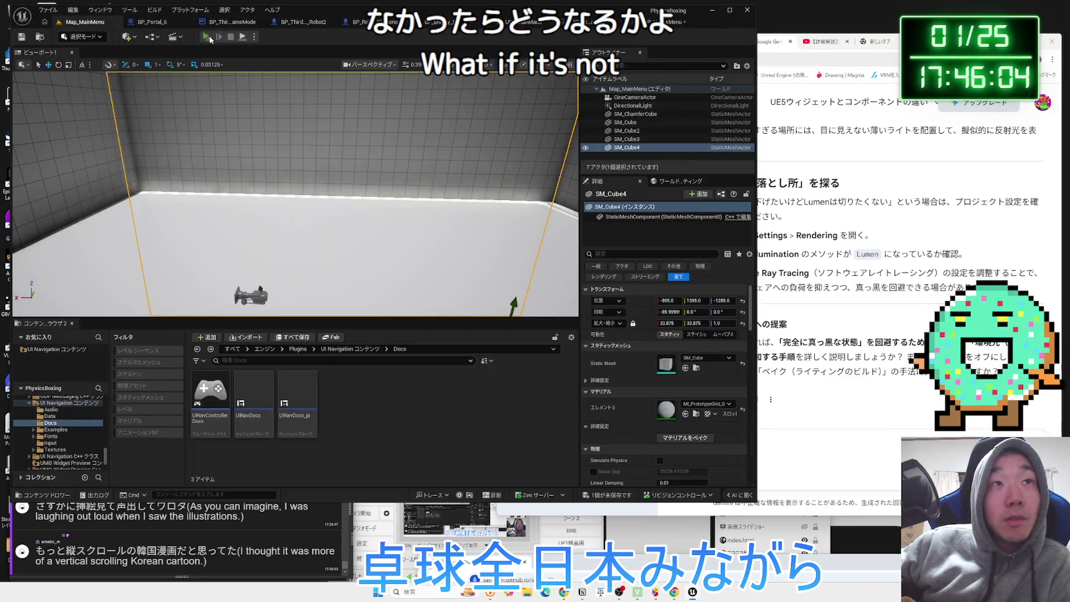
Play-test the menu, lower Video resolution to 1680 x 1050, then leave discarding the change
click(207, 36)
click(272, 332)
click(536, 137)
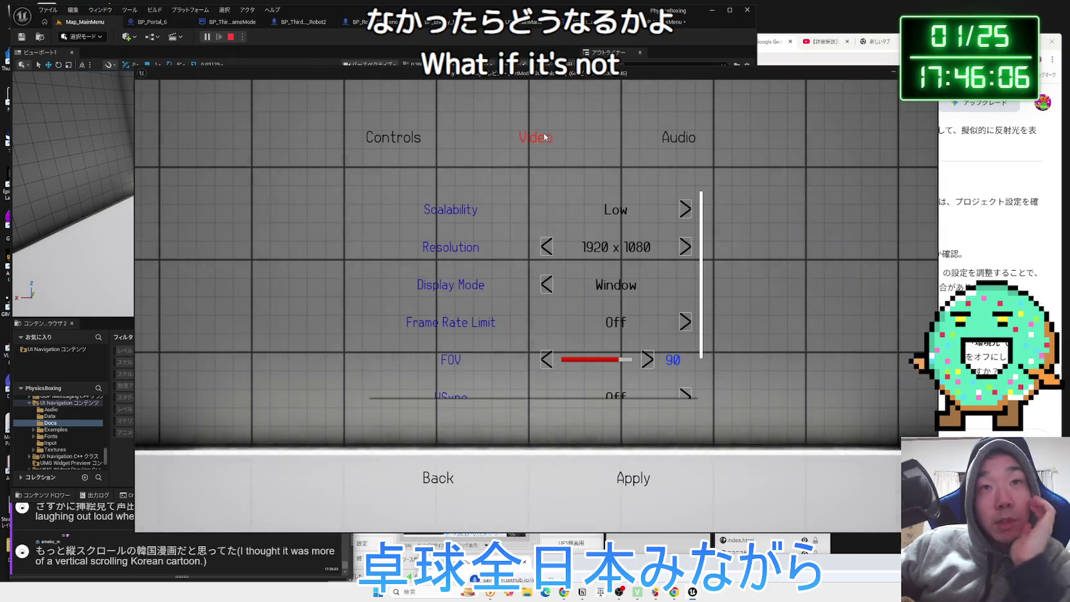
click(674, 141)
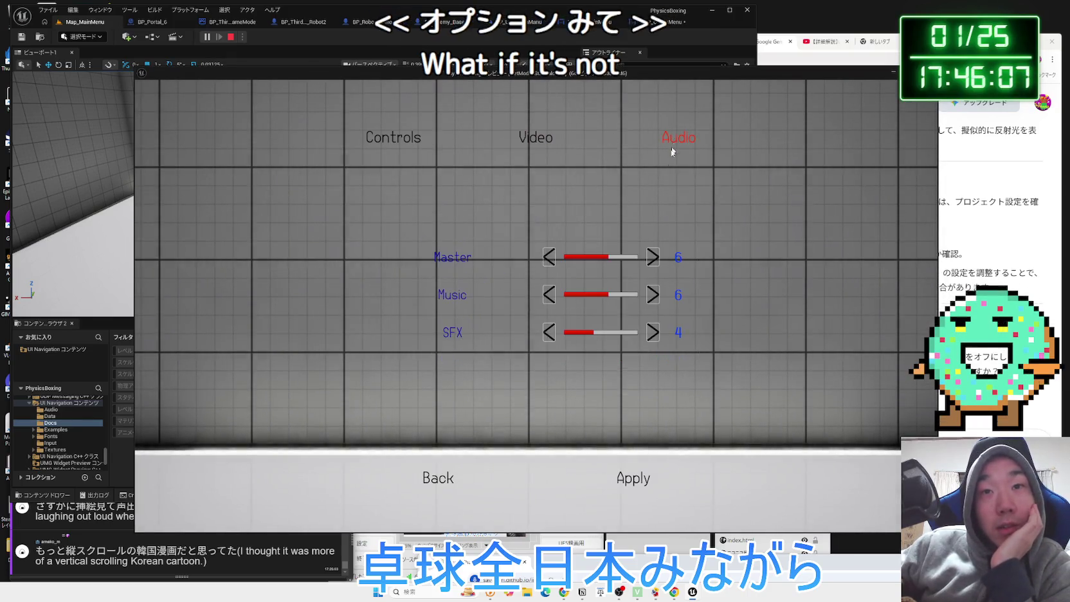
click(542, 149)
click(546, 248)
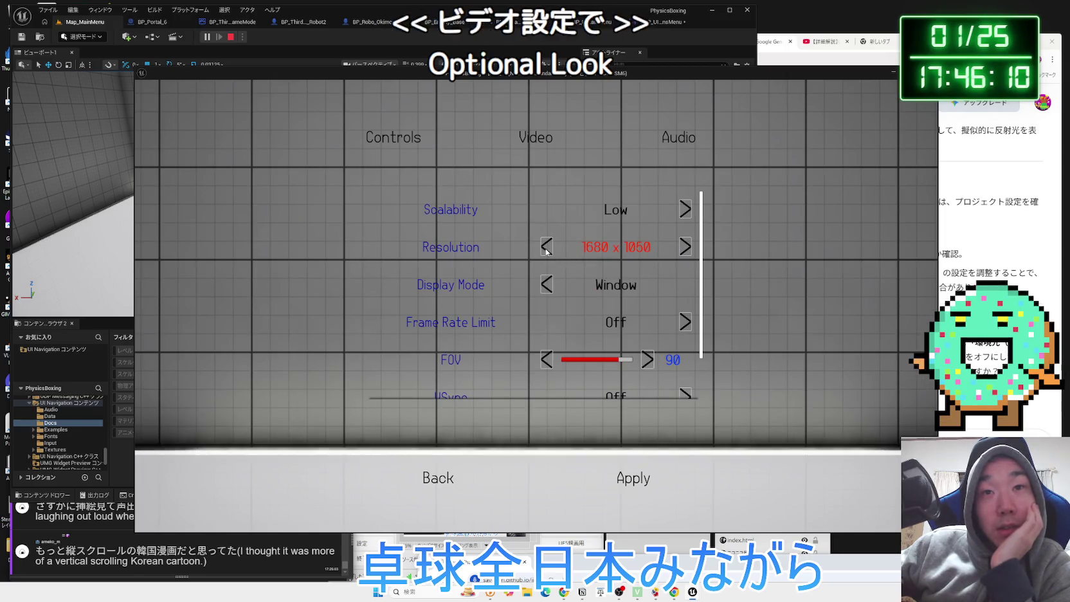
click(433, 478)
click(591, 344)
Apply the Video settings, raise Scalability from Low to High, and return to the main menu
click(284, 334)
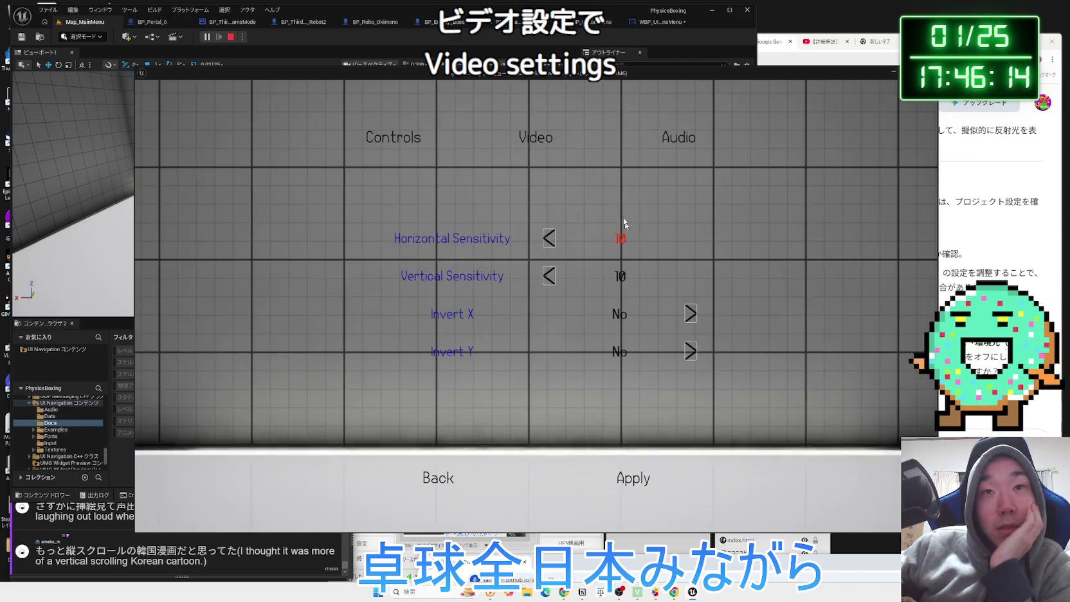
click(544, 140)
scroll(598, 397, down, 1)
click(635, 479)
scroll(561, 365, down, 1)
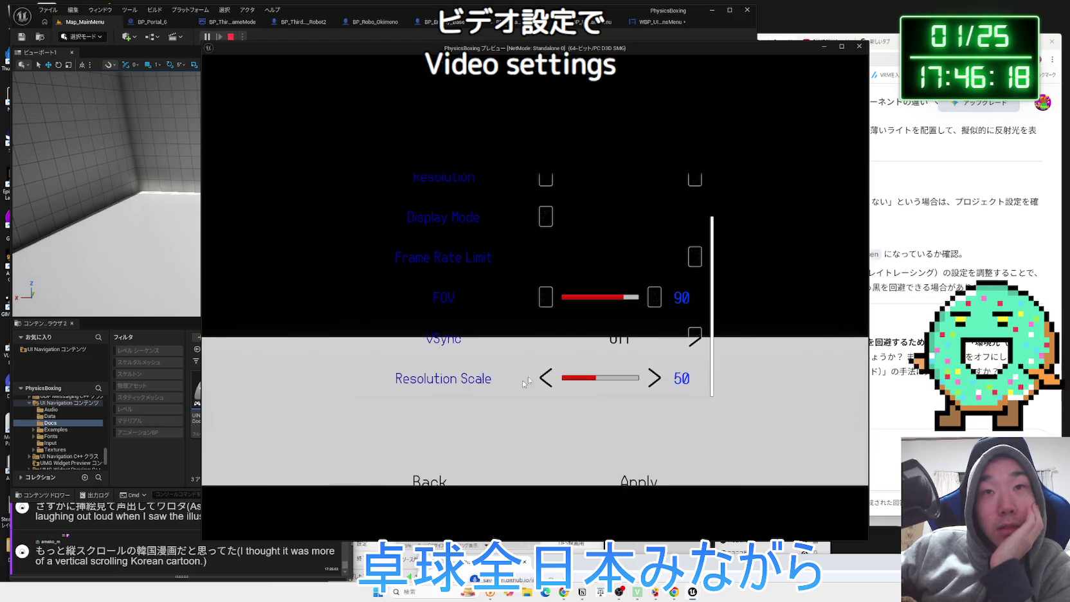
scroll(639, 231, up, 2)
click(696, 192)
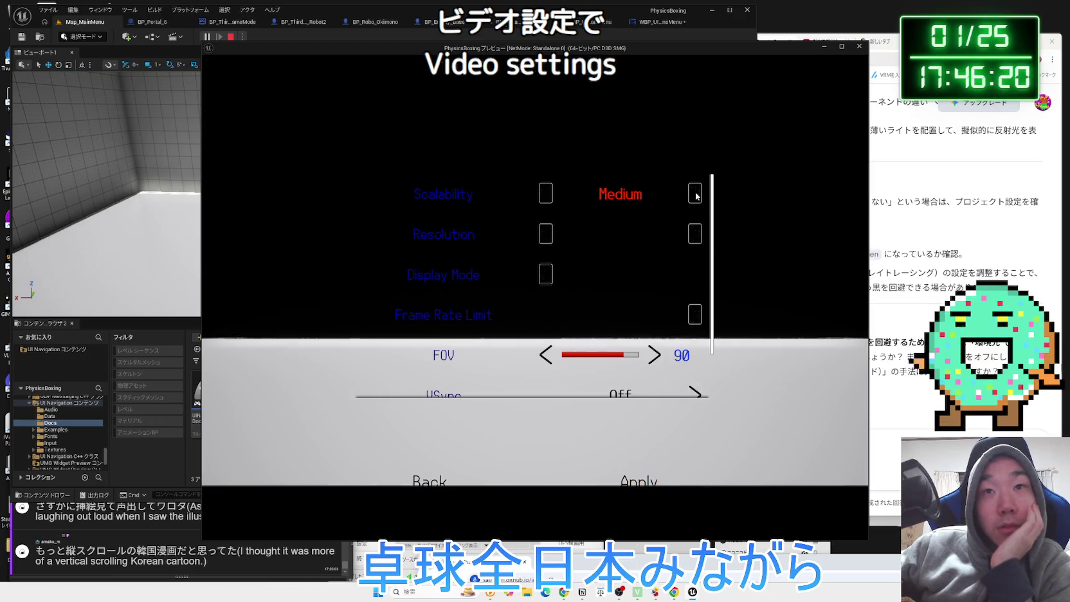
click(695, 193)
scroll(669, 296, down, 1)
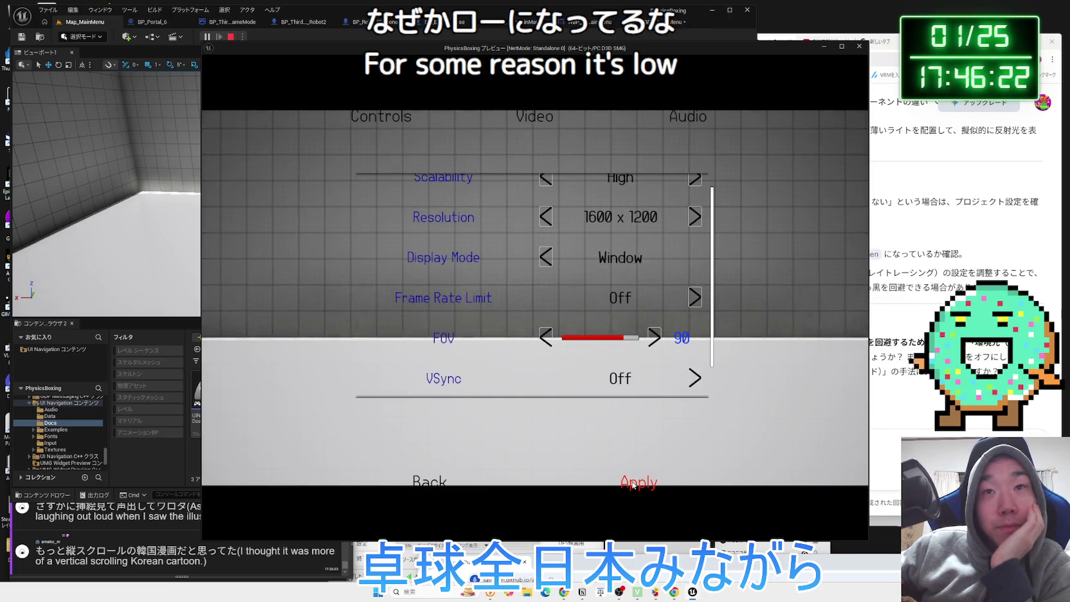
click(430, 484)
Move keyboard focus from Apply to Back in the Video options and return to the main menu
click(264, 327)
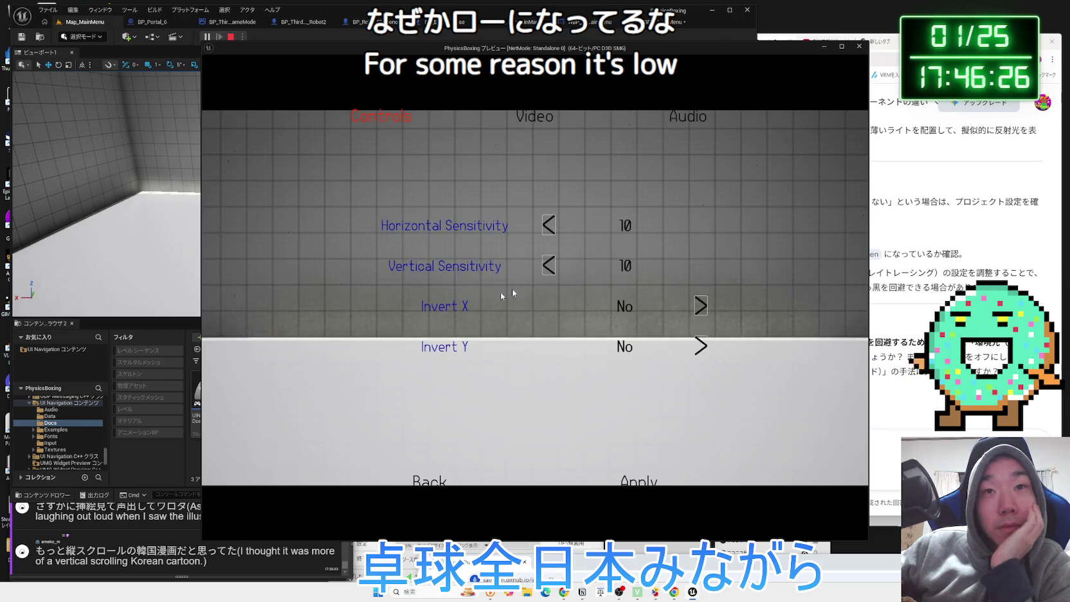
click(526, 128)
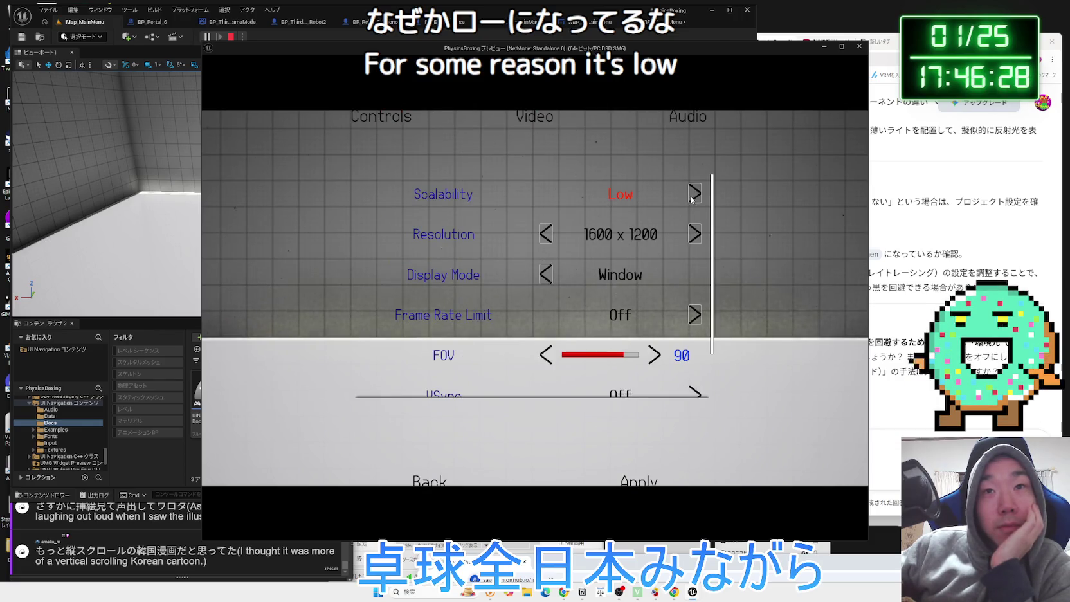
scroll(683, 213, down, 2)
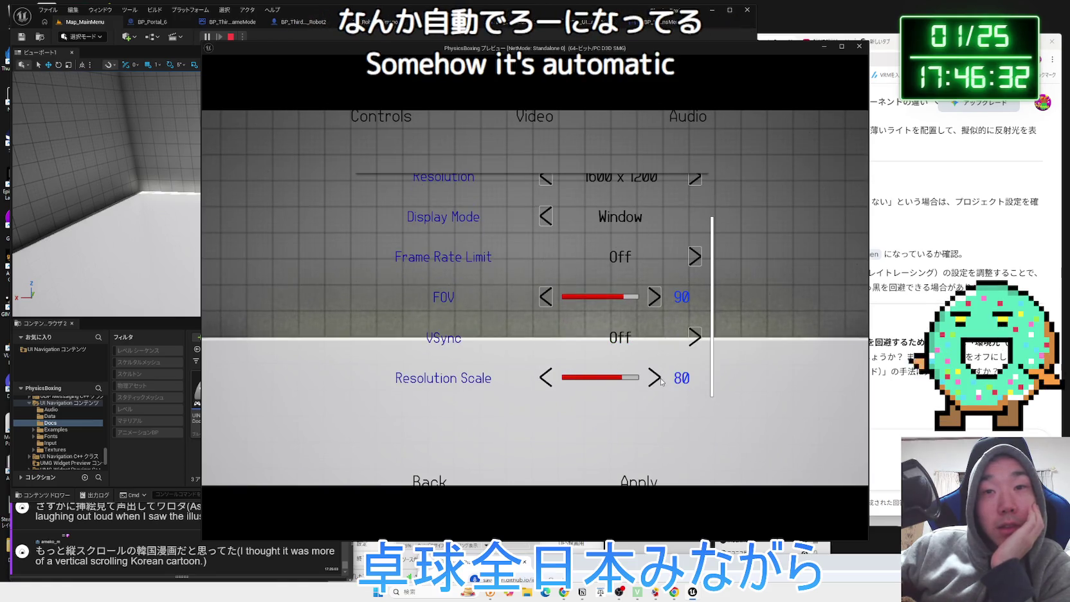
key(Down)
key(Left)
click(421, 483)
Raise Scalability to Epic and FOV from 85 to 90, then apply the Video settings
click(276, 325)
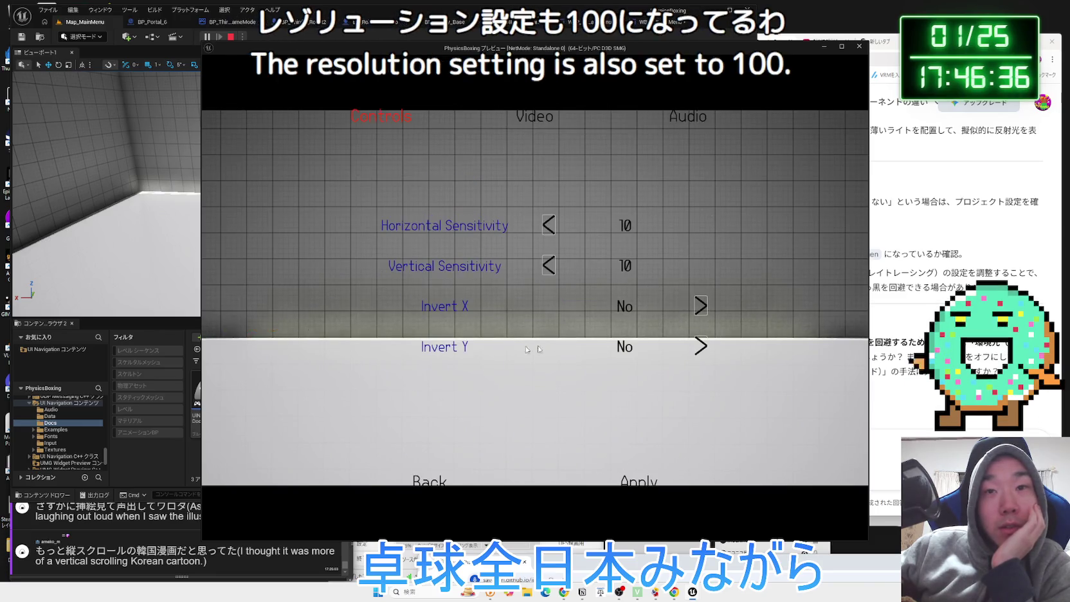
click(506, 122)
scroll(643, 270, down, 2)
scroll(668, 272, up, 2)
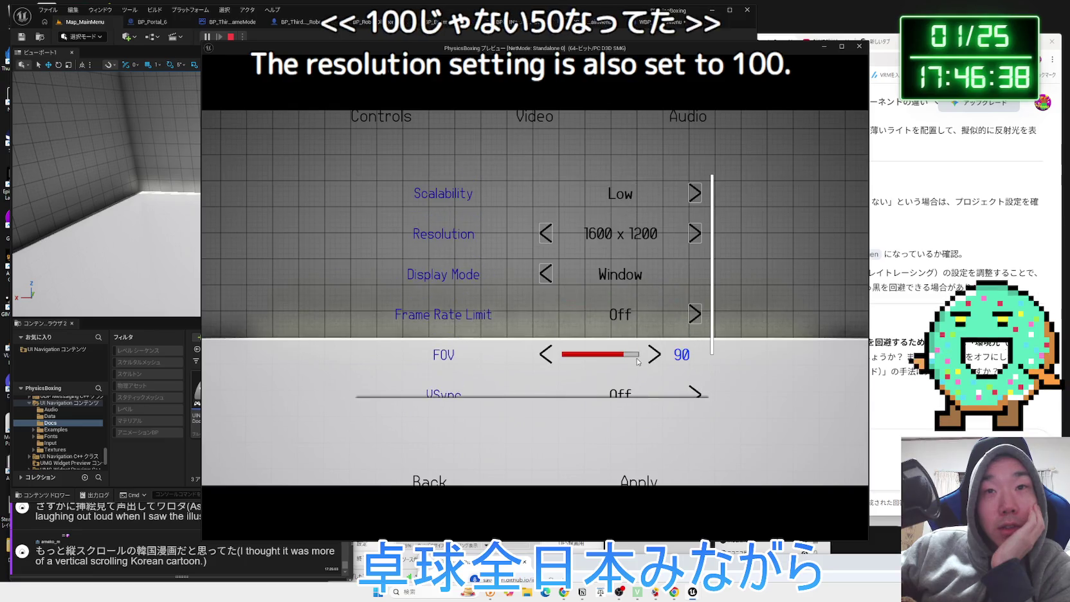
click(695, 193)
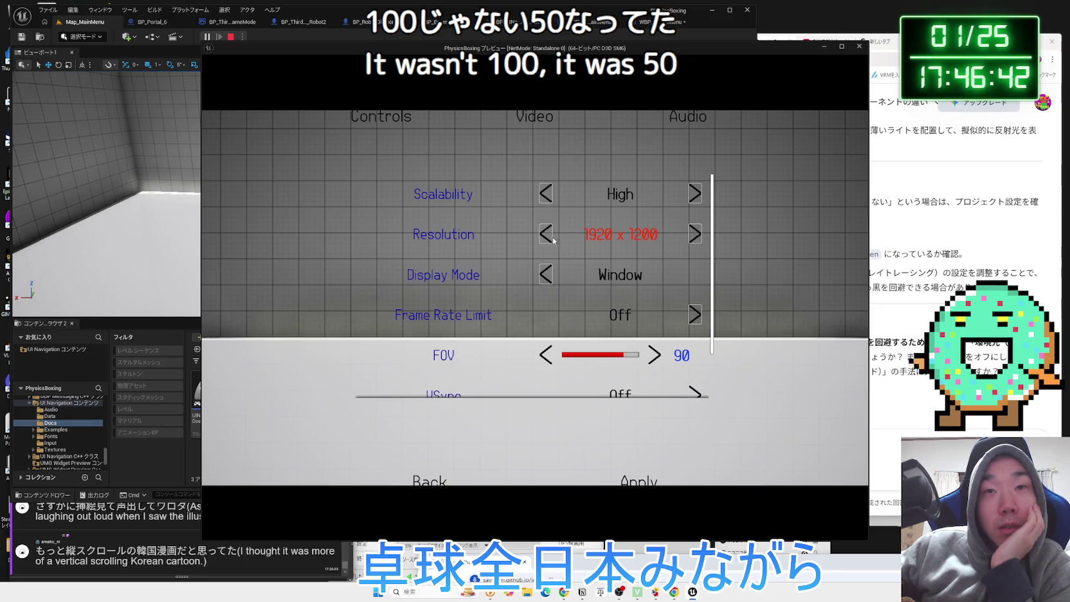
click(695, 191)
scroll(579, 326, down, 1)
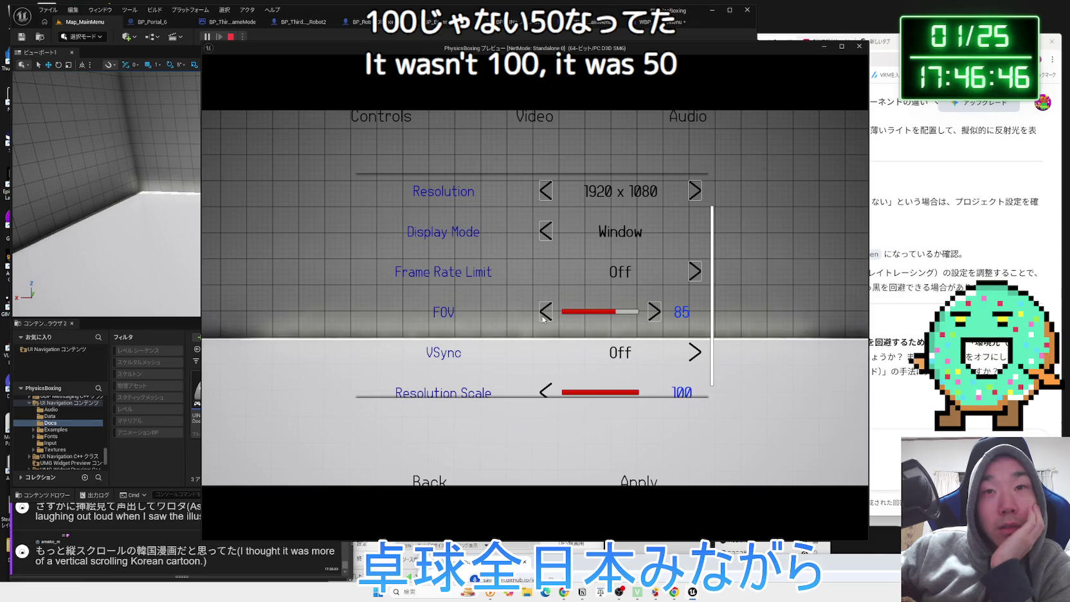
click(654, 311)
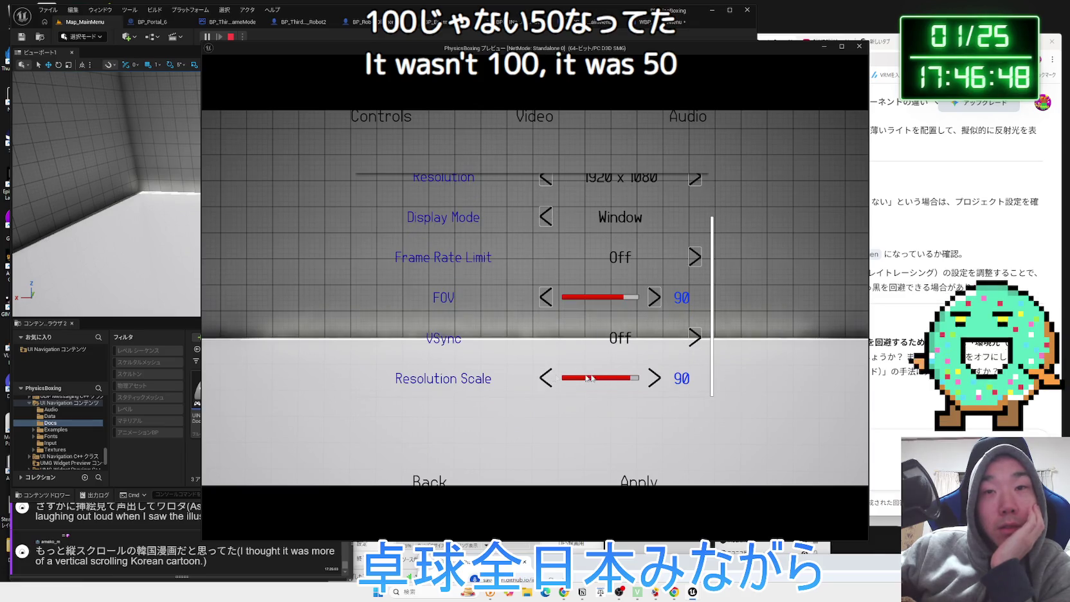
click(639, 483)
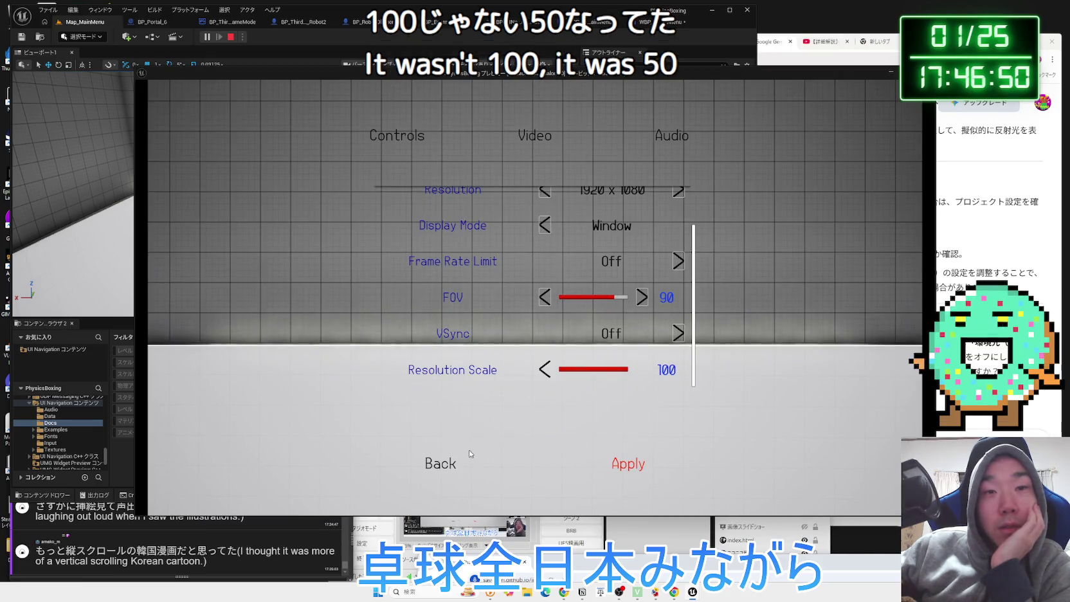
Recheck the Video and Audio options, then exit the game preview to the editor
click(425, 466)
click(282, 325)
click(558, 143)
scroll(684, 291, down, 2)
scroll(684, 291, up, 2)
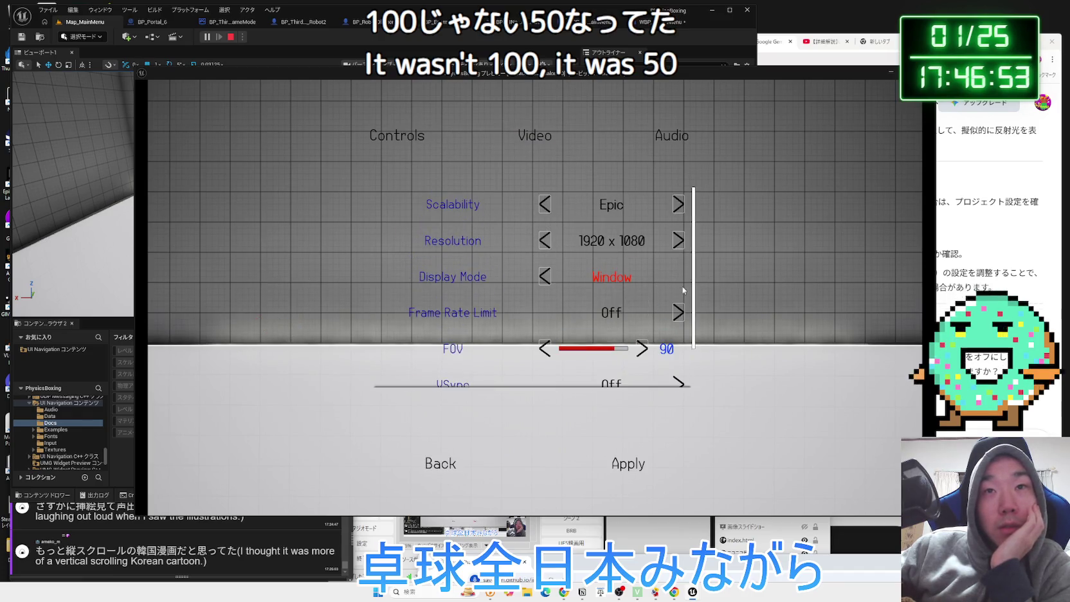
click(673, 138)
click(457, 459)
click(288, 418)
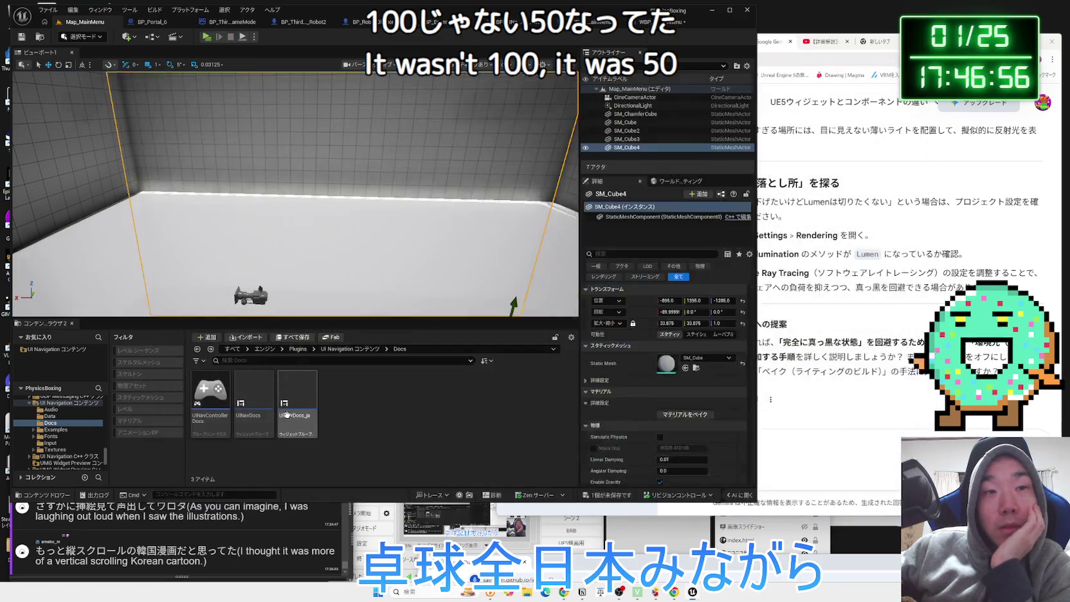
Relaunch the game preview and apply the current Epic Video settings
click(208, 37)
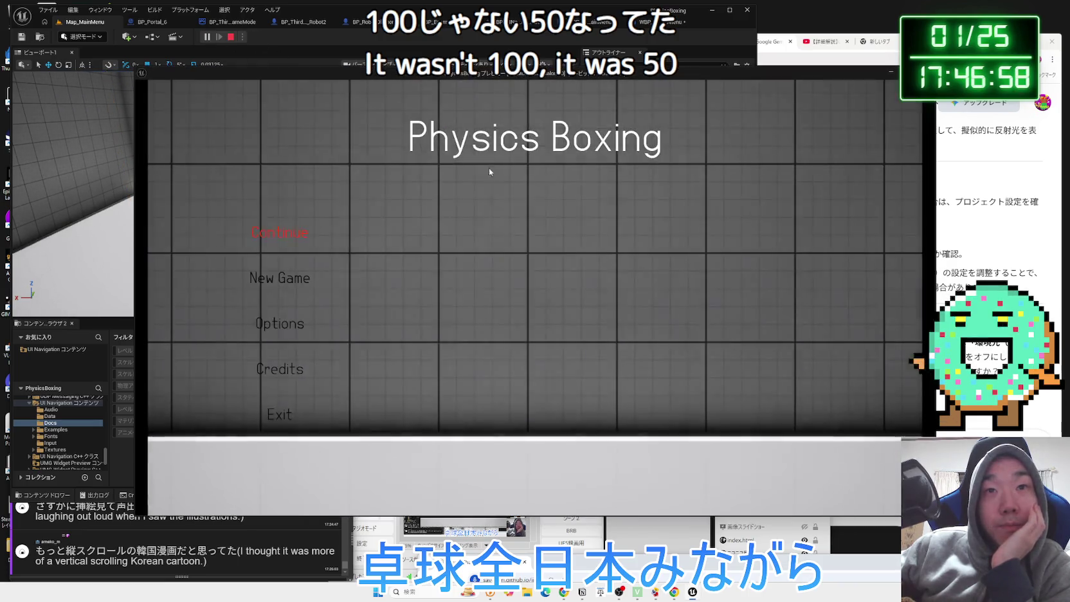
click(288, 326)
click(542, 133)
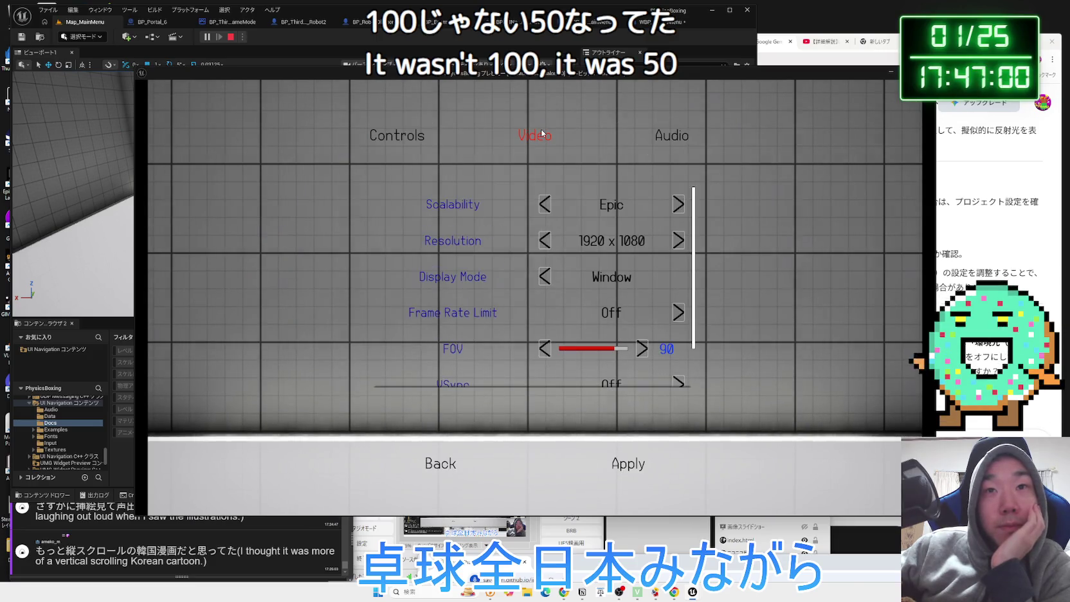
click(460, 479)
click(265, 324)
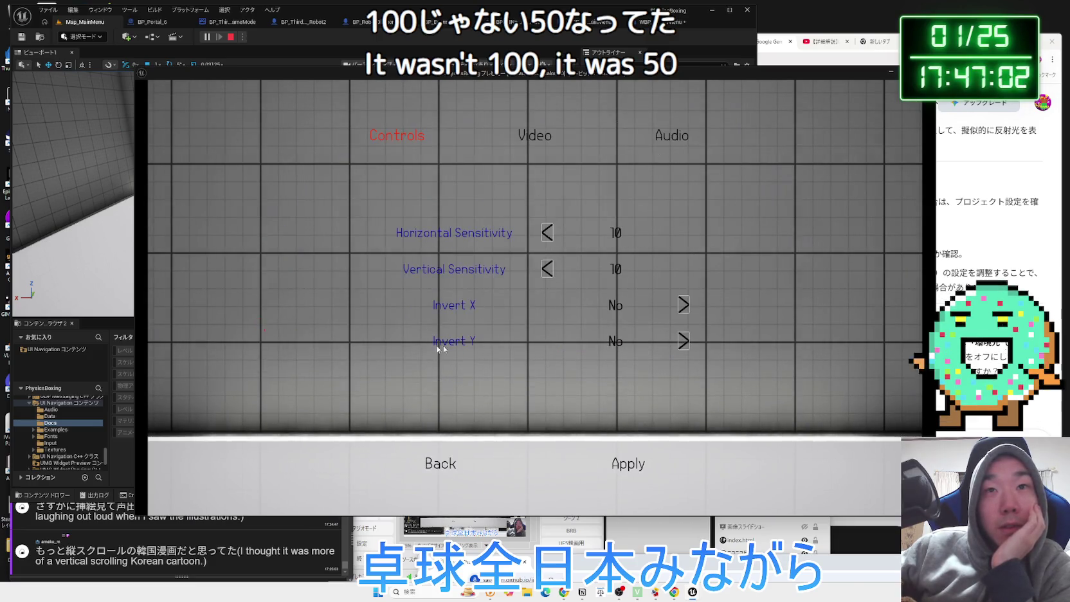
click(516, 145)
scroll(651, 364, down, 1)
scroll(651, 364, up, 1)
click(636, 464)
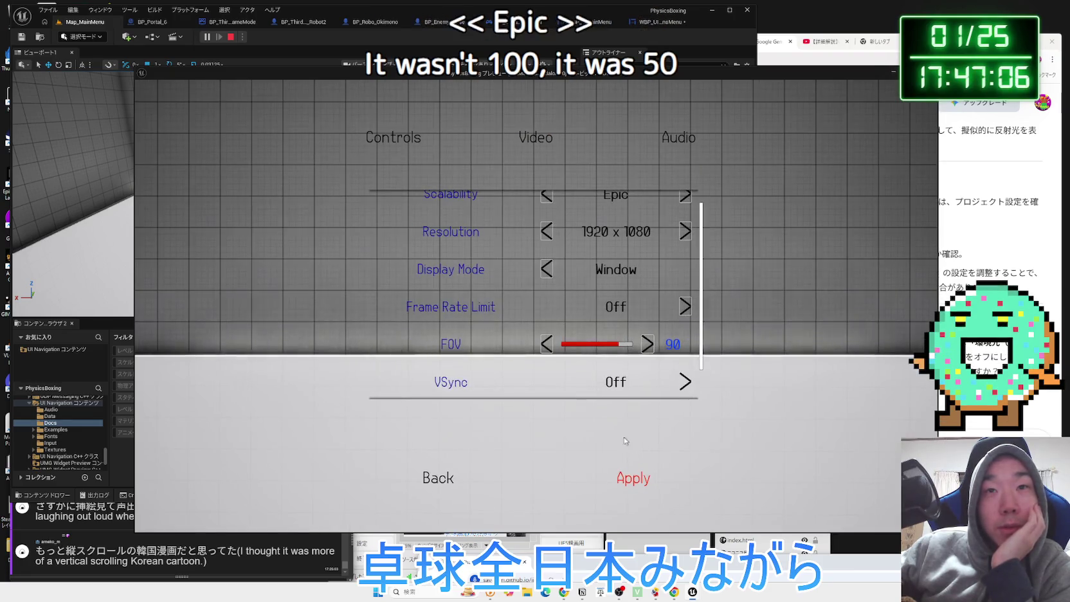
click(478, 478)
Lower Scalability from Epic to Medium, then leave the Video options discarding the change
click(269, 330)
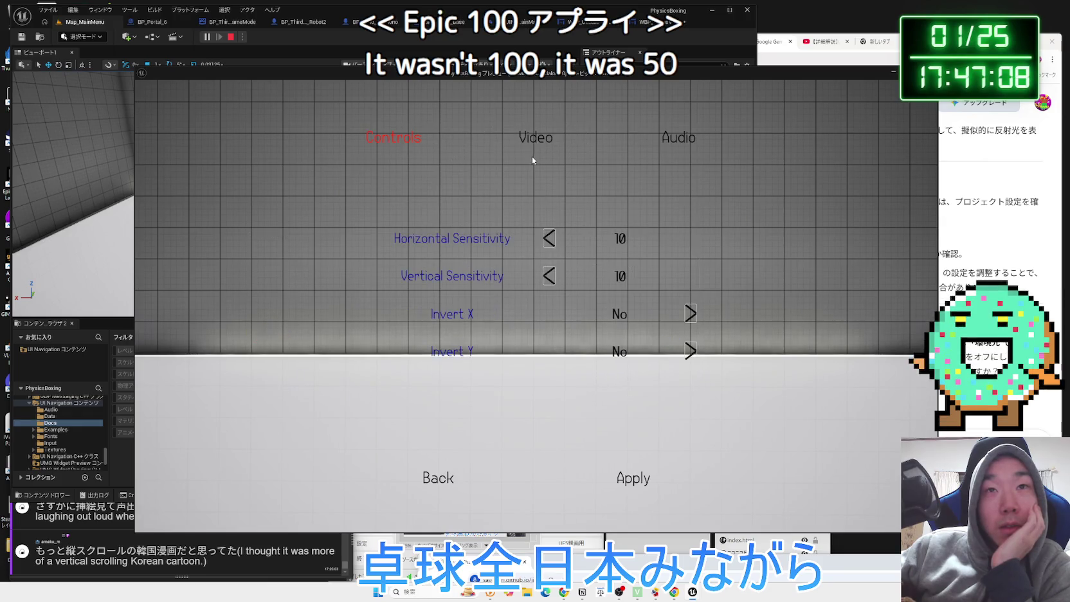
click(535, 153)
scroll(637, 294, down, 1)
scroll(617, 270, up, 1)
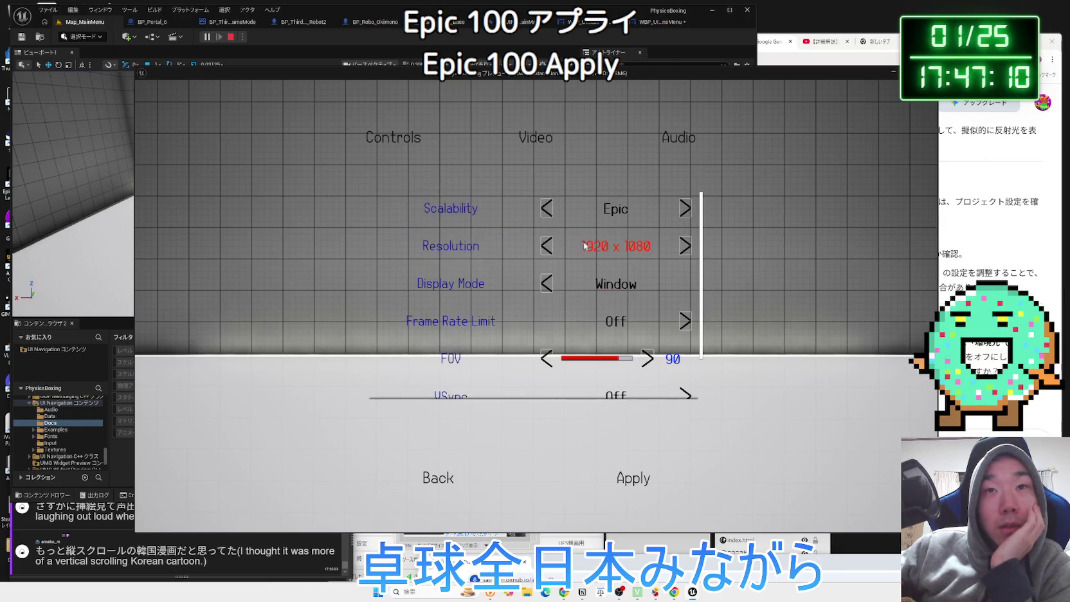
click(548, 212)
click(548, 211)
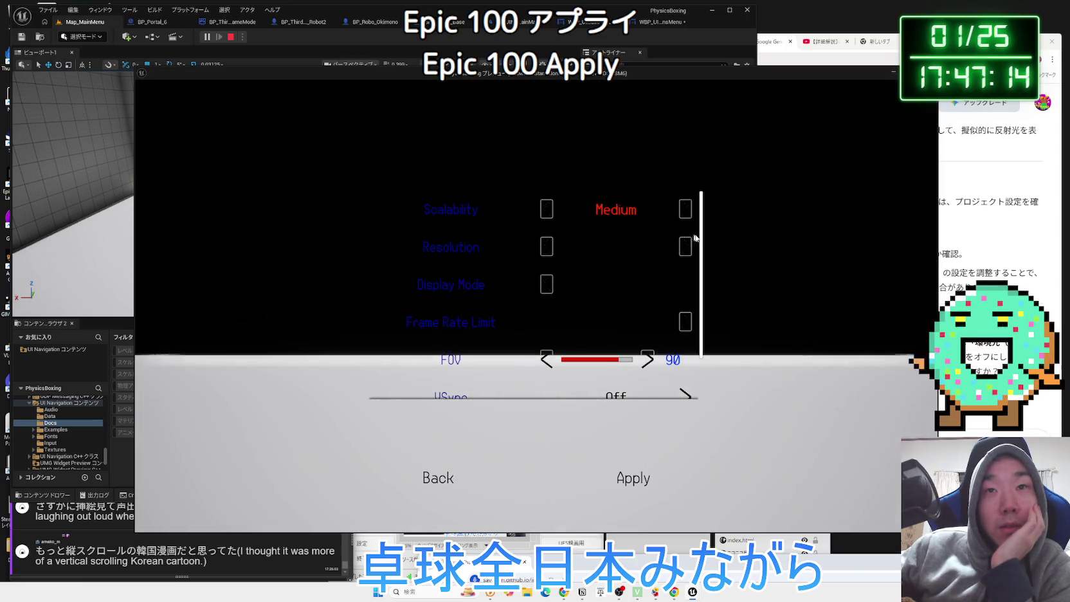
scroll(618, 322, down, 1)
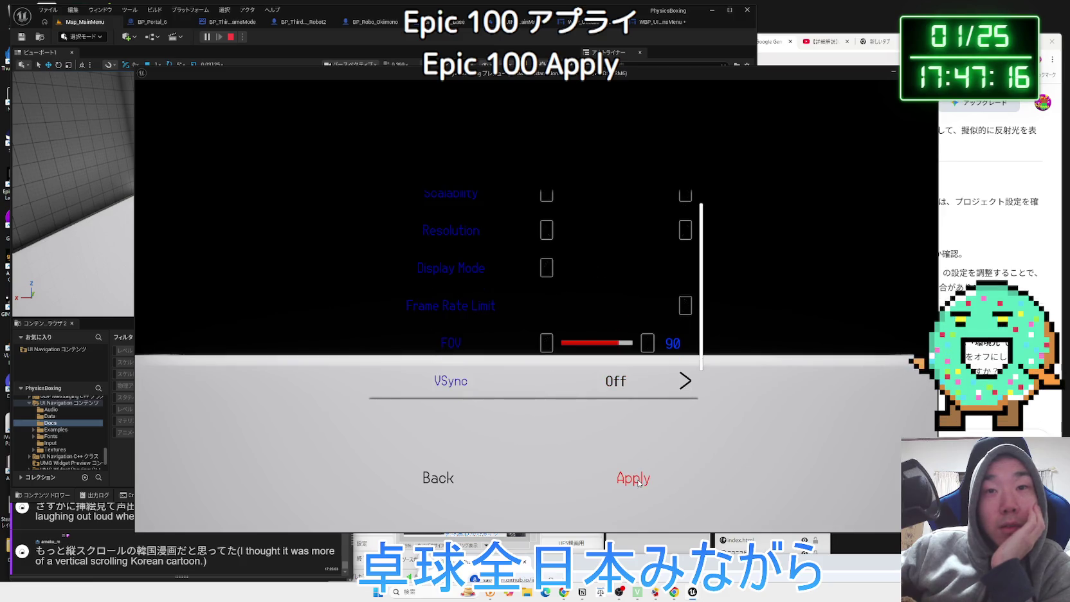
click(431, 486)
click(484, 342)
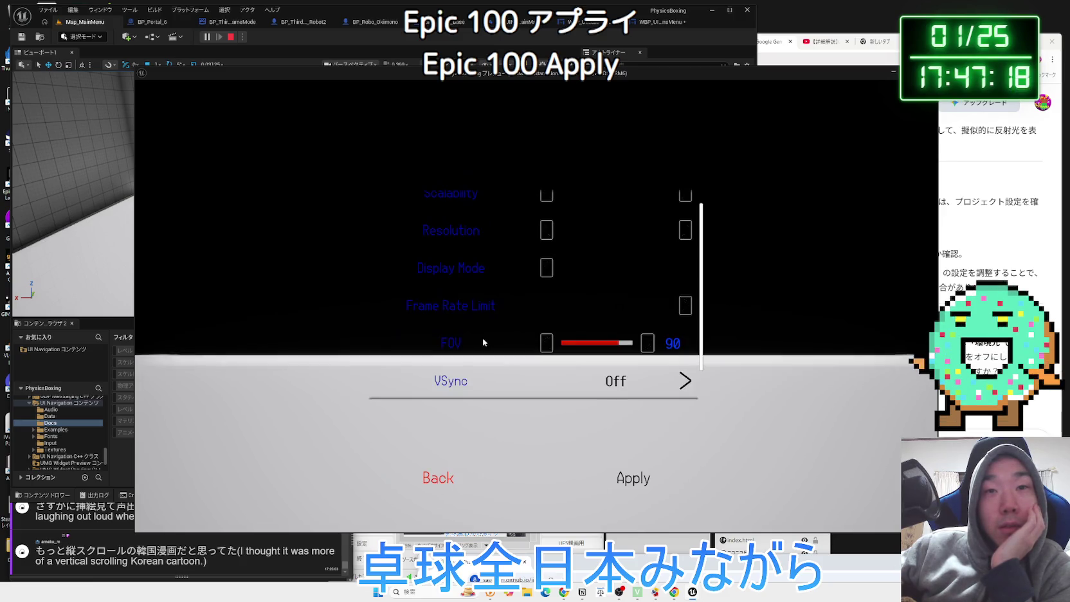
click(440, 478)
click(589, 347)
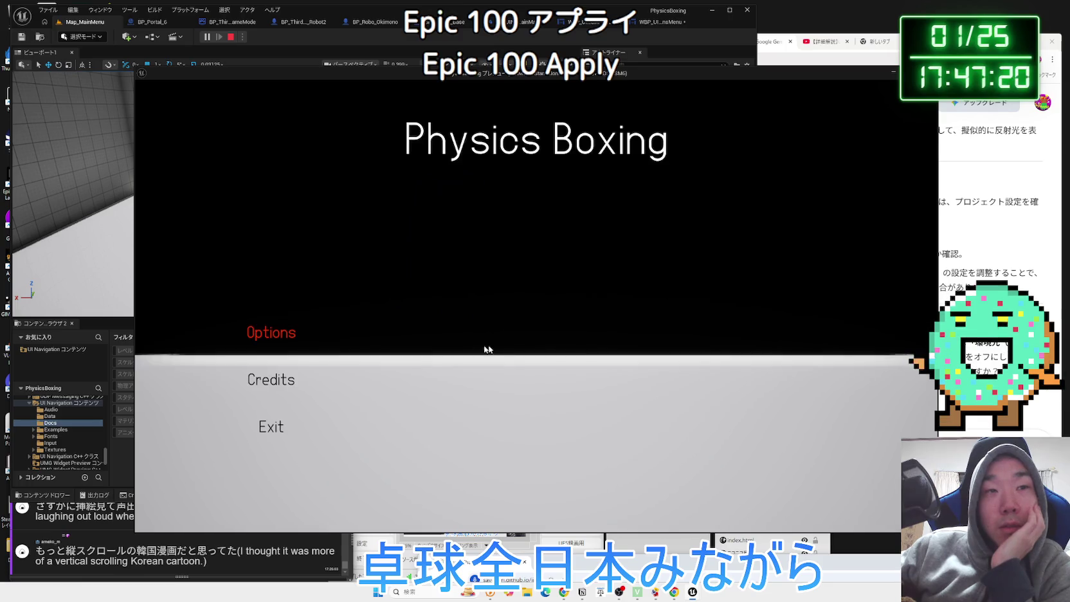
Review the Video options showing Scalability Low, then back out to the main menu
click(266, 334)
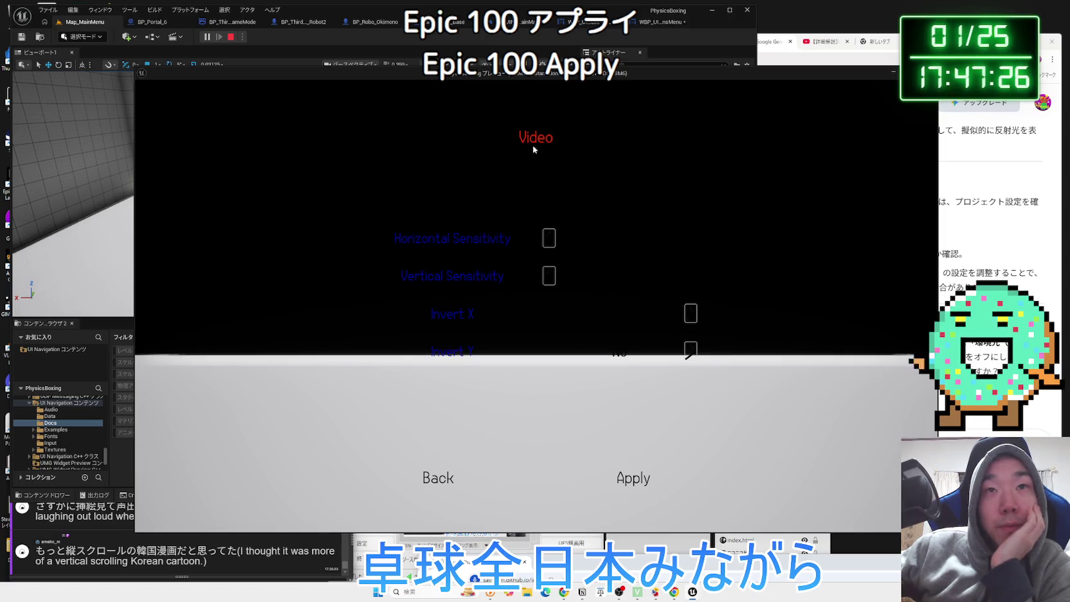
click(533, 150)
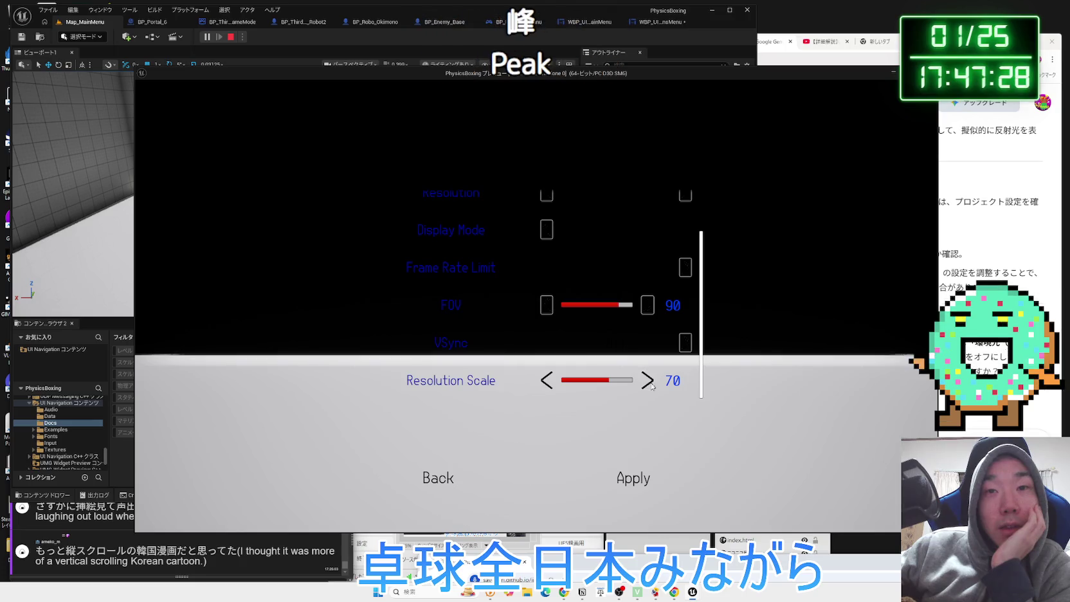
scroll(648, 382, up, 2)
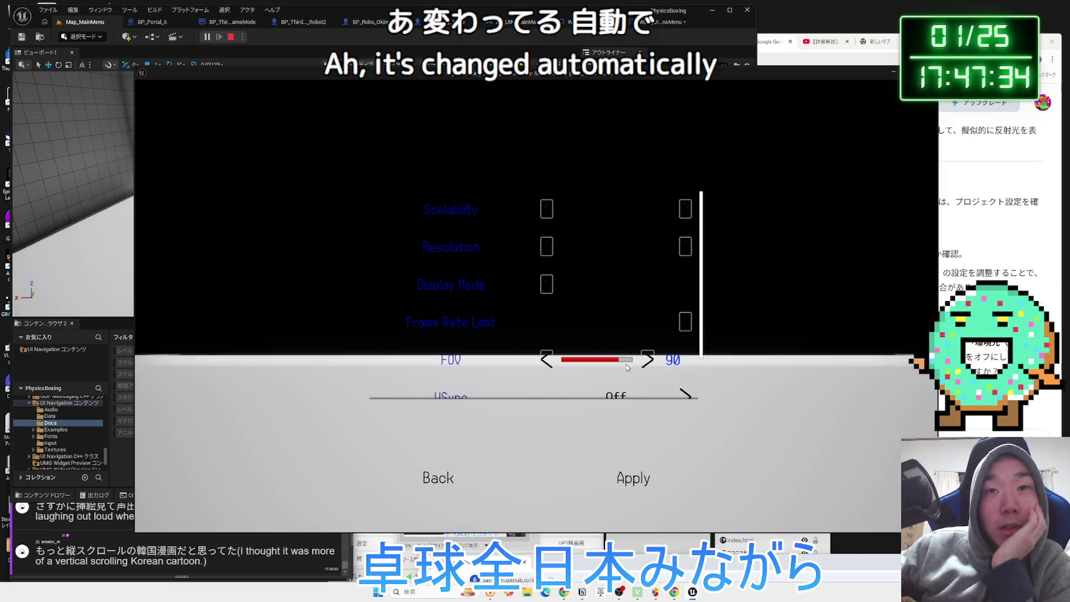
scroll(627, 366, down, 1)
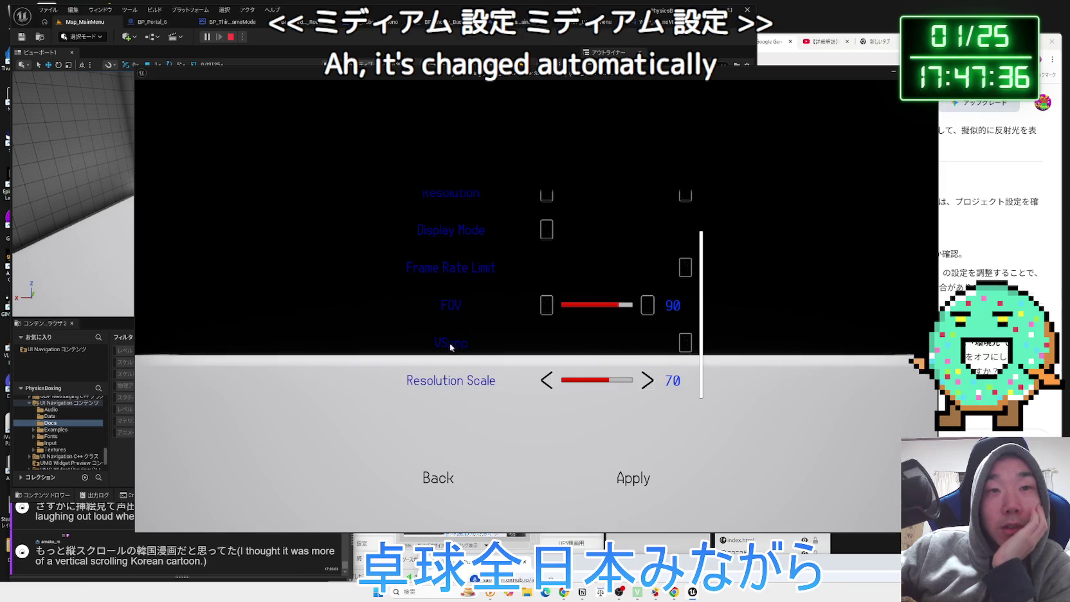
scroll(624, 350, up, 1)
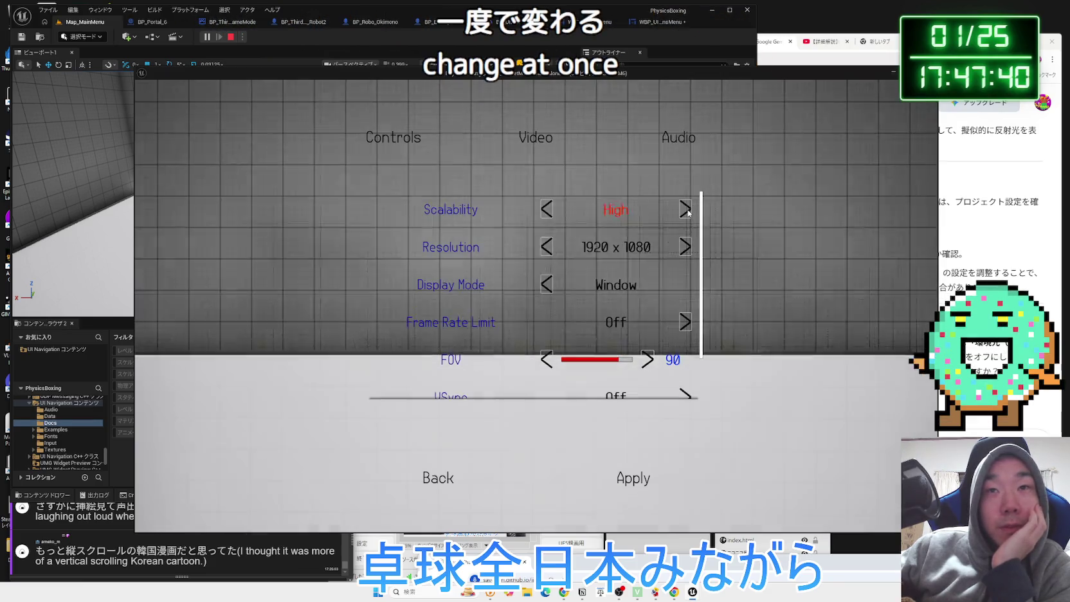
scroll(654, 332, down, 1)
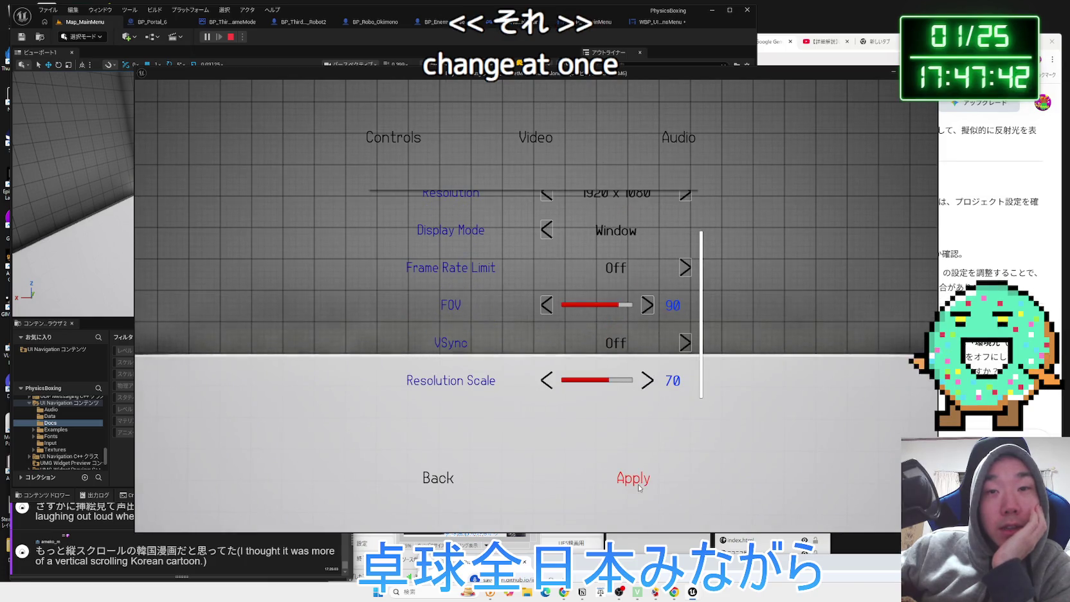
click(521, 477)
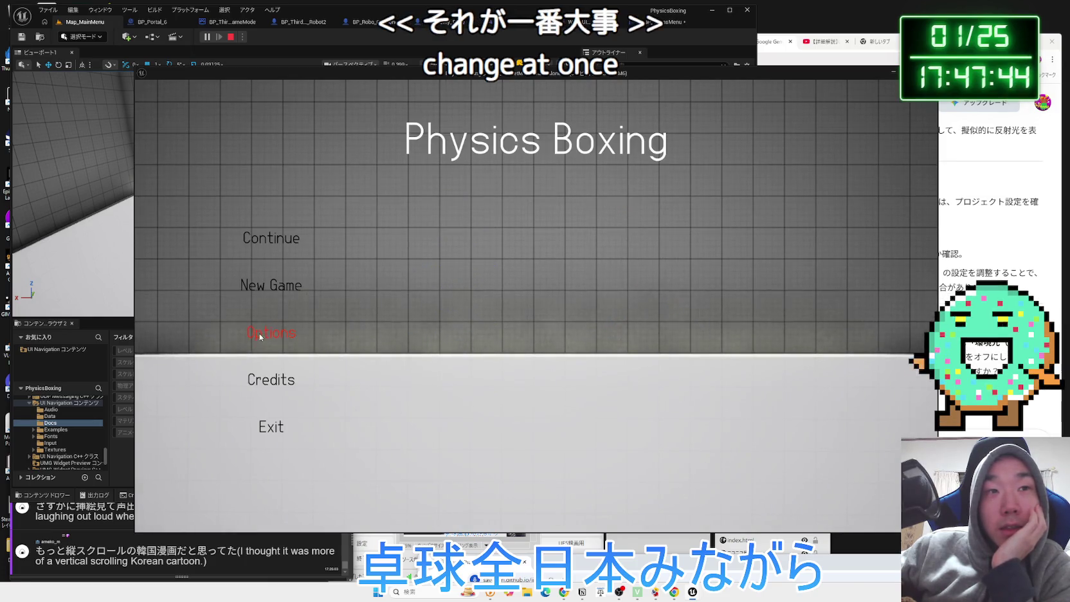
Reopen the Video options three more times via Enter and Options, backing out each time
key(Return)
key(e)
scroll(617, 282, down, 1)
scroll(617, 284, up, 1)
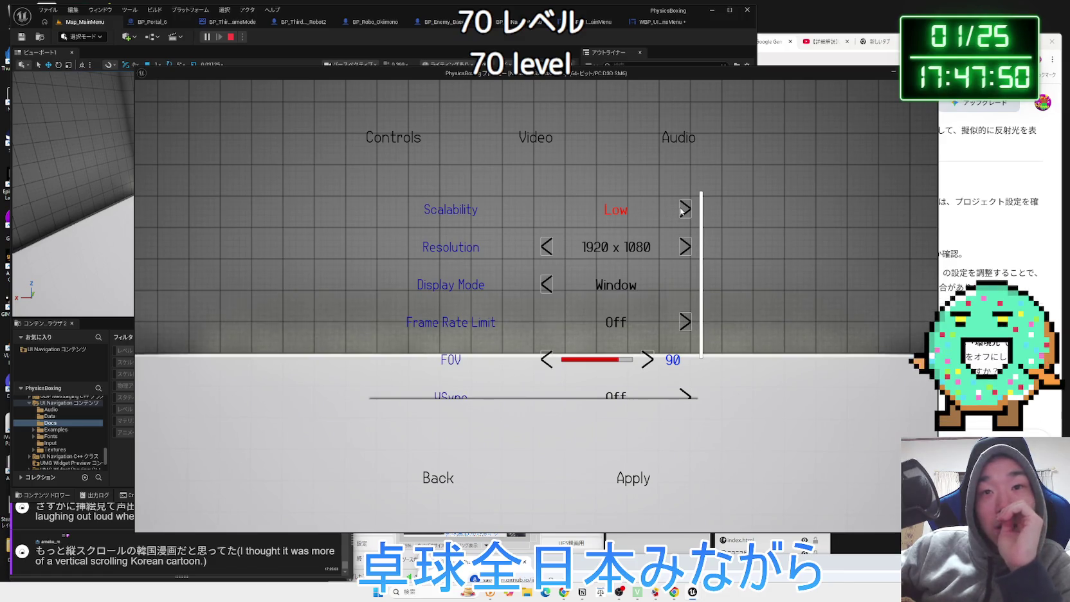
scroll(584, 396, down, 1)
click(428, 478)
key(Return)
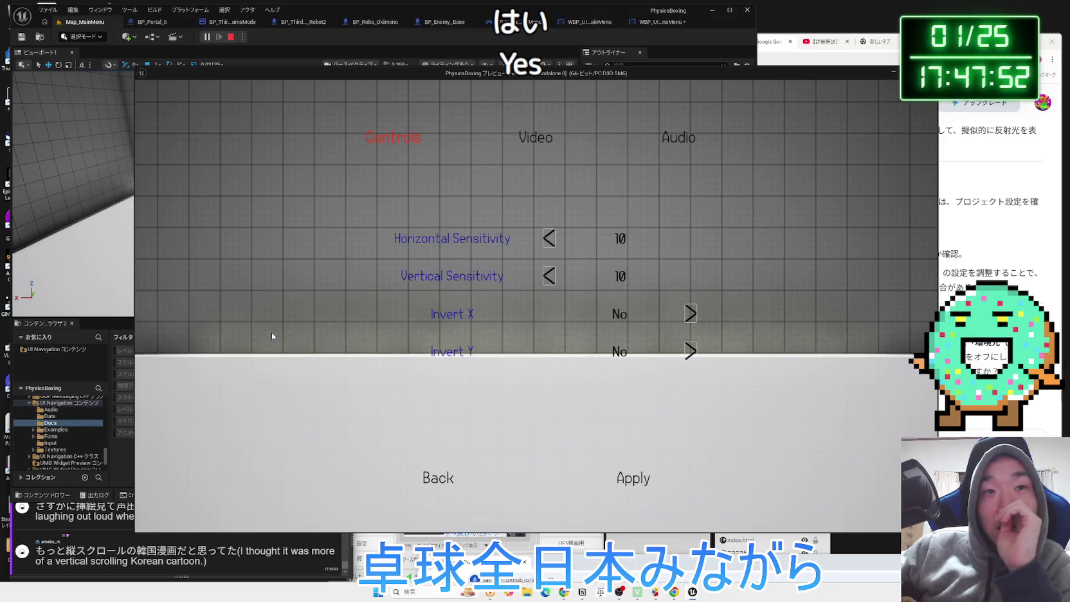
click(537, 138)
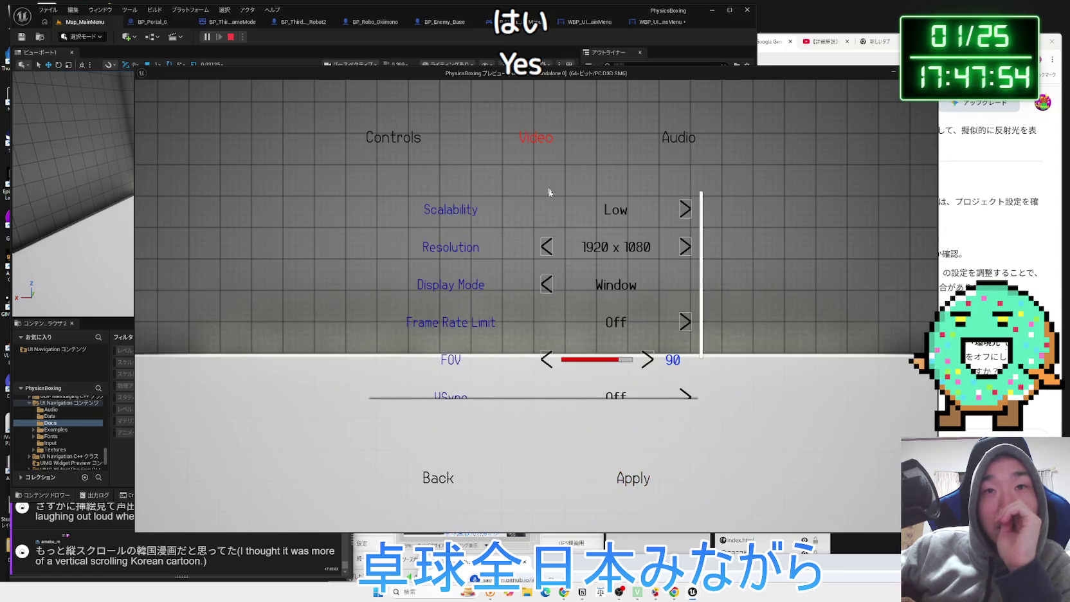
scroll(545, 270, down, 1)
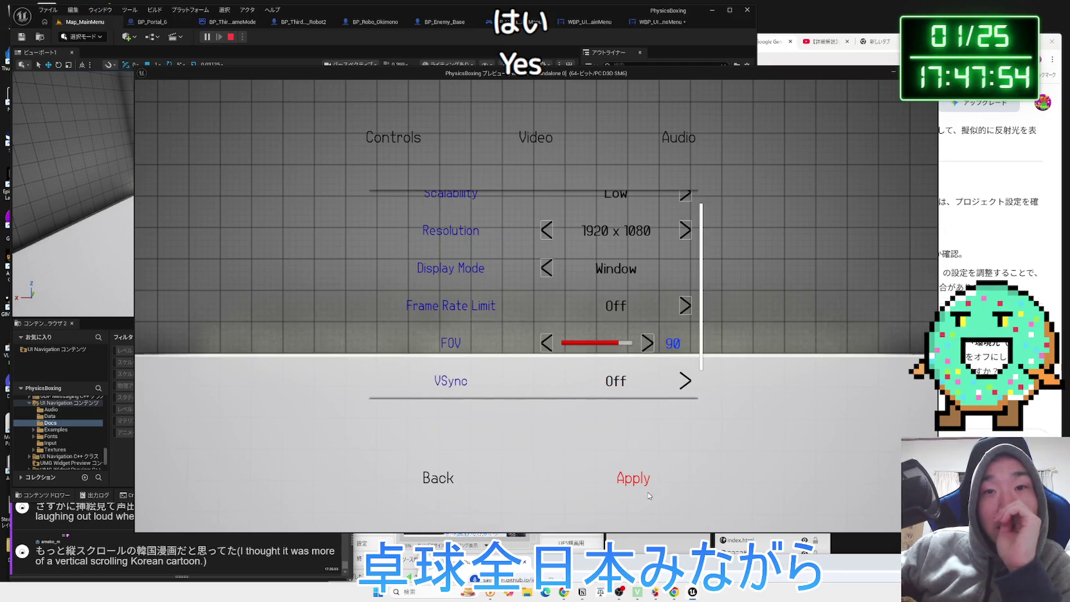
click(438, 478)
click(284, 338)
click(535, 132)
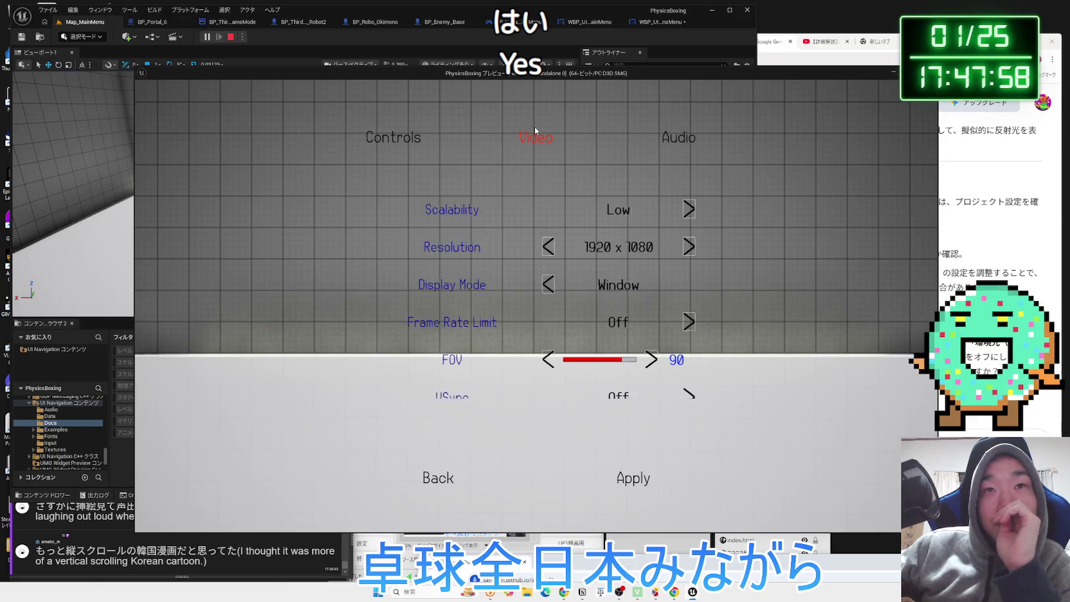
click(435, 477)
Exit the game preview, view the WBP_UINavOptionsMenu event graph, then return to Map_MainMenu
click(271, 421)
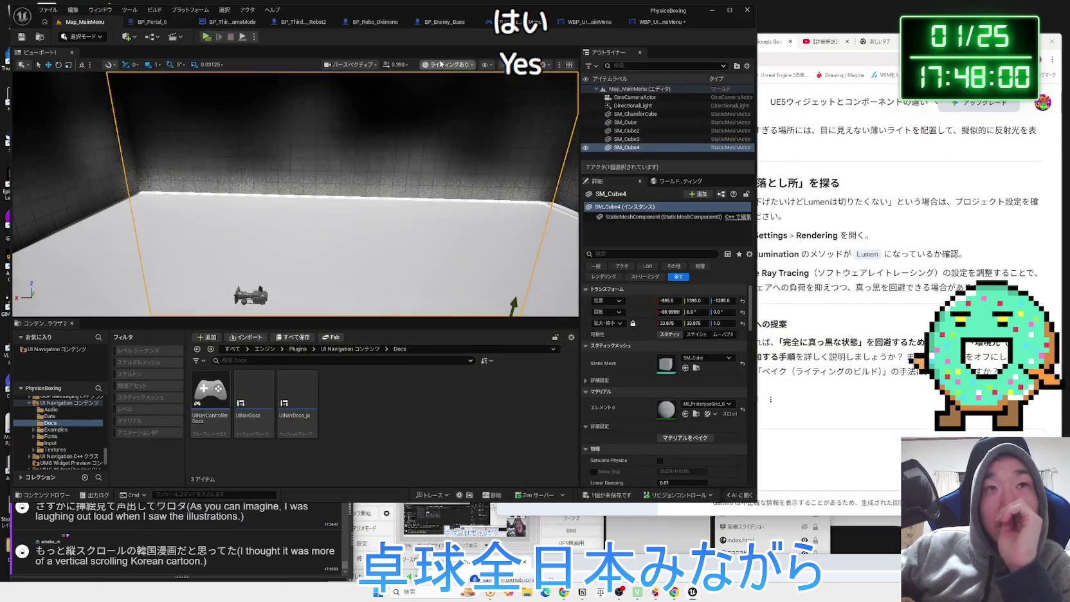
click(654, 23)
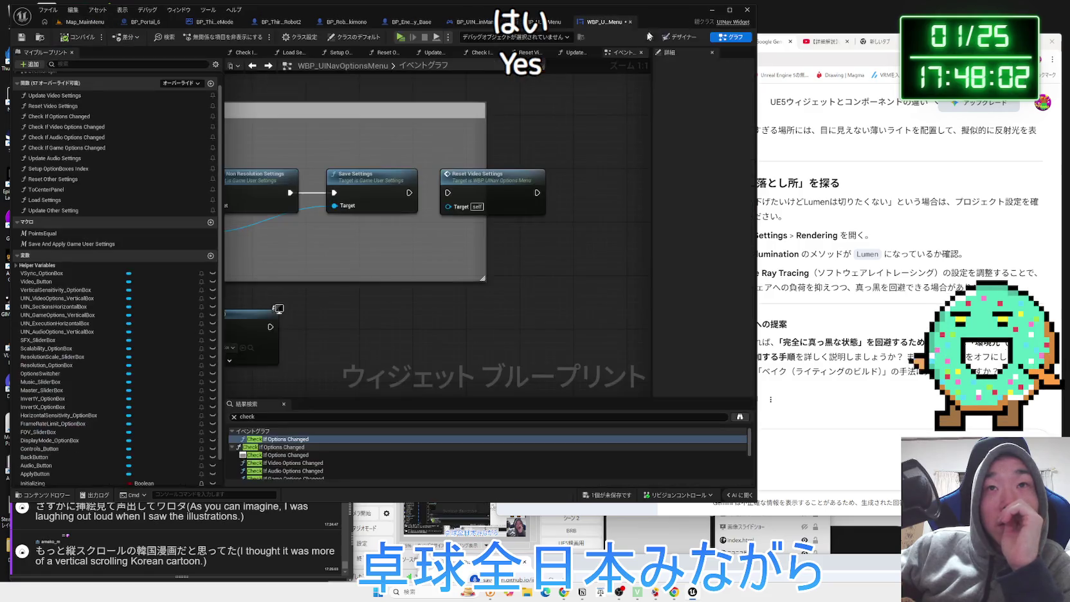
click(84, 22)
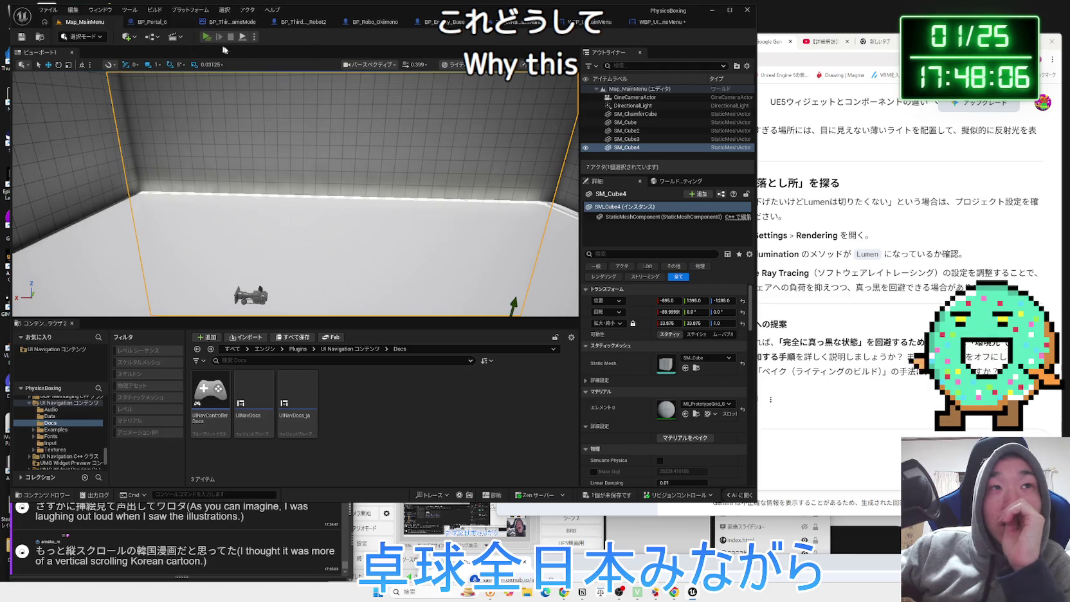
Play-test the game, raise Video Scalability one level, then exit back to the editor
click(207, 37)
click(274, 334)
click(534, 147)
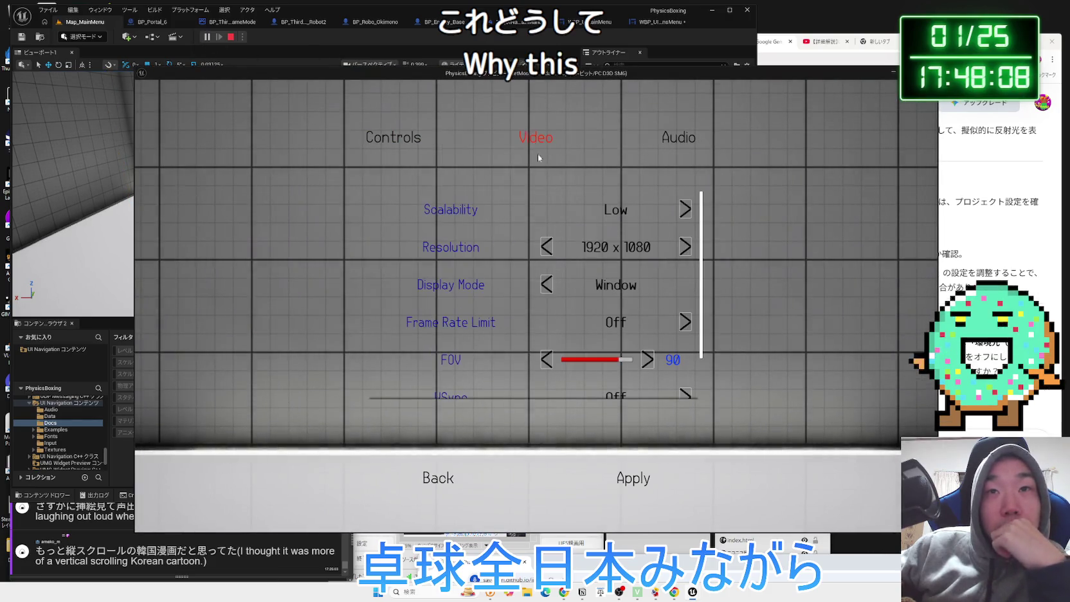
click(686, 210)
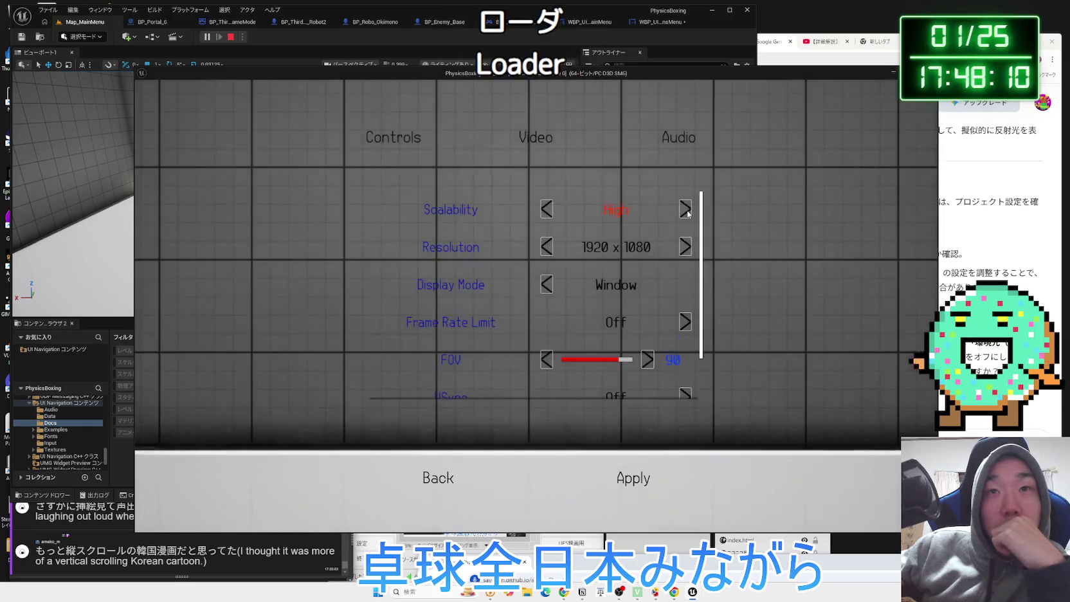
scroll(530, 401, down, 1)
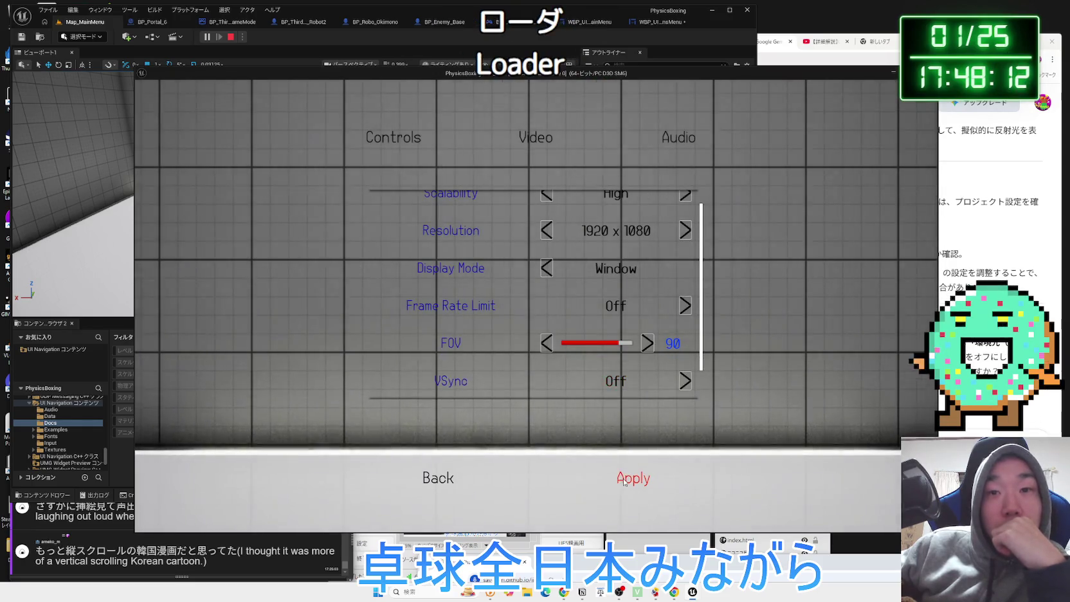
click(451, 488)
click(298, 433)
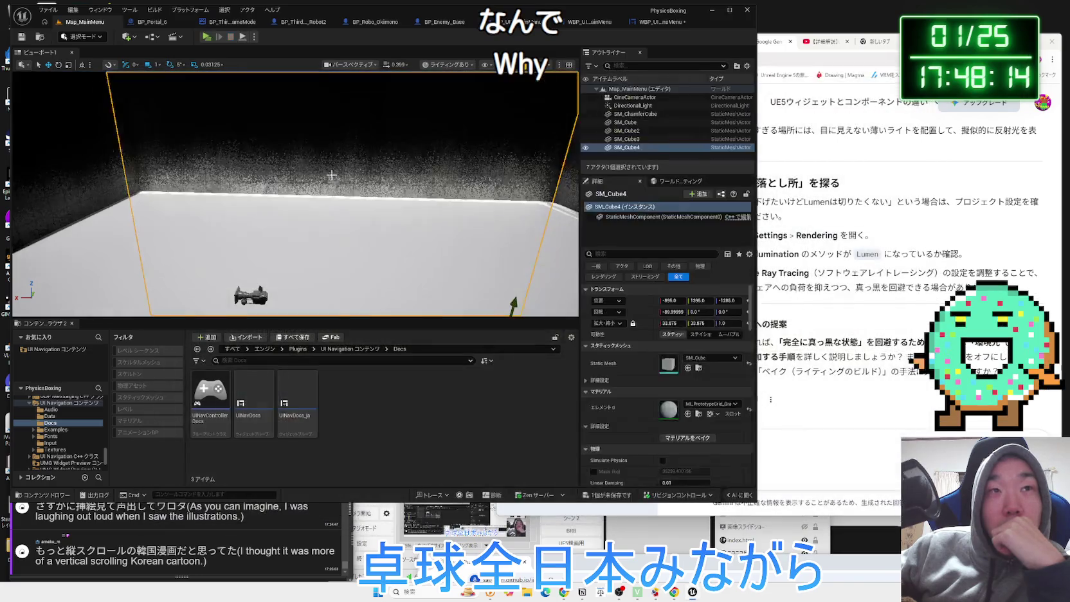
Play again, step Video Scalability up three levels to Epic, then exit the game
click(206, 38)
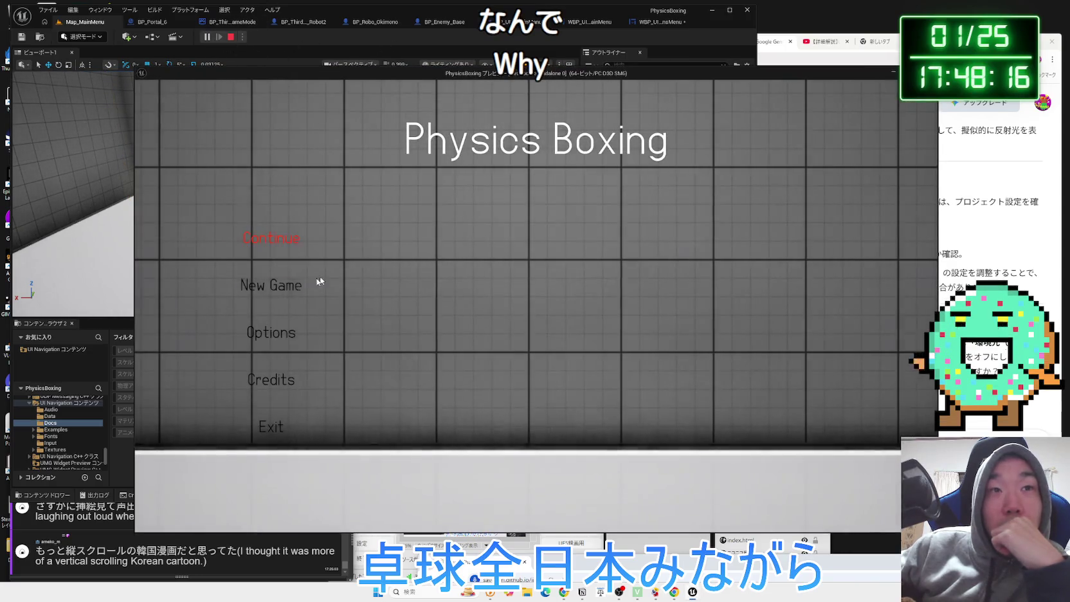
click(272, 333)
click(548, 146)
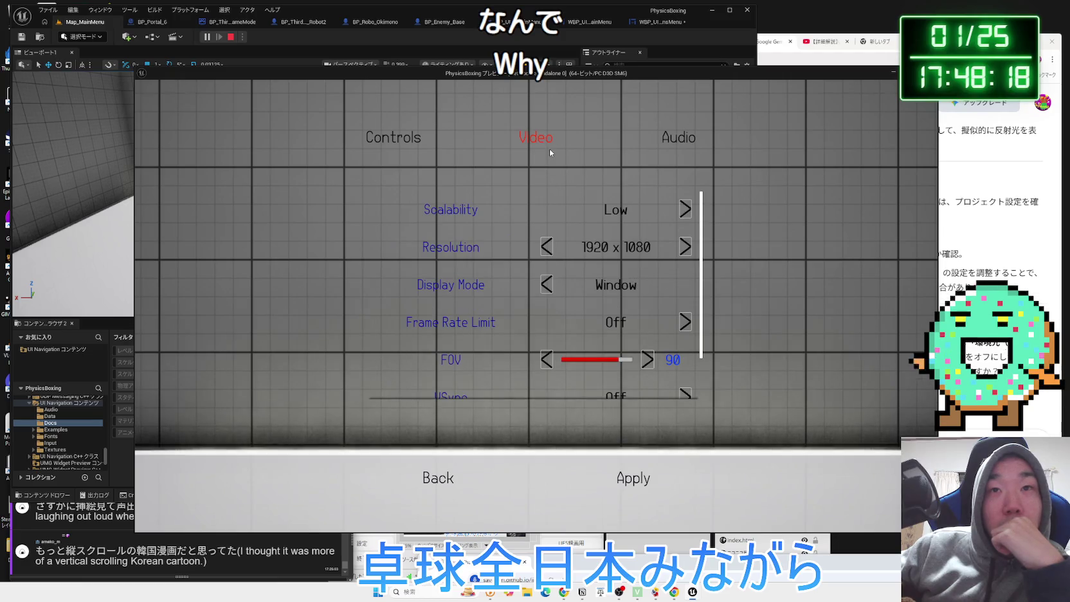
scroll(633, 321, down, 2)
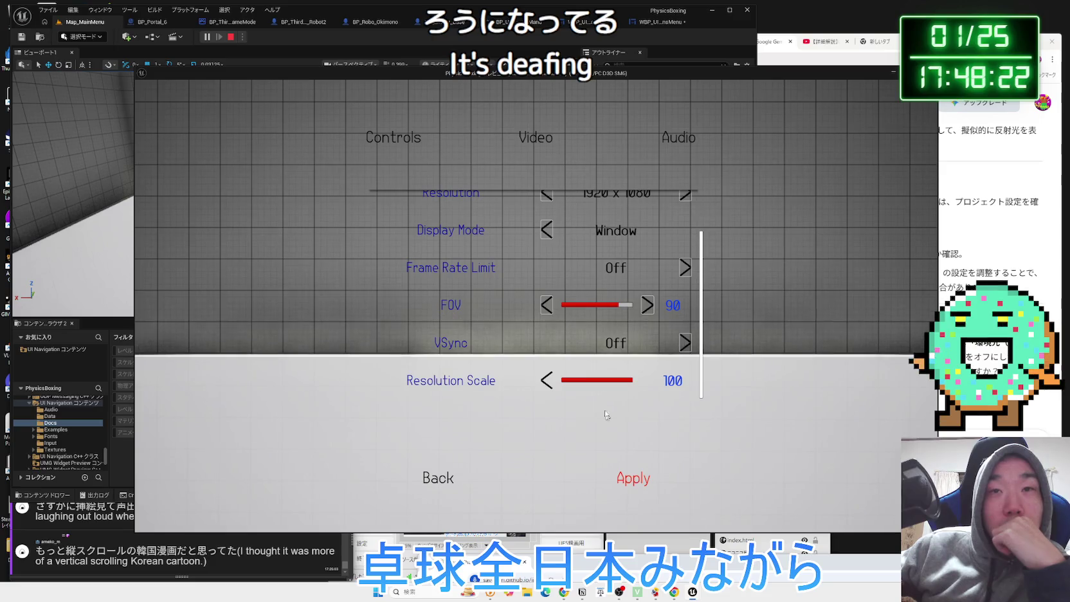
scroll(616, 290, up, 2)
click(686, 209)
click(685, 209)
click(686, 209)
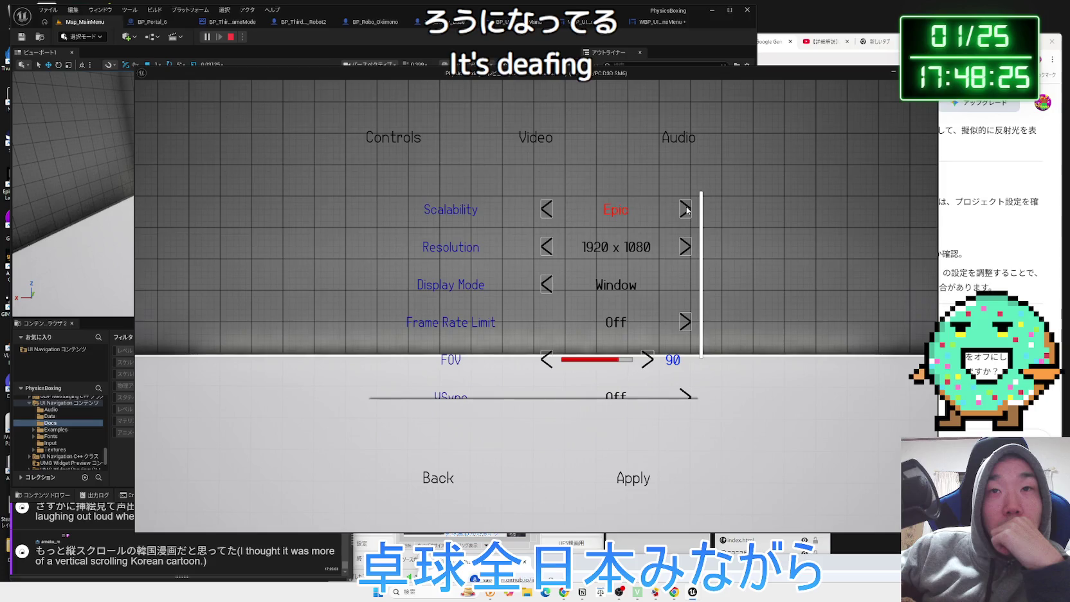
scroll(618, 386, down, 1)
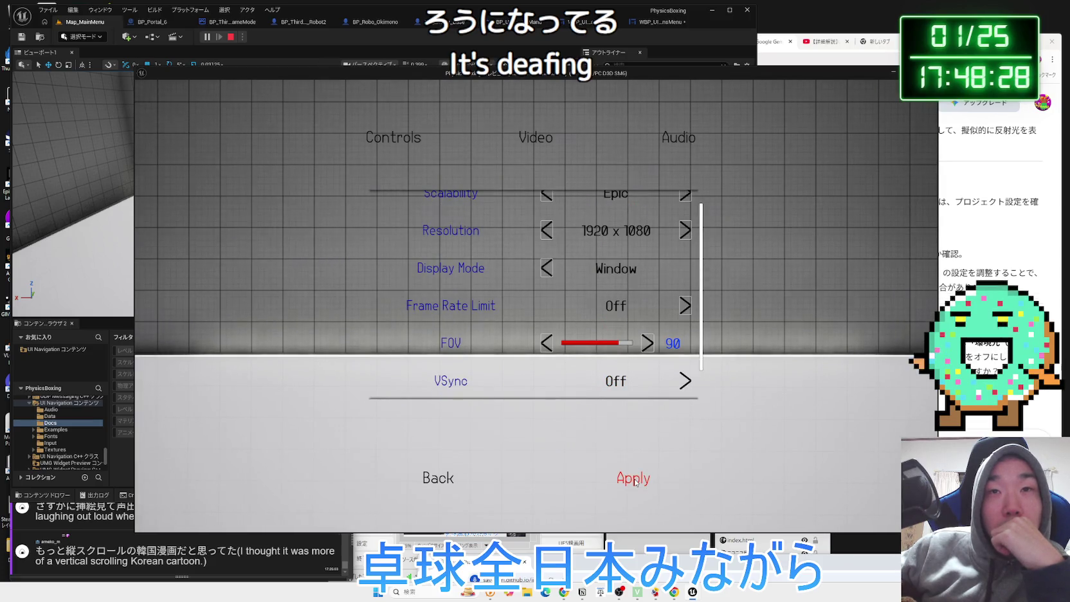
click(440, 482)
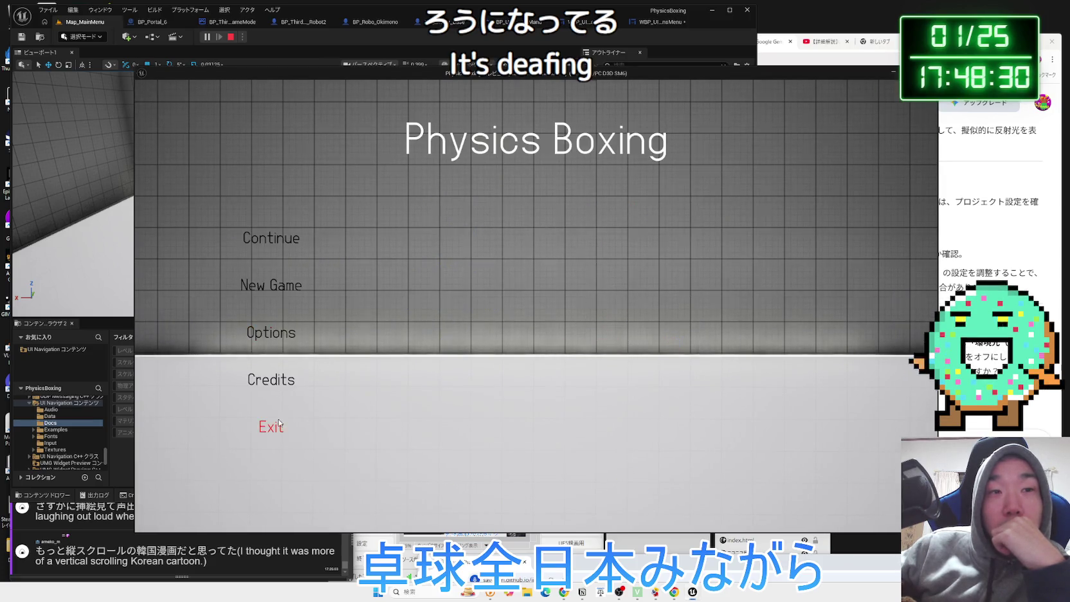
click(279, 423)
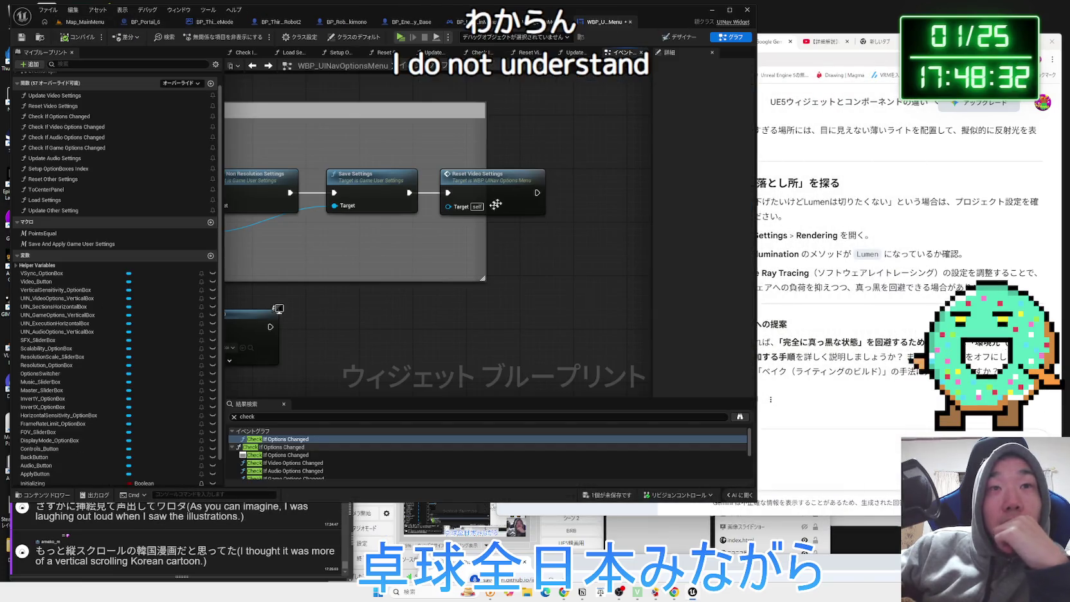
Open the Setup OptionBoxes Index function from the Event Graph, then return to the Event Graph
scroll(510, 195, down, 5)
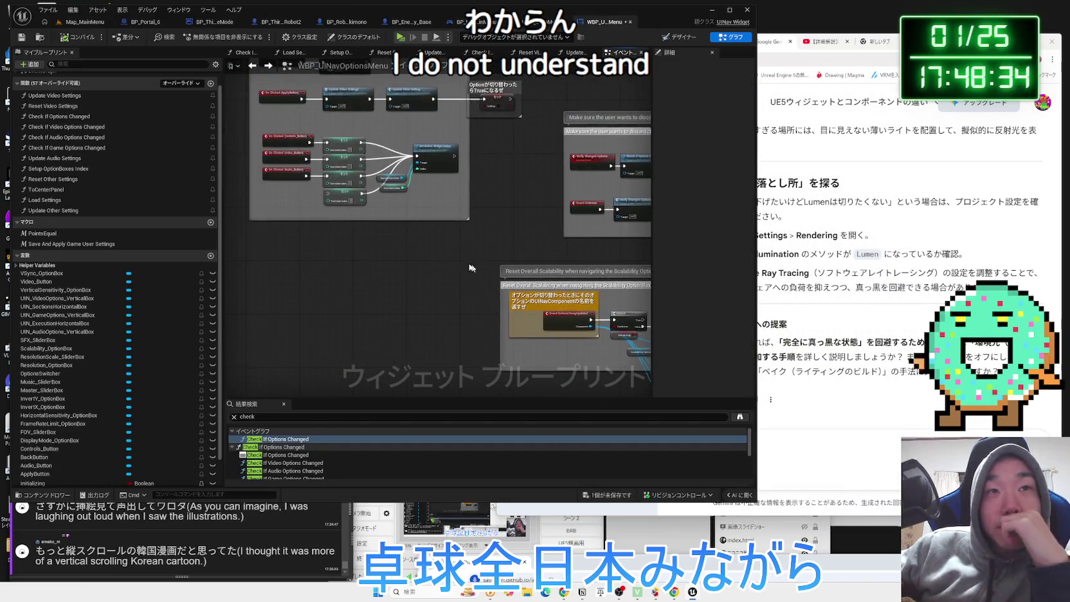
scroll(486, 273, up, 5)
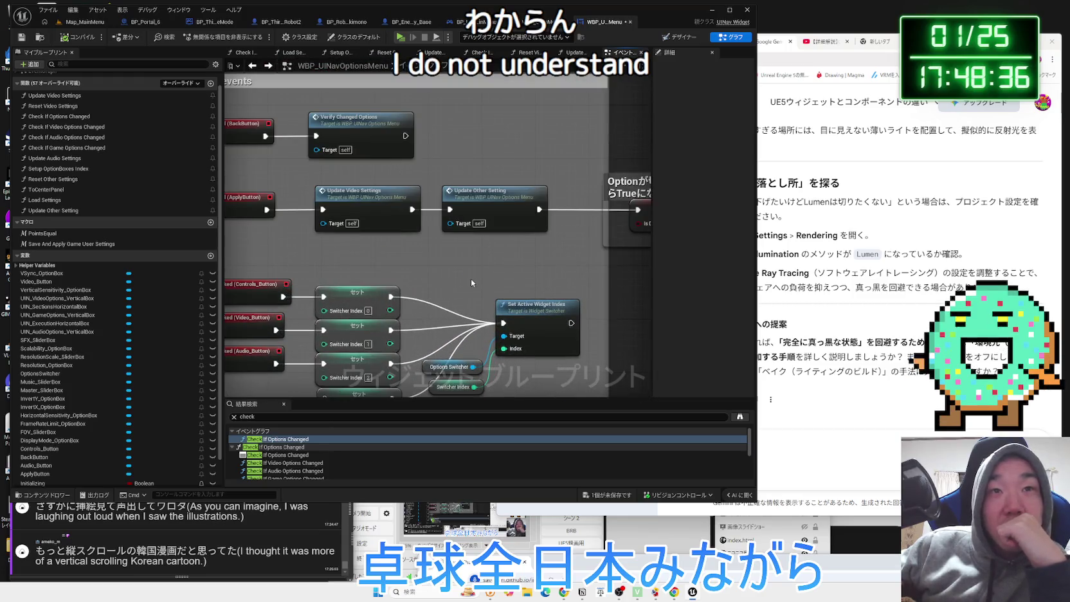
scroll(472, 283, down, 4)
scroll(510, 314, up, 4)
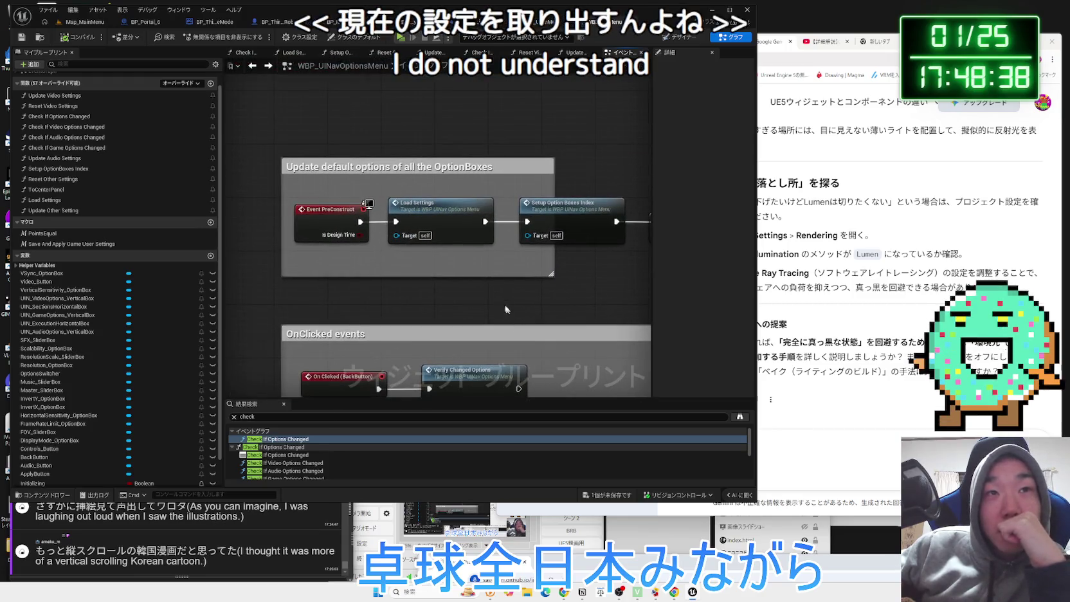
click(444, 215)
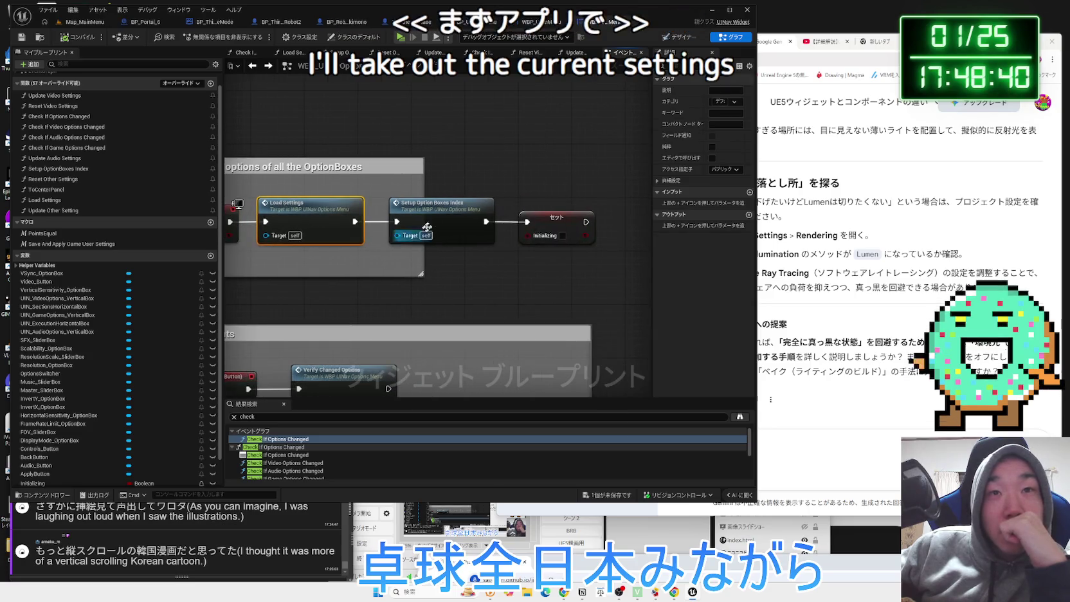
click(436, 214)
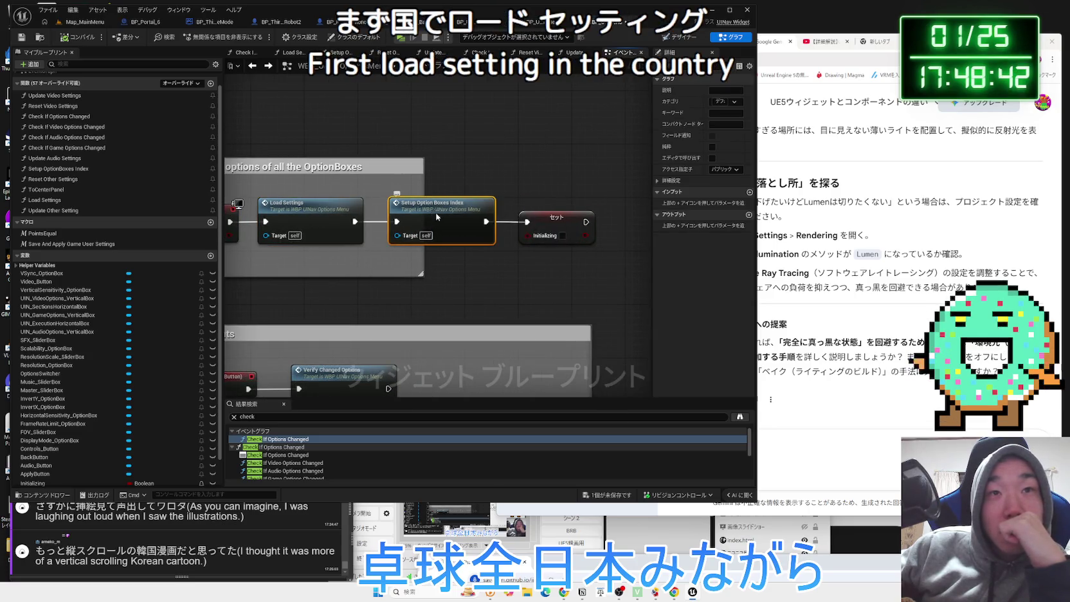
double_click(436, 214)
click(622, 52)
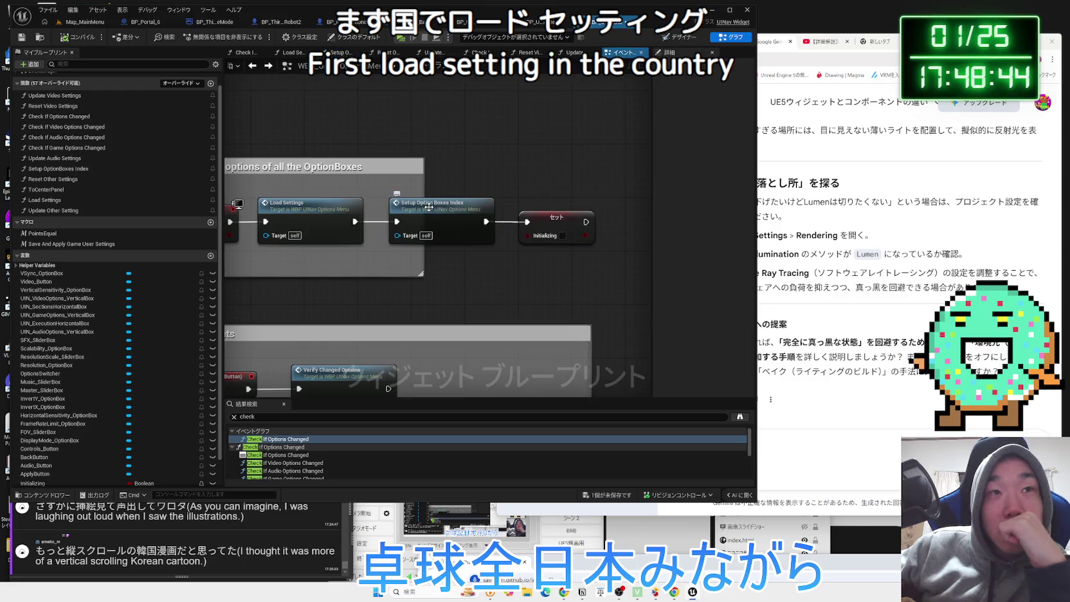
Open Load Settings to view its Create Save Game Object logic, then open File Explorer
double_click(313, 200)
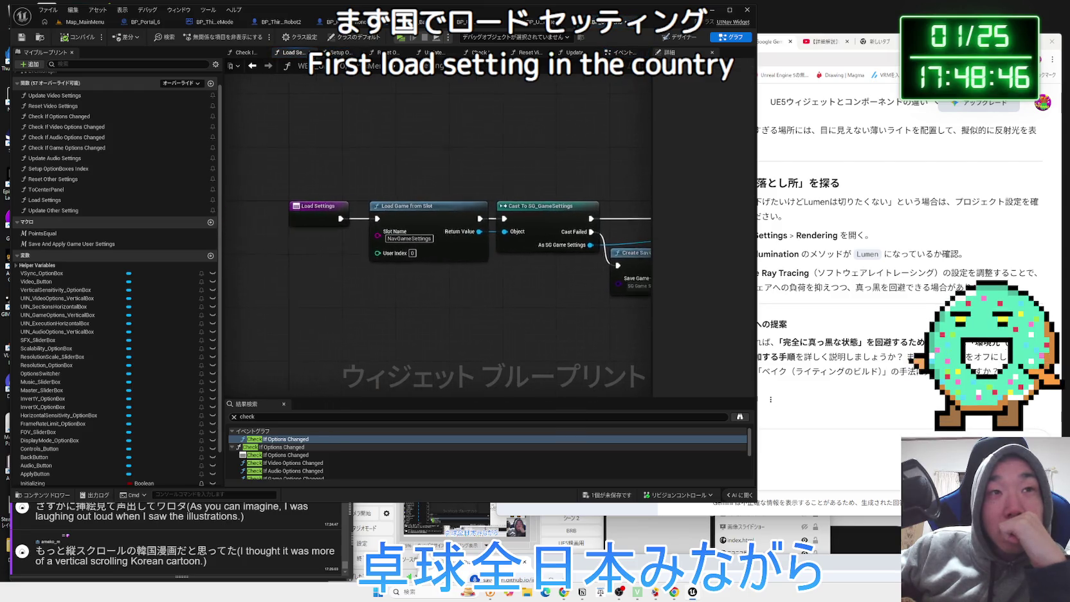
drag(348, 158, 515, 240)
click(537, 301)
drag(541, 305, 404, 290)
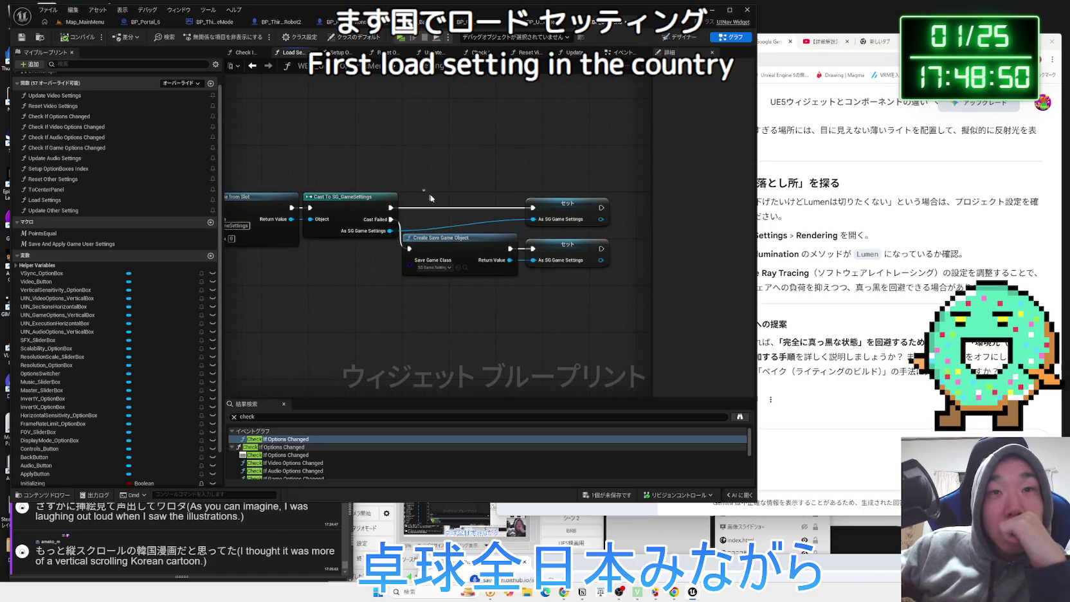
mouse_move(586, 300)
mouse_down()
mouse_move(405, 215)
mouse_move(228, 172)
mouse_move(295, 172)
mouse_move(508, 270)
mouse_move(650, 306)
mouse_move(536, 305)
mouse_move(645, 313)
mouse_up()
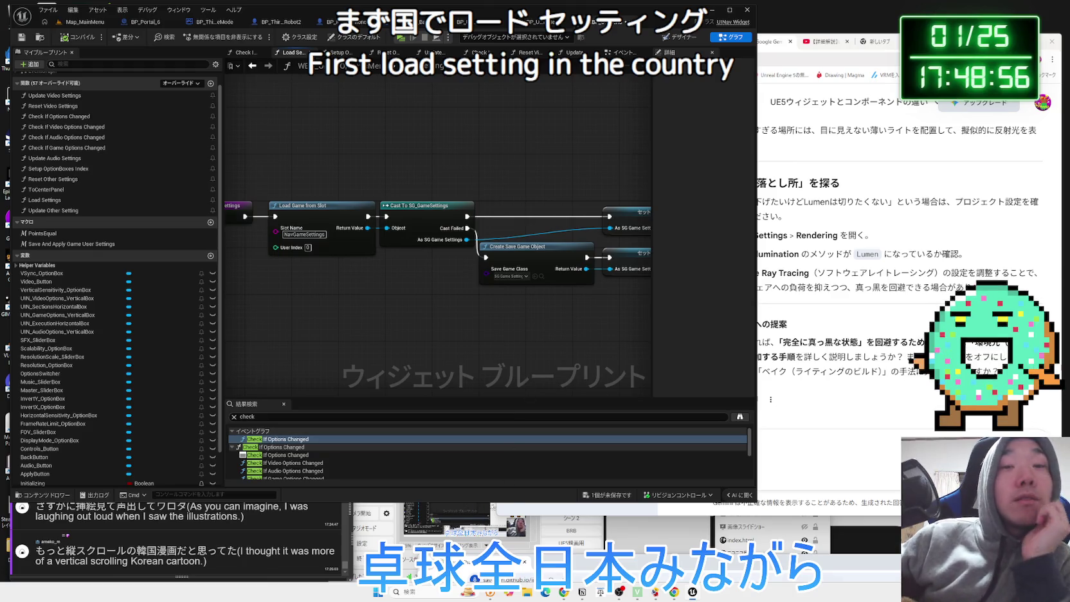
key(super+e)
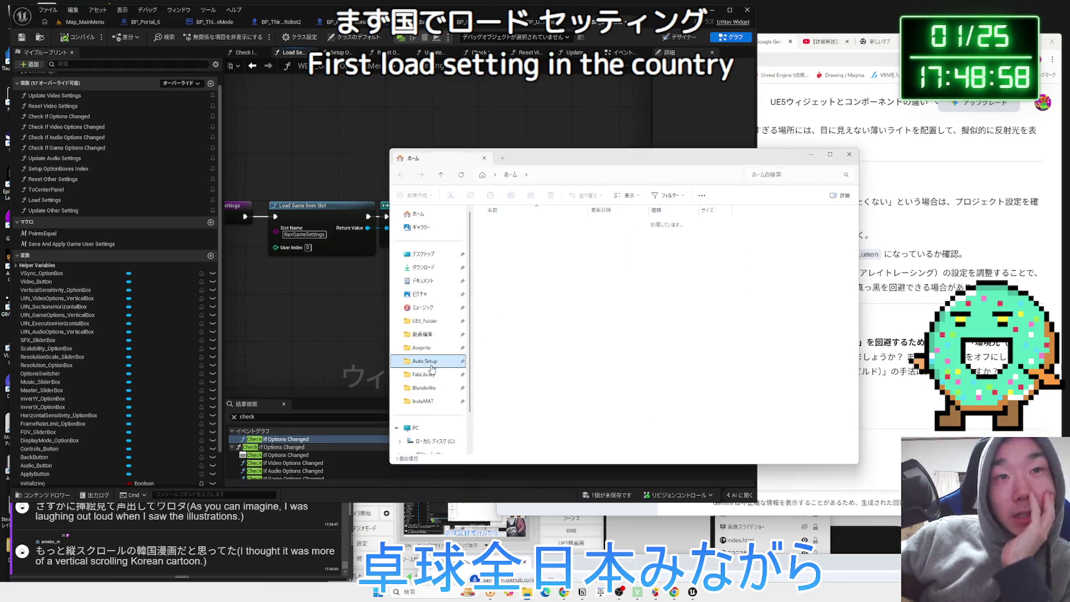
Navigate Explorer to UE5_Folder > ProjectFile > PhysicsBoxing > Saved > SaveGames
click(431, 346)
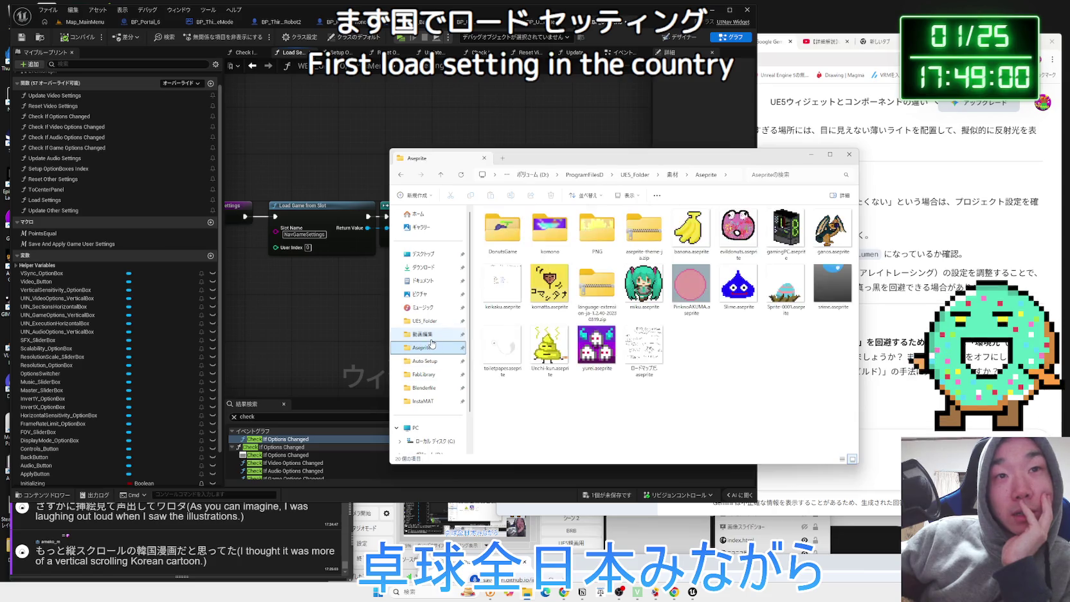
click(430, 334)
click(425, 321)
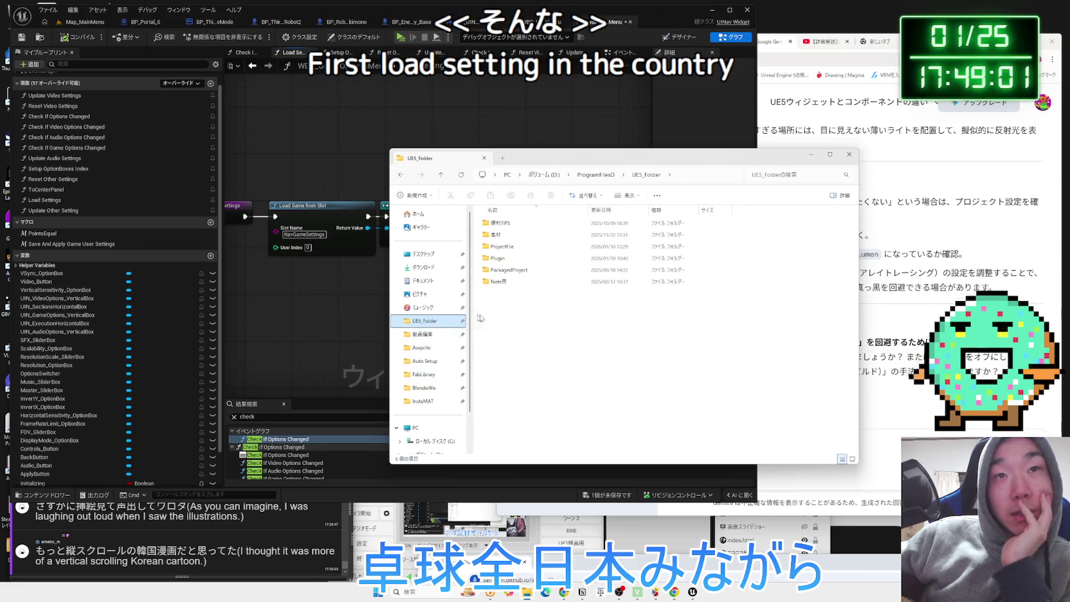
double_click(544, 270)
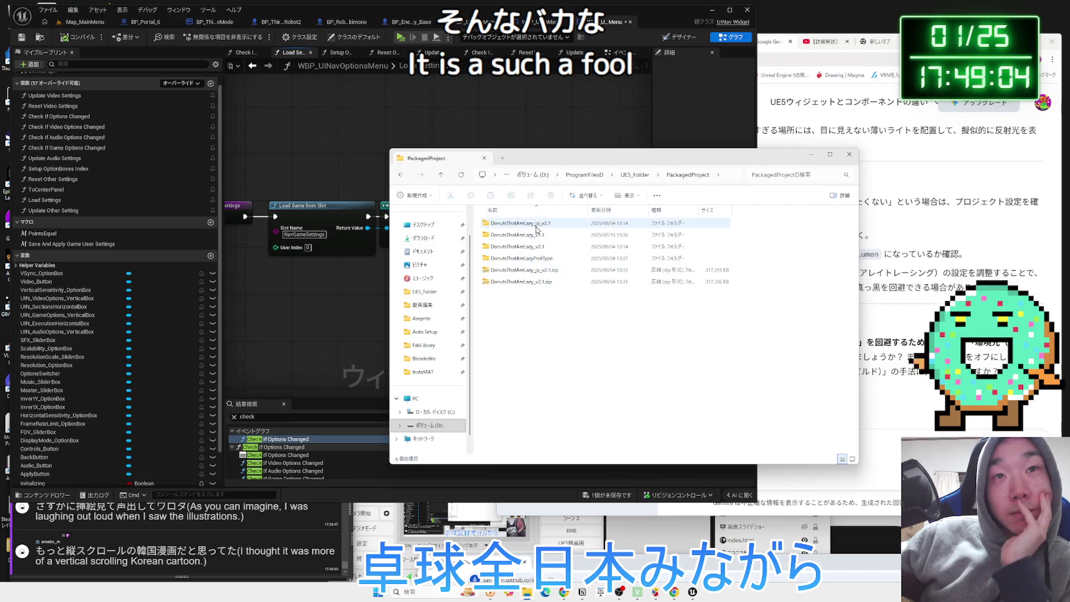
key(alt+Left)
double_click(518, 247)
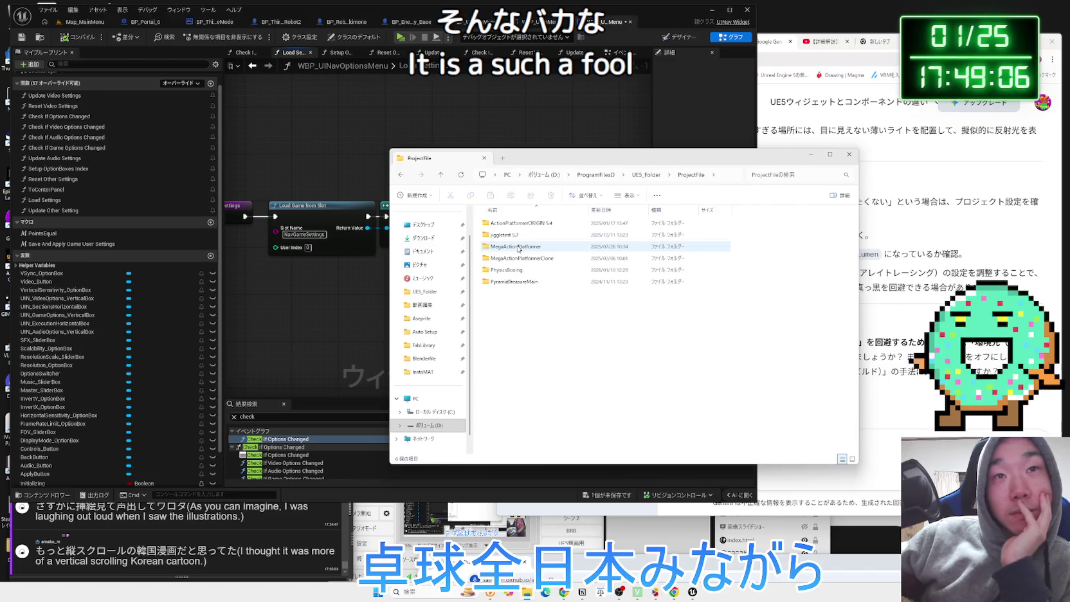
double_click(524, 269)
double_click(511, 224)
double_click(518, 281)
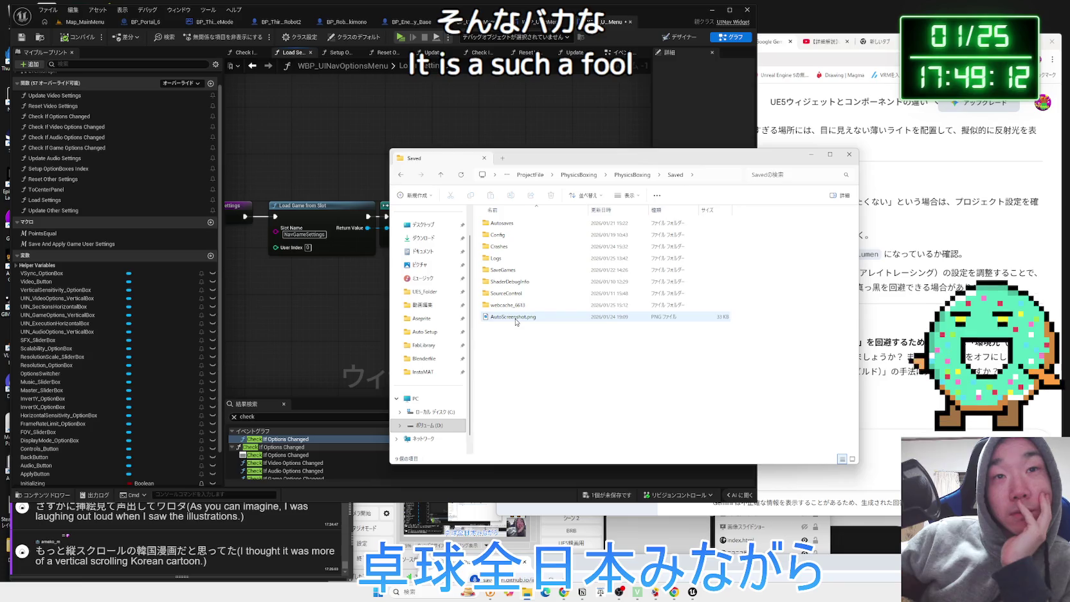
double_click(515, 270)
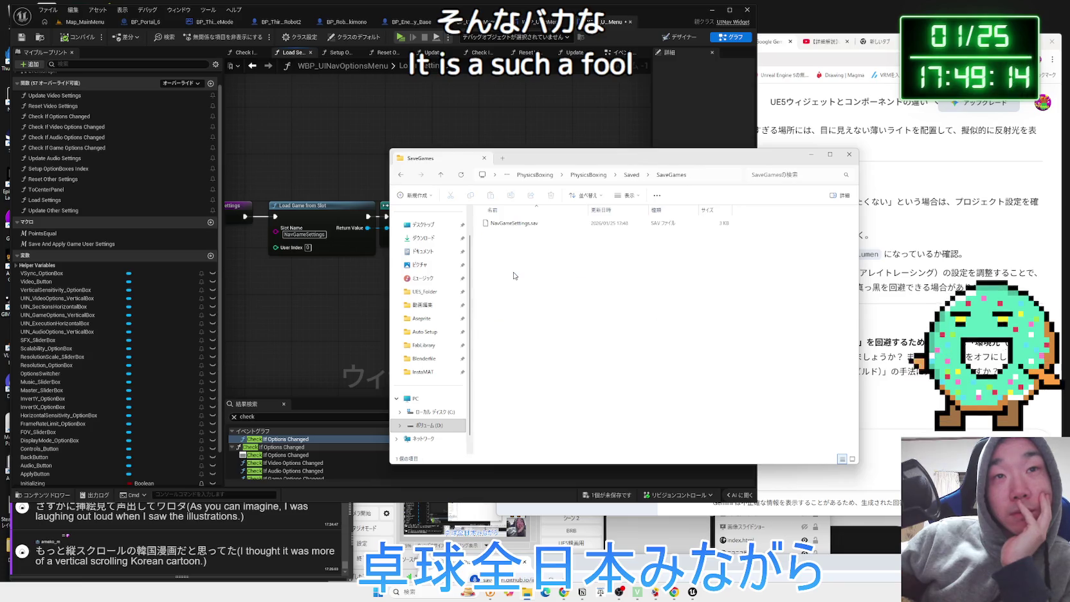
Try opening NavGameSettings.sav, then dismiss the app chooser and close its window
drag(584, 168, 838, 177)
click(422, 324)
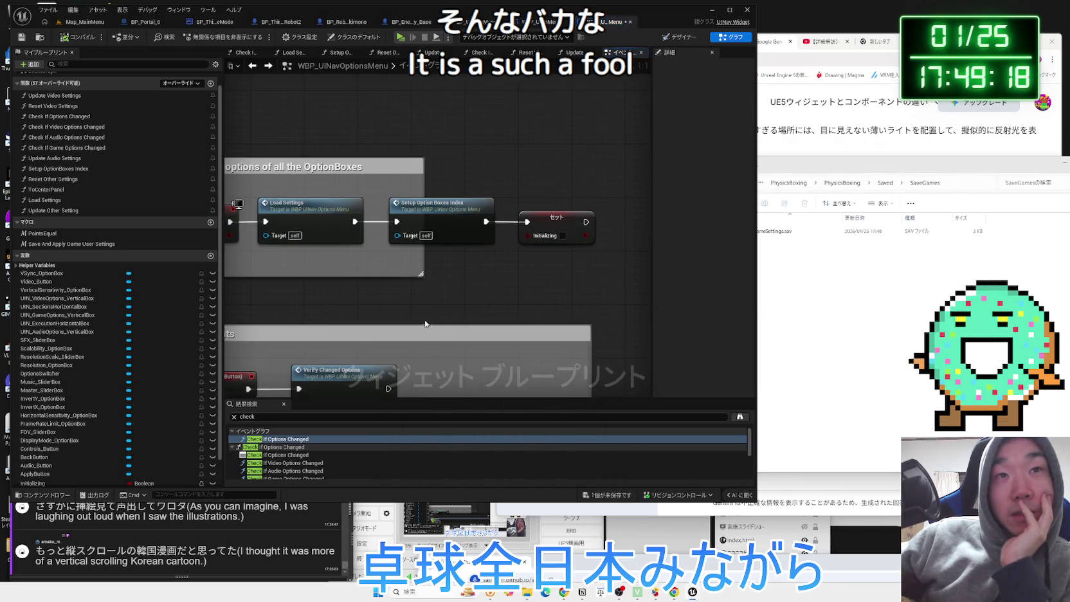
click(771, 231)
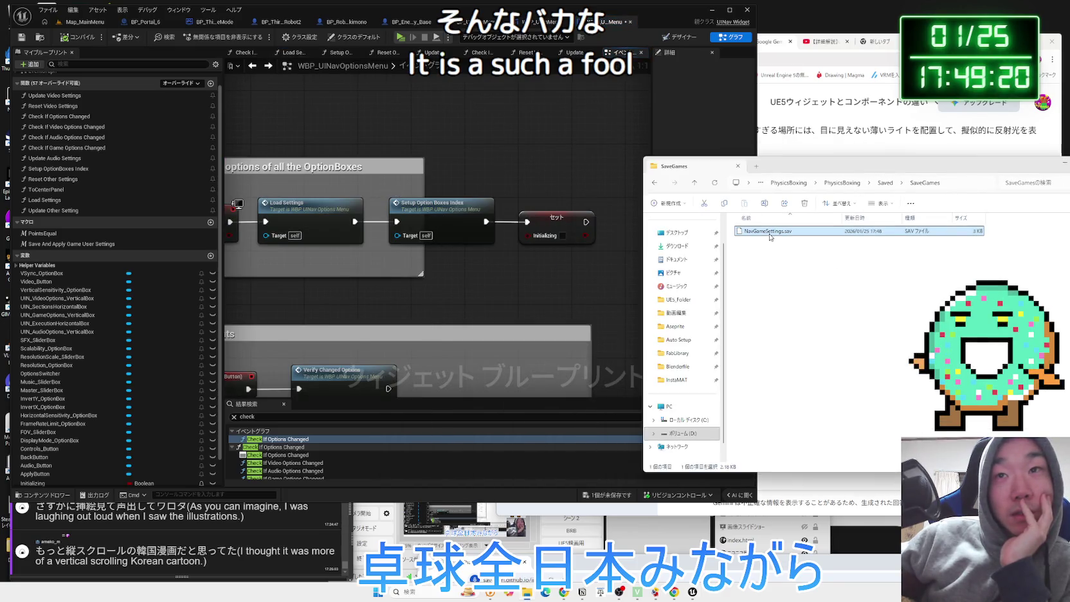
double_click(771, 232)
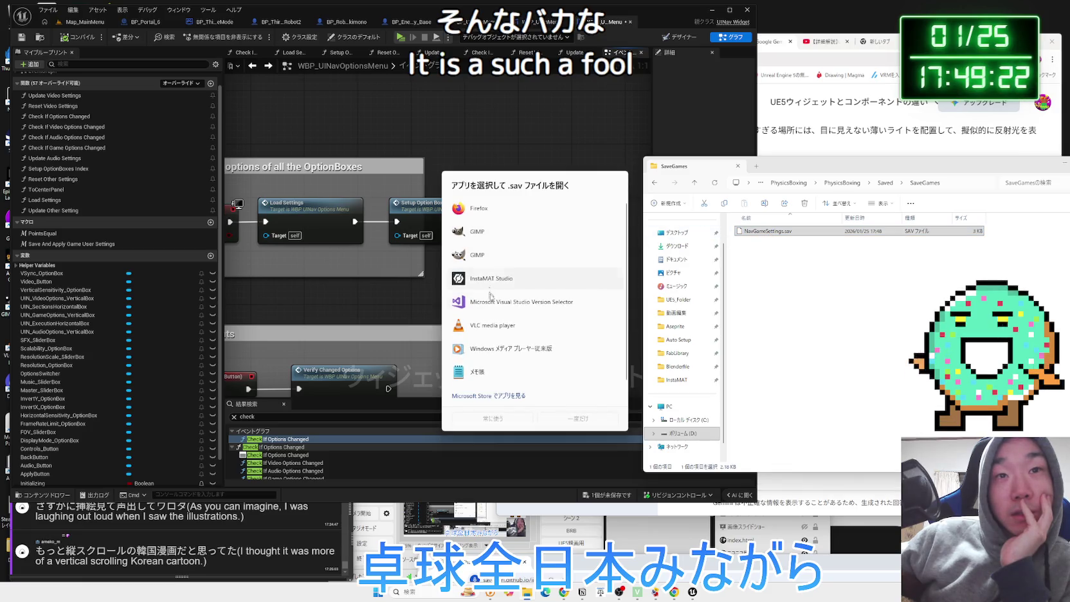
click(569, 421)
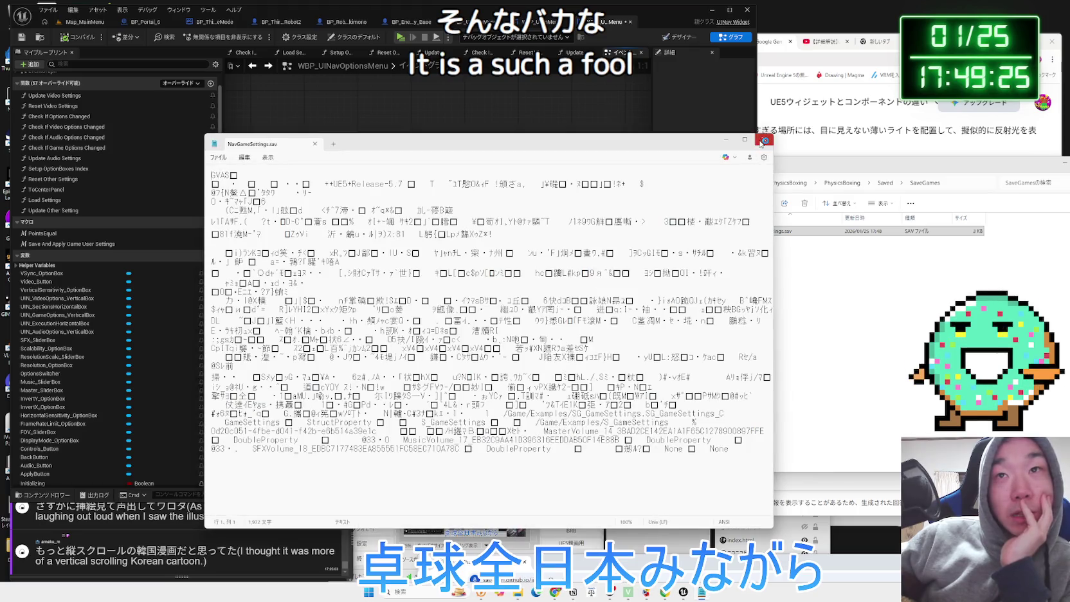
click(763, 140)
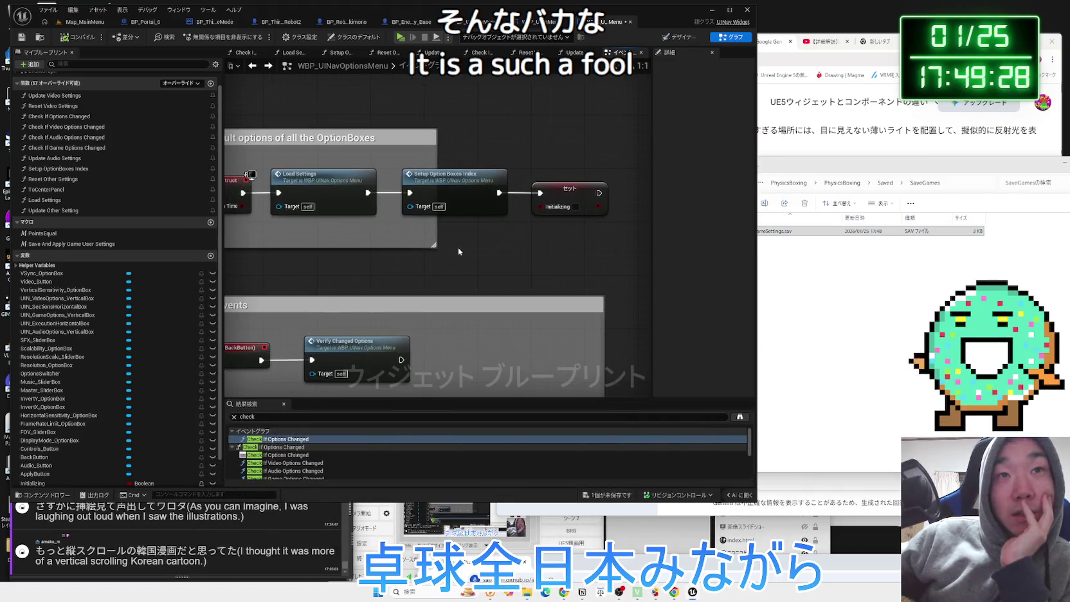
Open Load Settings, then inspect the Reset Video Settings function from Setup OptionBoxes Index
double_click(337, 182)
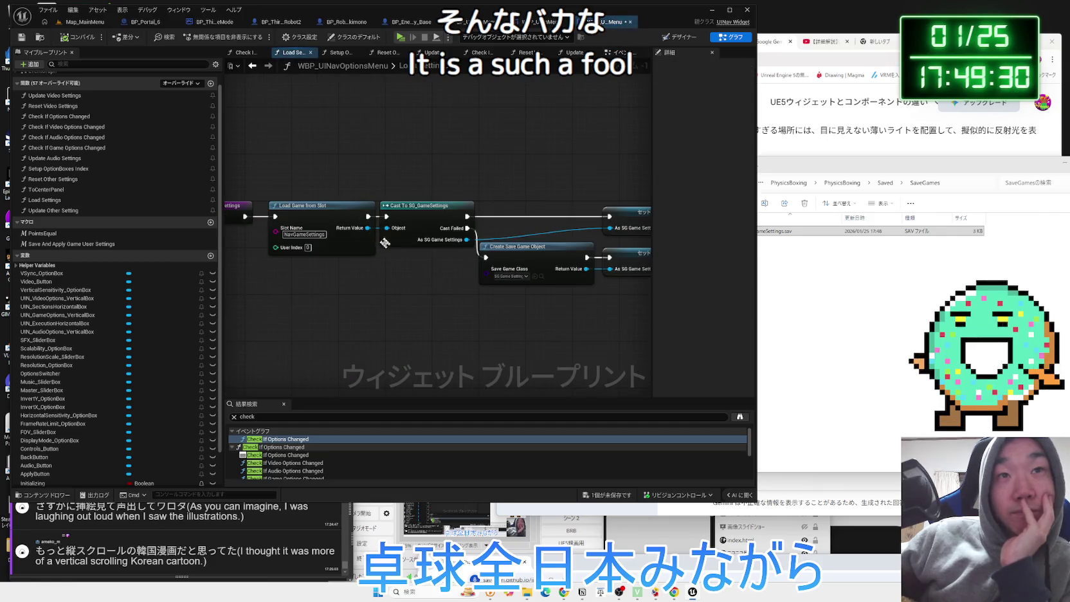
click(340, 52)
click(408, 184)
double_click(407, 184)
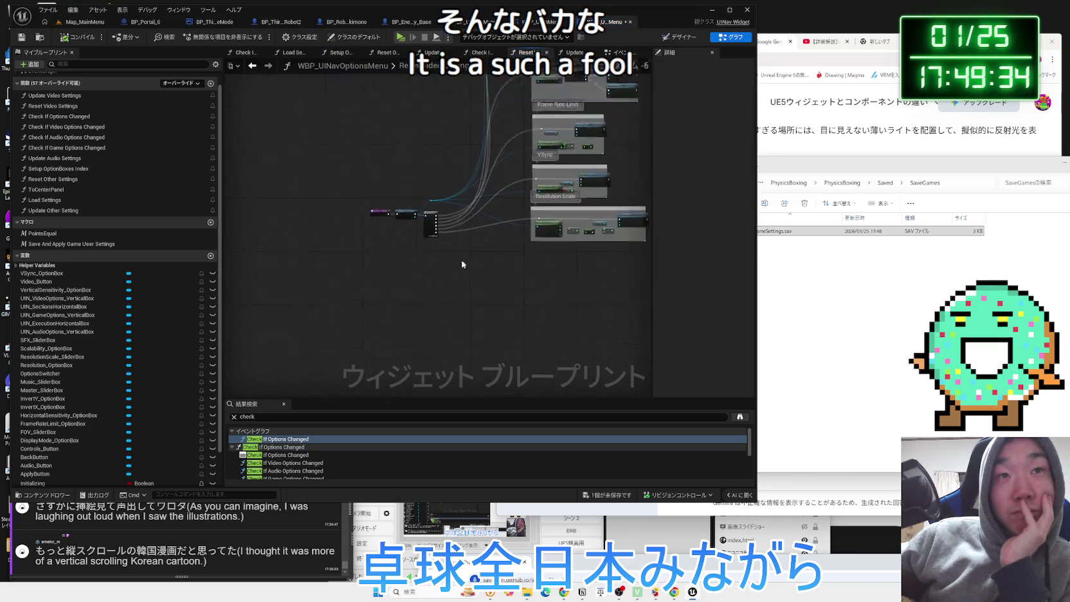
scroll(502, 323, up, 1)
scroll(501, 319, down, 4)
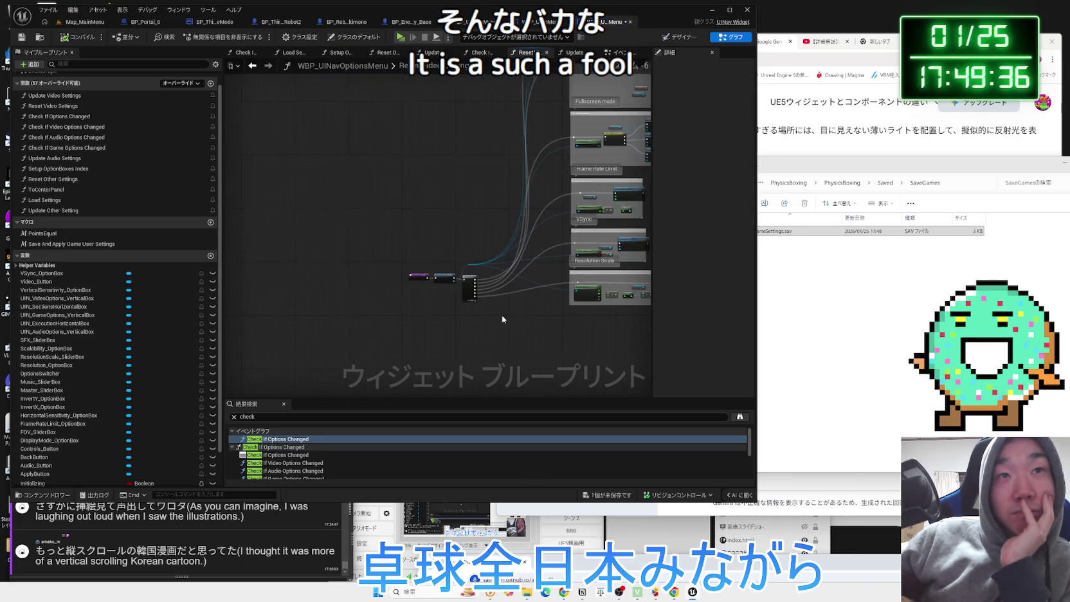
scroll(431, 362, up, 1)
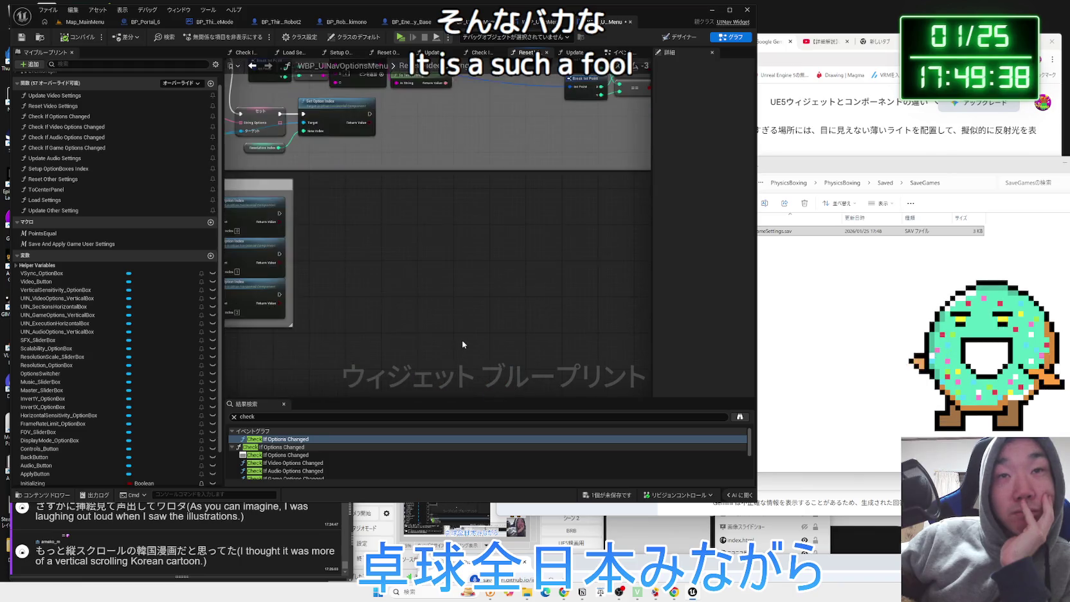
key(alt+Left)
key(alt+Left)
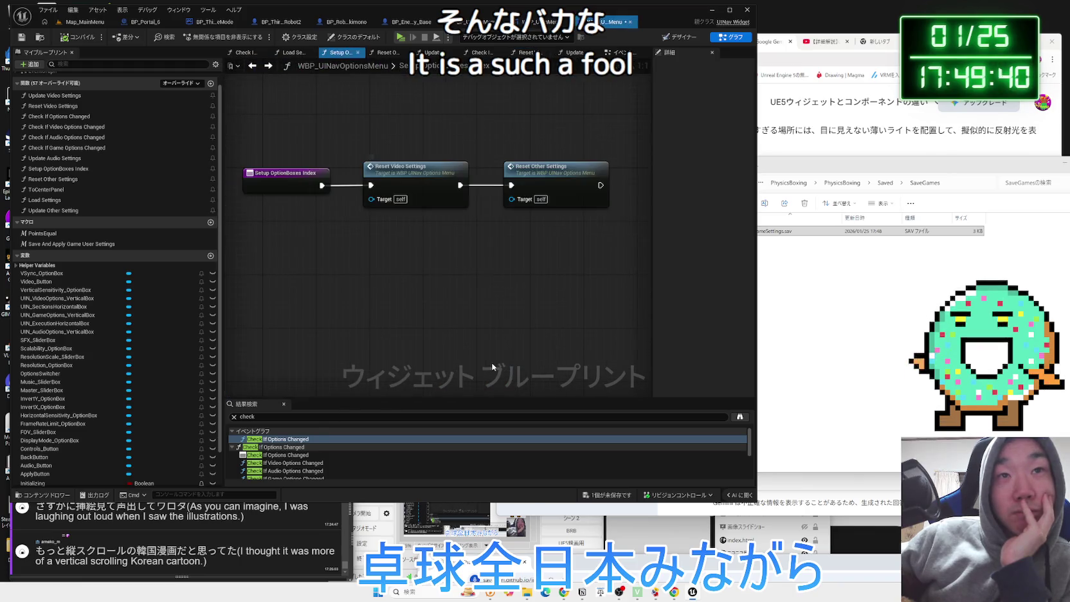
Inspect the Reset Other Settings function, then return to the Event Graph
double_click(525, 173)
scroll(506, 242, down, 1)
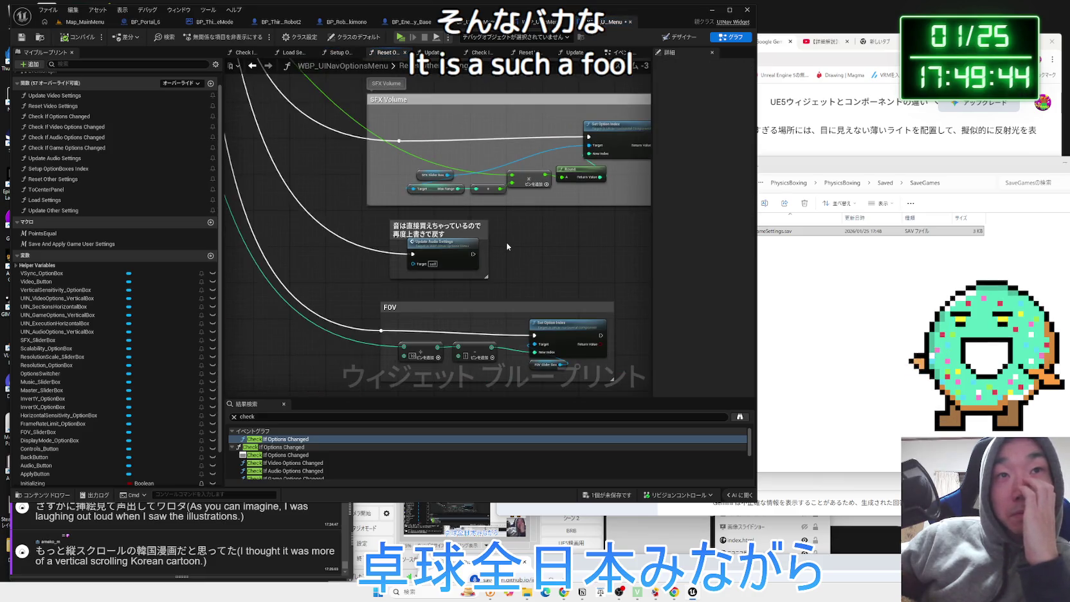
scroll(506, 241, down, 1)
scroll(507, 247, down, 4)
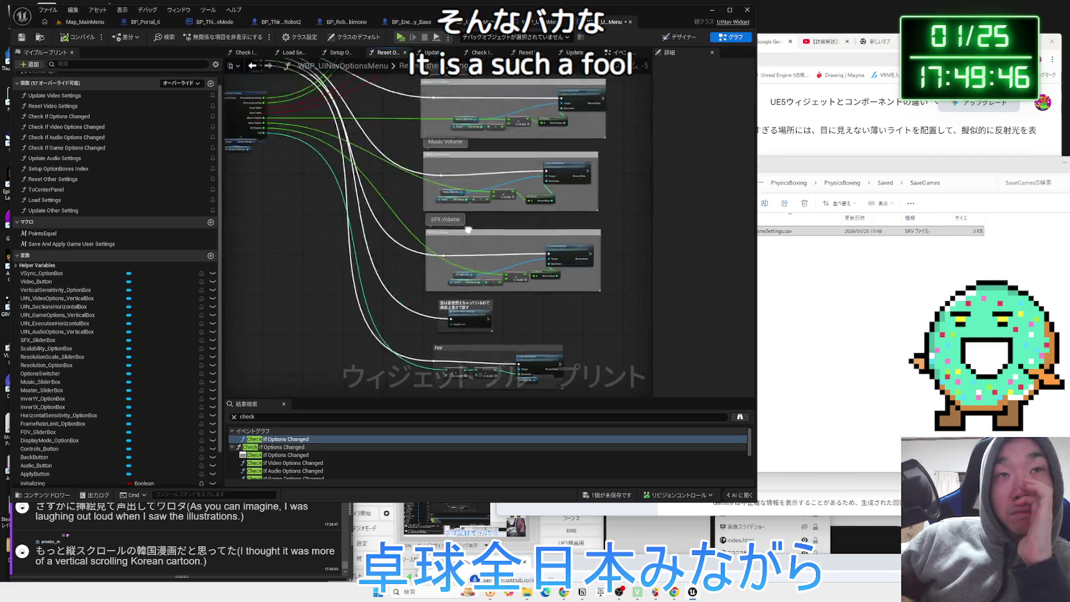
key(alt+Left)
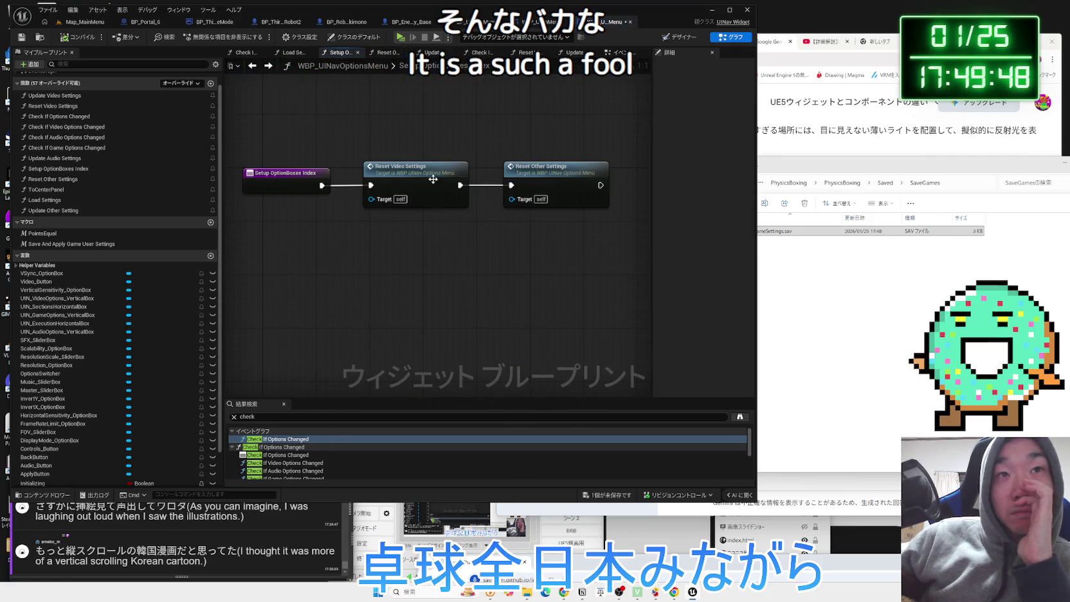
key(alt+Left)
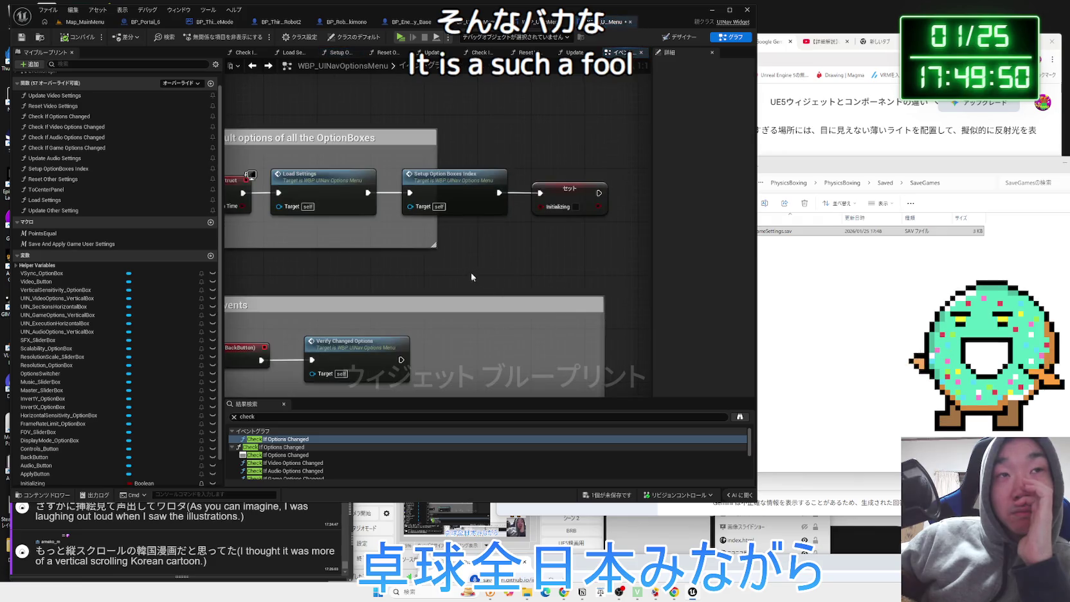
Open Update Video Settings and scroll to its Resolution Scale and Save and Apply sections
scroll(462, 266, down, 3)
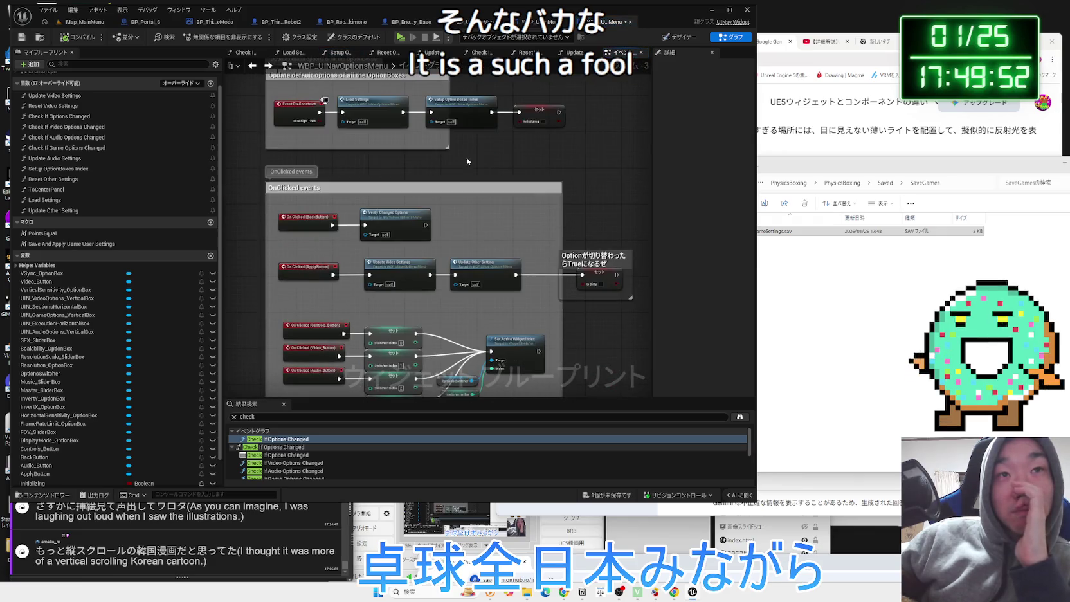
scroll(450, 219, up, 2)
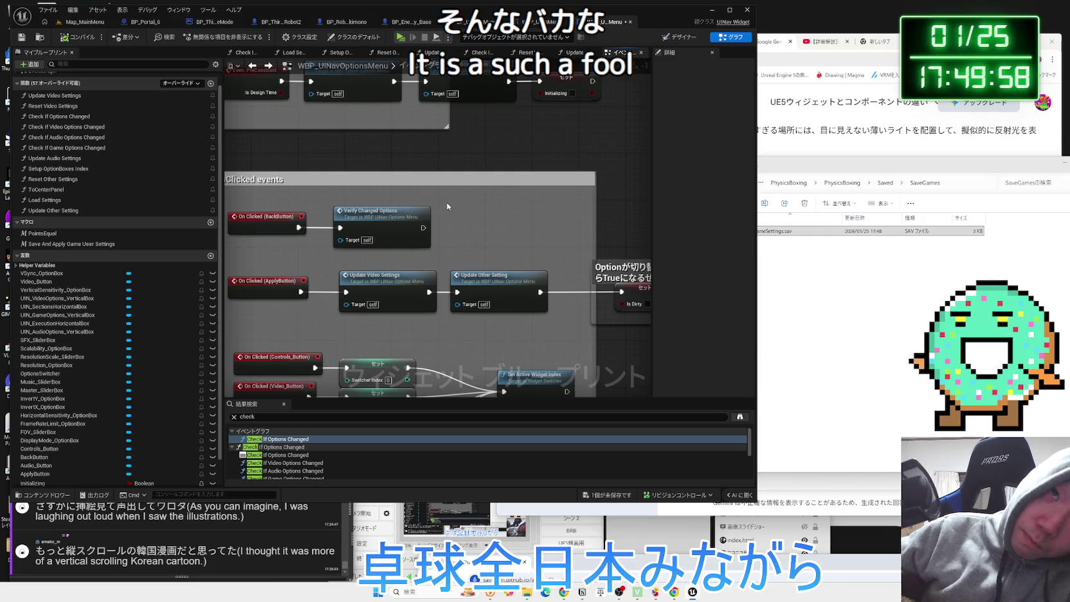
double_click(384, 287)
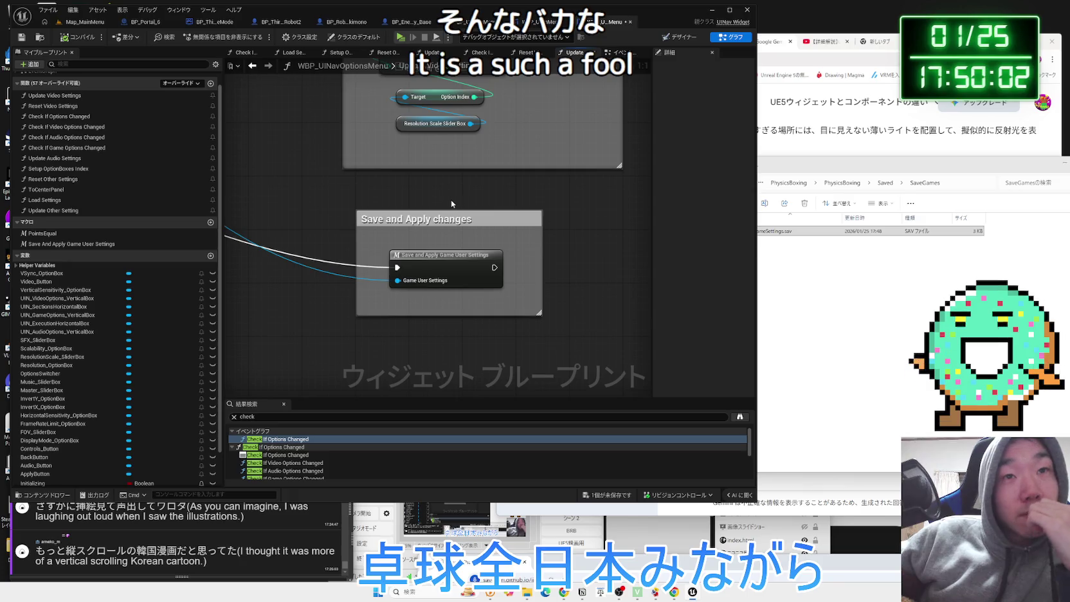
drag(452, 194, 458, 271)
scroll(458, 272, down, 3)
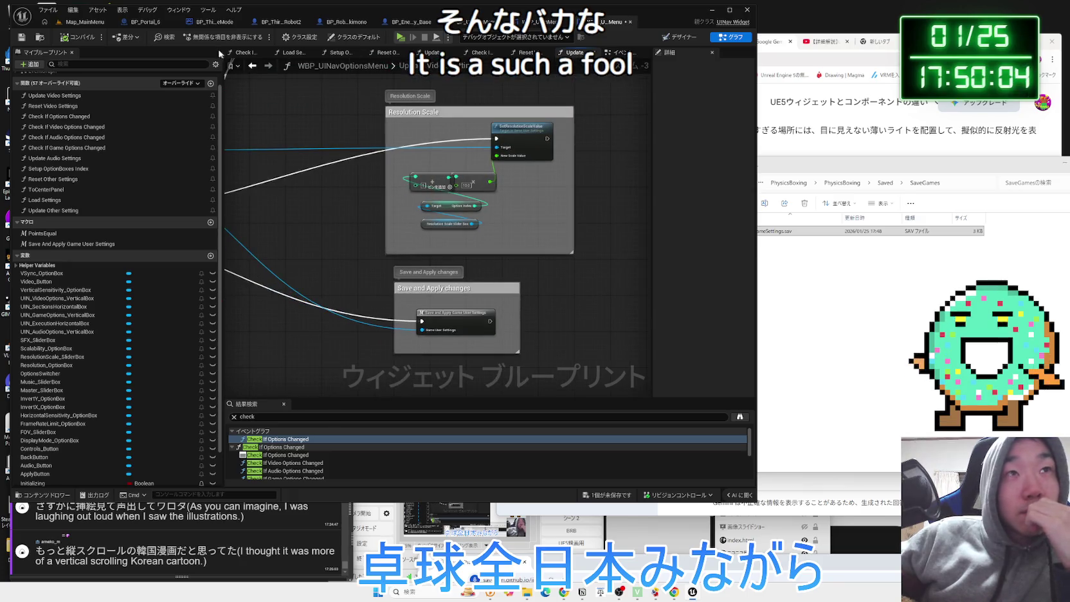
Play the game, open Options and browse the Audio, Controls and Video tabs
click(400, 36)
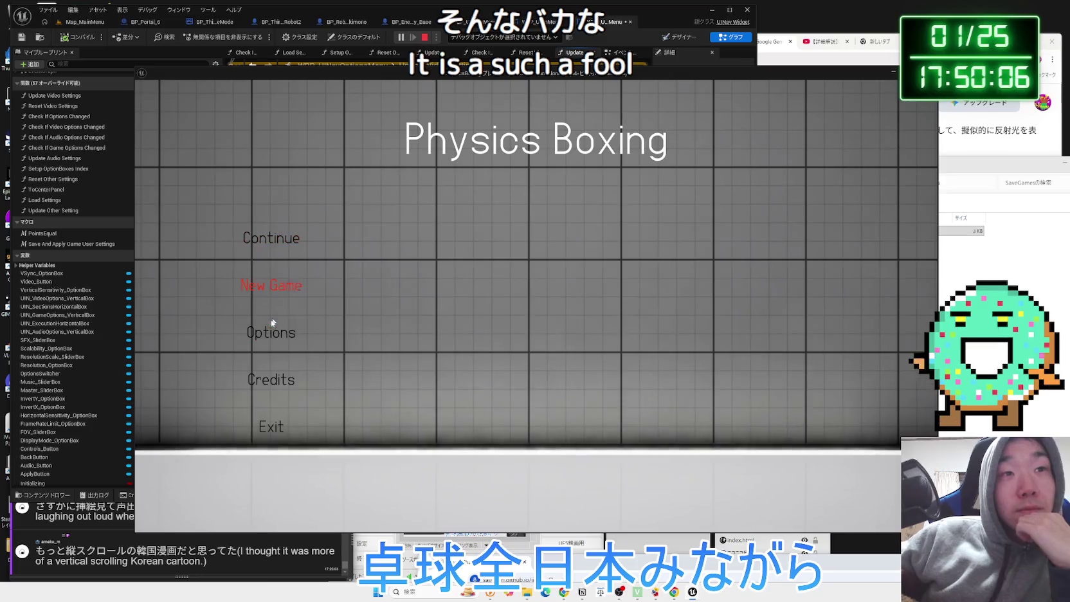
click(270, 332)
click(532, 136)
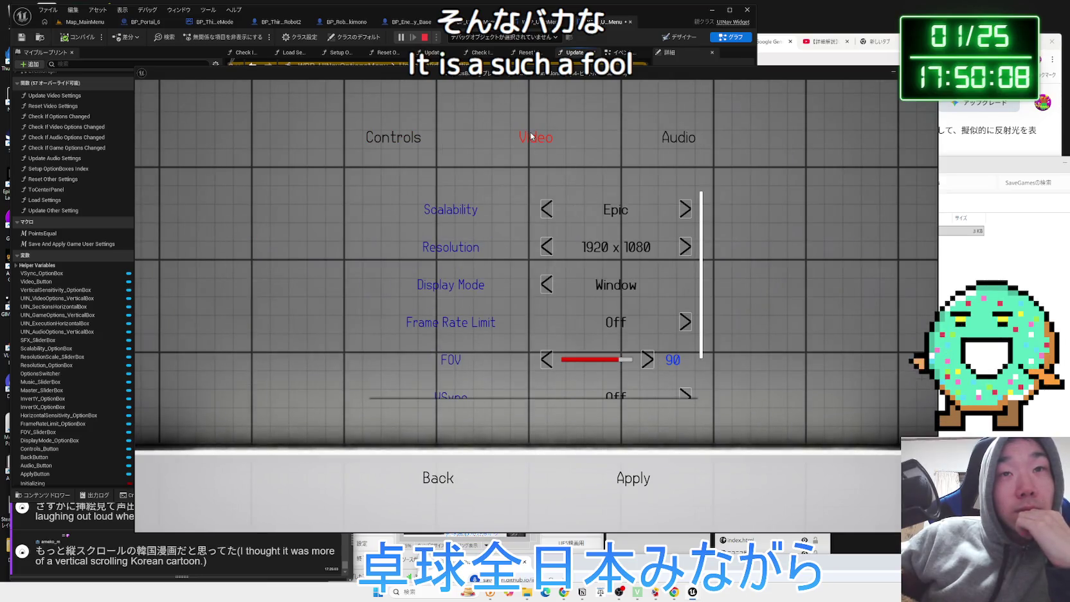
click(690, 138)
click(521, 140)
click(394, 139)
click(548, 142)
scroll(662, 295, down, 2)
scroll(662, 296, up, 2)
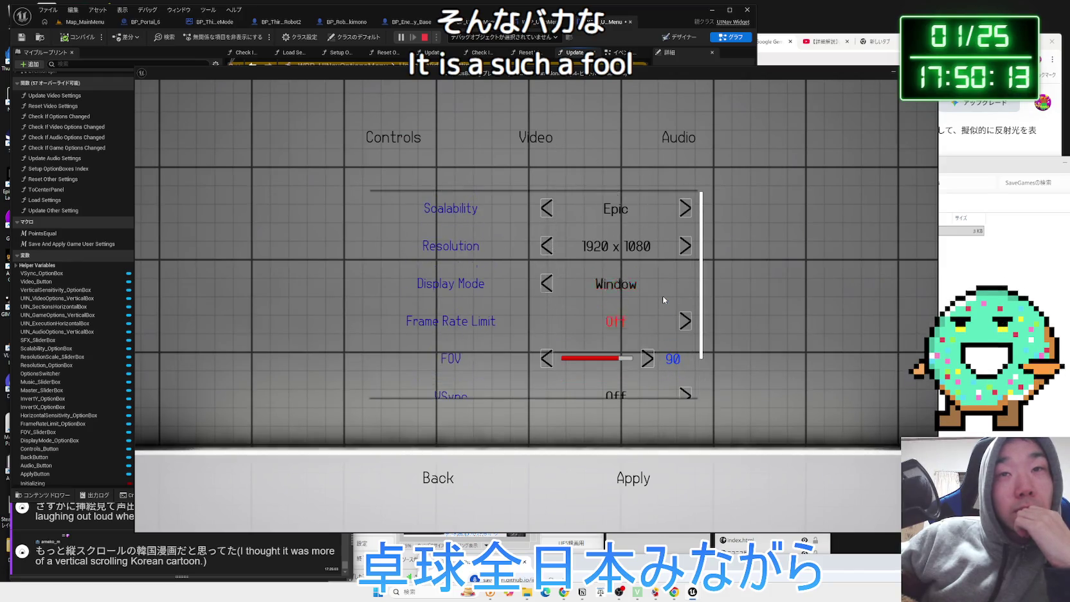
Raise Scalability from Epic to Cinematic, apply it, then exit to the editor
click(687, 210)
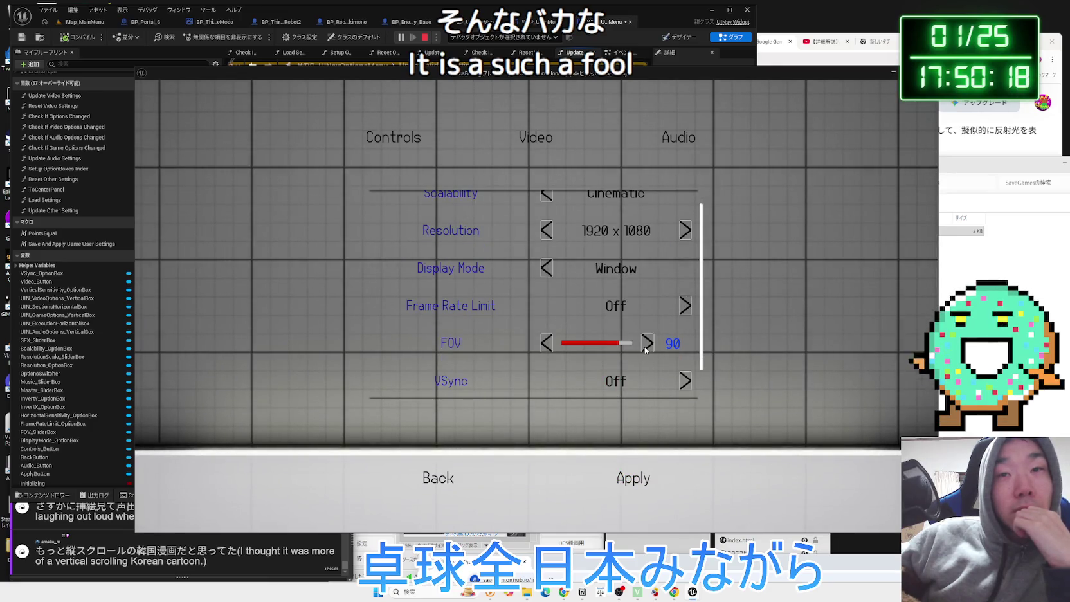
click(641, 481)
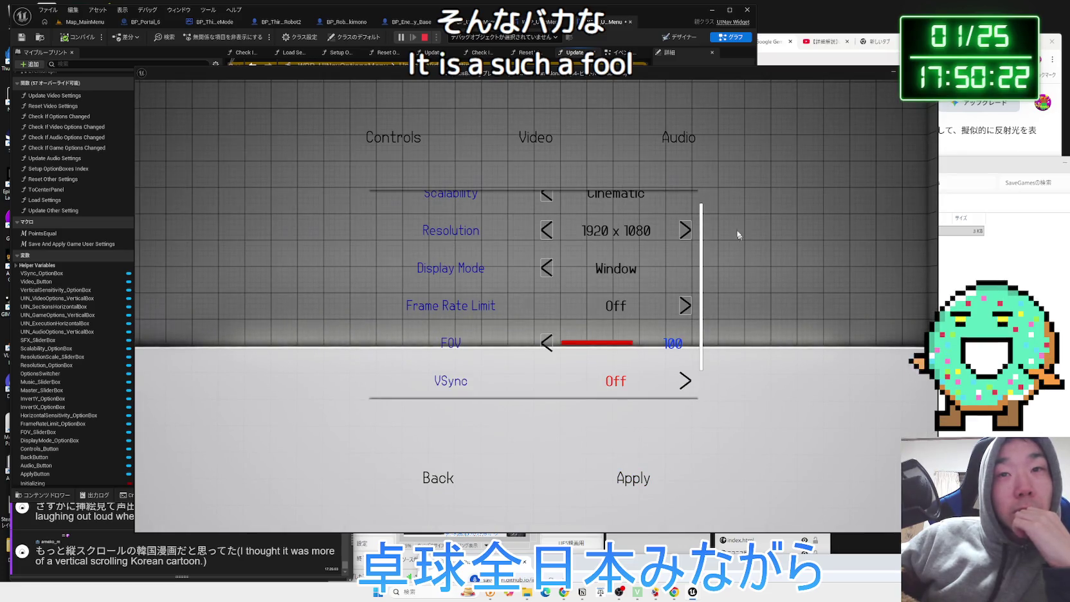
click(686, 138)
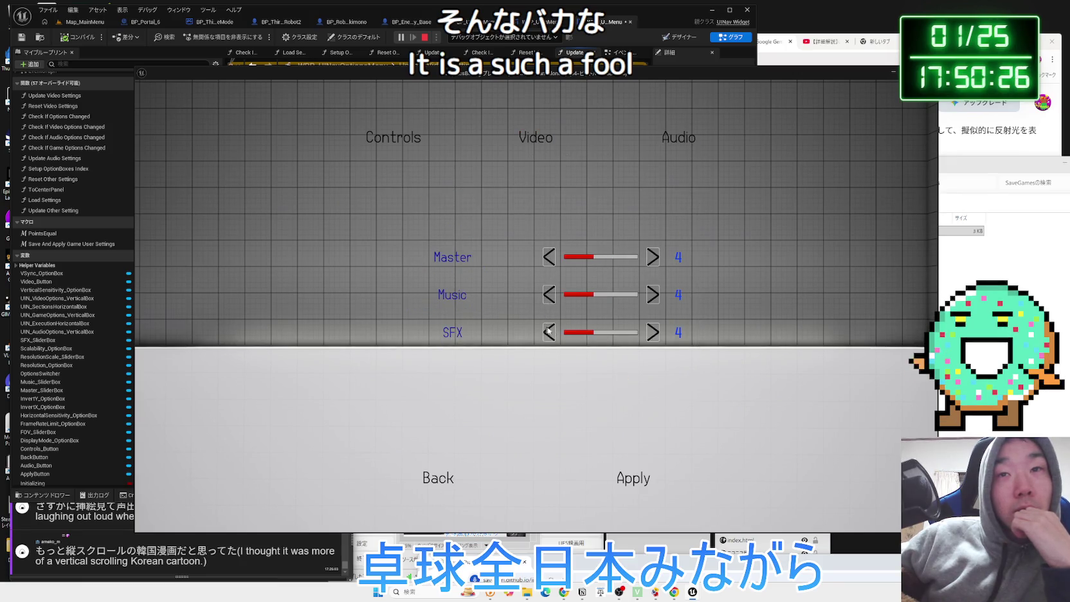
click(433, 478)
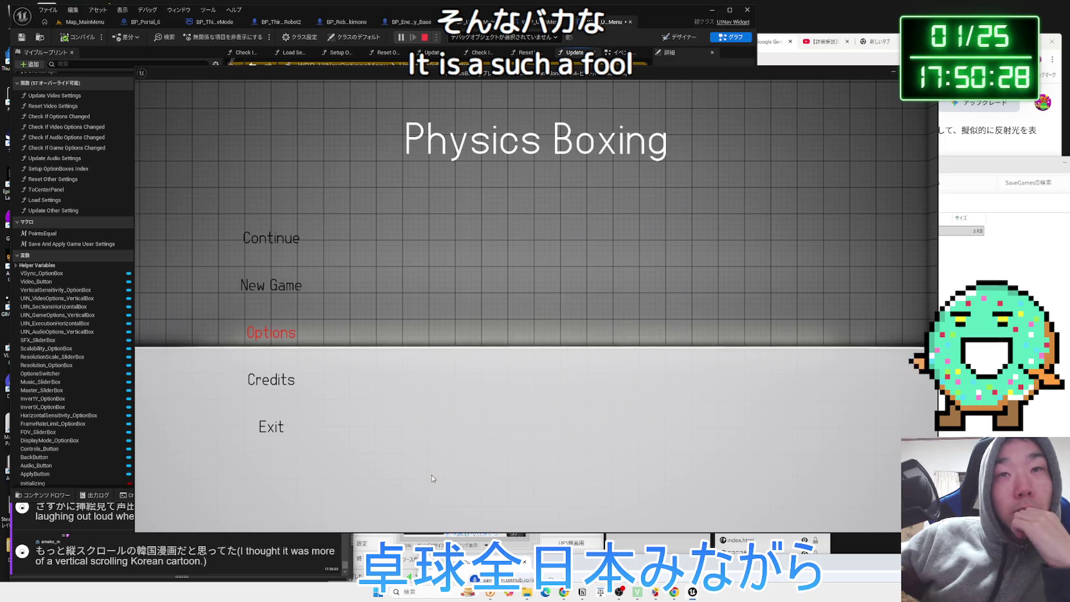
click(273, 427)
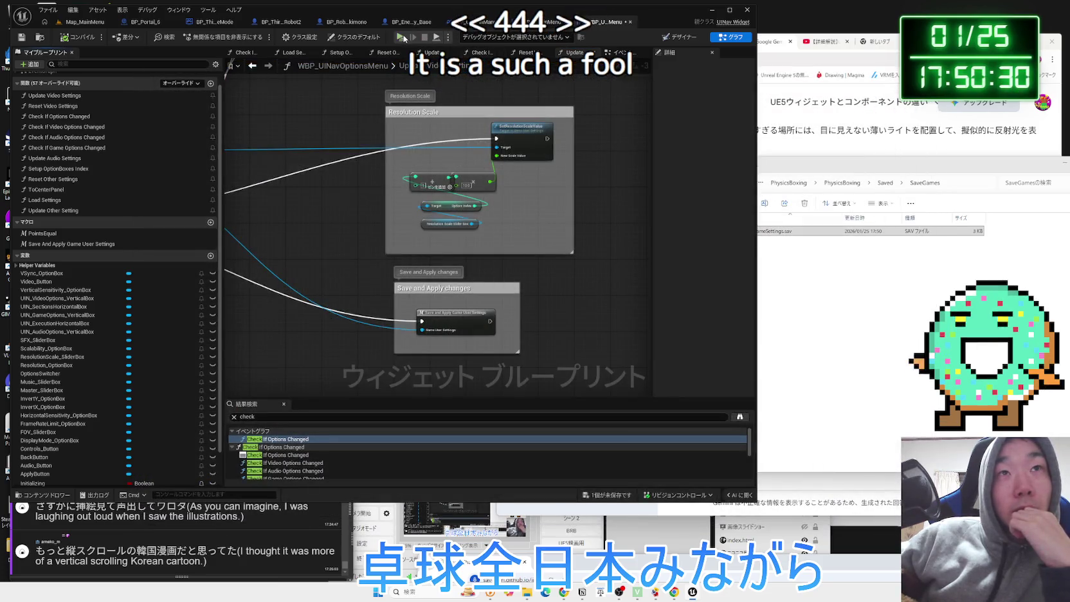
Play again, open Options, and lower the FOV from 95 to 90 with Apply
click(403, 37)
click(273, 333)
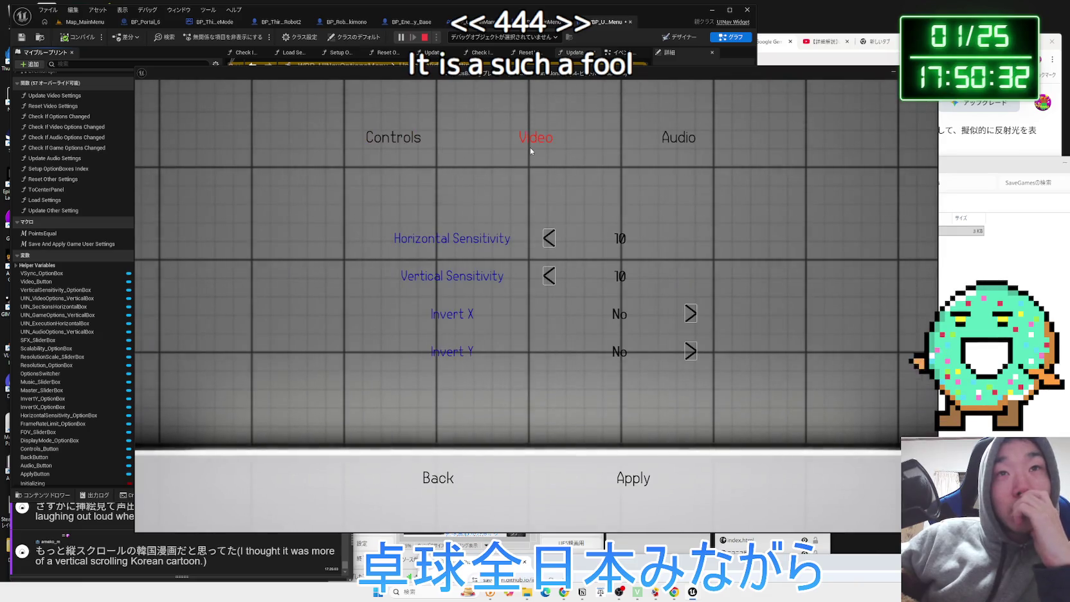
scroll(642, 251, down, 1)
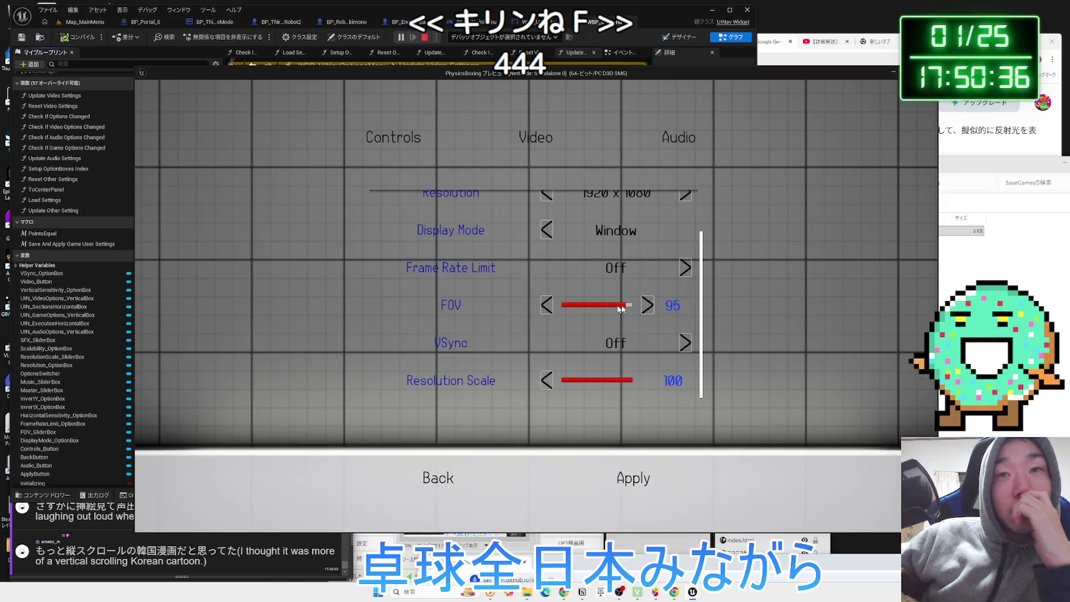
click(548, 304)
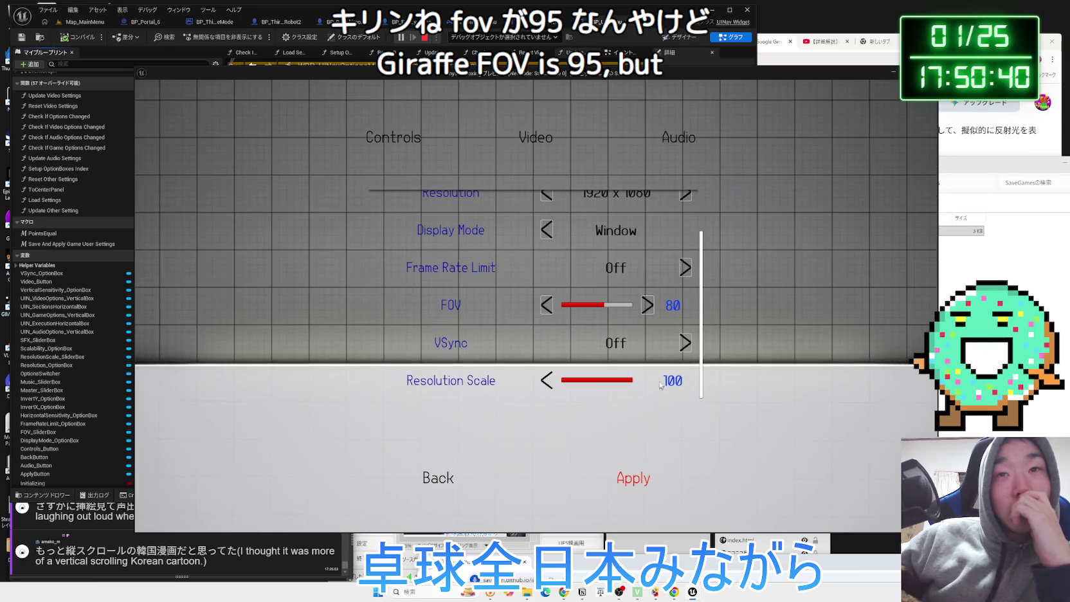
click(630, 480)
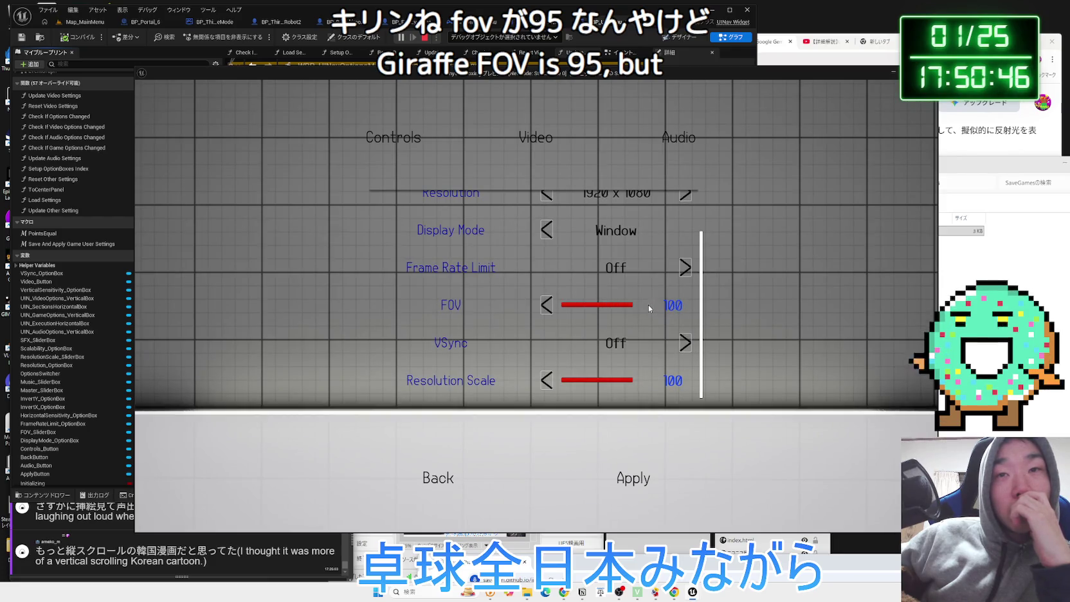
click(549, 312)
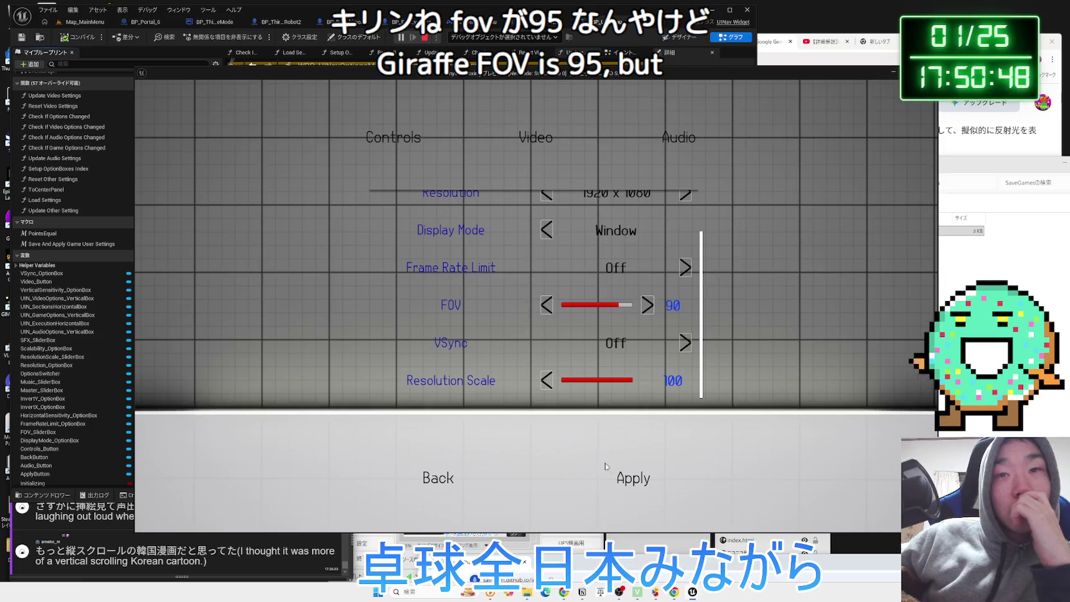
scroll(663, 289, up, 1)
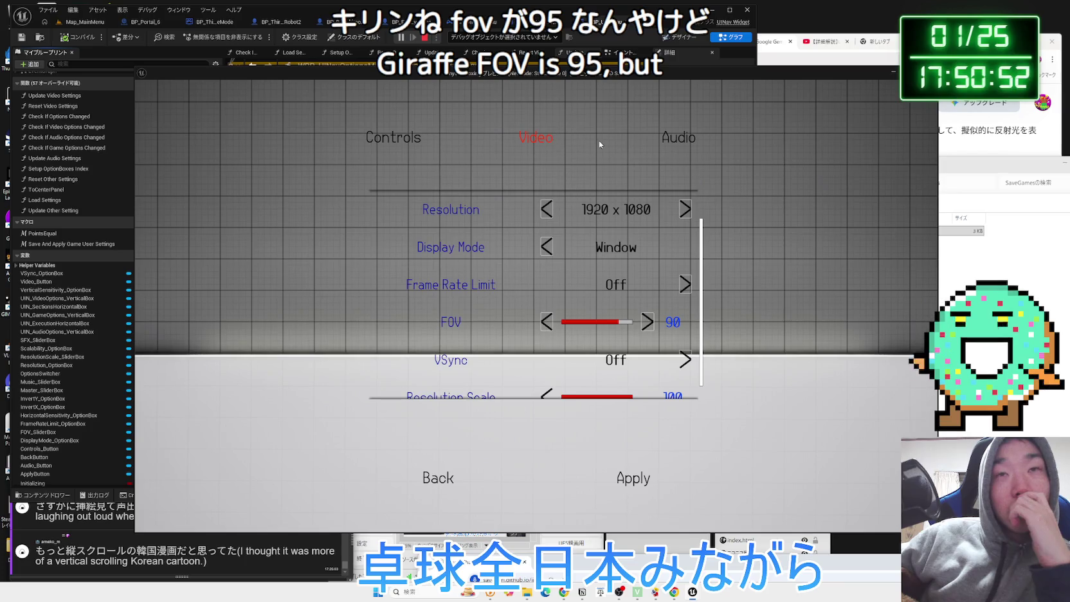
Change Scalability from Cinematic to Epic, apply, and stop the game preview
click(681, 139)
click(558, 138)
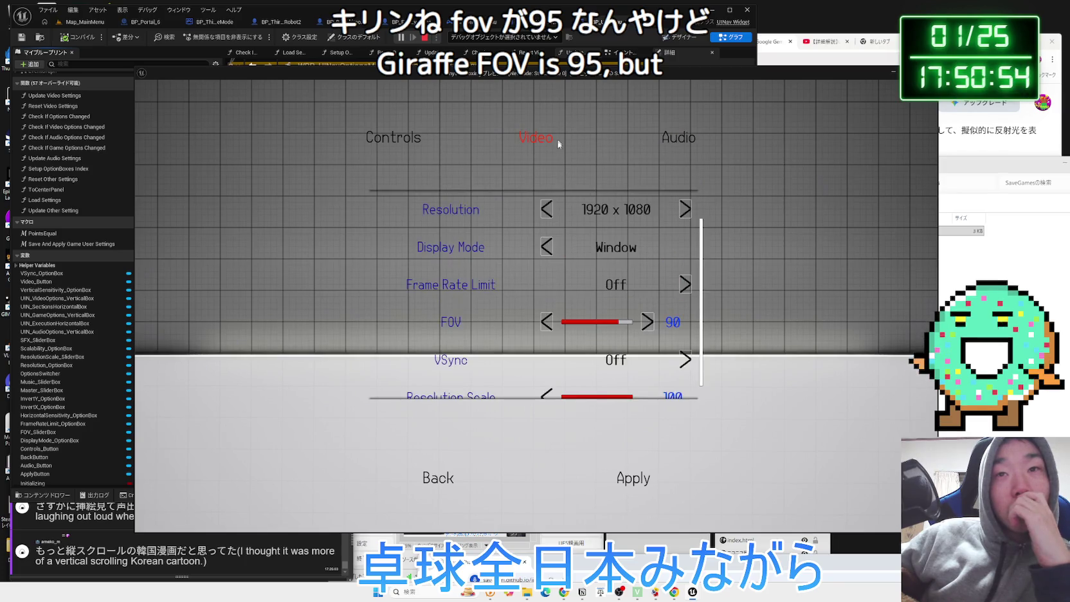
scroll(583, 254, up, 2)
click(548, 209)
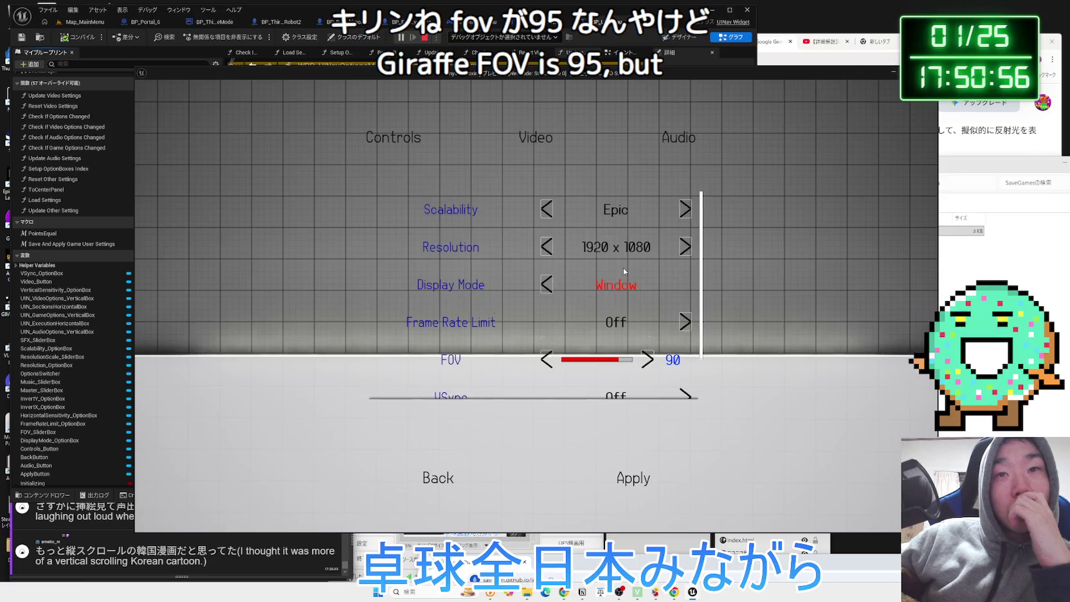
scroll(622, 268, down, 3)
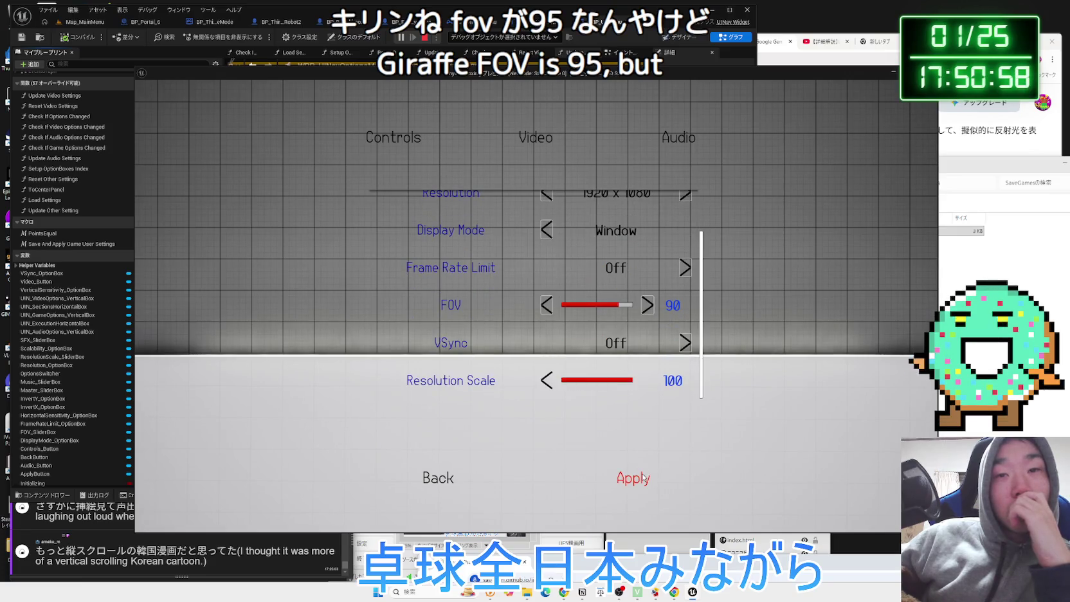
click(445, 478)
click(279, 439)
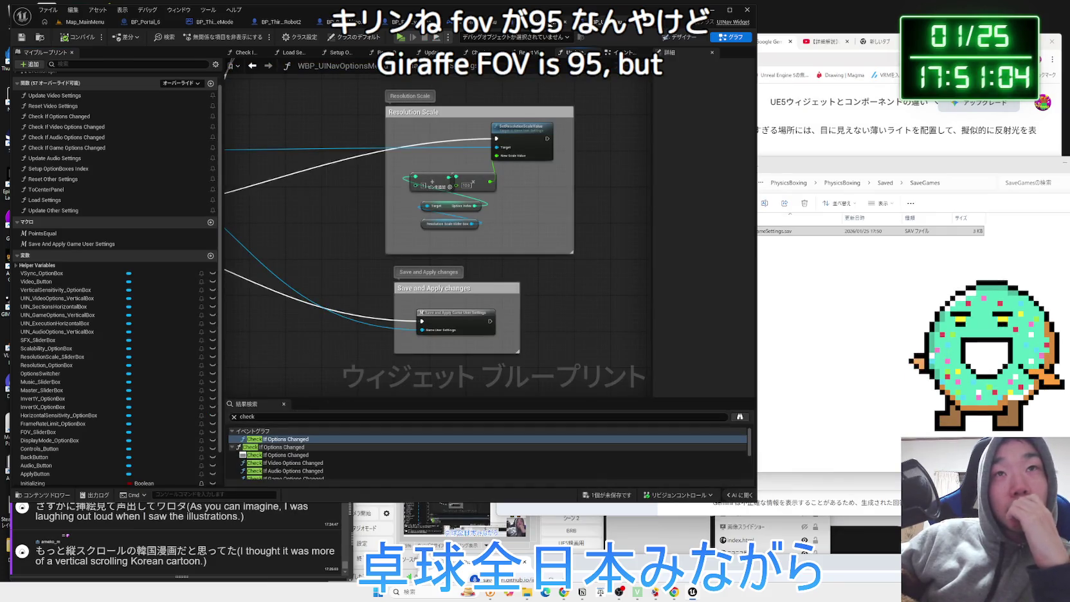
Save the WBP_UINavOptionsMenu changes via Save Selected and return to its graph tab
click(564, 20)
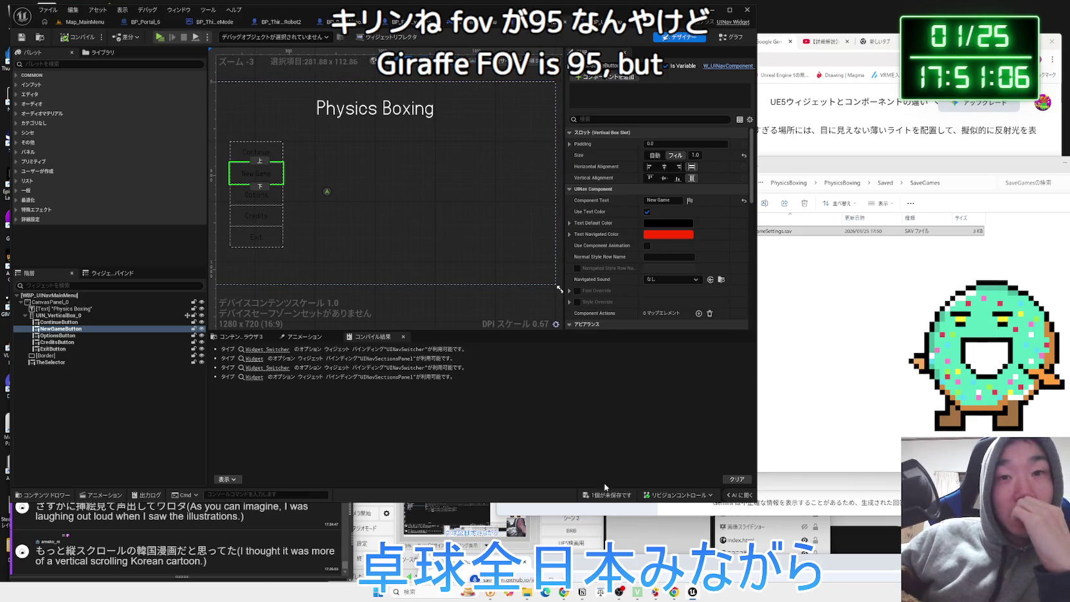
key(ctrl+shift+s)
click(586, 391)
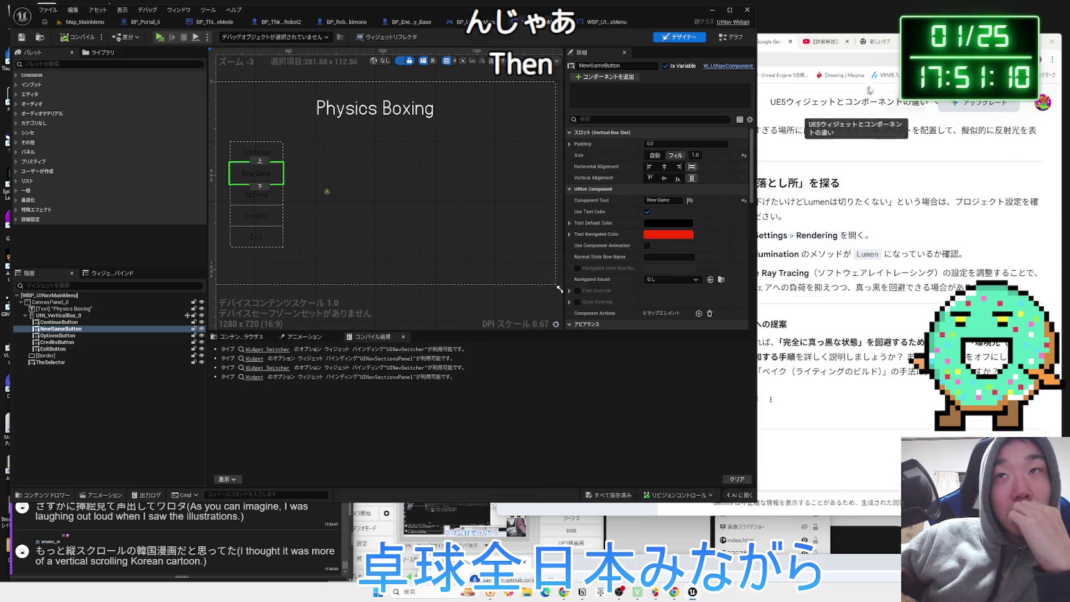
click(607, 21)
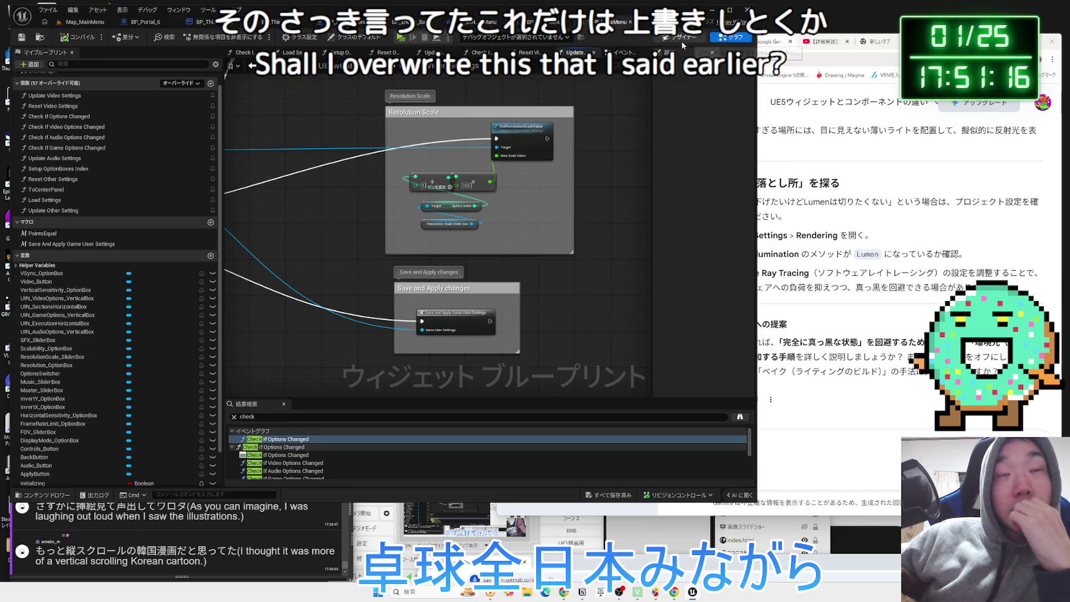
click(884, 215)
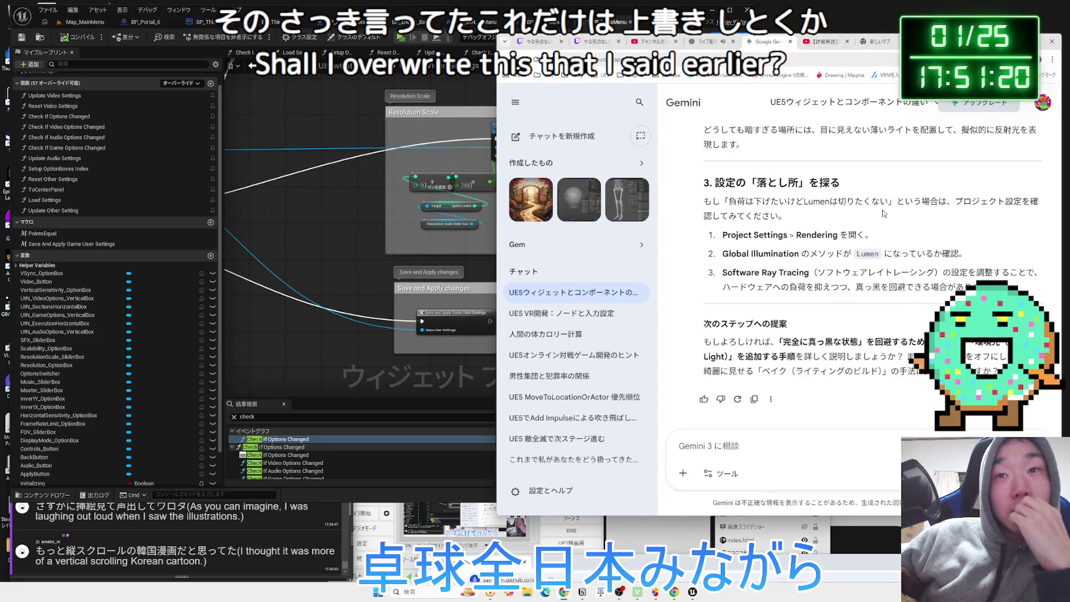
Copy the global illumination phrase from the earlier prompt into Gemini's message box
scroll(878, 249, up, 4)
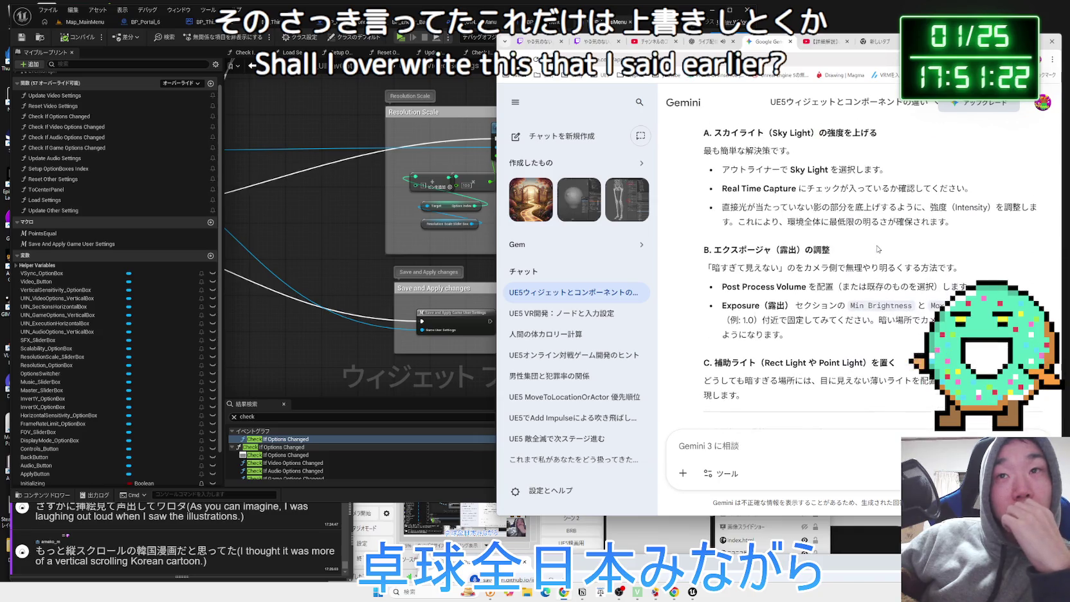
scroll(876, 246, up, 8)
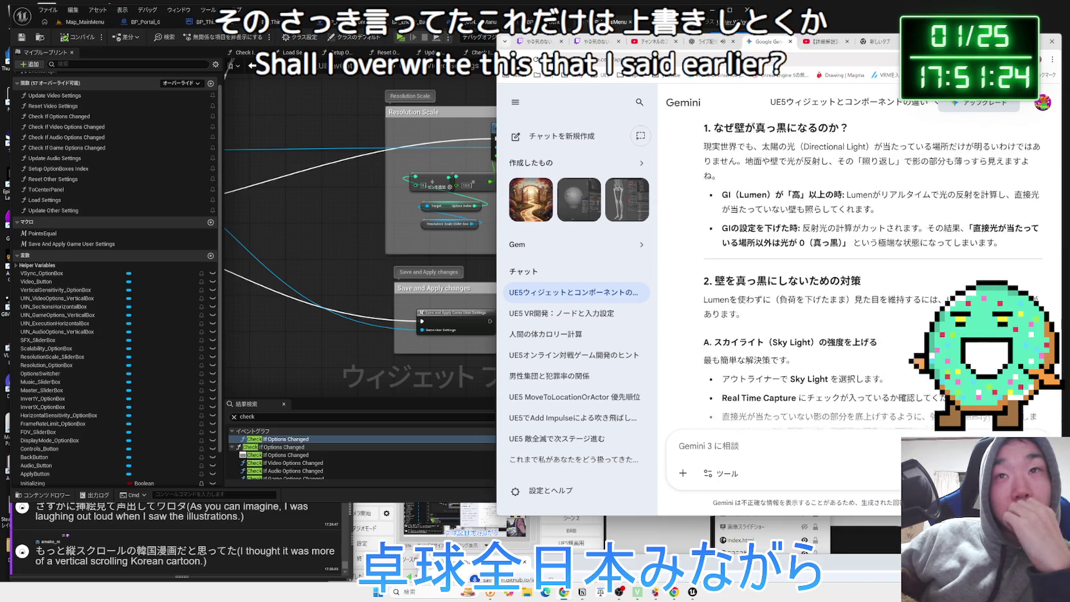
mouse_move(905, 173)
mouse_down()
mouse_move(1004, 174)
mouse_move(887, 172)
mouse_up()
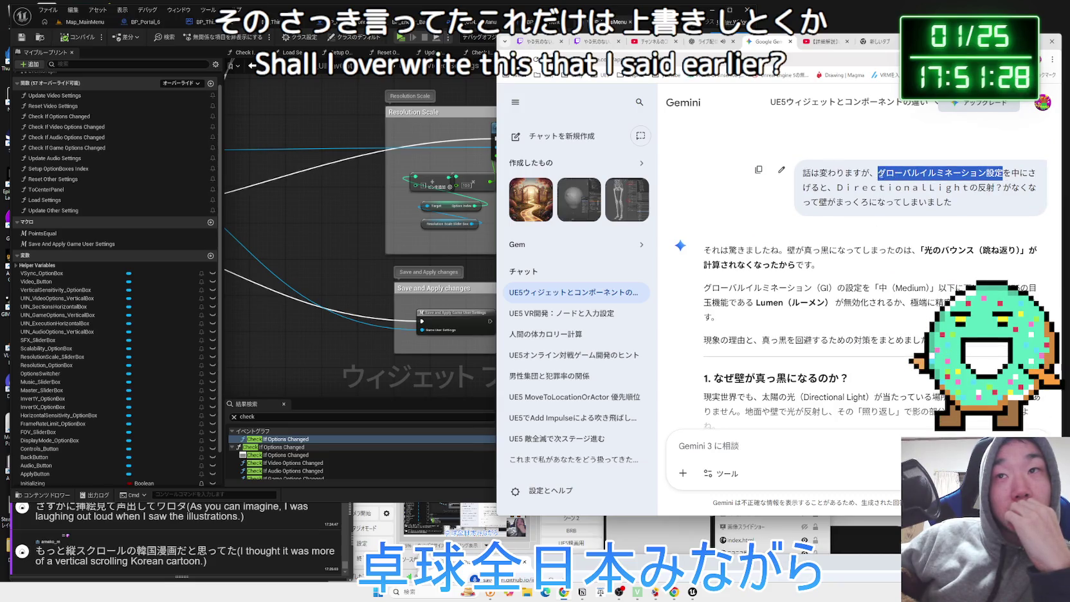
right_click(882, 172)
click(891, 190)
click(791, 452)
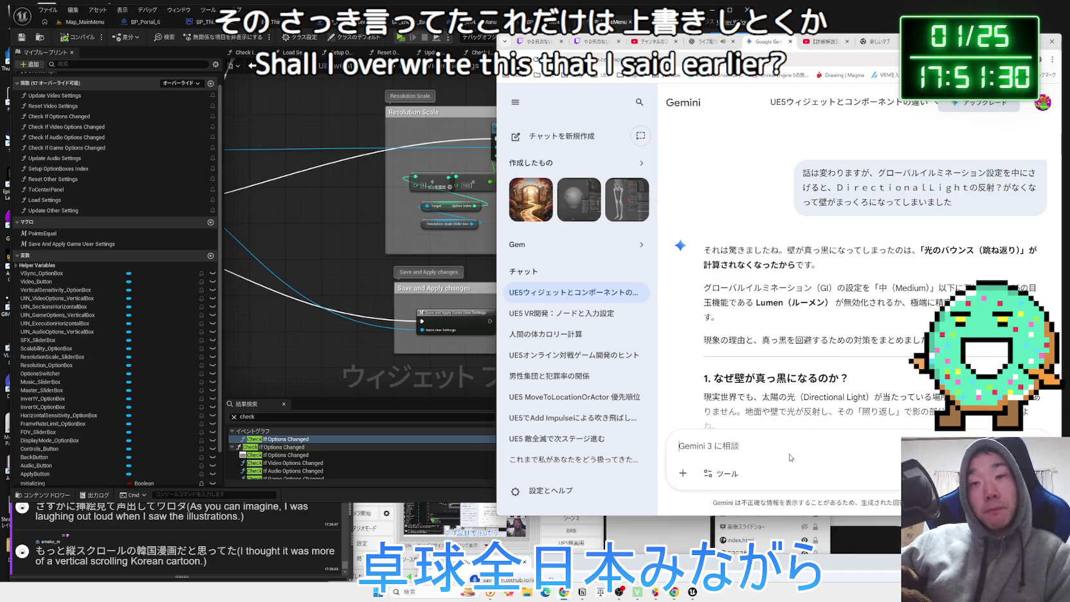
key(ctrl+v)
Ask in Japanese whether only global illumination can stay High, read the reply, return to Unreal
key(Zenkaku_Hankaku)
text(dda)
key(Zenkaku_Hankaku)
key(BackSpace)
key(BackSpace)
key(BackSpace)
text(だけこ)
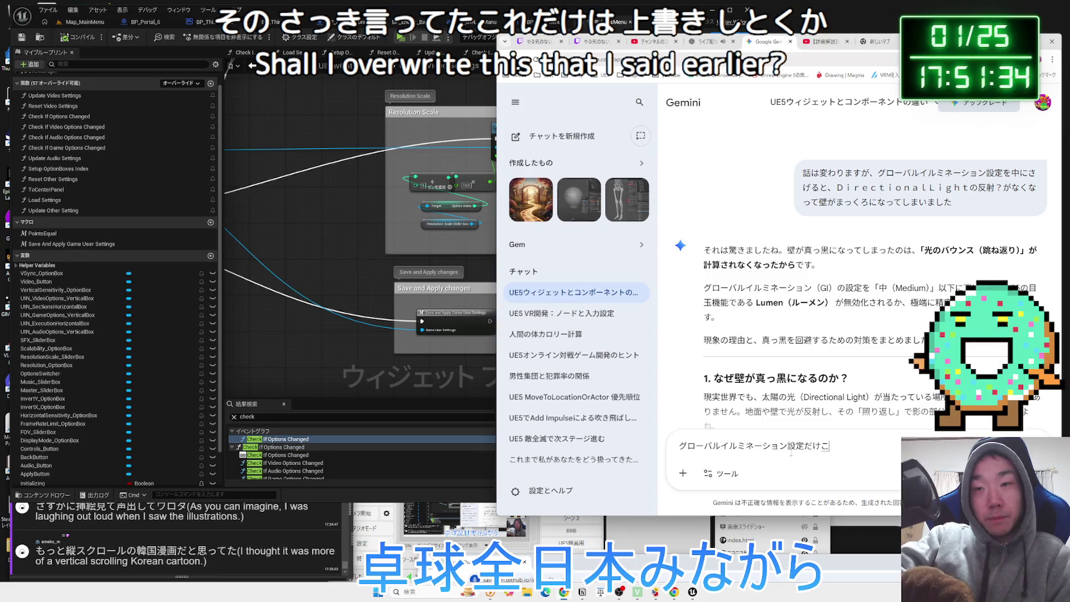
text(w)
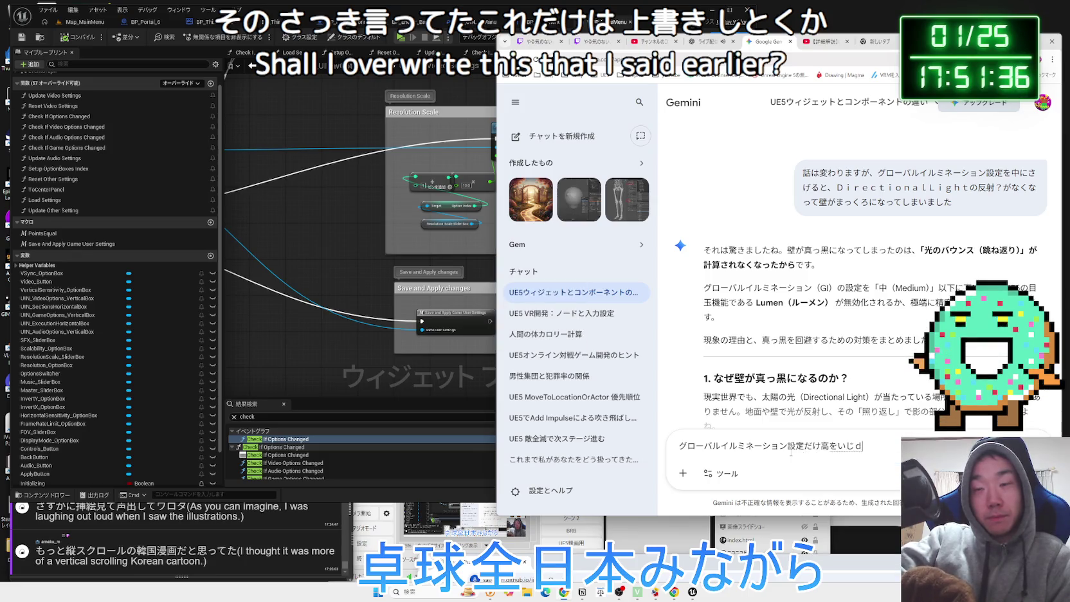
text(ますk)
key(space)
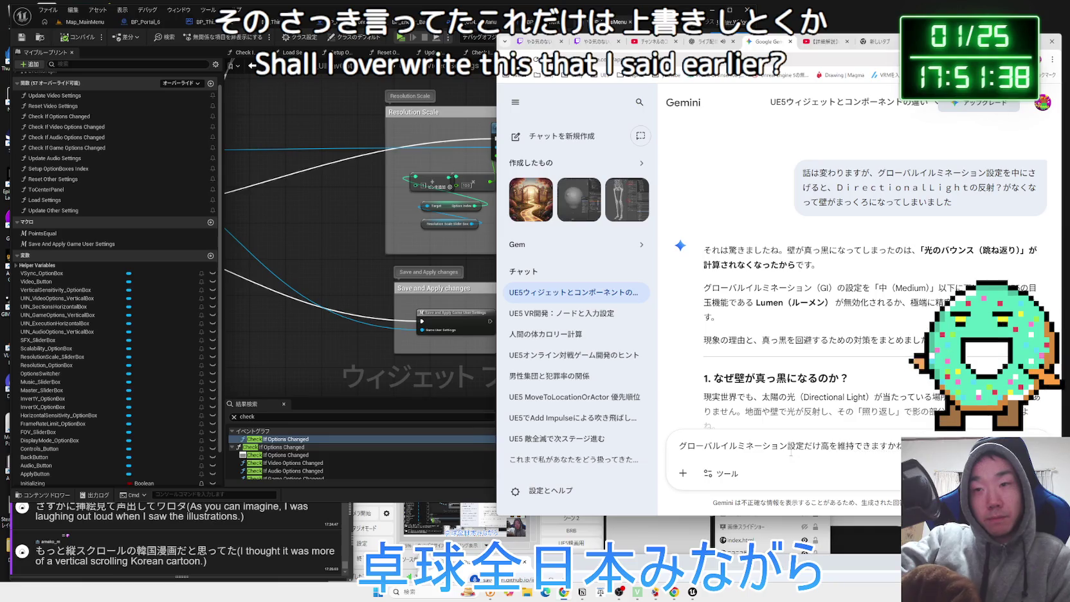
text(?)
key(Return)
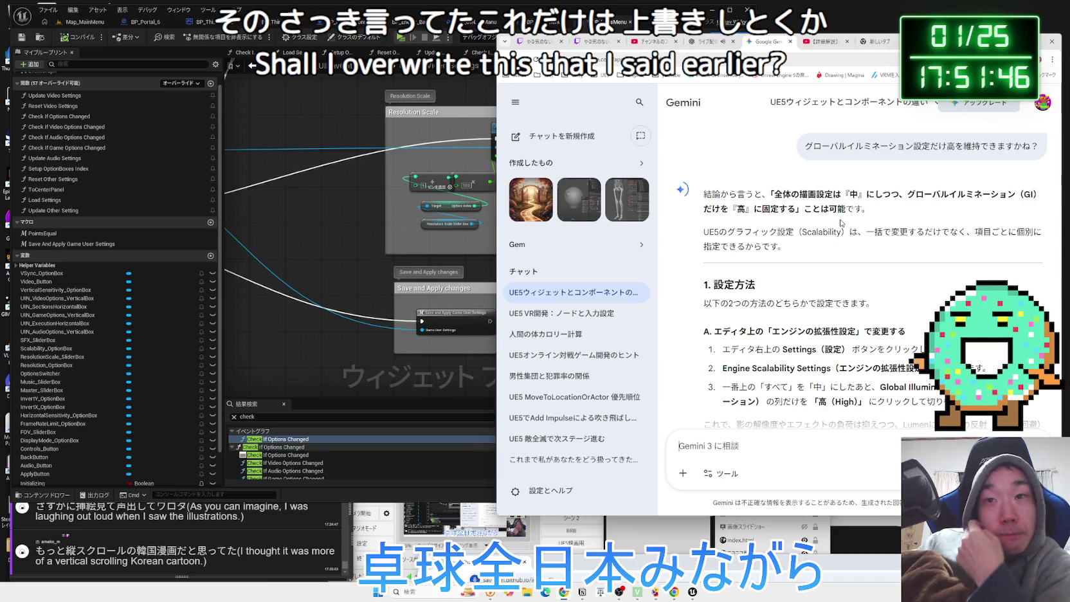
scroll(841, 223, down, 2)
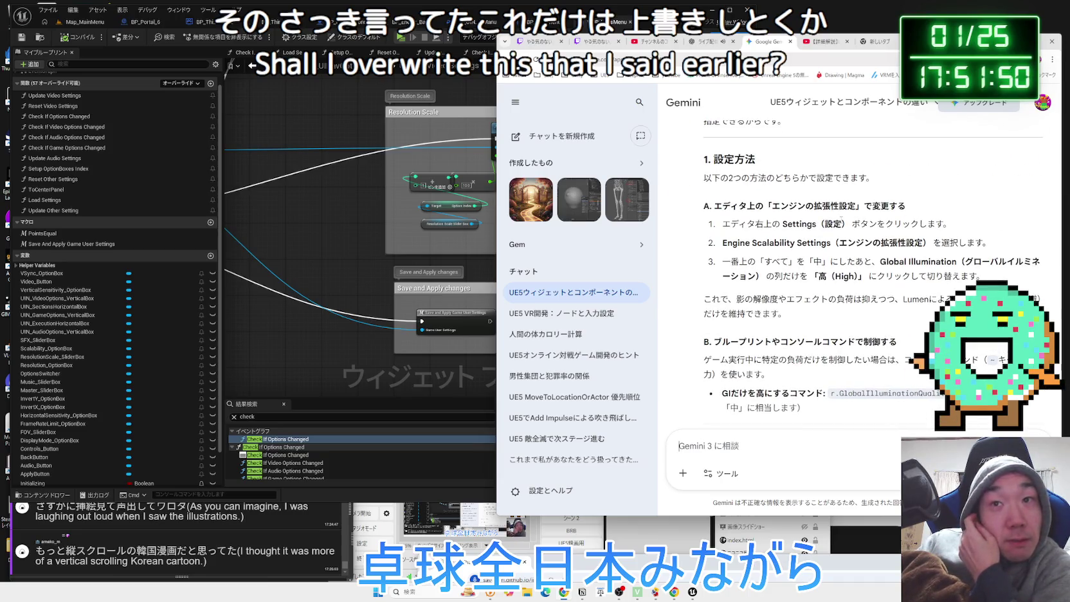
scroll(841, 270, down, 2)
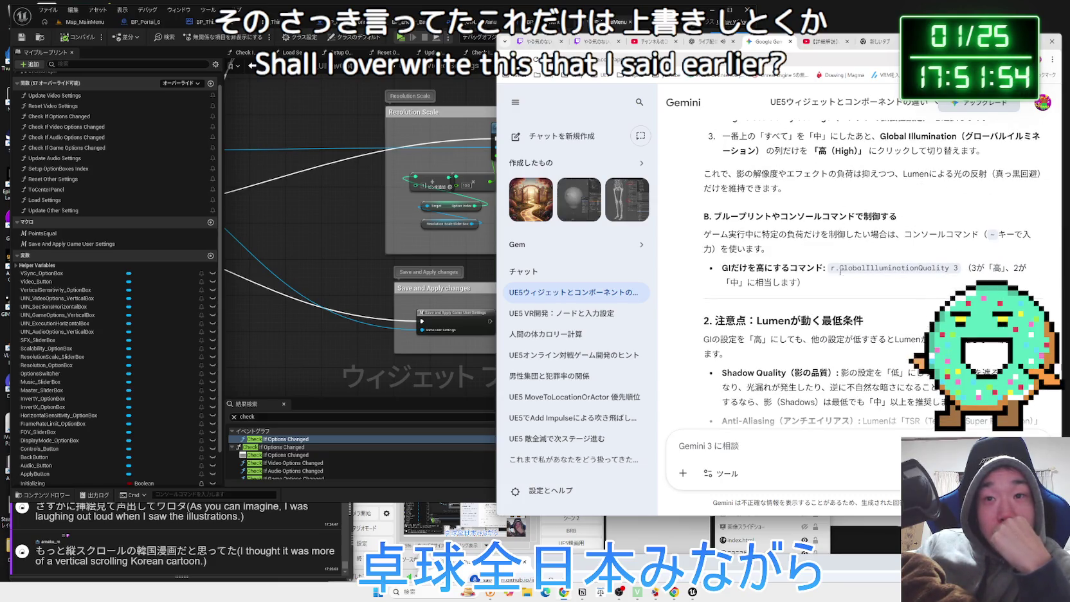
click(375, 246)
scroll(477, 293, up, 3)
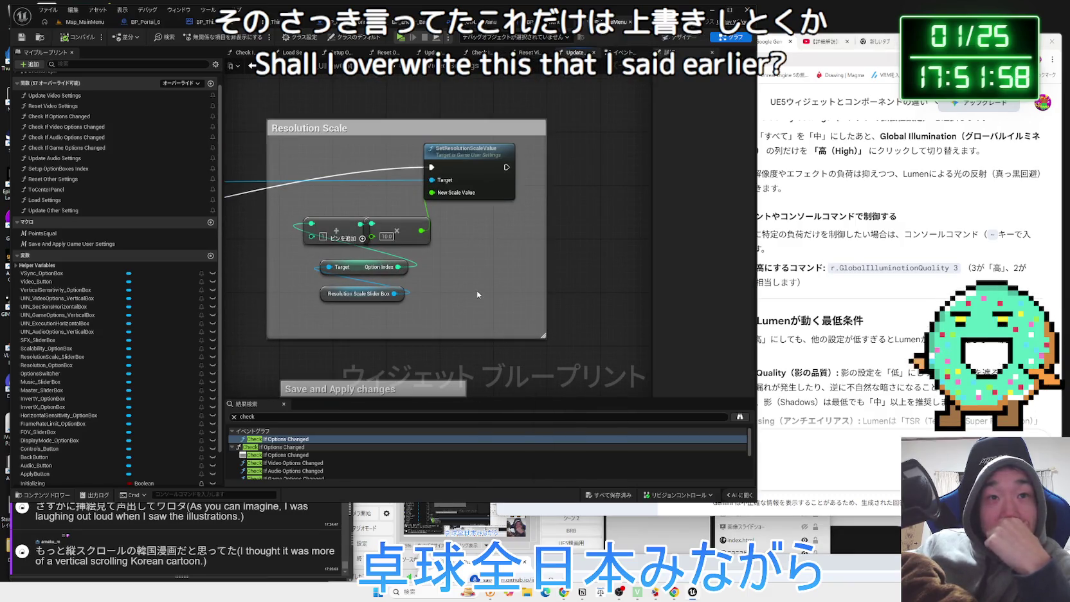
Pan the Update Video Settings graph to show its FOV section
mouse_move(476, 290)
mouse_down()
mouse_move(396, 386)
mouse_move(393, 224)
mouse_move(389, 355)
mouse_move(468, 122)
mouse_up()
scroll(477, 283, up, 4)
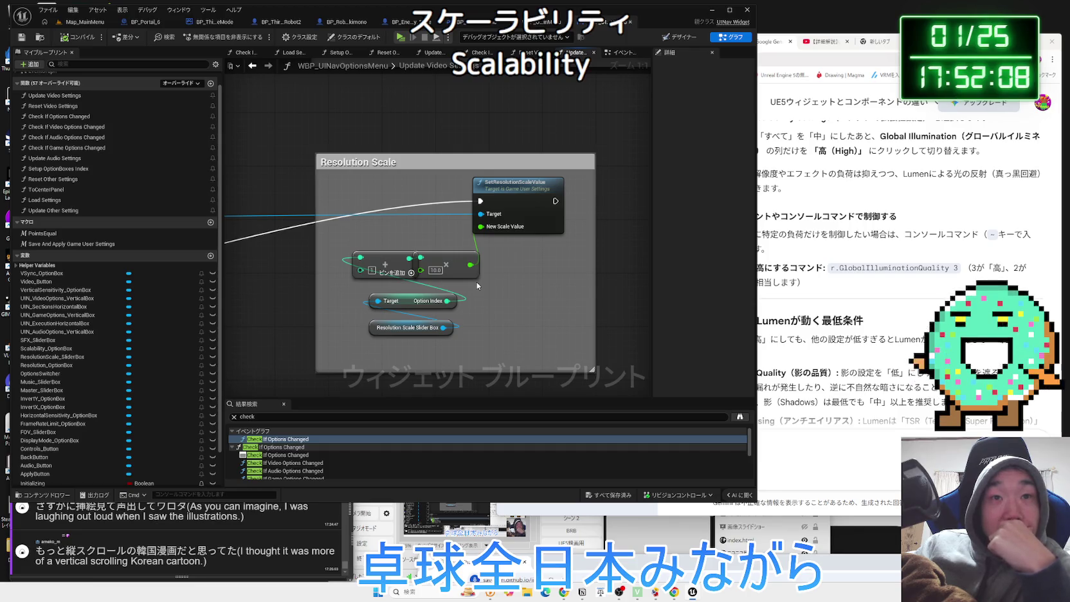
scroll(477, 282, down, 3)
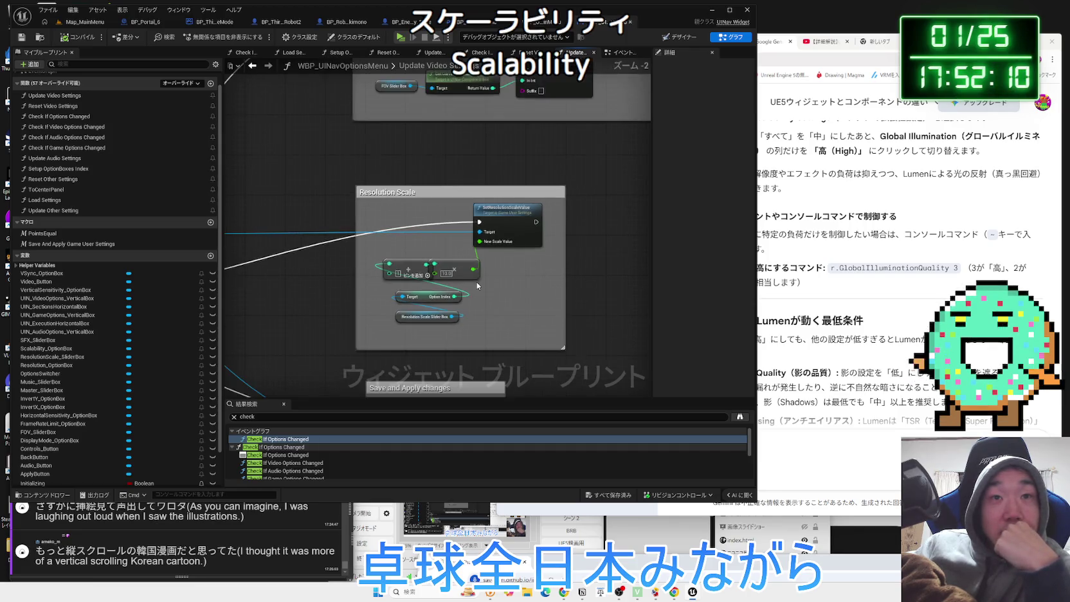
In the Event Graph, select the Set Overall Scalability Level, Apply, Save and Reset Video Settings nodes
click(622, 52)
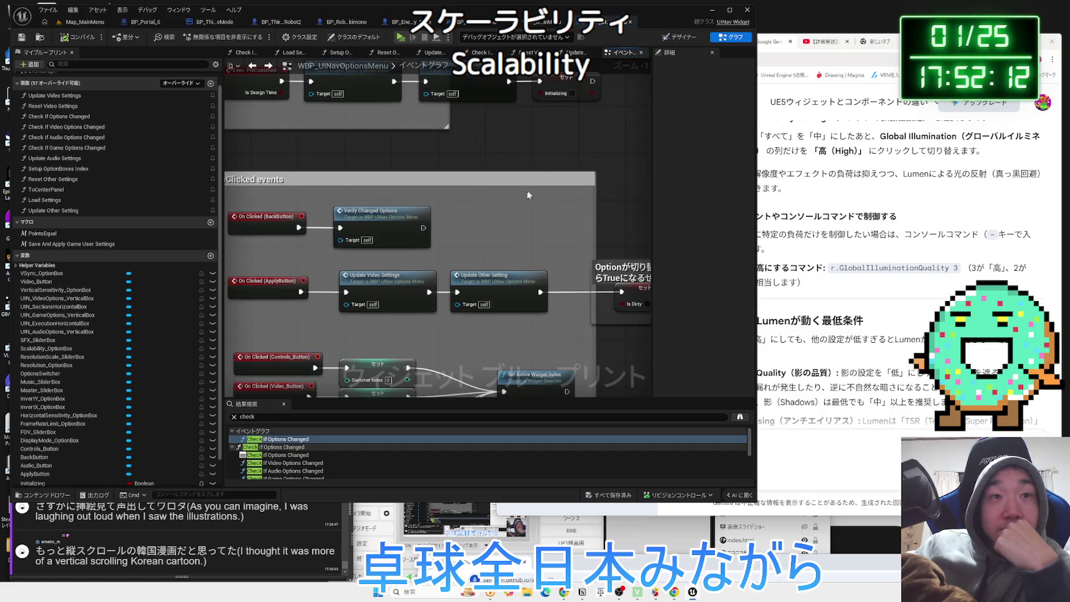
scroll(529, 149, down, 2)
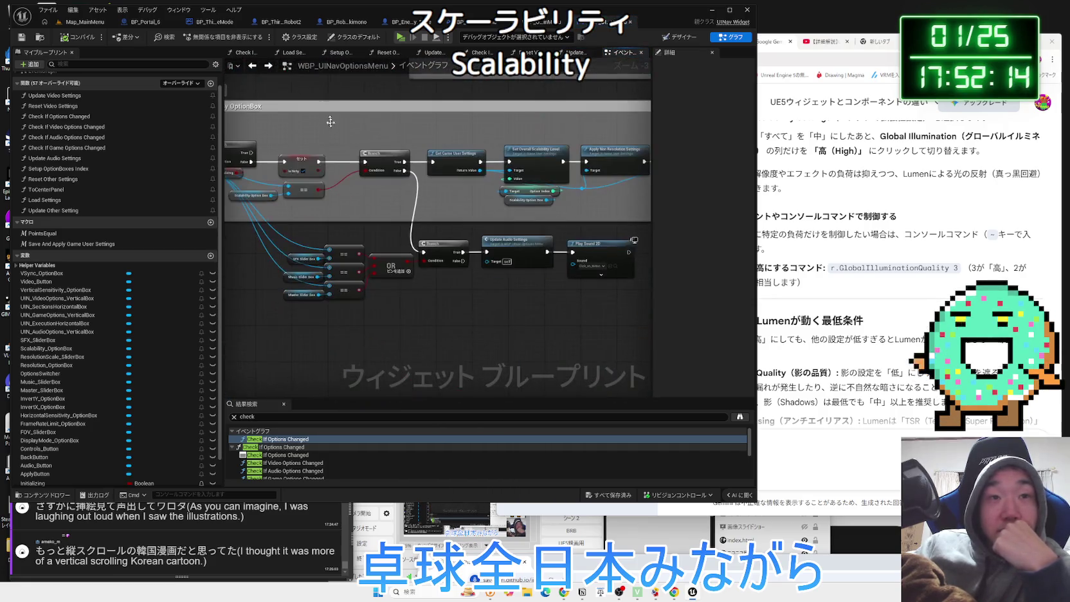
scroll(443, 210, up, 3)
drag(344, 167, 231, 220)
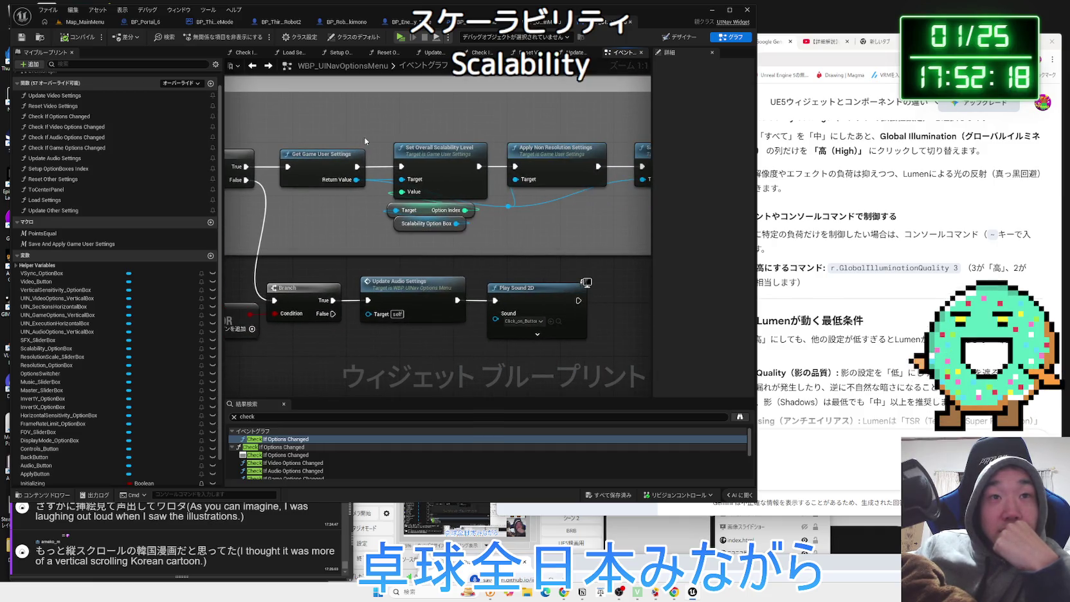
drag(449, 249, 389, 153)
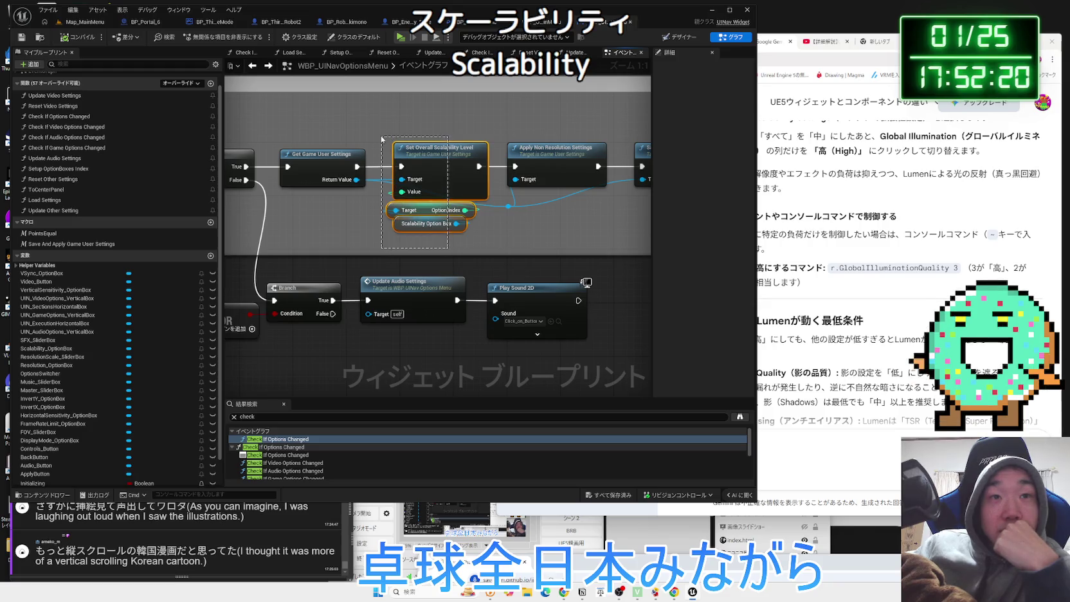
click(499, 234)
drag(499, 233, 336, 229)
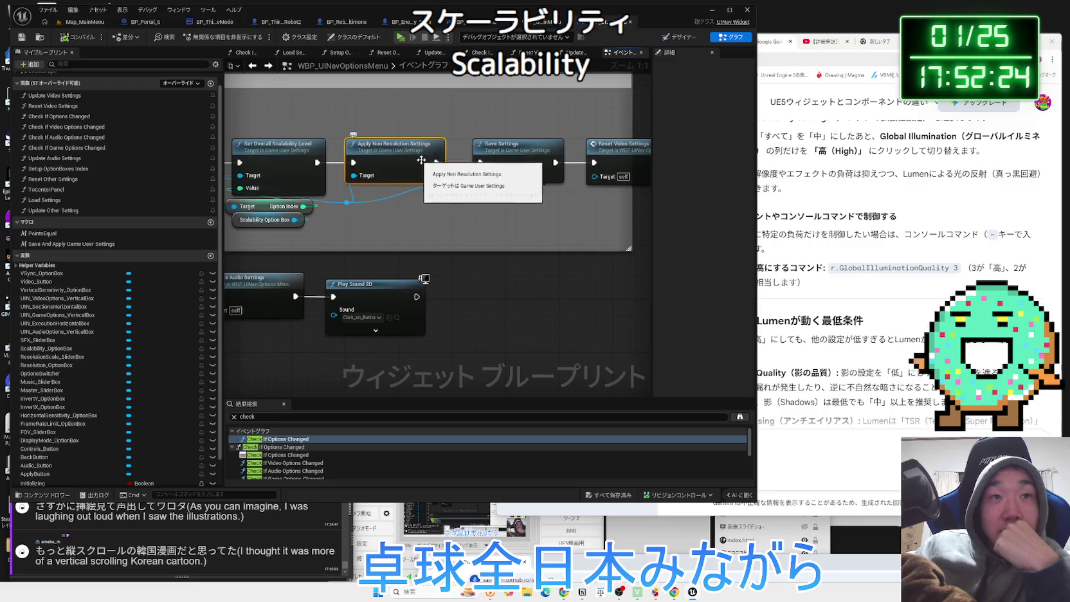
mouse_move(430, 120)
mouse_down()
mouse_move(566, 213)
mouse_move(630, 213)
mouse_up()
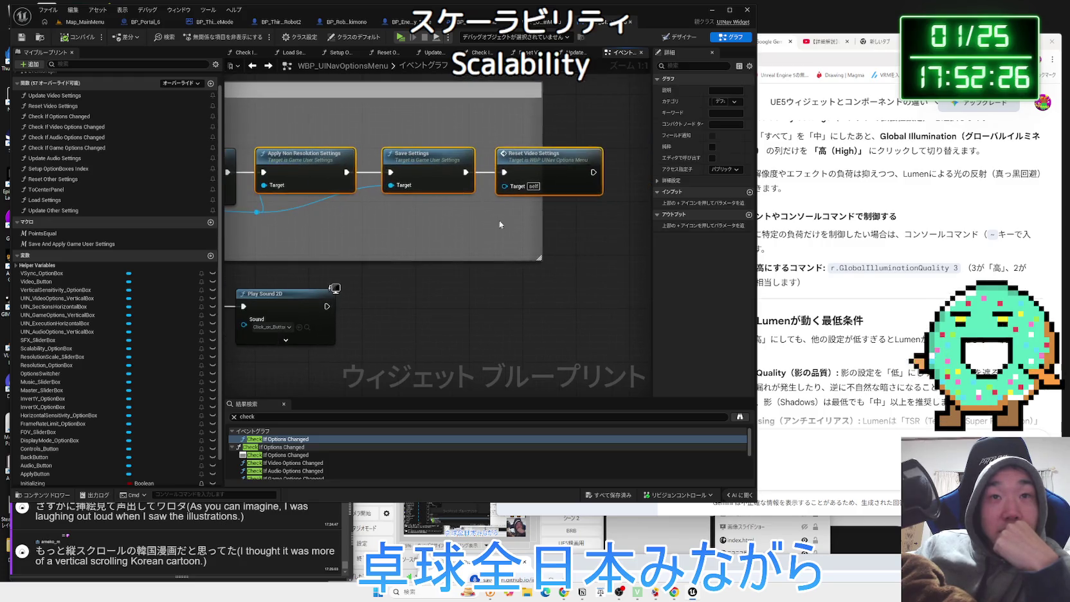